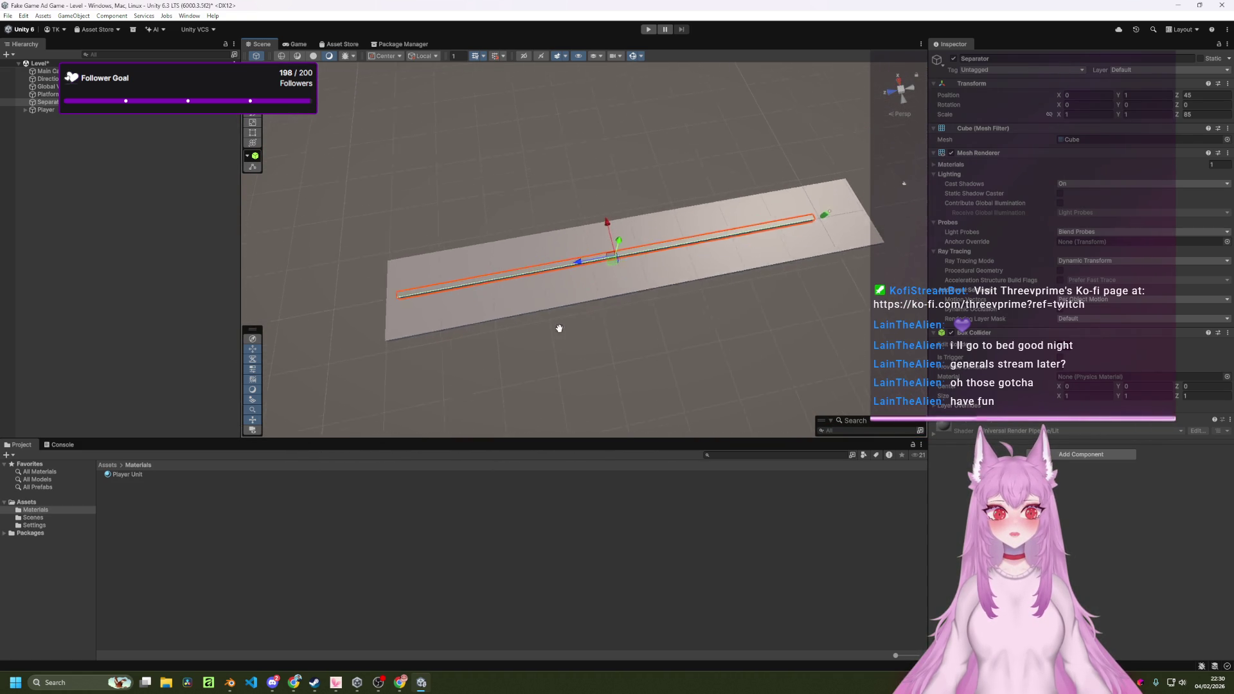
Set the Separator's Position Z to 0.
{"action": "scroll", "coordinate": [563, 338], "scroll_direction": "up", "scroll_amount": 2}
{"action": "scroll", "coordinate": [584, 349], "scroll_direction": "down", "scroll_amount": 2}
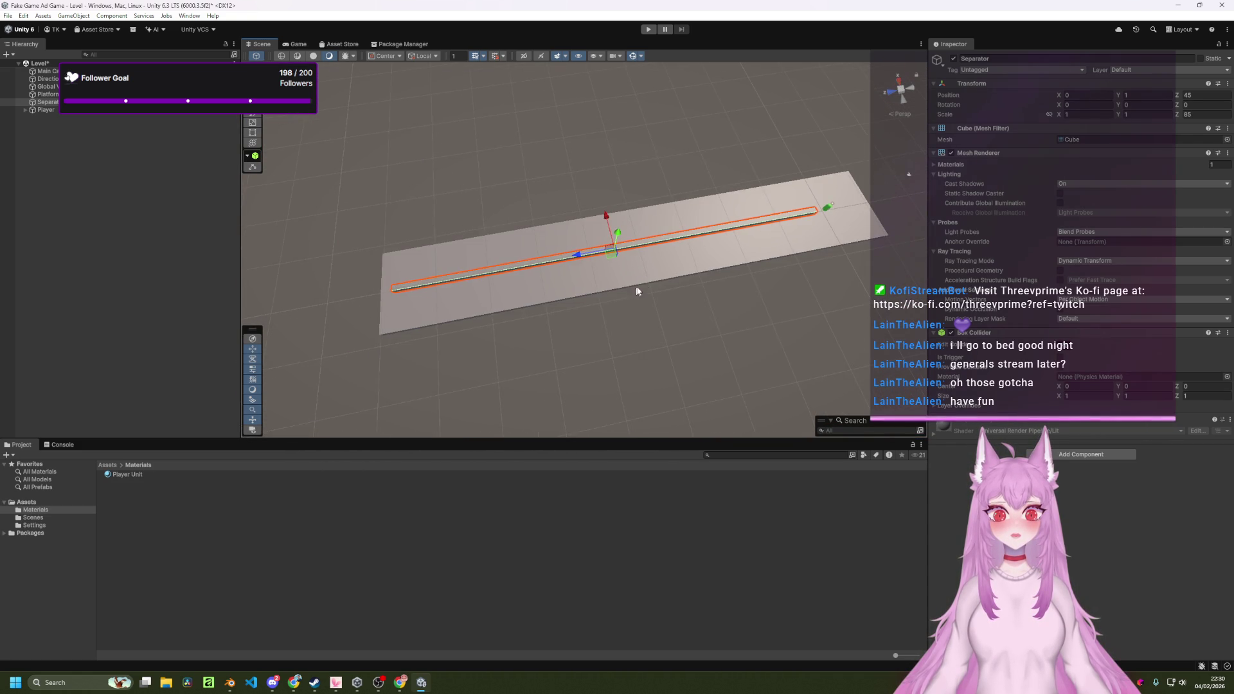
{"action": "scroll", "coordinate": [664, 246], "scroll_direction": "up", "scroll_amount": 2}
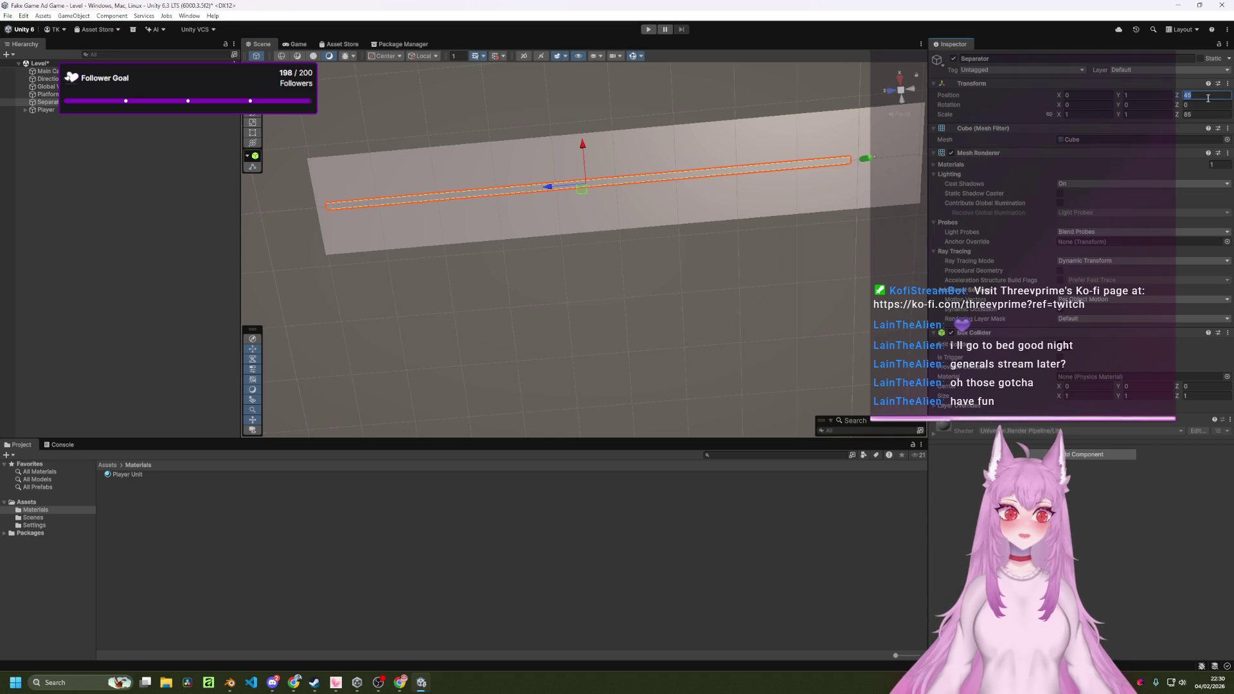
{"action": "type", "text": "50"}
{"action": "key", "text": "BackSpace"}
{"action": "key", "text": "BackSpace"}
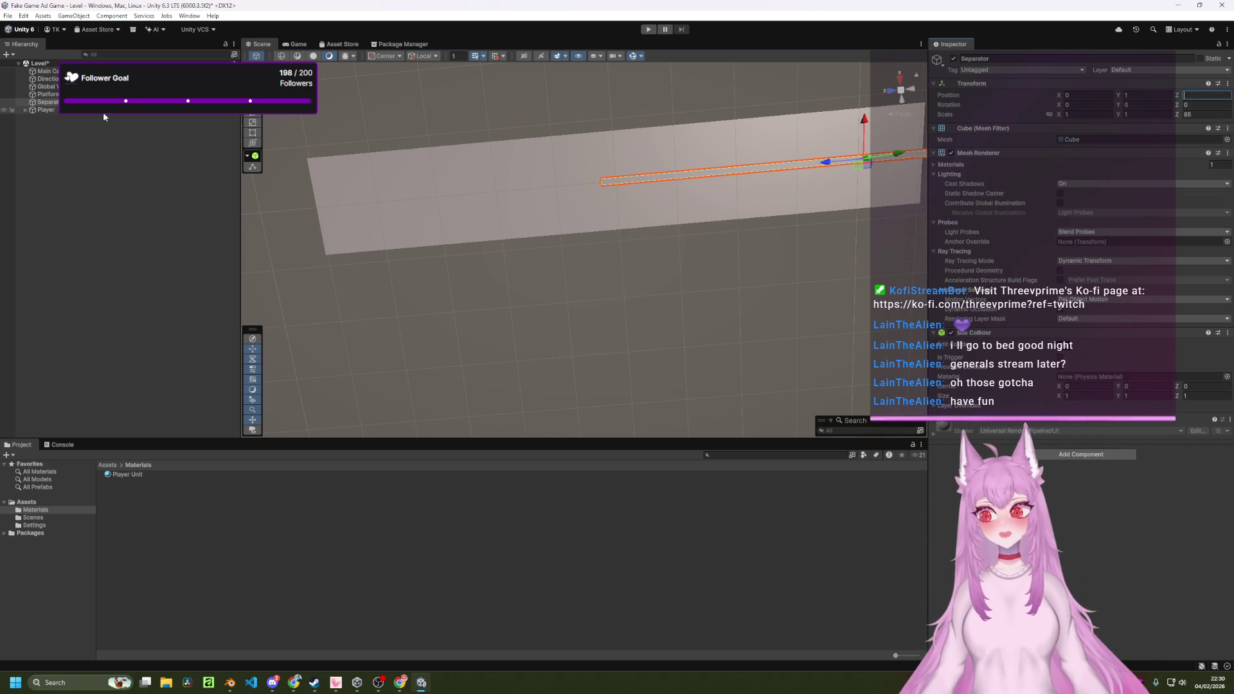
Copy the Platform's Transform scale (16, 1, 100).
{"action": "left_click", "coordinate": [77, 94]}
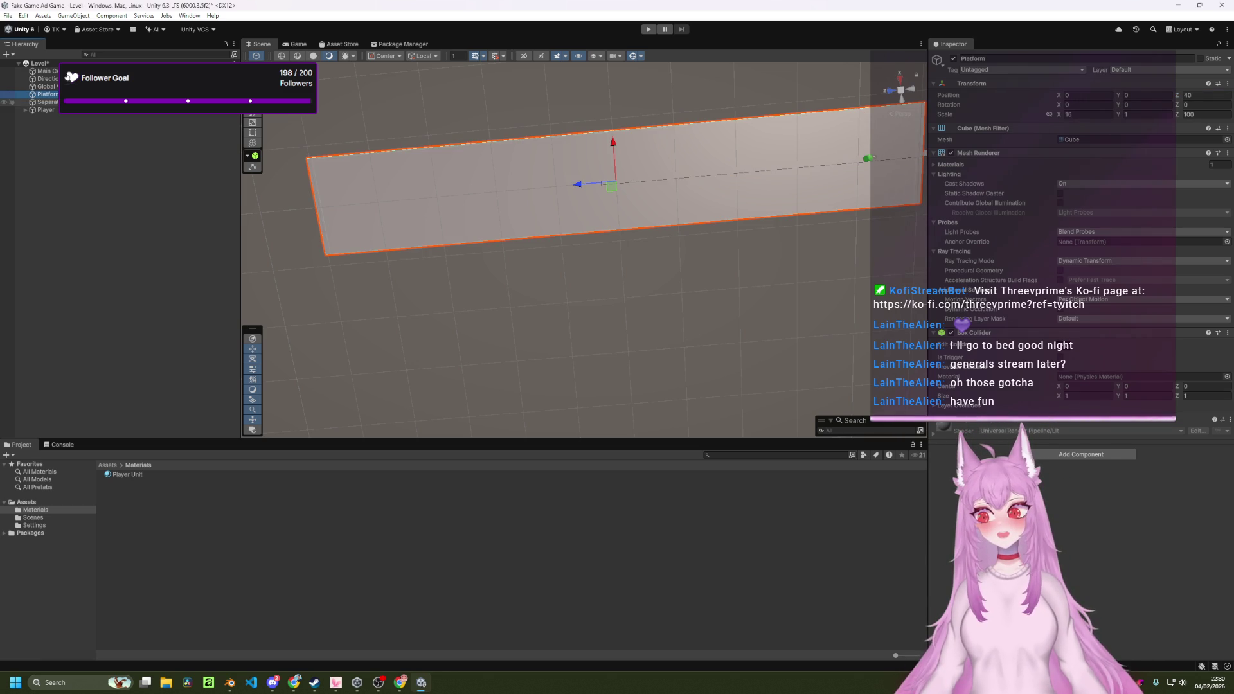
{"action": "left_click", "coordinate": [1228, 84]}
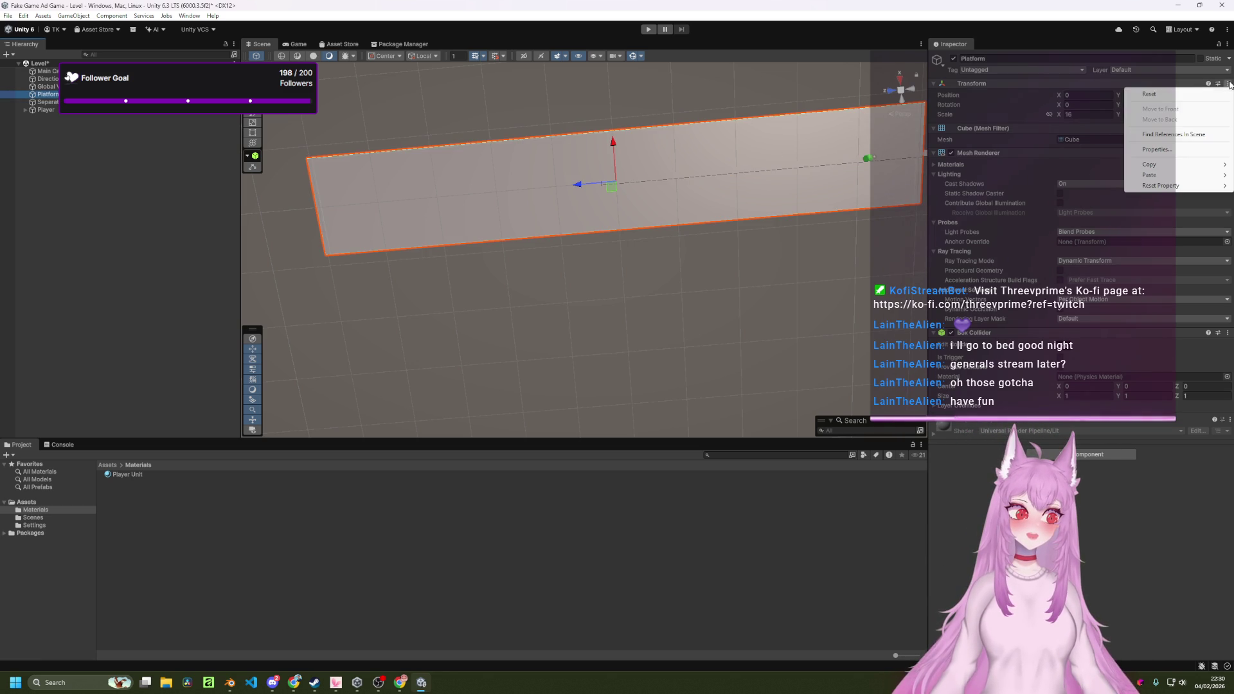
{"action": "mouse_move", "coordinate": [1175, 167]}
{"action": "left_click", "coordinate": [1071, 191]}
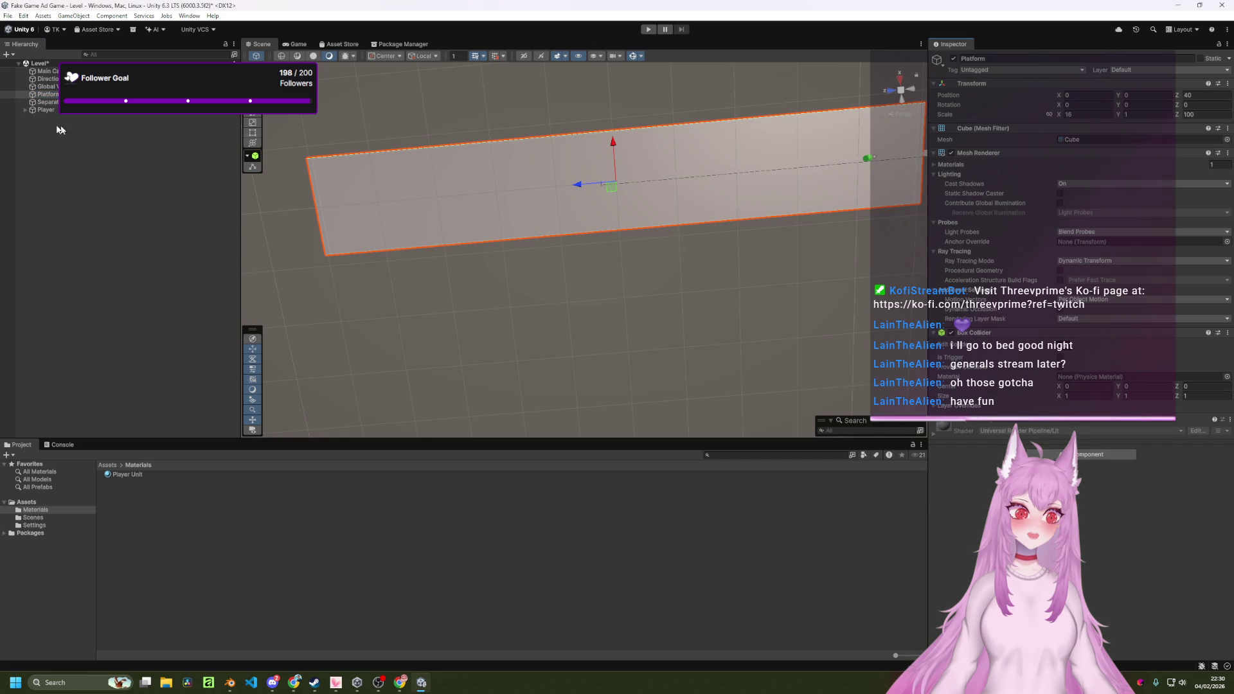
Paste the Platform's copied scale onto the Separator's Transform.
{"action": "left_click", "coordinate": [46, 102]}
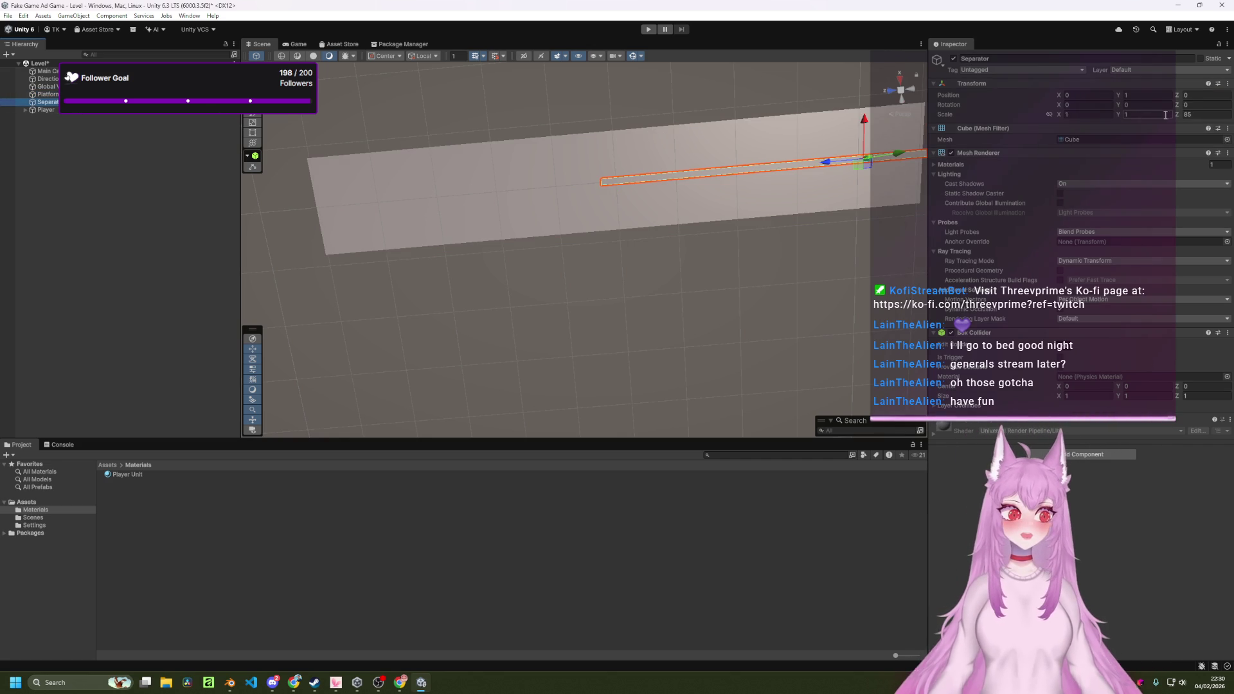
{"action": "left_click", "coordinate": [970, 84]}
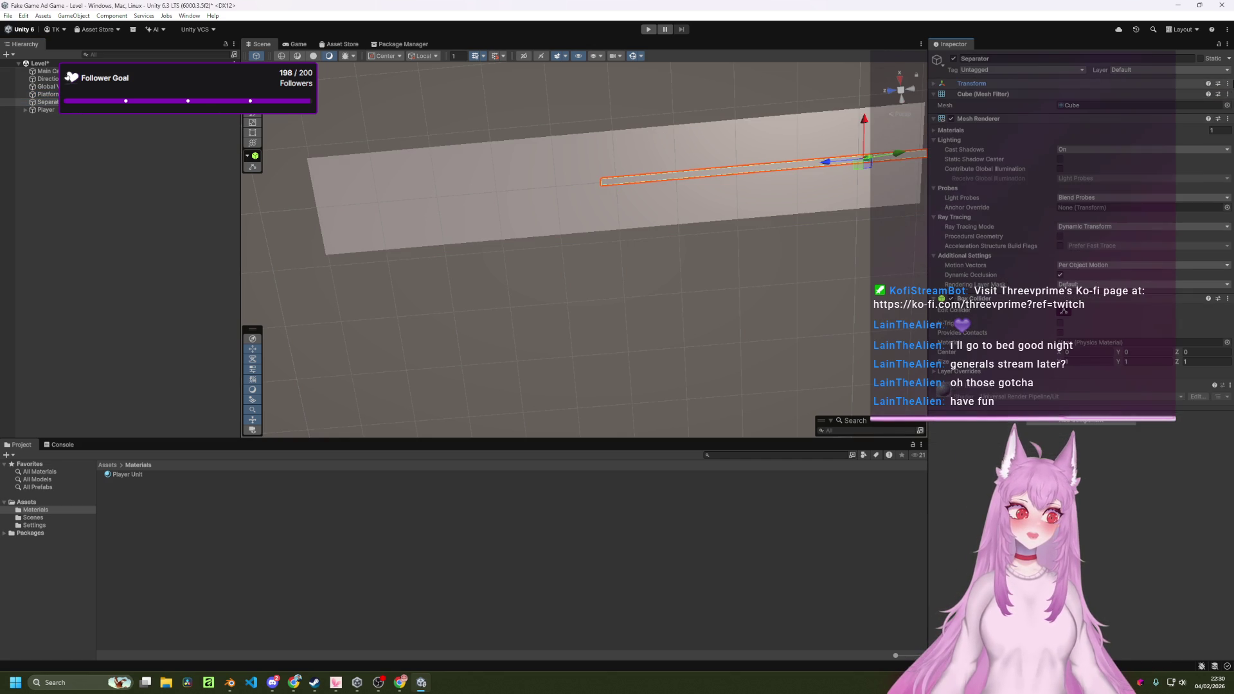
{"action": "left_click", "coordinate": [1124, 83]}
{"action": "left_click", "coordinate": [1228, 84]}
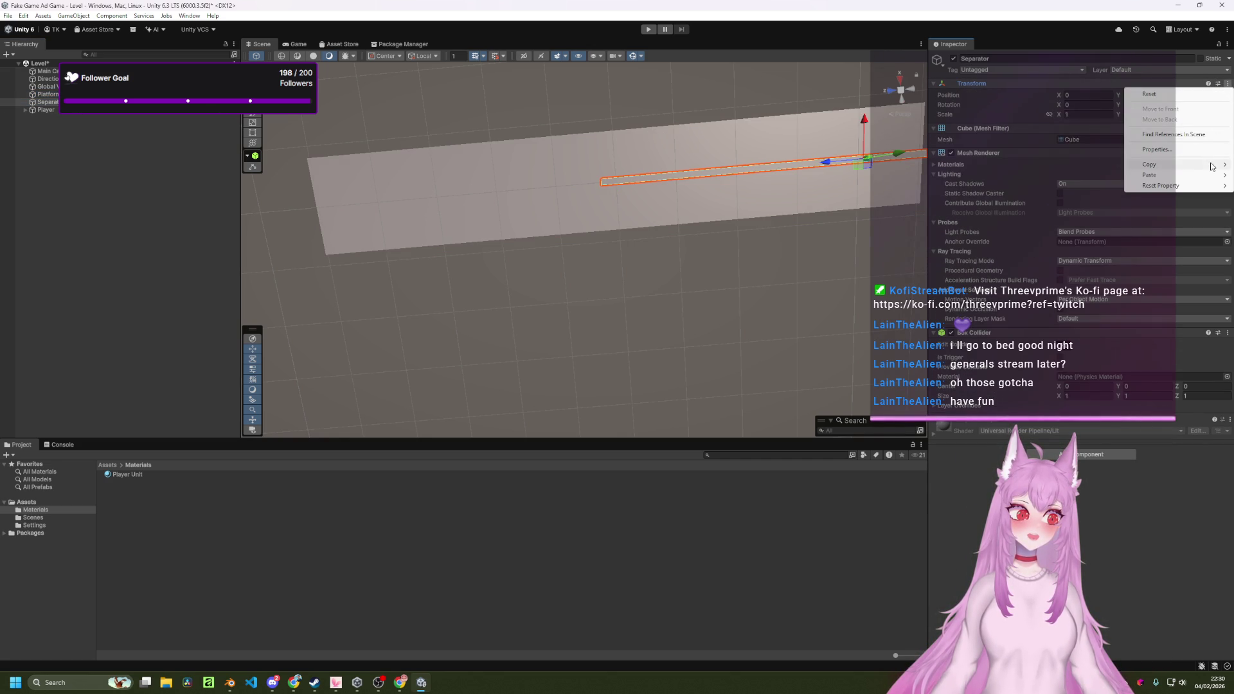
{"action": "mouse_move", "coordinate": [1156, 175]}
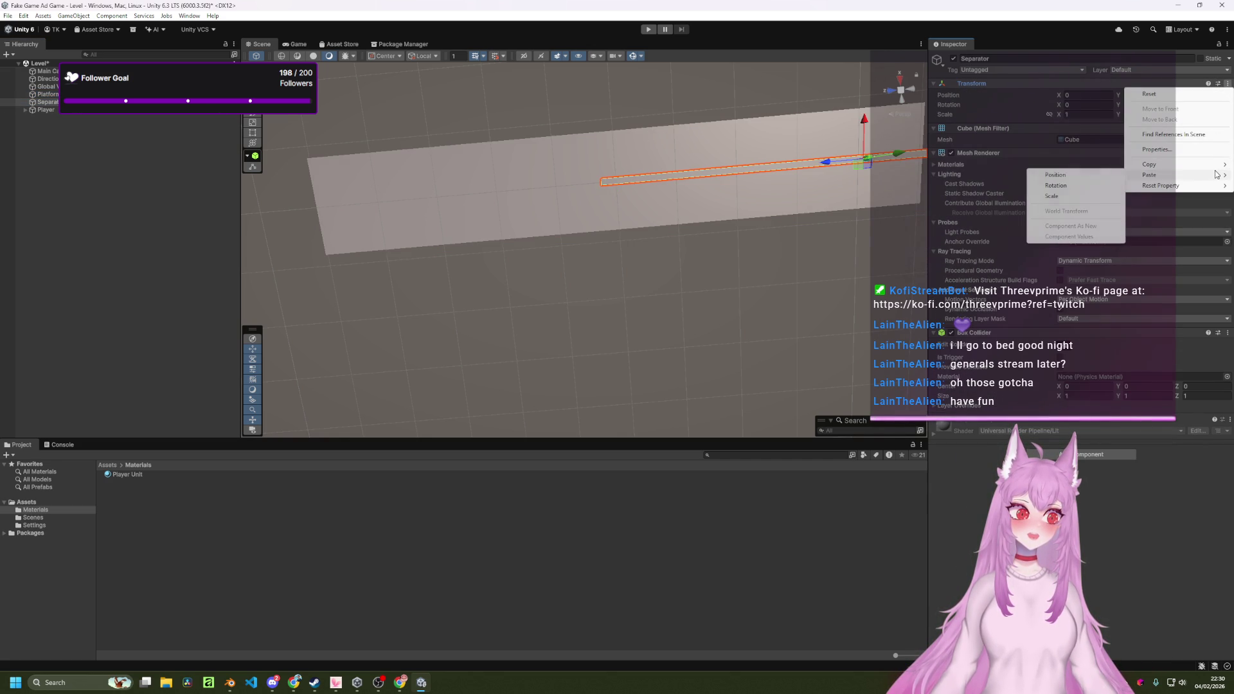
{"action": "left_click", "coordinate": [1079, 198]}
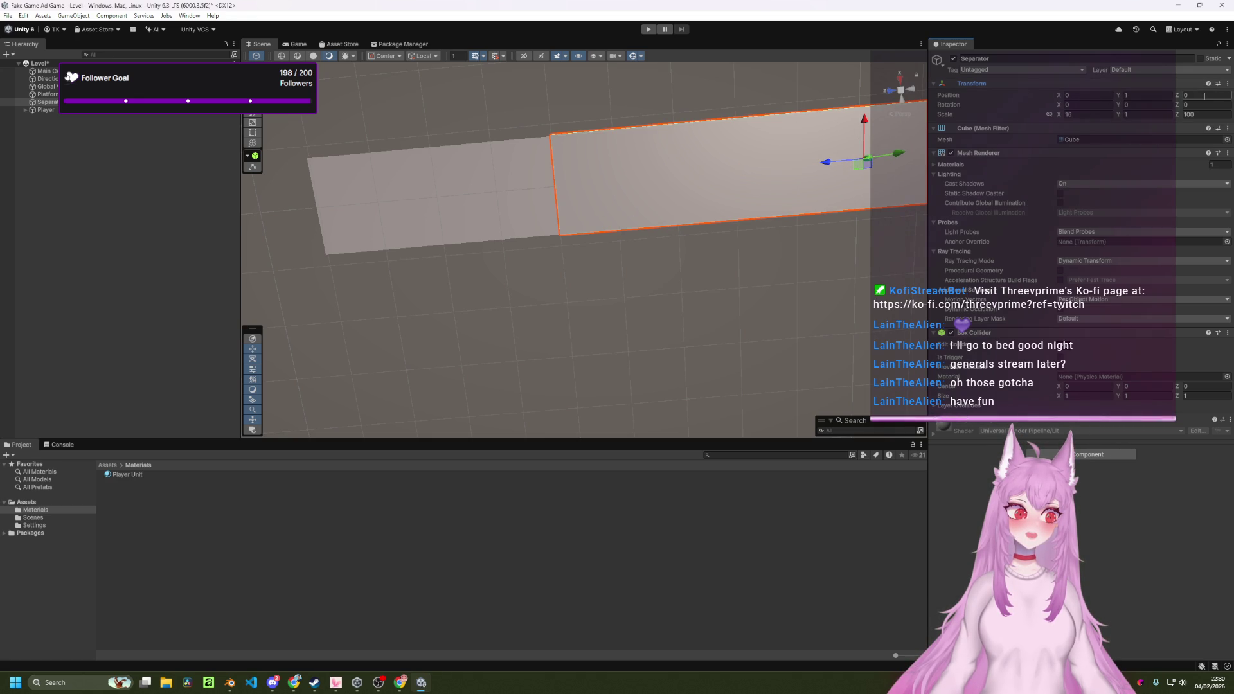
Set the Separator's Position Z to 40 and Scale X to 1.
{"action": "type", "text": "30"}
{"action": "key", "text": "Return"}
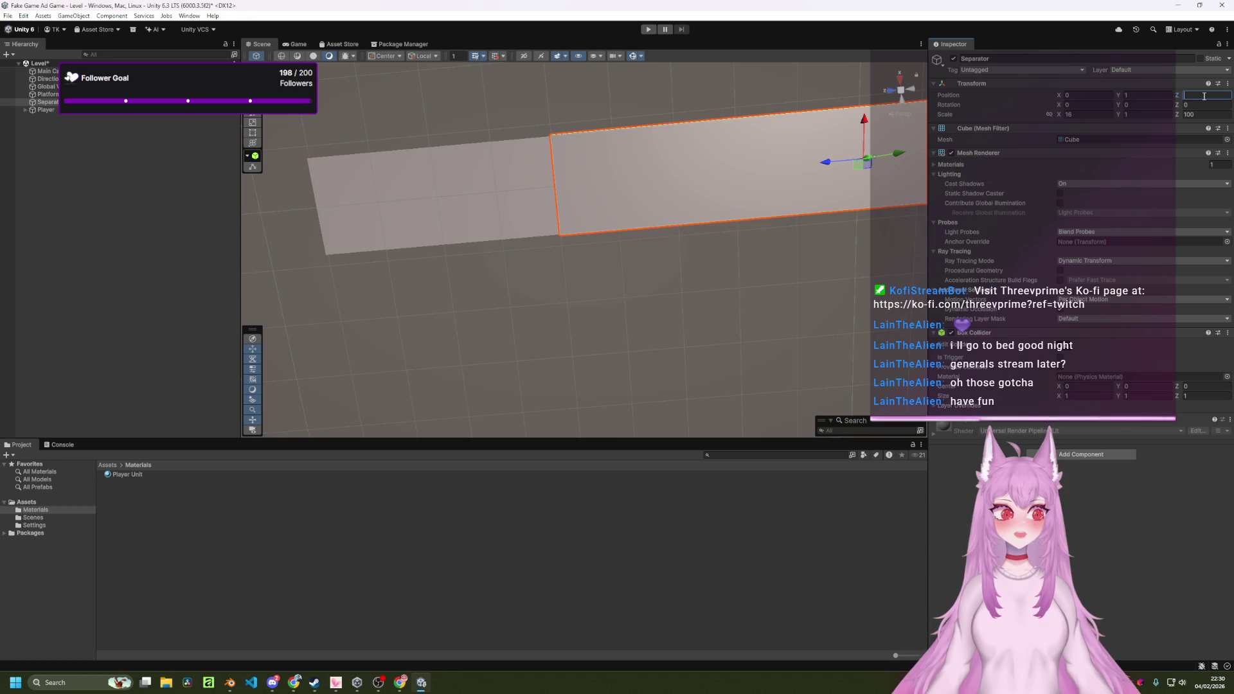
{"action": "type", "text": "40"}
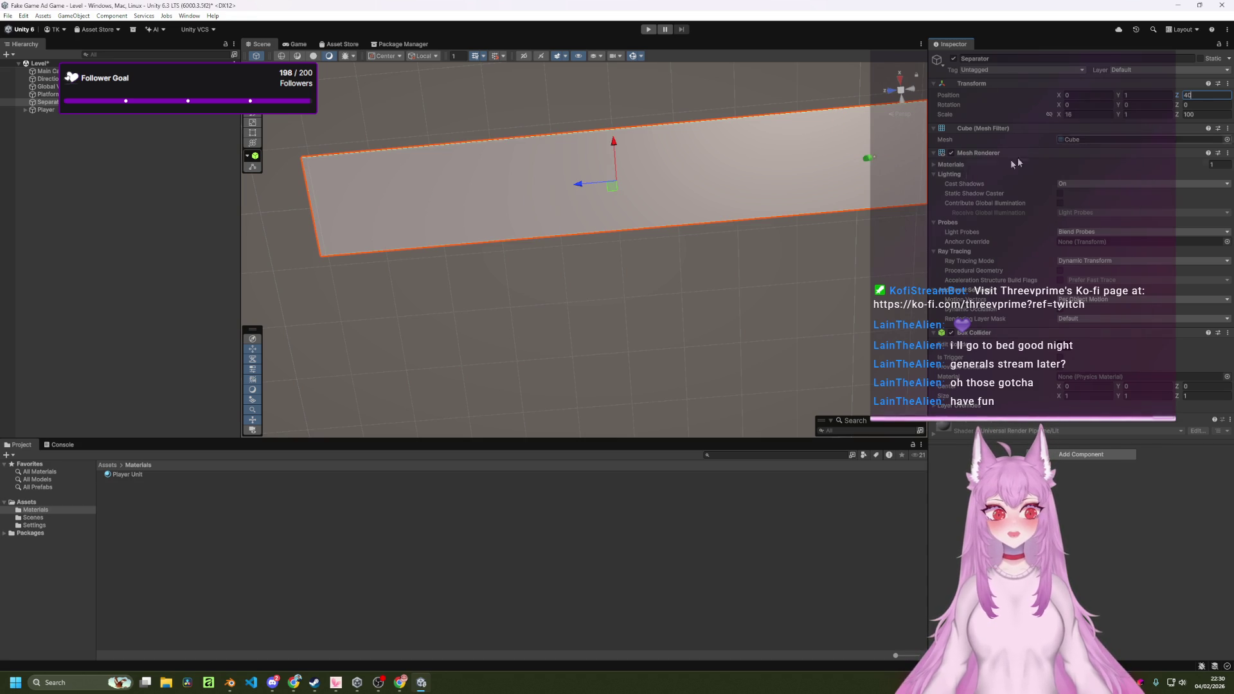
{"action": "key", "text": "Return"}
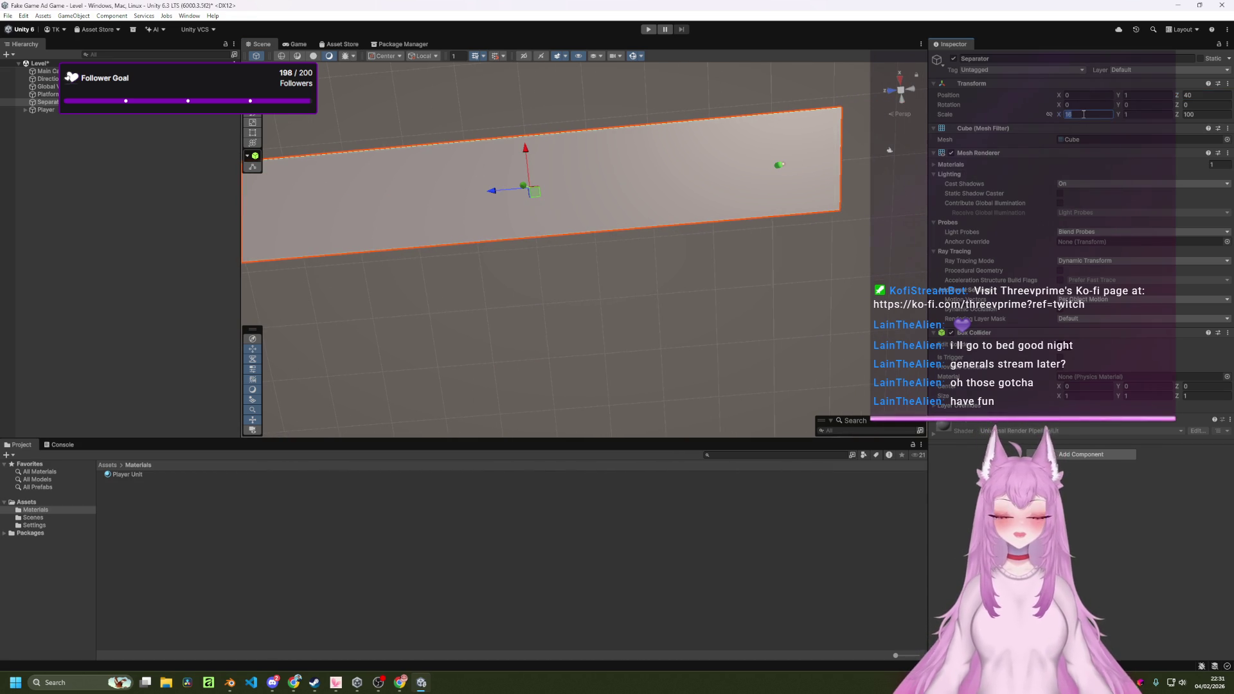
{"action": "type", "text": "16"}
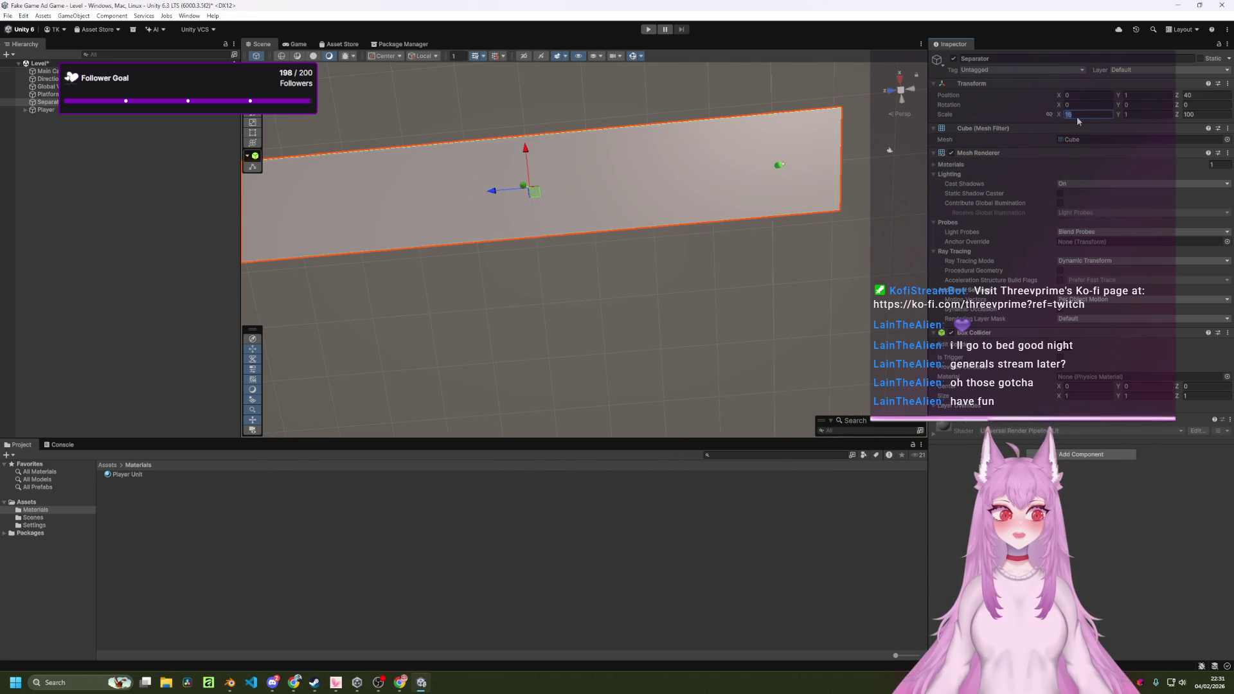
{"action": "key", "text": "BackSpace"}
{"action": "left_click", "coordinate": [1143, 117]}
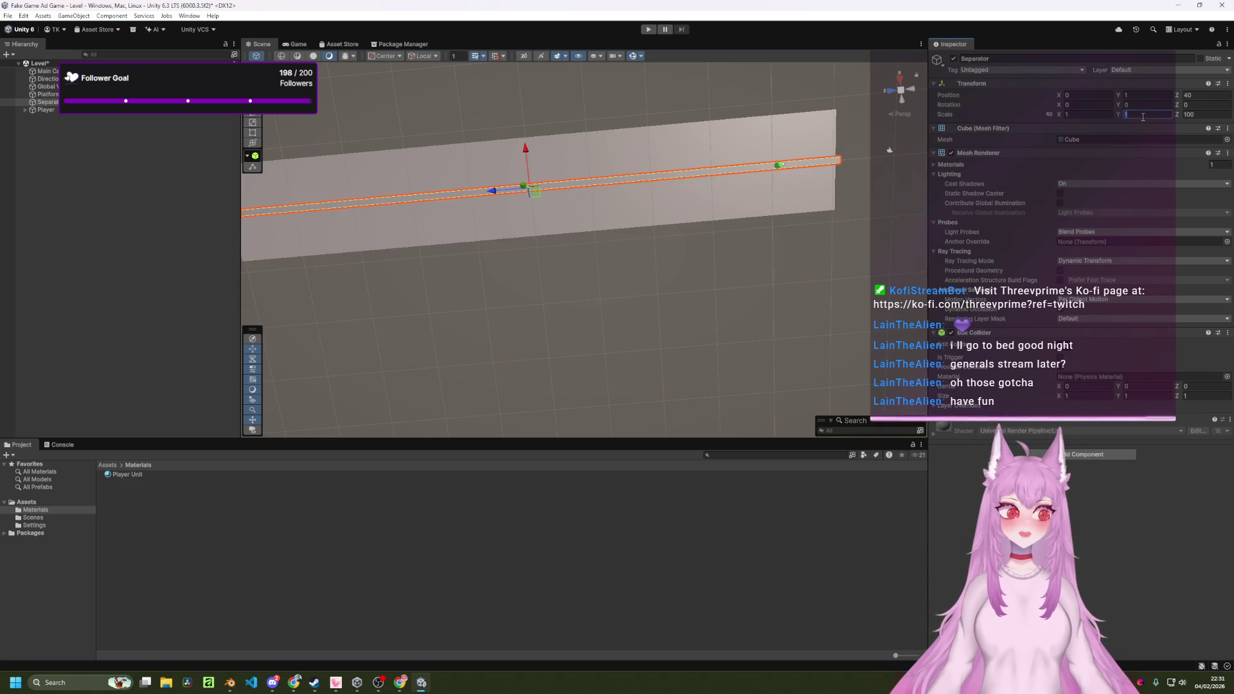
Set the Separator's Scale Z to 85 and slide it forward to Position Z 47.
{"action": "mouse_move", "coordinate": [821, 198]}
{"action": "left_mouse_down"}
{"action": "mouse_move", "coordinate": [821, 184]}
{"action": "mouse_move", "coordinate": [850, 180]}
{"action": "mouse_move", "coordinate": [838, 182]}
{"action": "left_mouse_up"}
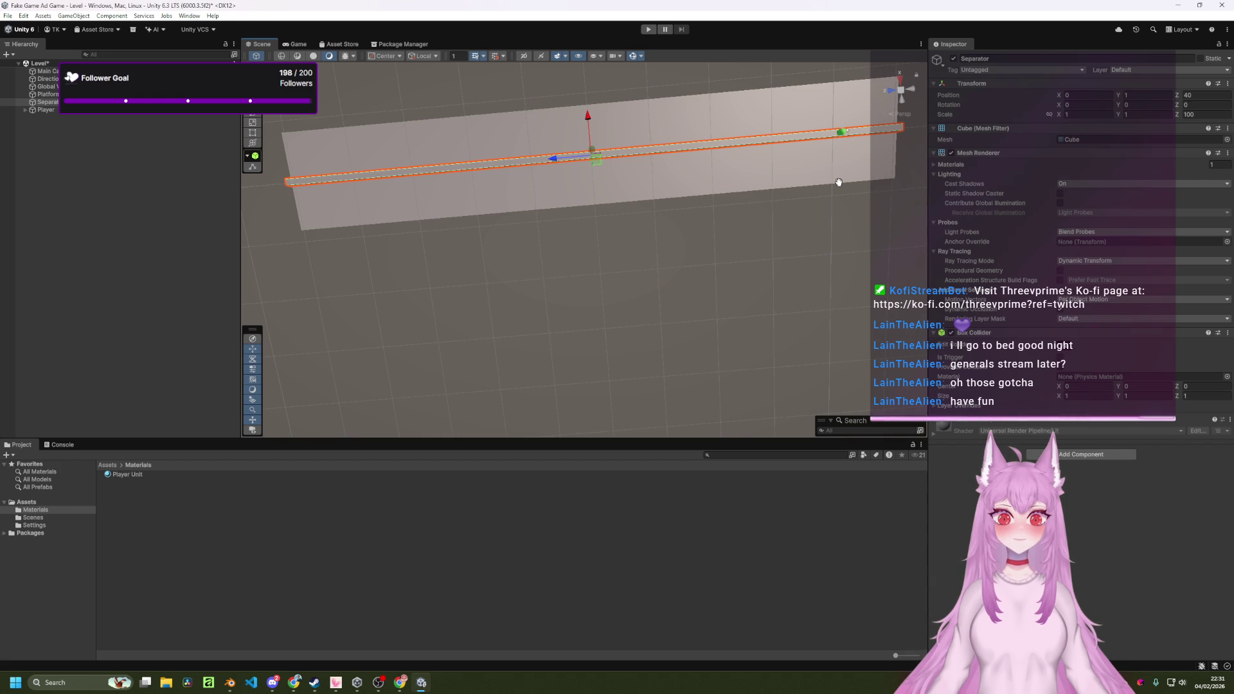
{"action": "left_click_drag", "start_coordinate": [838, 182], "coordinate": [826, 185]}
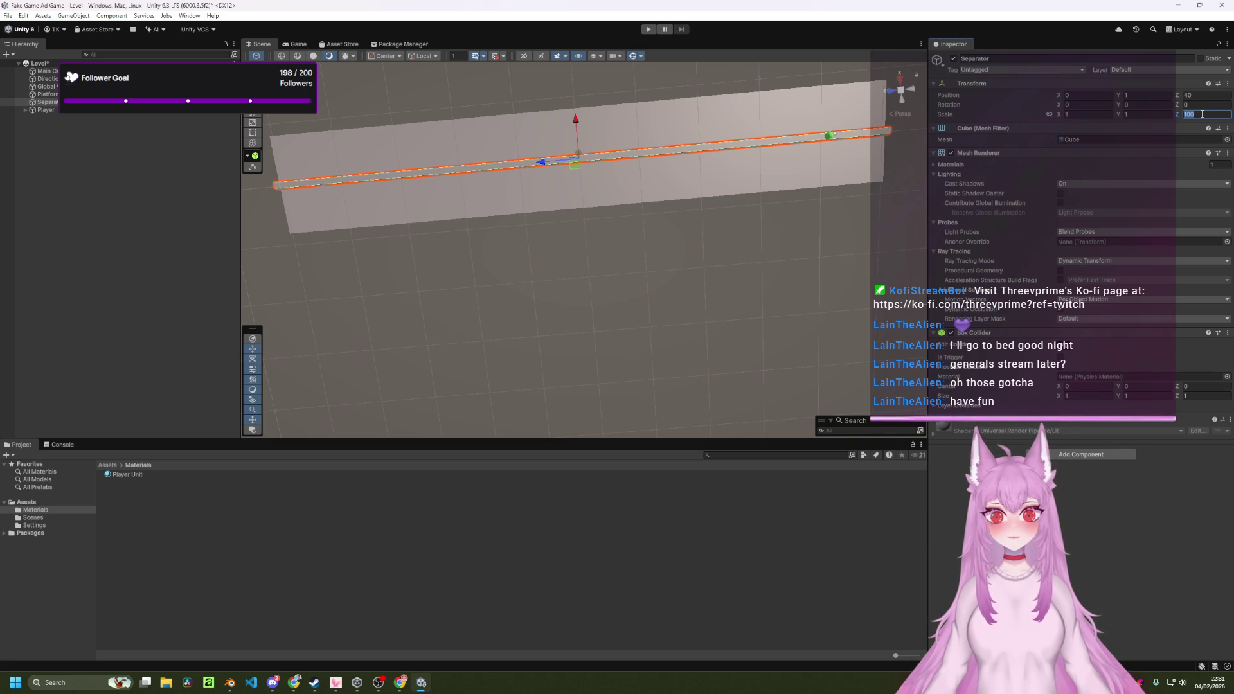
{"action": "type", "text": "85"}
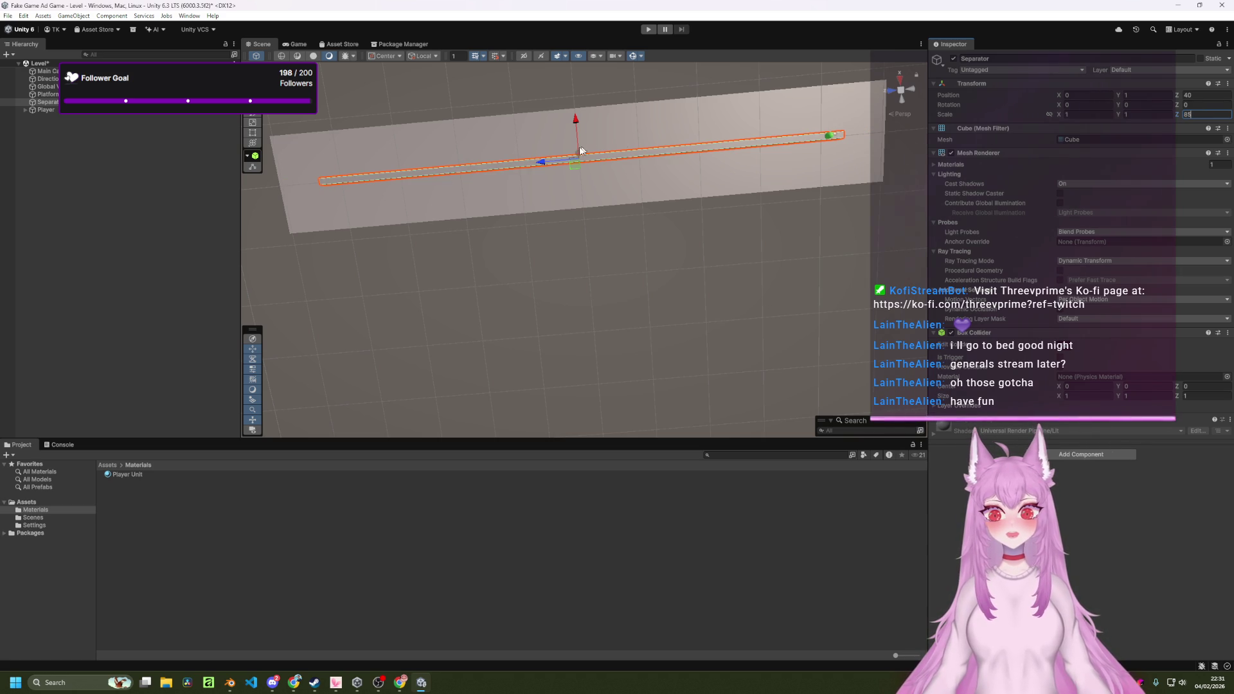
{"action": "left_click_drag", "start_coordinate": [540, 165], "coordinate": [498, 167]}
{"action": "mouse_move", "coordinate": [424, 237]}
{"action": "left_mouse_down"}
{"action": "mouse_move", "coordinate": [510, 229]}
{"action": "mouse_move", "coordinate": [482, 226]}
{"action": "mouse_move", "coordinate": [583, 111]}
{"action": "mouse_move", "coordinate": [593, 166]}
{"action": "mouse_move", "coordinate": [515, 165]}
{"action": "mouse_move", "coordinate": [554, 151]}
{"action": "mouse_move", "coordinate": [565, 179]}
{"action": "mouse_move", "coordinate": [547, 182]}
{"action": "left_mouse_up"}
{"action": "left_click", "coordinate": [547, 182]}
{"action": "mouse_move", "coordinate": [680, 144]}
{"action": "left_mouse_down"}
{"action": "mouse_move", "coordinate": [702, 187]}
{"action": "mouse_move", "coordinate": [554, 237]}
{"action": "mouse_move", "coordinate": [550, 251]}
{"action": "mouse_move", "coordinate": [600, 238]}
{"action": "mouse_move", "coordinate": [702, 273]}
{"action": "mouse_move", "coordinate": [656, 264]}
{"action": "mouse_move", "coordinate": [680, 302]}
{"action": "left_mouse_up"}
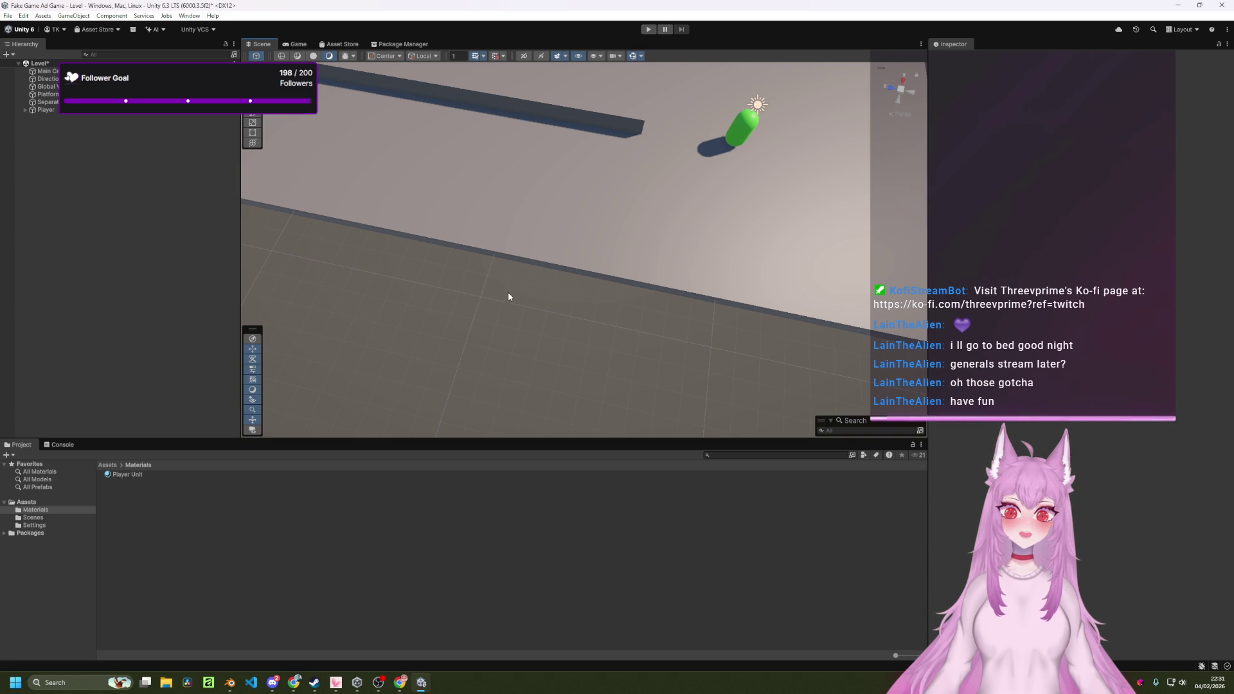
{"action": "scroll", "coordinate": [676, 198], "scroll_direction": "down", "scroll_amount": 5}
{"action": "mouse_move", "coordinate": [675, 199]}
{"action": "left_mouse_down"}
{"action": "mouse_move", "coordinate": [512, 171]}
{"action": "mouse_move", "coordinate": [584, 176]}
{"action": "mouse_move", "coordinate": [531, 187]}
{"action": "mouse_move", "coordinate": [469, 165]}
{"action": "mouse_move", "coordinate": [541, 181]}
{"action": "left_mouse_up"}
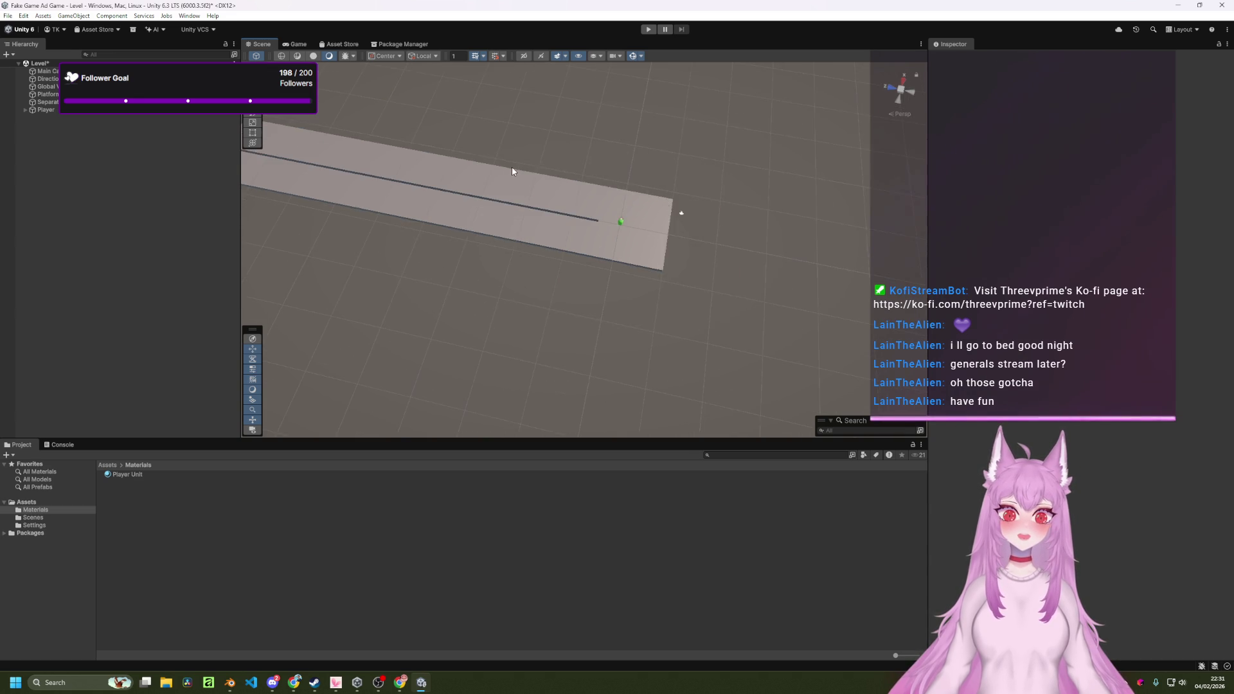
{"action": "scroll", "coordinate": [546, 177], "scroll_direction": "up", "scroll_amount": 5}
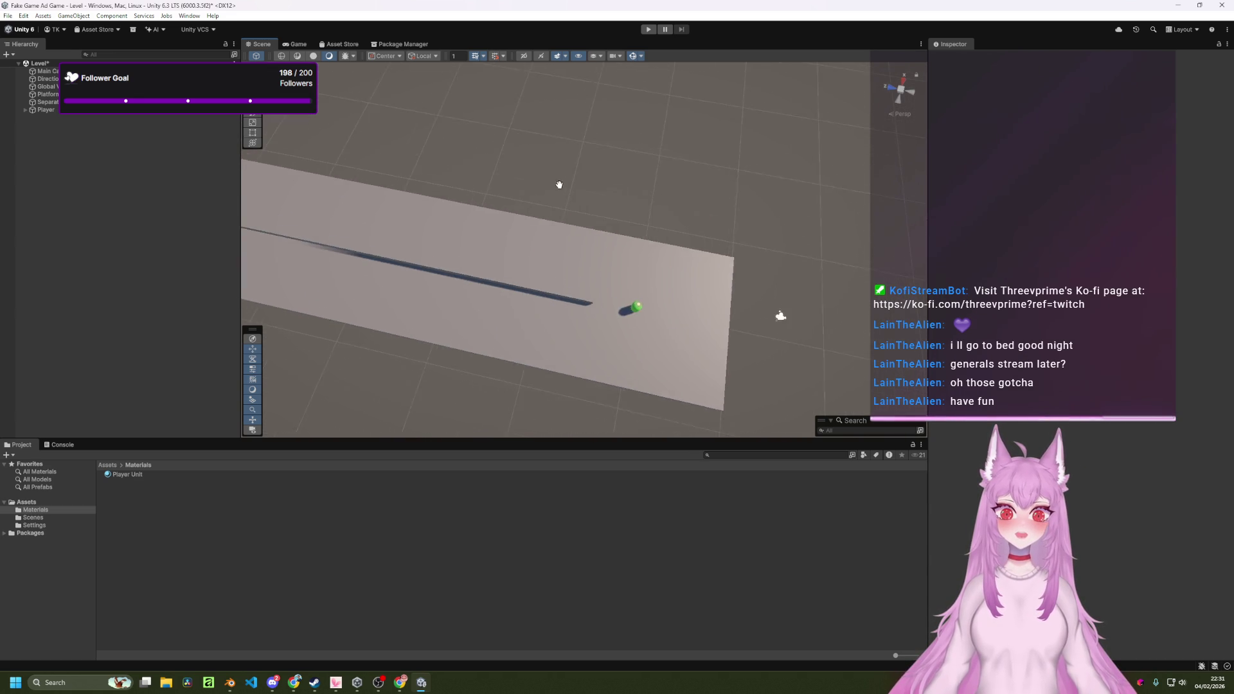
{"action": "scroll", "coordinate": [641, 205], "scroll_direction": "down", "scroll_amount": 8}
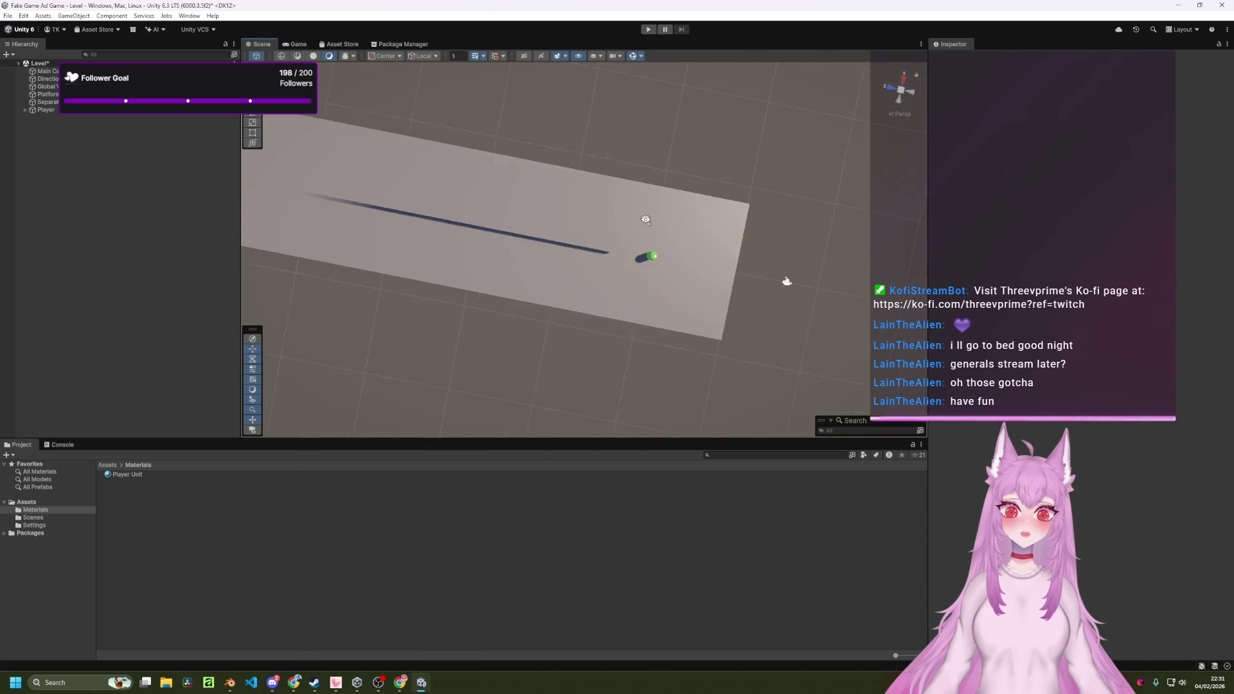
{"action": "scroll", "coordinate": [644, 237], "scroll_direction": "up", "scroll_amount": 6}
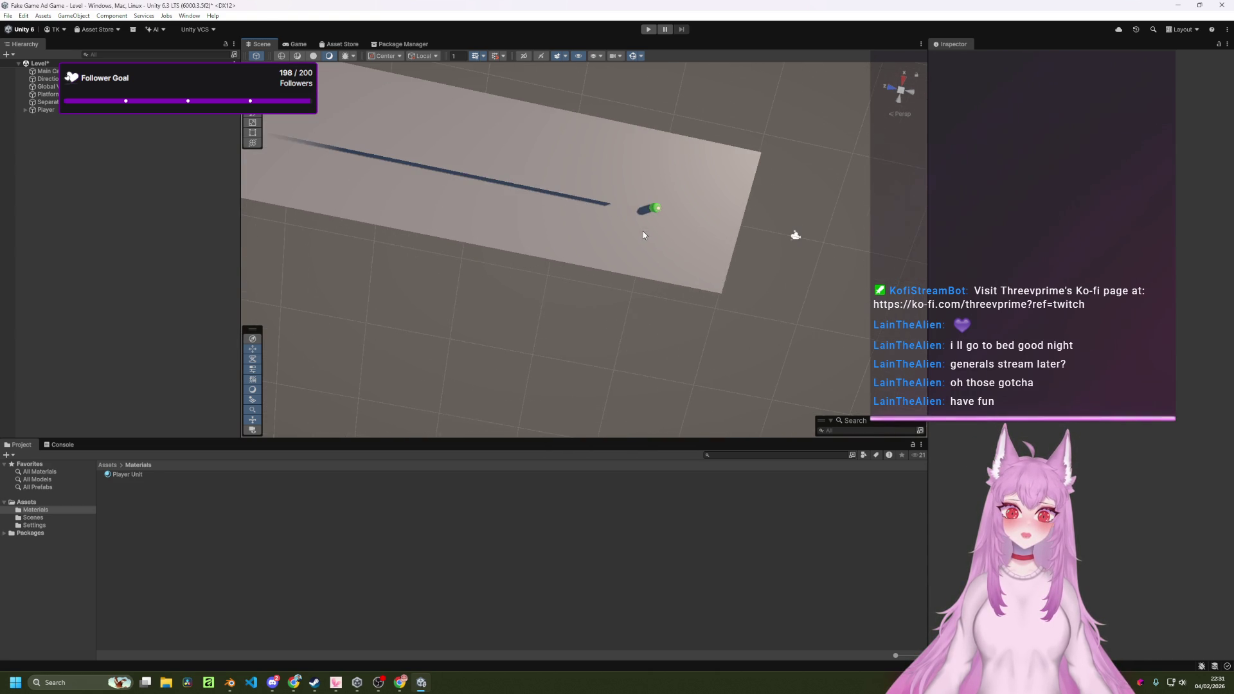
{"action": "mouse_move", "coordinate": [645, 217]}
{"action": "left_mouse_down"}
{"action": "mouse_move", "coordinate": [504, 138]}
{"action": "mouse_move", "coordinate": [573, 152]}
{"action": "mouse_move", "coordinate": [665, 131]}
{"action": "mouse_move", "coordinate": [595, 182]}
{"action": "mouse_move", "coordinate": [669, 160]}
{"action": "mouse_move", "coordinate": [680, 144]}
{"action": "mouse_move", "coordinate": [688, 160]}
{"action": "mouse_move", "coordinate": [688, 122]}
{"action": "mouse_move", "coordinate": [641, 184]}
{"action": "mouse_move", "coordinate": [667, 199]}
{"action": "mouse_move", "coordinate": [611, 210]}
{"action": "mouse_move", "coordinate": [700, 203]}
{"action": "mouse_move", "coordinate": [669, 204]}
{"action": "left_mouse_up"}
{"action": "left_click_drag", "start_coordinate": [699, 261], "coordinate": [677, 242]}
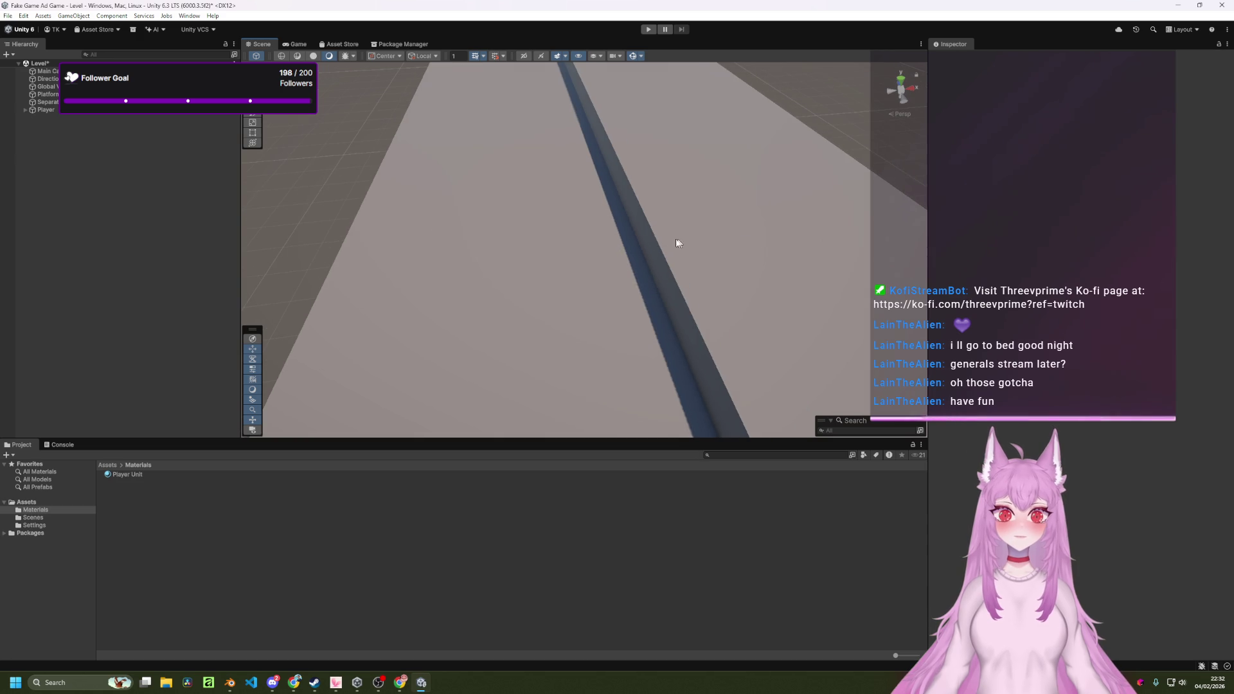
{"action": "left_click", "coordinate": [649, 30]}
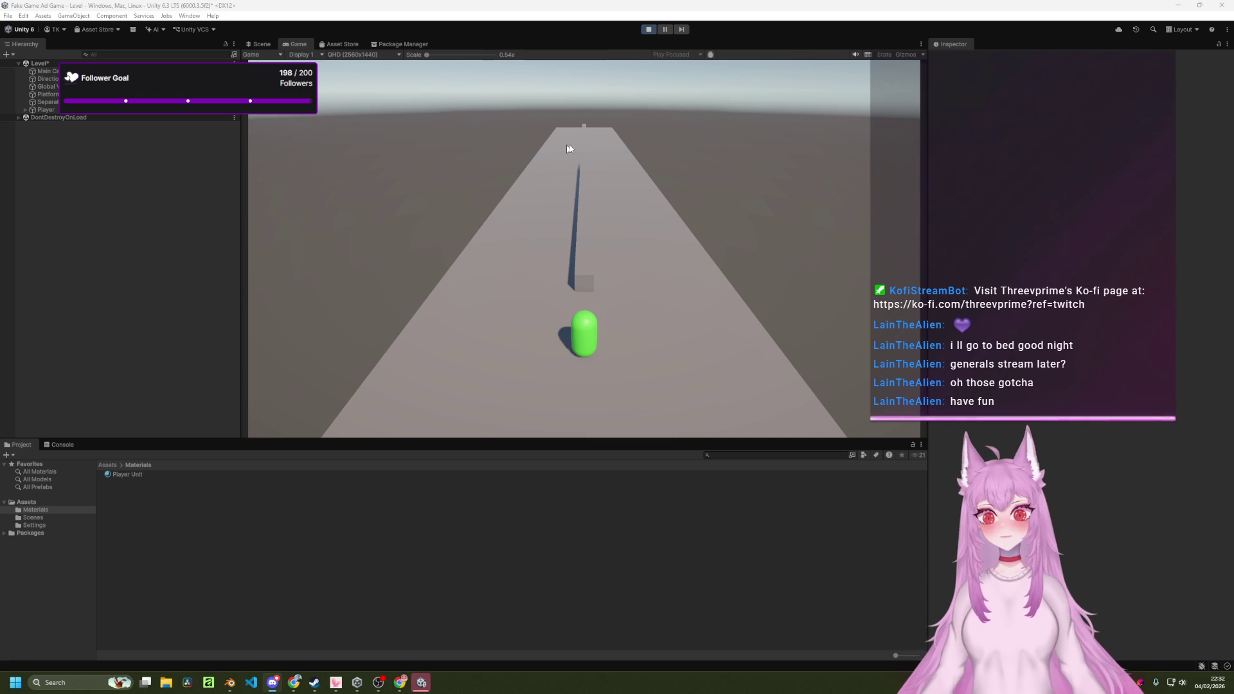
{"action": "left_click", "coordinate": [648, 29]}
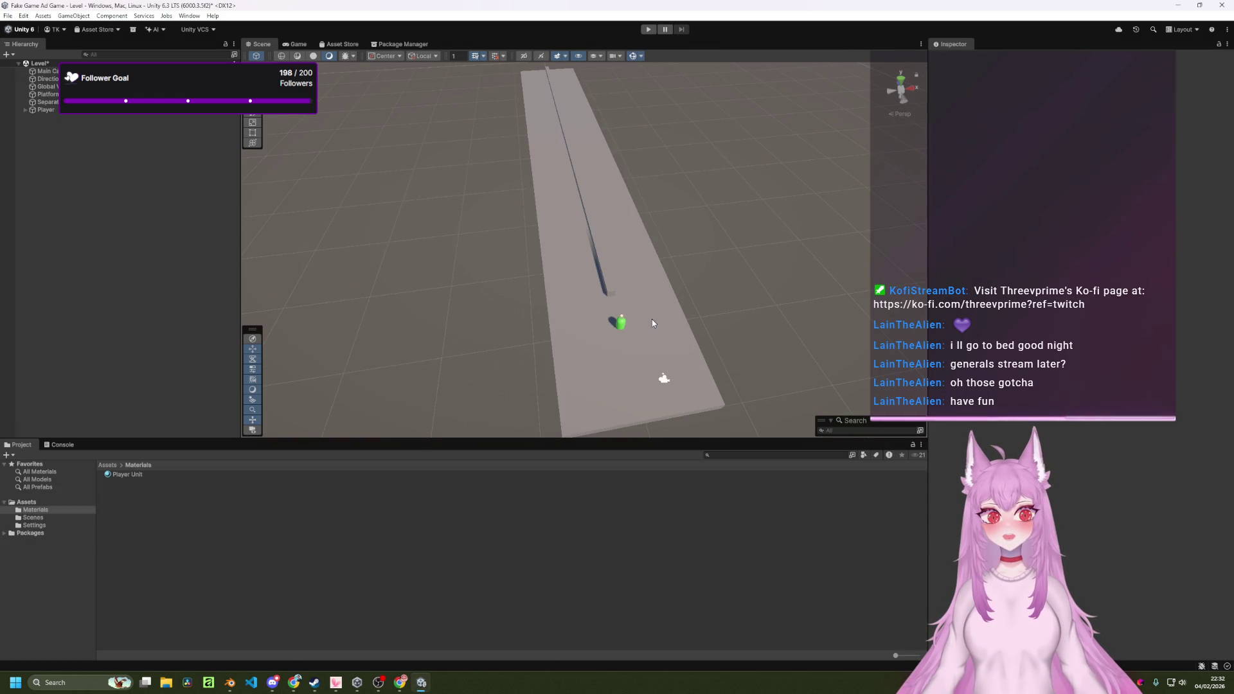
{"action": "mouse_move", "coordinate": [689, 322]}
{"action": "left_mouse_down"}
{"action": "mouse_move", "coordinate": [705, 313]}
{"action": "mouse_move", "coordinate": [683, 311]}
{"action": "mouse_move", "coordinate": [683, 297]}
{"action": "mouse_move", "coordinate": [777, 347]}
{"action": "mouse_move", "coordinate": [630, 281]}
{"action": "mouse_move", "coordinate": [476, 273]}
{"action": "mouse_move", "coordinate": [600, 325]}
{"action": "mouse_move", "coordinate": [504, 278]}
{"action": "mouse_move", "coordinate": [528, 233]}
{"action": "mouse_move", "coordinate": [528, 245]}
{"action": "left_mouse_up"}
{"action": "mouse_move", "coordinate": [633, 288]}
{"action": "left_mouse_down"}
{"action": "mouse_move", "coordinate": [610, 225]}
{"action": "mouse_move", "coordinate": [607, 257]}
{"action": "mouse_move", "coordinate": [720, 244]}
{"action": "mouse_move", "coordinate": [592, 246]}
{"action": "mouse_move", "coordinate": [590, 302]}
{"action": "mouse_move", "coordinate": [588, 274]}
{"action": "left_mouse_up"}
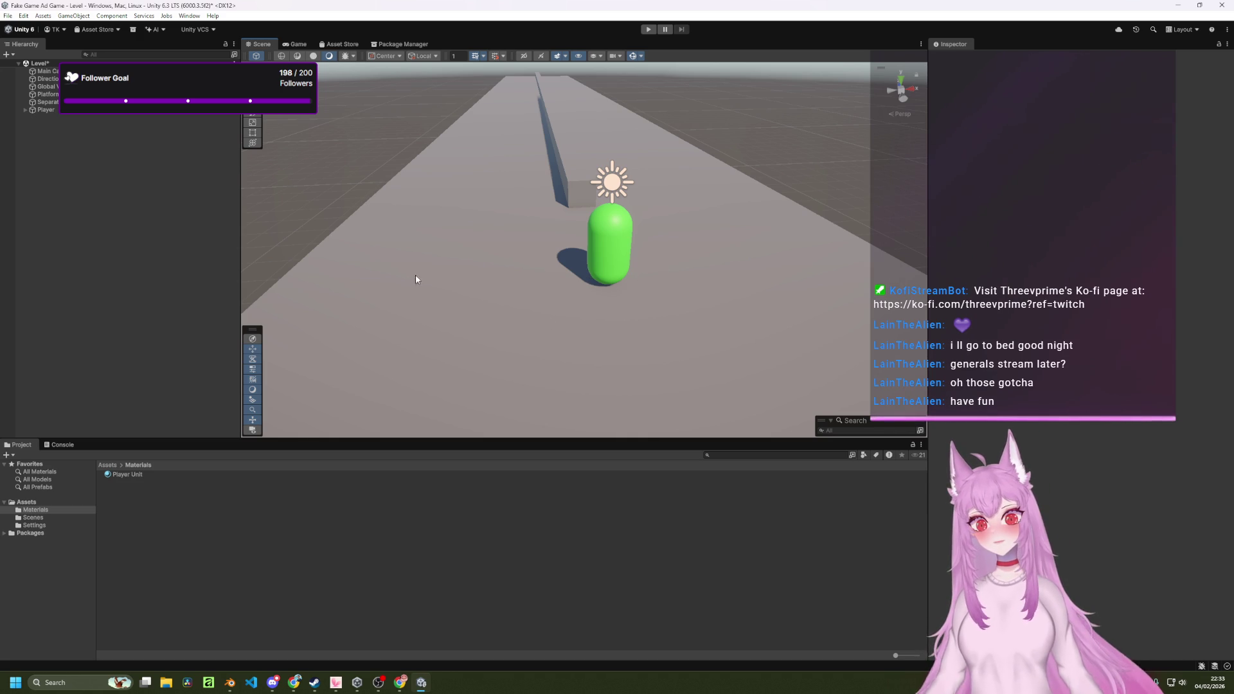
{"action": "mouse_move", "coordinate": [489, 245]}
{"action": "left_mouse_down"}
{"action": "mouse_move", "coordinate": [468, 218]}
{"action": "mouse_move", "coordinate": [443, 218]}
{"action": "left_mouse_up"}
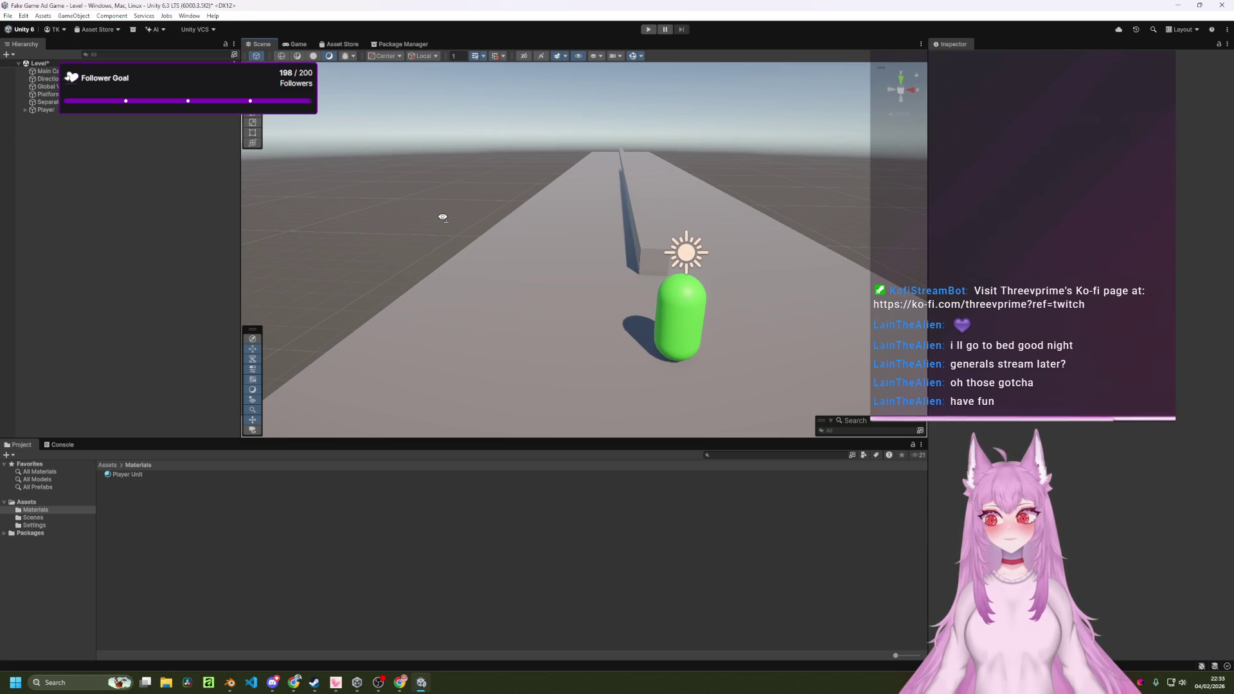
{"action": "key", "text": "a"}
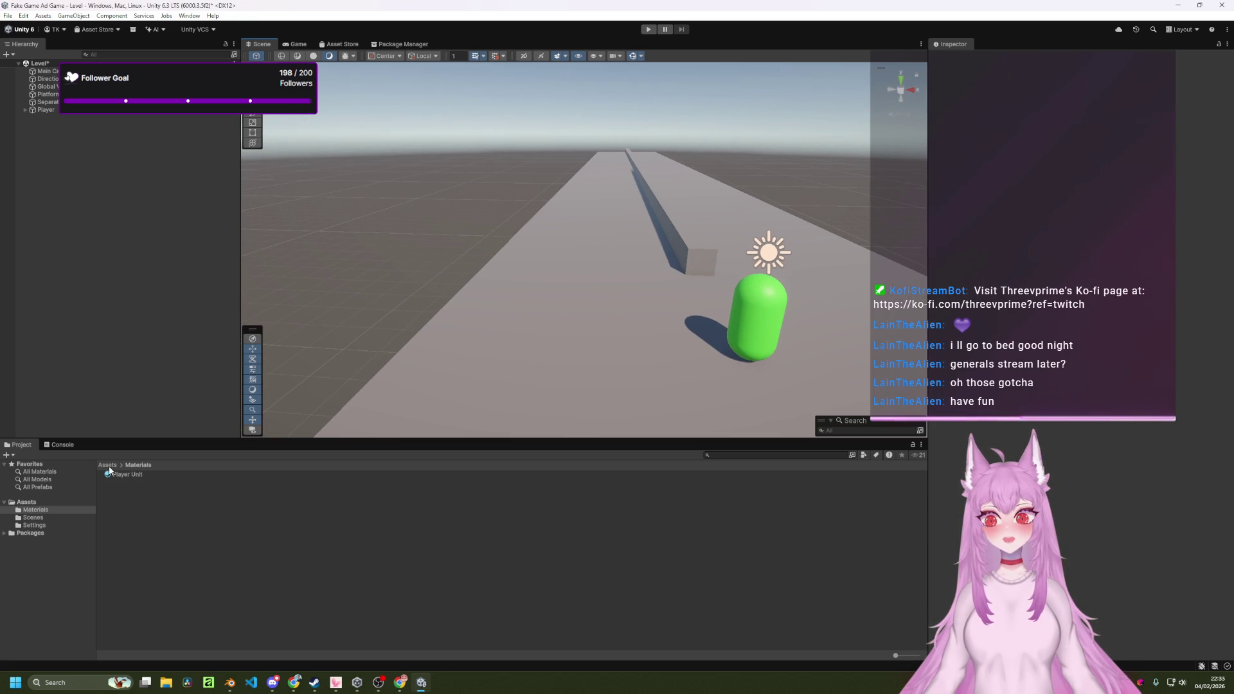
{"action": "left_click", "coordinate": [107, 465]}
{"action": "right_click", "coordinate": [288, 540]}
{"action": "mouse_move", "coordinate": [371, 268]}
{"action": "left_click", "coordinate": [468, 266]}
{"action": "type", "text": "Pre"}
{"action": "key", "text": "Return"}
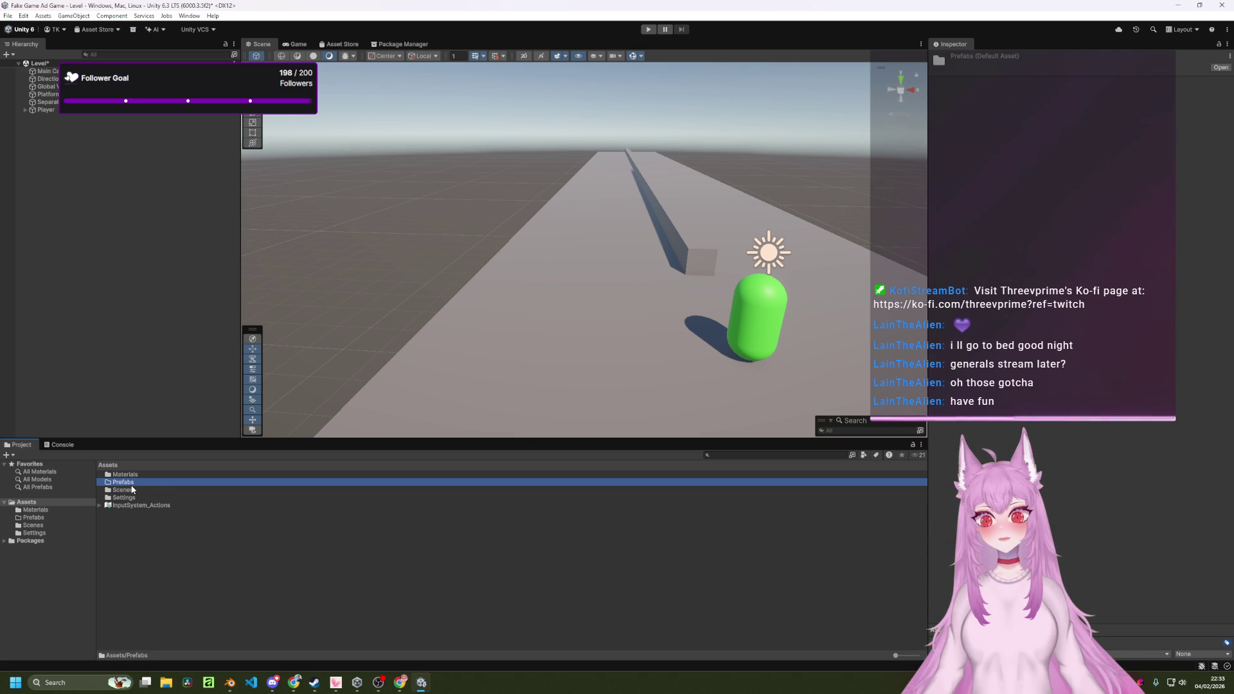
{"action": "left_click", "coordinate": [133, 206]}
{"action": "right_click", "coordinate": [124, 193]}
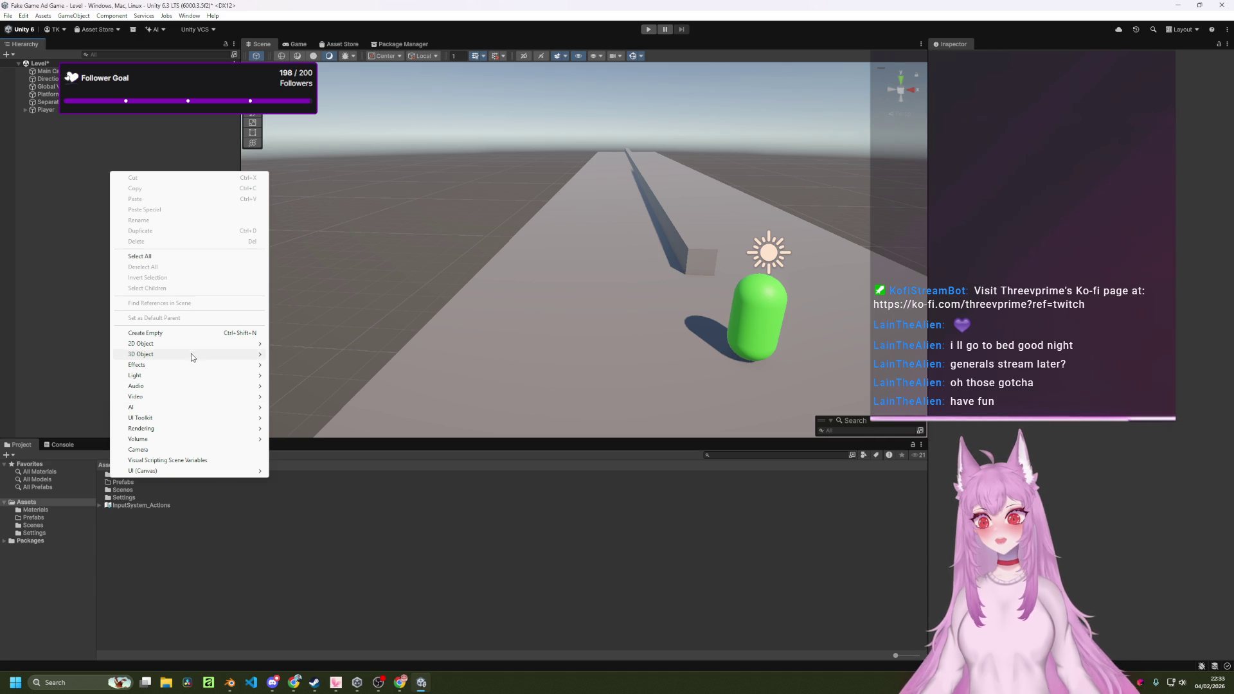
{"action": "left_click", "coordinate": [45, 102]}
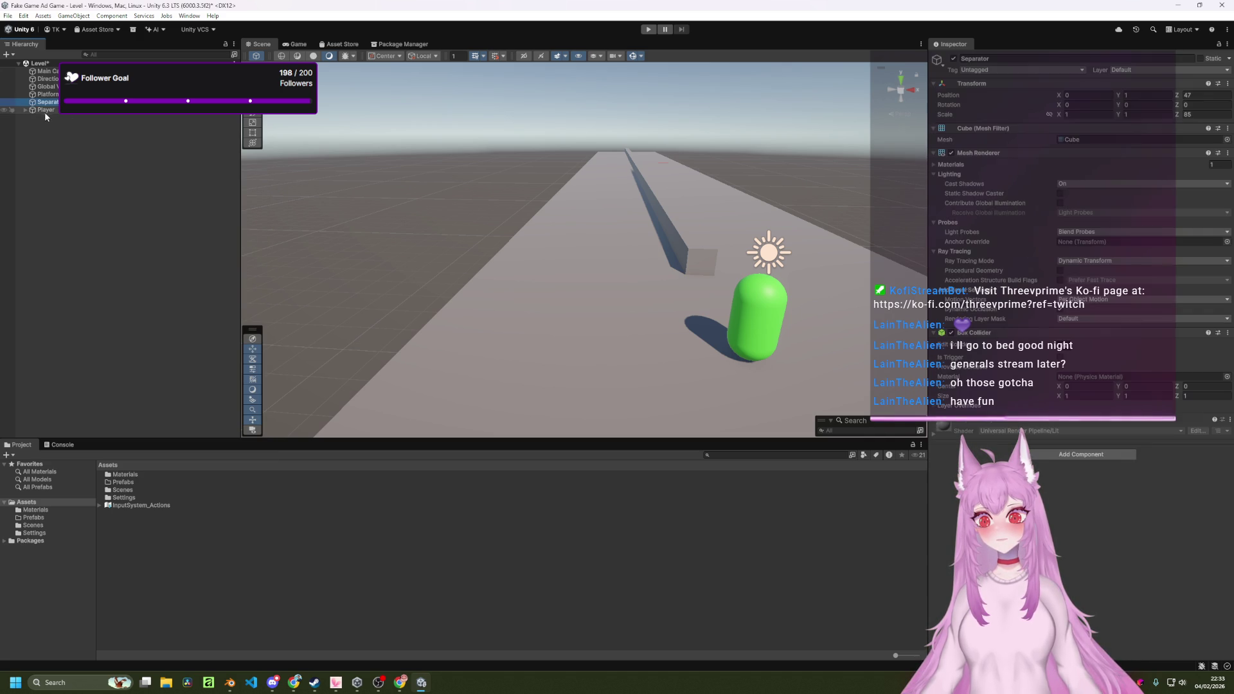
Duplicate the Player Unit capsule and move the copy to the Hierarchy root.
{"action": "left_click", "coordinate": [25, 110]}
{"action": "left_click", "coordinate": [71, 118]}
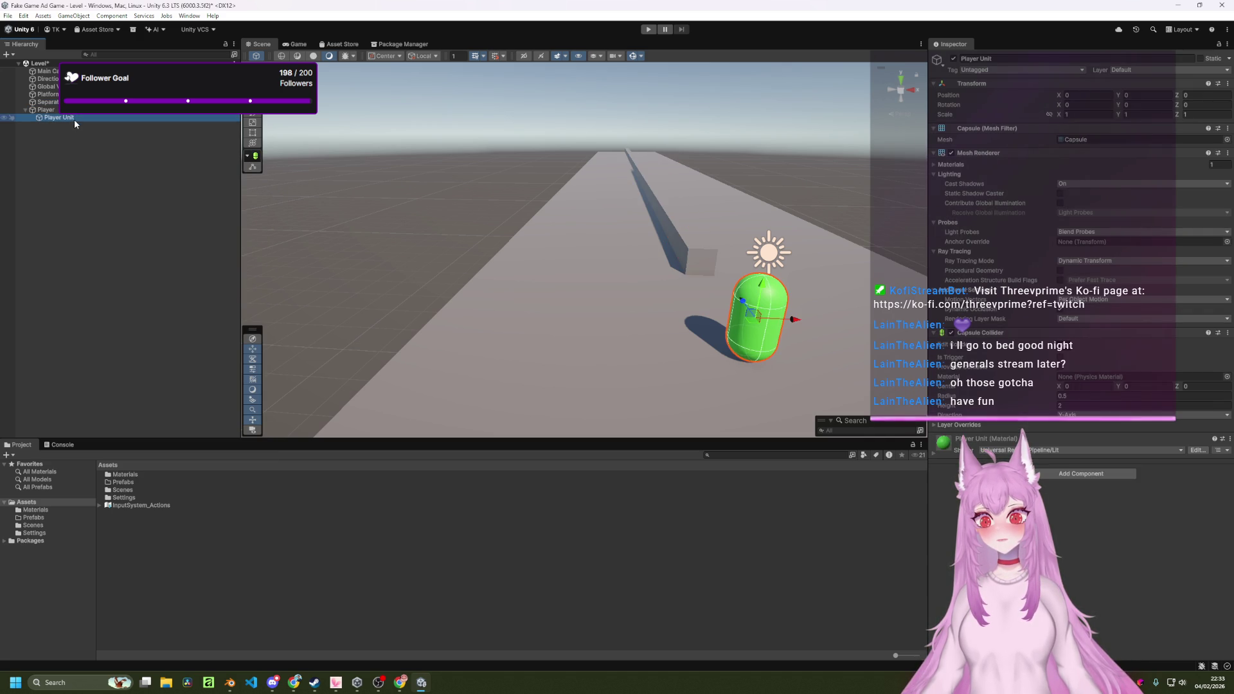
{"action": "key", "text": "ctrl+d"}
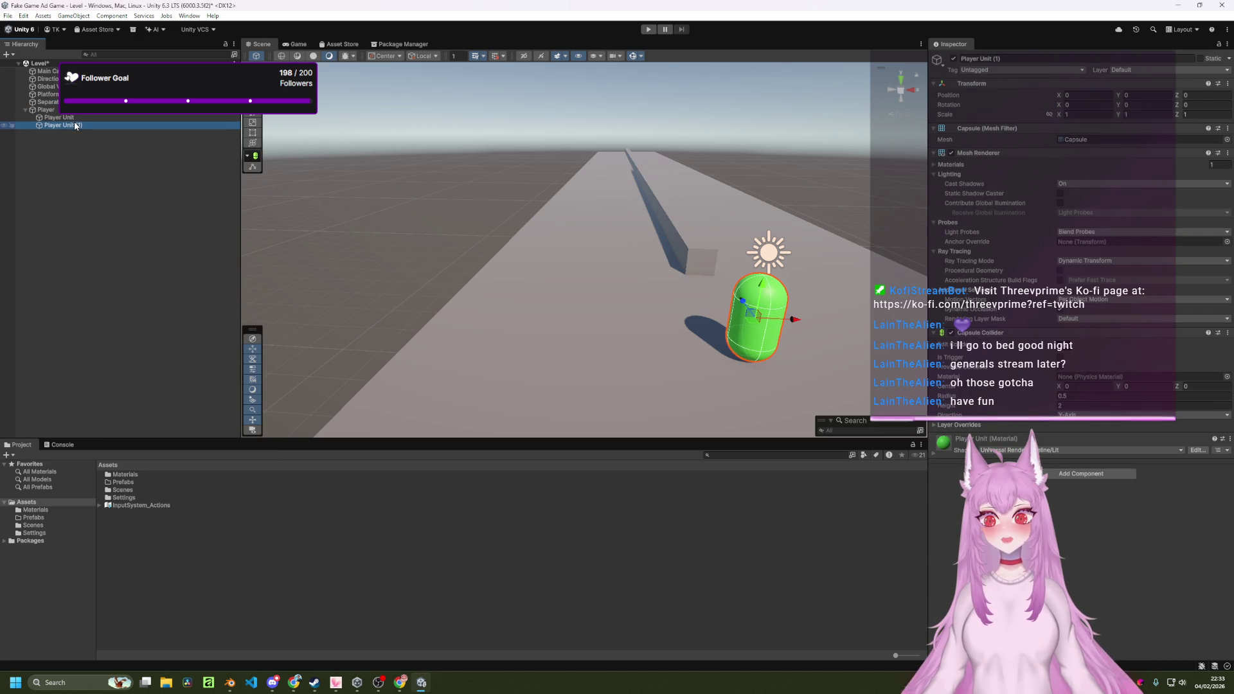
{"action": "mouse_move", "coordinate": [56, 125]}
{"action": "left_mouse_down"}
{"action": "mouse_move", "coordinate": [67, 145]}
{"action": "mouse_move", "coordinate": [45, 138]}
{"action": "left_mouse_up"}
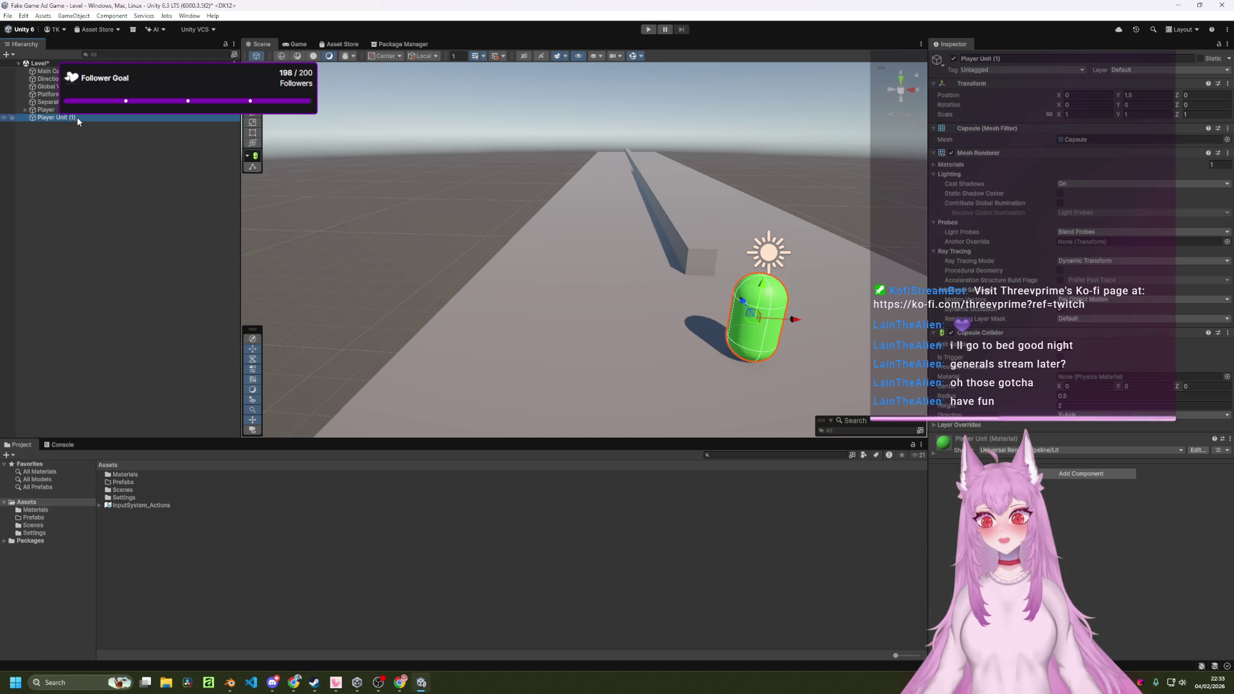
Rename the copied capsule to 'Enemy Unit'.
{"action": "double_click", "coordinate": [75, 117]}
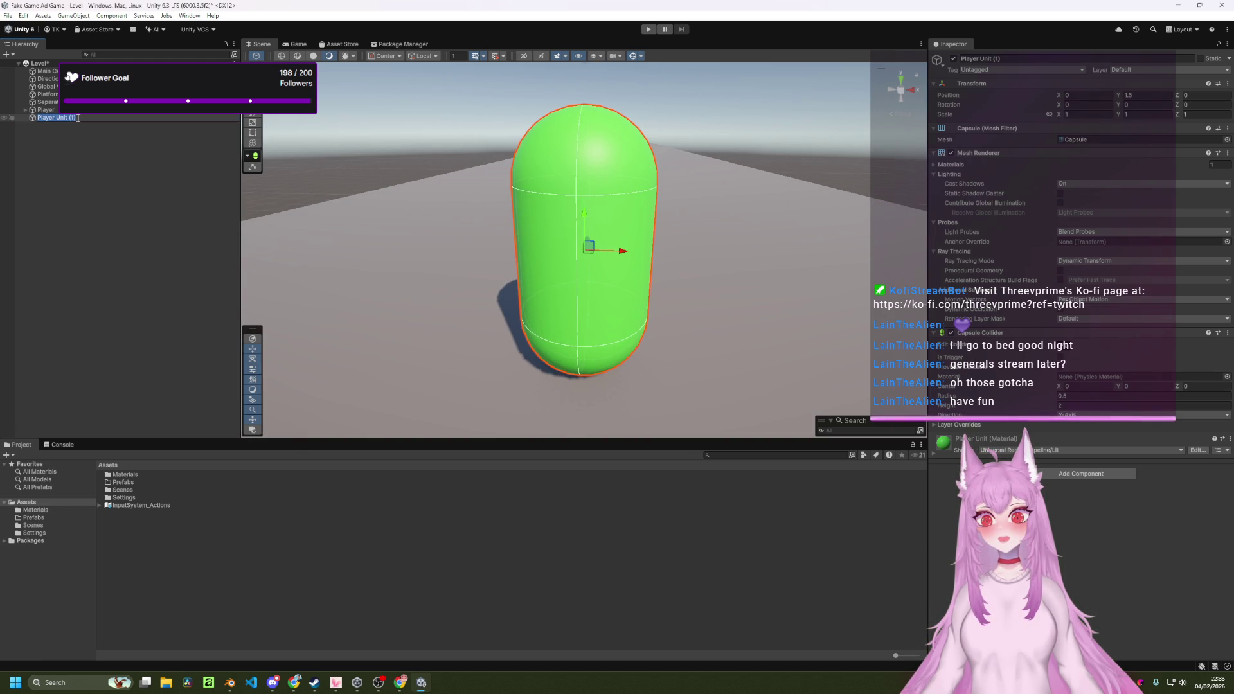
{"action": "left_click", "coordinate": [77, 117]}
{"action": "key", "text": "BackSpace"}
{"action": "key", "text": "BackSpace"}
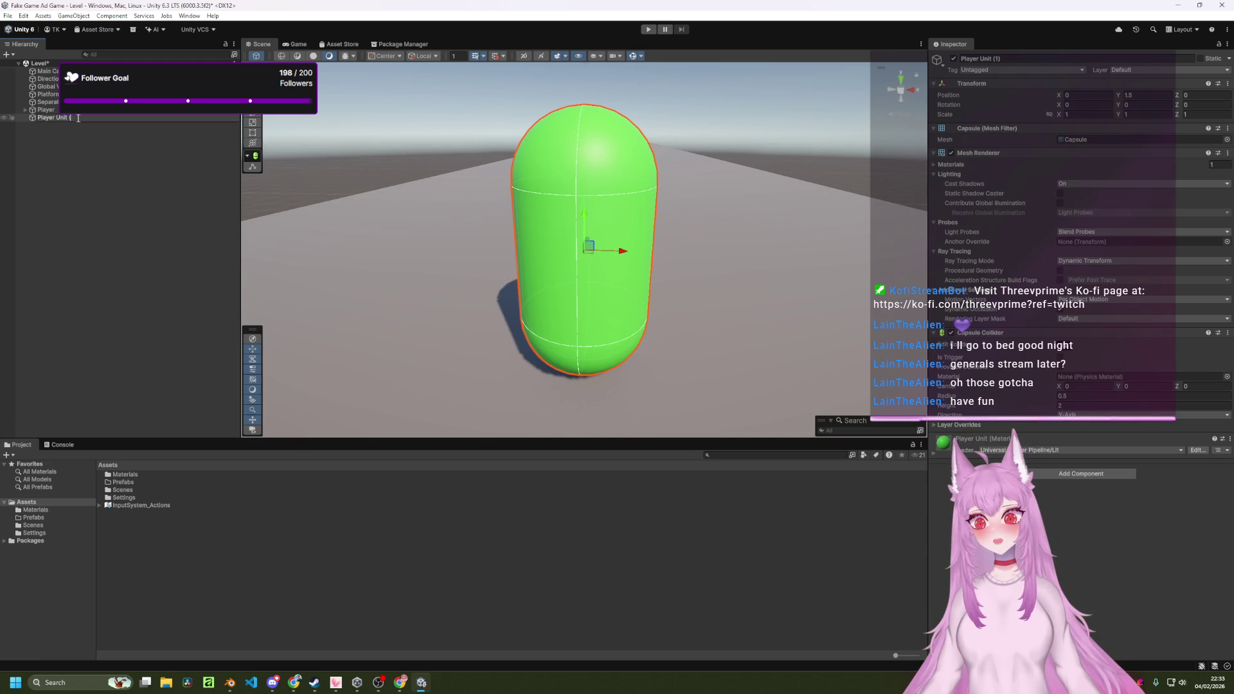
{"action": "key", "text": "shift+Home"}
{"action": "type", "text": "Ene"}
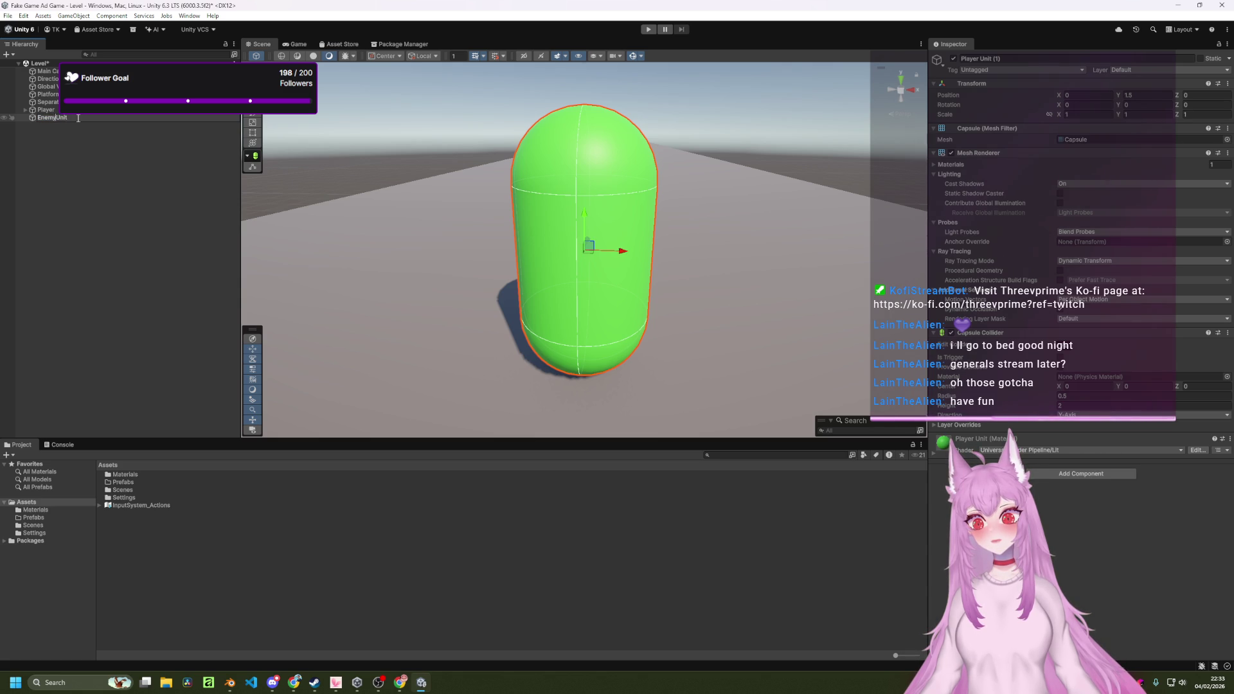
{"action": "key", "text": "Return"}
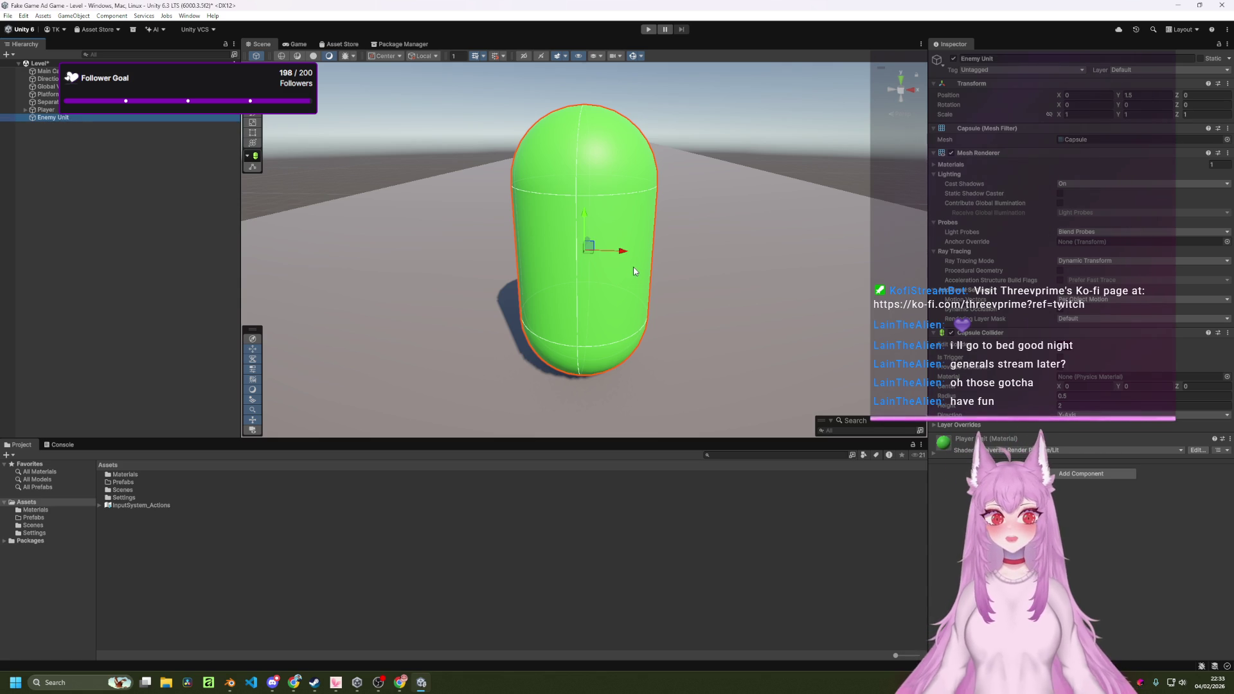
Move Enemy Unit to Position X 3, beside the green player.
{"action": "left_click_drag", "start_coordinate": [625, 257], "coordinate": [738, 265]}
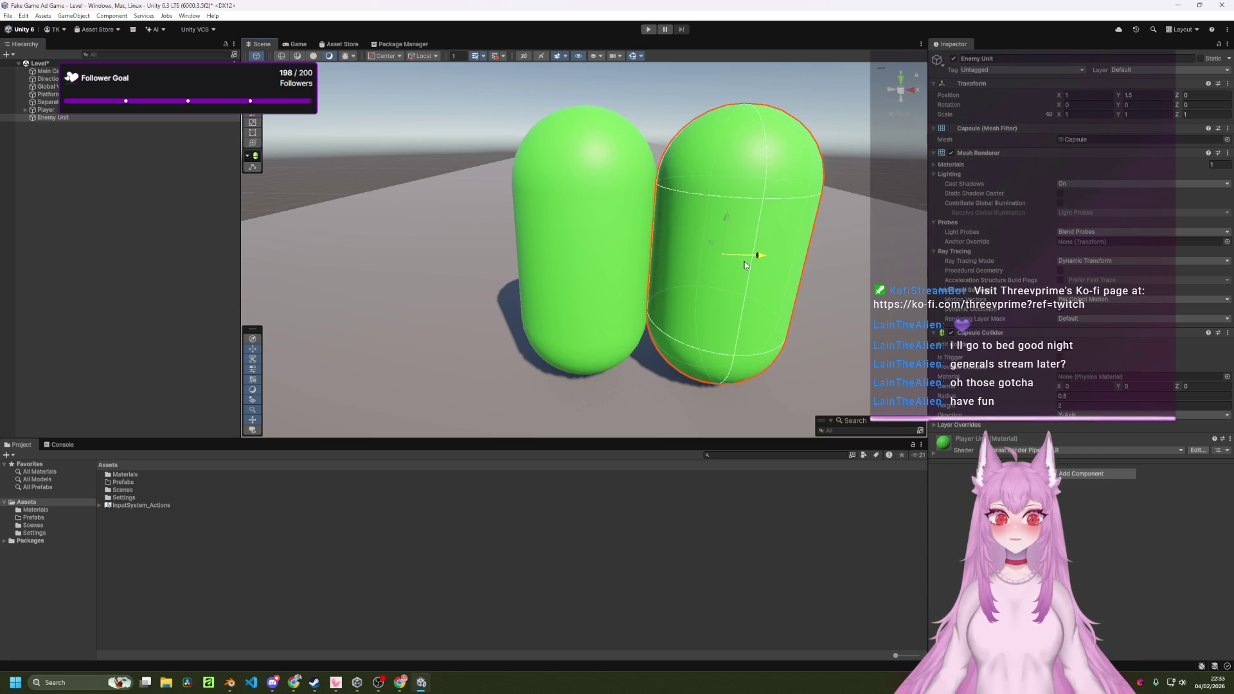
{"action": "left_click_drag", "start_coordinate": [838, 268], "coordinate": [842, 269]}
{"action": "scroll", "coordinate": [746, 325], "scroll_direction": "down", "scroll_amount": 5}
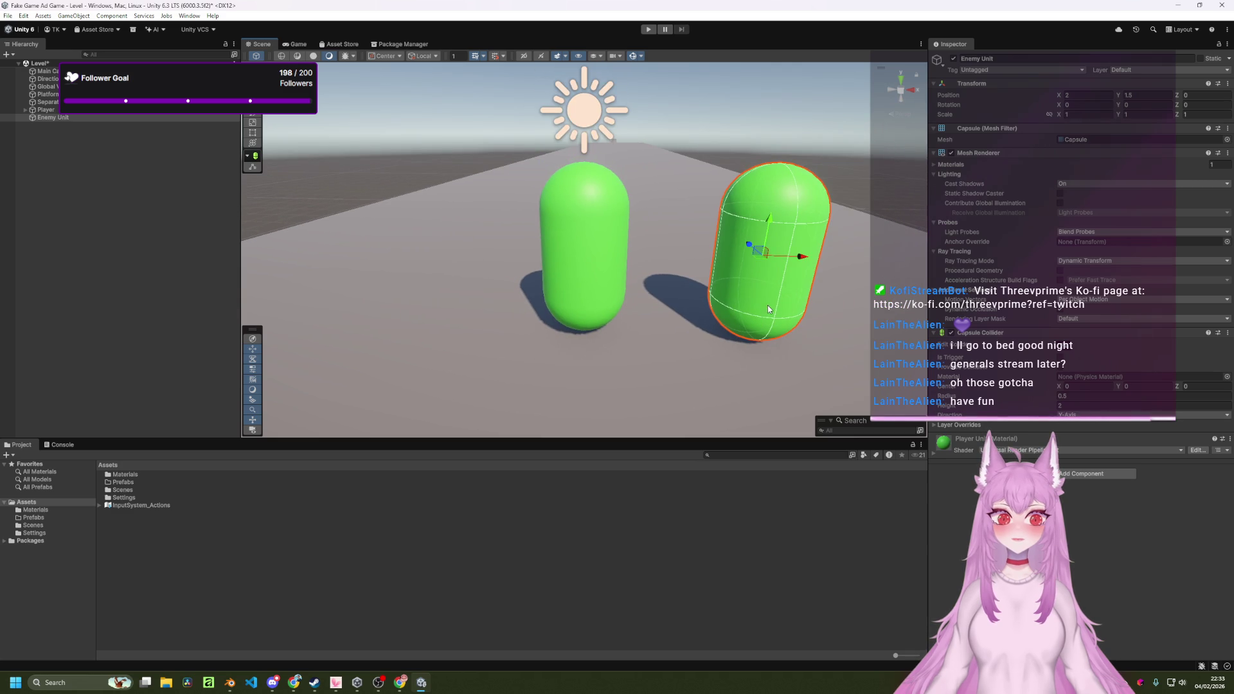
{"action": "scroll", "coordinate": [783, 287], "scroll_direction": "down", "scroll_amount": 6}
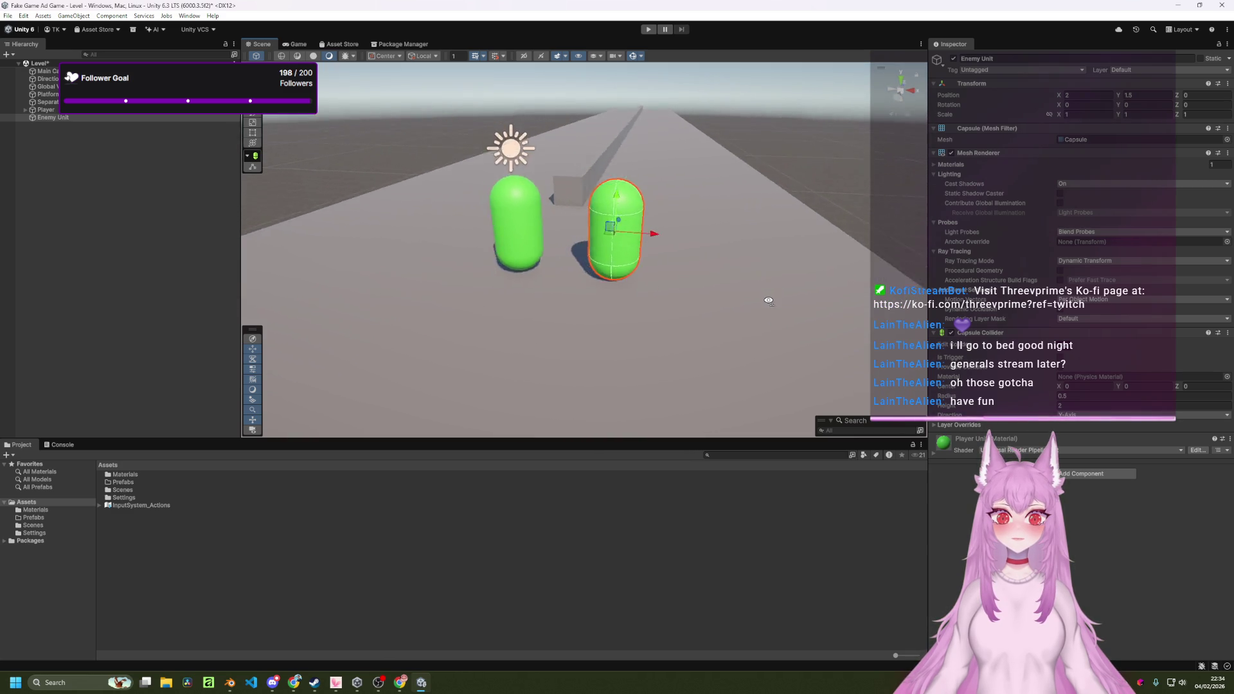
Duplicate the Player Unit material in the Materials folder.
{"action": "scroll", "coordinate": [769, 301], "scroll_direction": "down", "scroll_amount": 3}
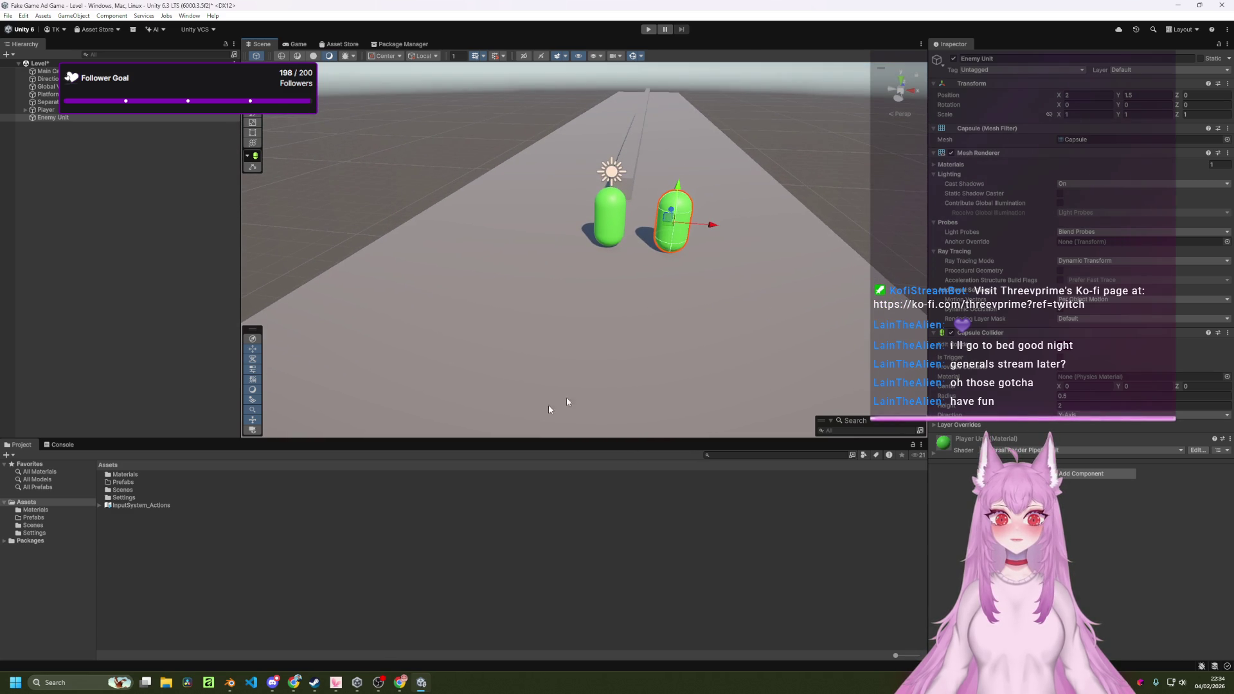
{"action": "double_click", "coordinate": [139, 476]}
{"action": "right_click", "coordinate": [222, 491]}
{"action": "left_click", "coordinate": [144, 495]}
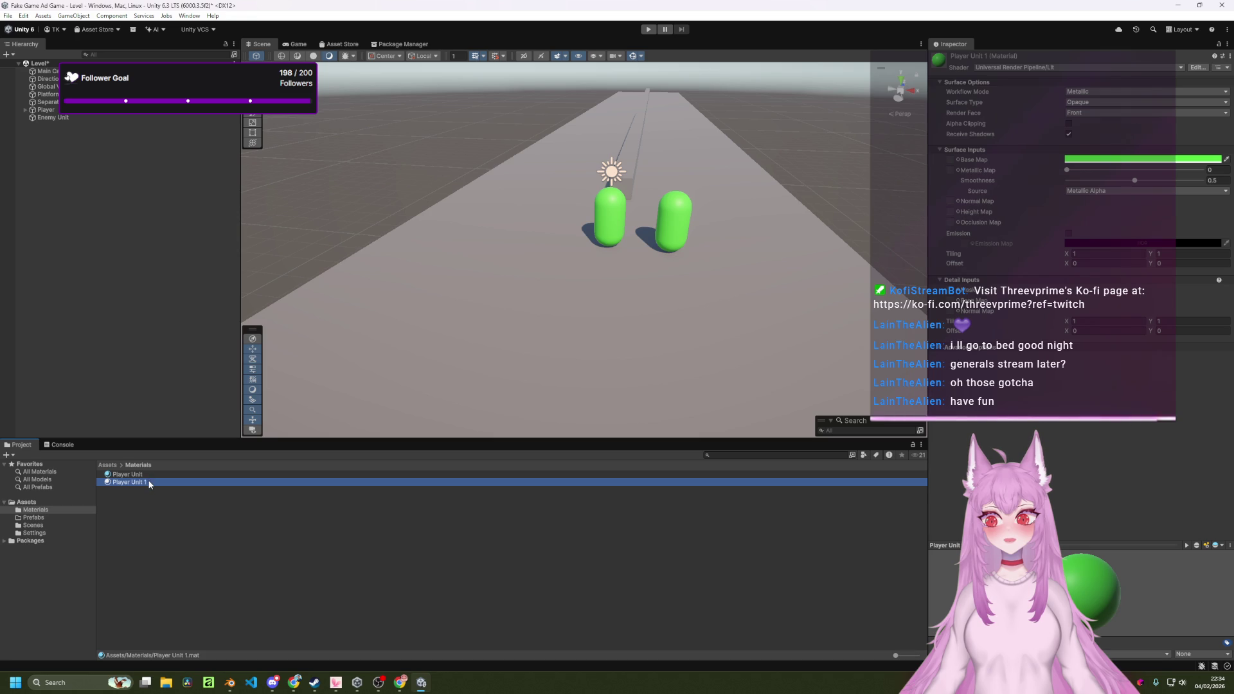
Rename the copied material to 'Enemy Unit'.
{"action": "right_click", "coordinate": [142, 482]}
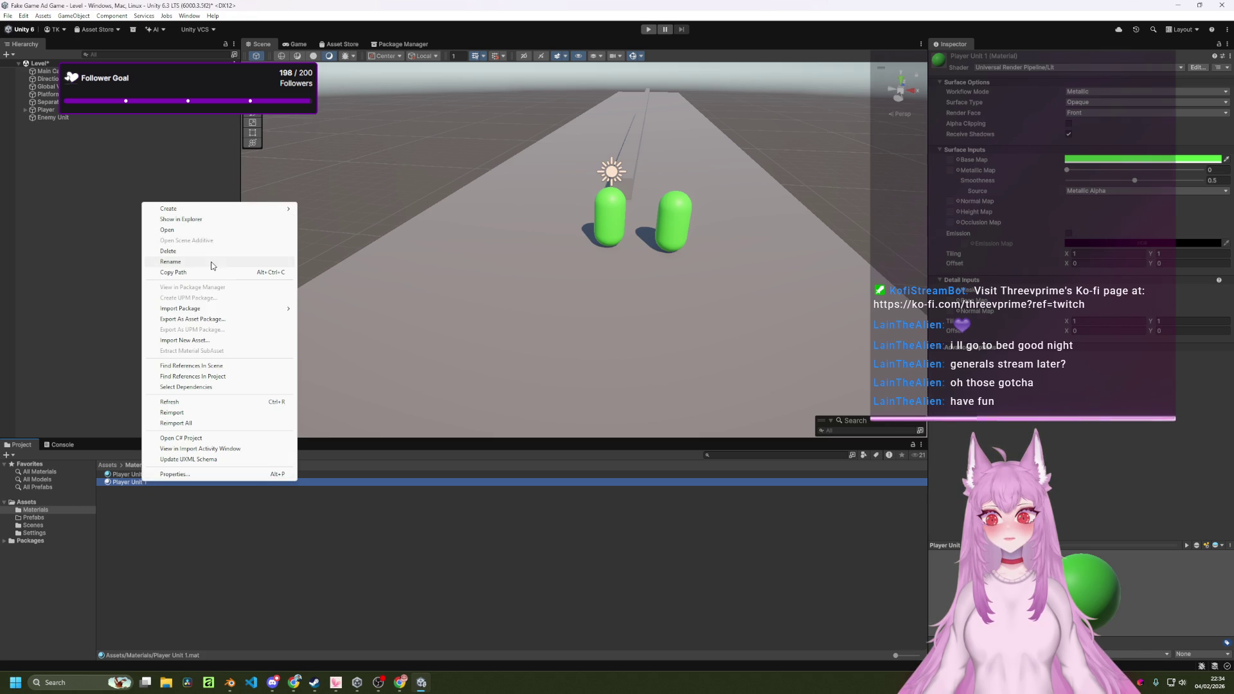
{"action": "left_click", "coordinate": [211, 261]}
{"action": "key", "text": "Right"}
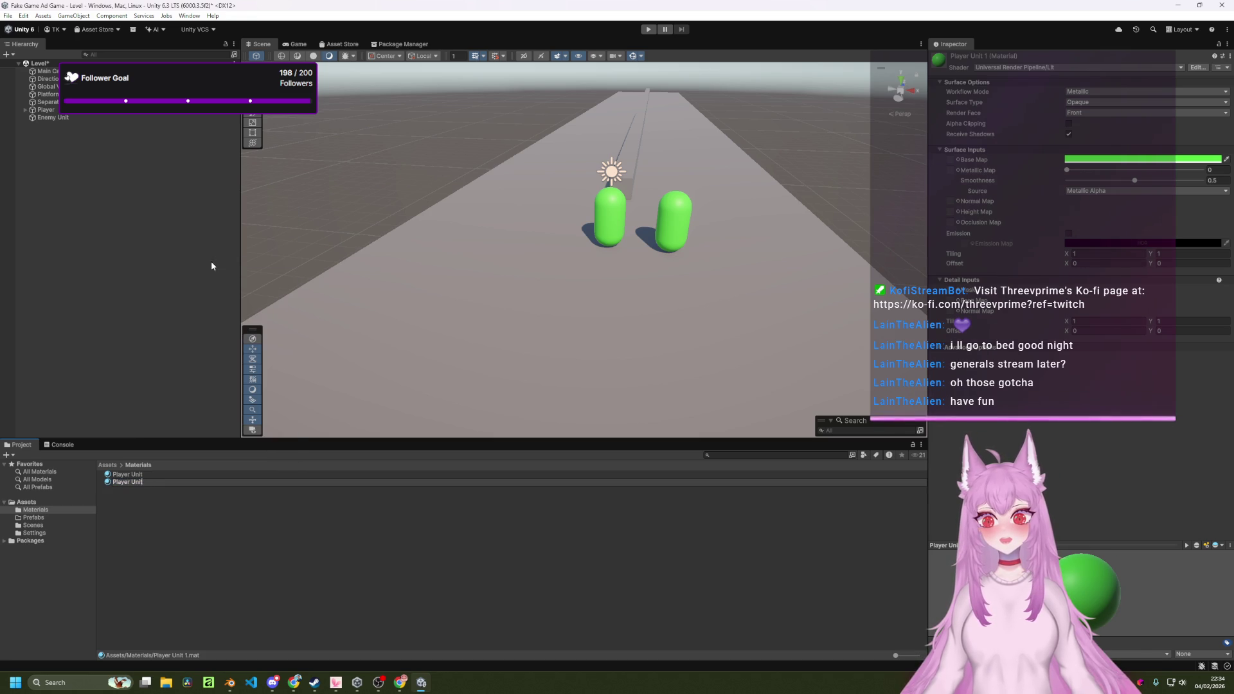
{"action": "type", "text": "Enemy"}
{"action": "key", "text": "Return"}
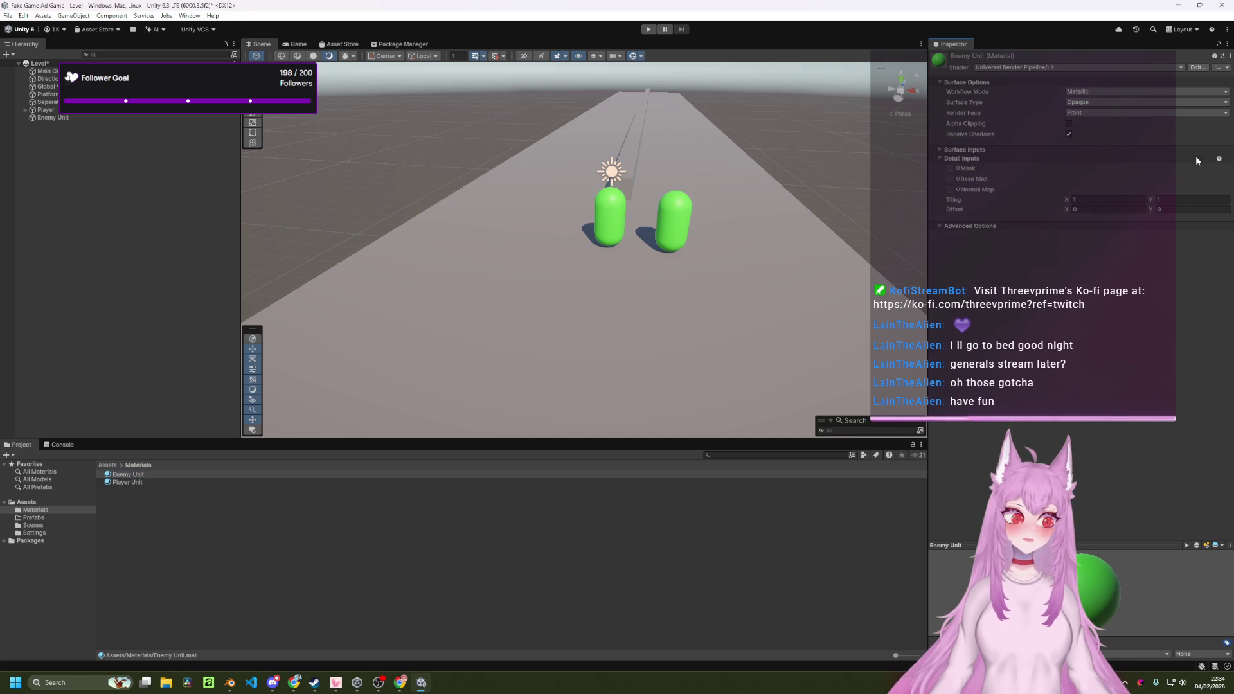
Make the Enemy Unit material's base colour light red FF4545 and apply it to the Enemy Unit object.
{"action": "left_click", "coordinate": [1155, 161]}
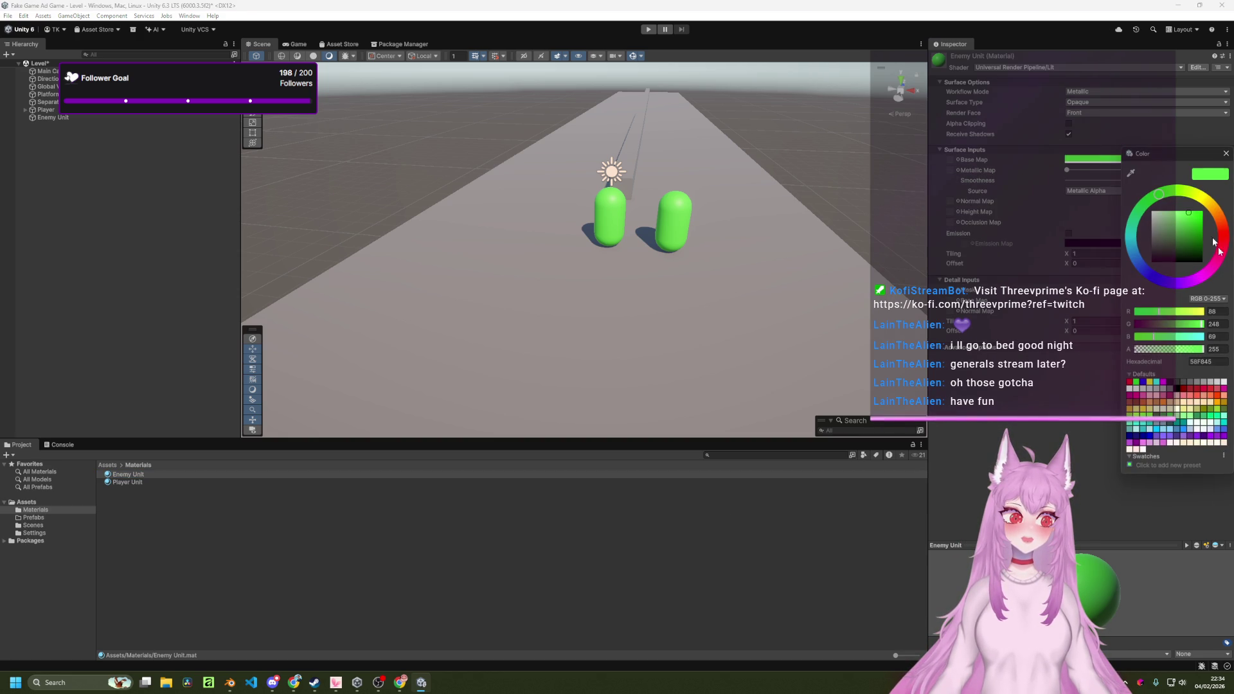
{"action": "left_click", "coordinate": [1223, 241]}
{"action": "left_click_drag", "start_coordinate": [1223, 244], "coordinate": [1227, 238]}
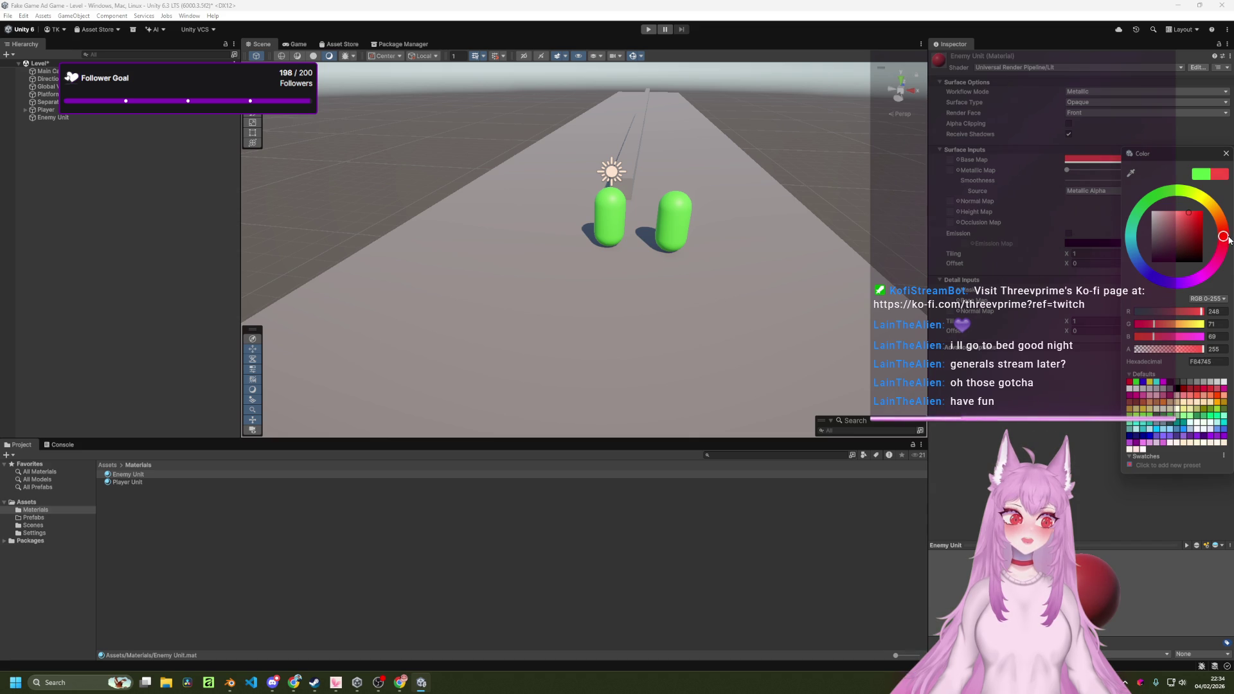
{"action": "left_click", "coordinate": [1231, 233]}
{"action": "left_click_drag", "start_coordinate": [1232, 233], "coordinate": [1231, 241]}
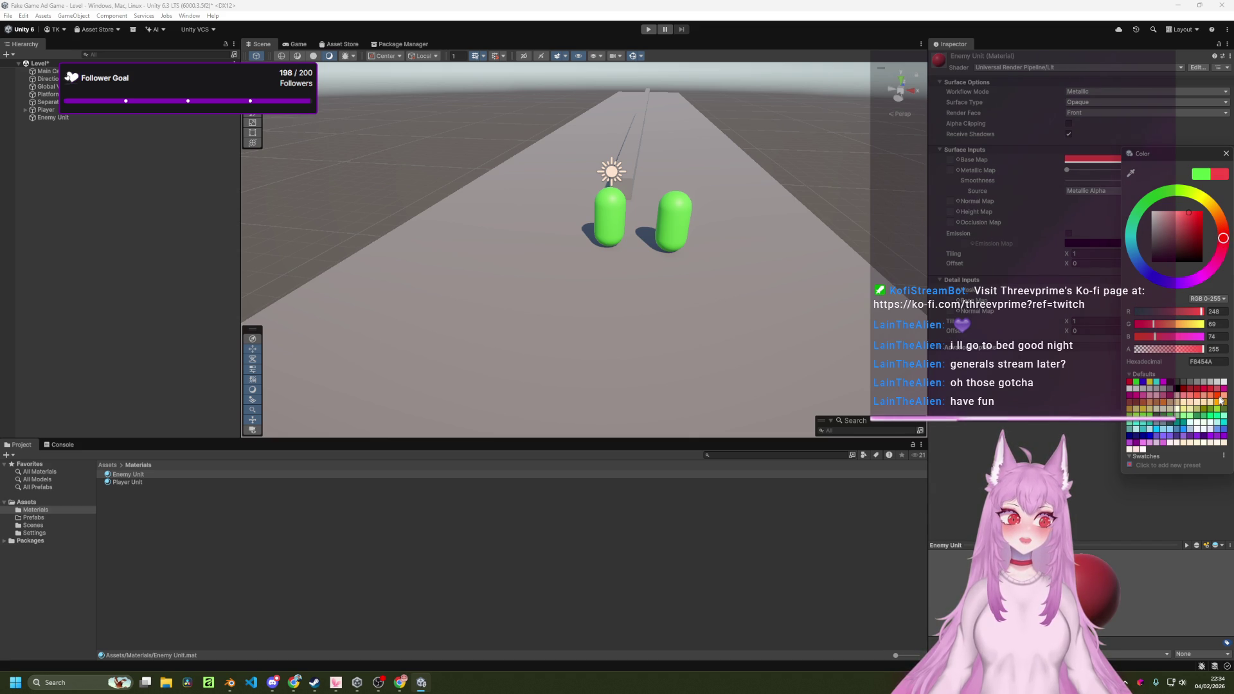
{"action": "left_click", "coordinate": [1129, 384]}
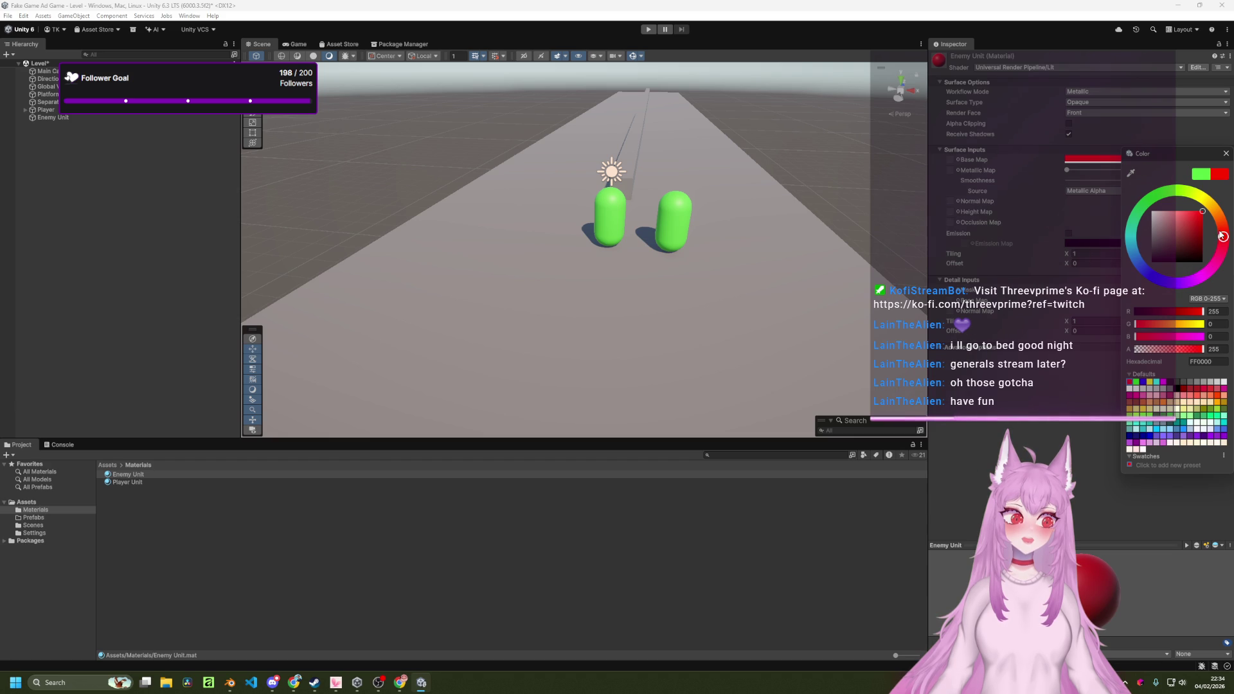
{"action": "left_click", "coordinate": [1189, 212]}
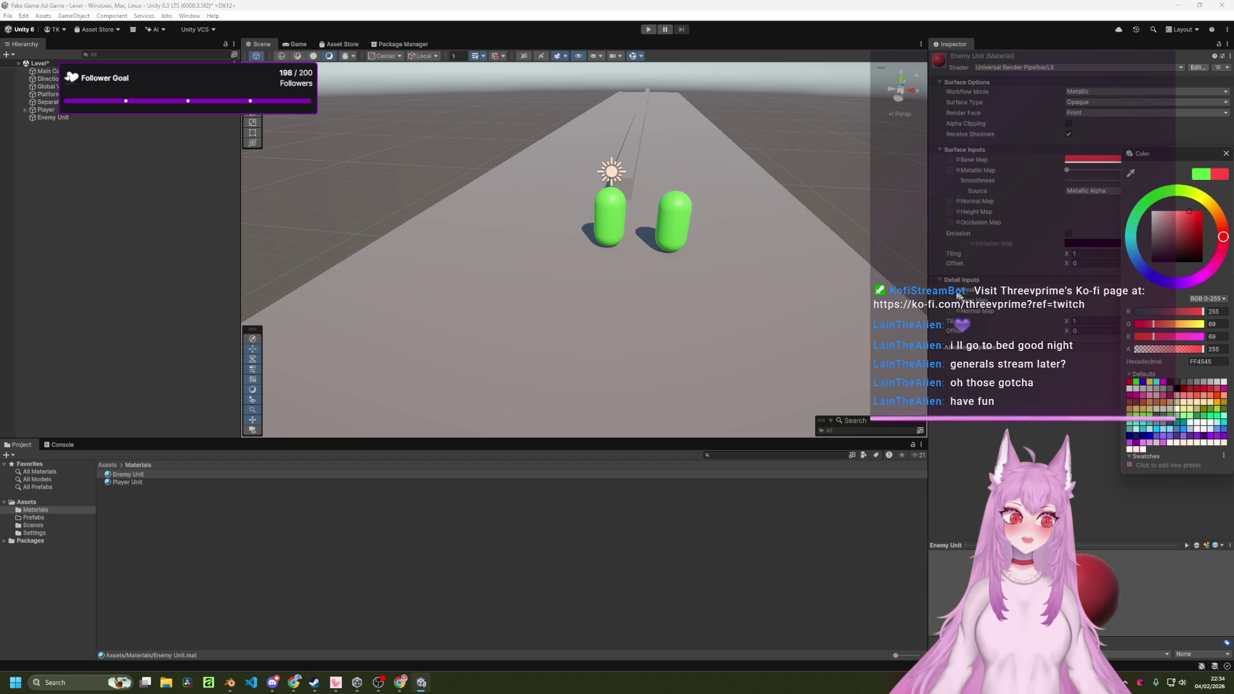
{"action": "left_click", "coordinate": [860, 222]}
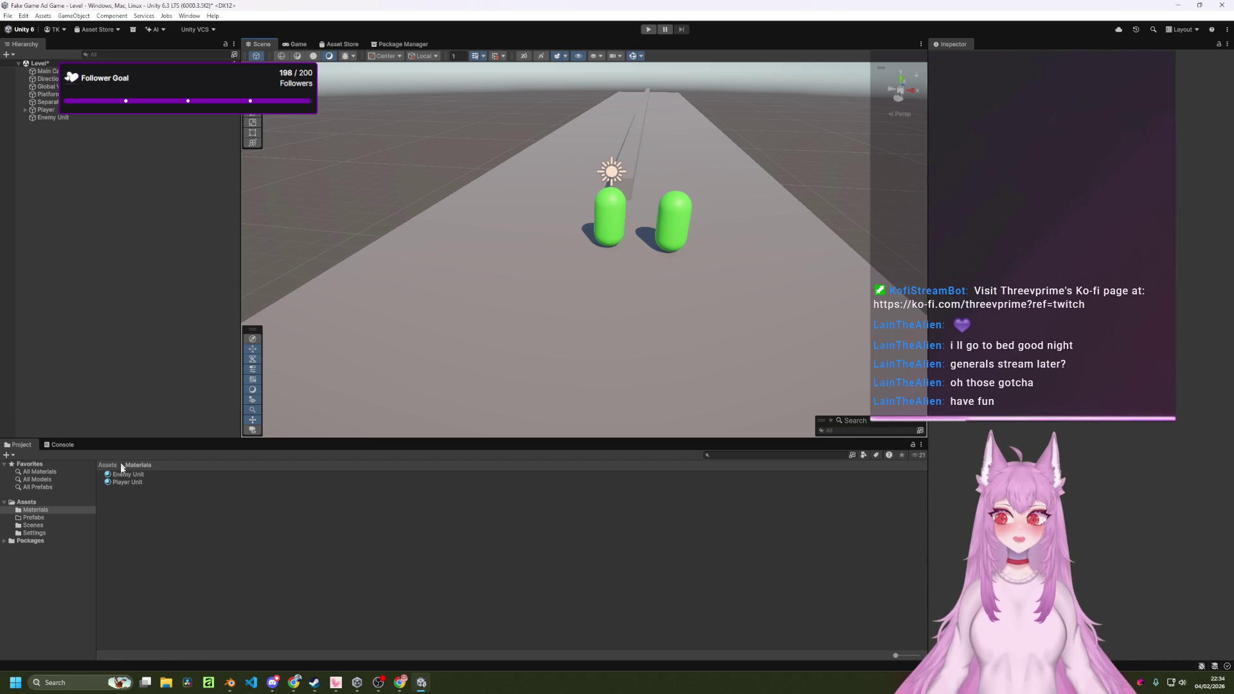
{"action": "mouse_move", "coordinate": [126, 475]}
{"action": "left_mouse_down"}
{"action": "mouse_move", "coordinate": [80, 339]}
{"action": "mouse_move", "coordinate": [93, 126]}
{"action": "mouse_move", "coordinate": [47, 117]}
{"action": "left_mouse_up"}
Bring the road into view and select the red Enemy Unit capsule beside the player.
{"action": "mouse_move", "coordinate": [730, 289]}
{"action": "left_mouse_down"}
{"action": "mouse_move", "coordinate": [662, 328]}
{"action": "mouse_move", "coordinate": [584, 288]}
{"action": "mouse_move", "coordinate": [630, 193]}
{"action": "mouse_move", "coordinate": [587, 242]}
{"action": "mouse_move", "coordinate": [549, 253]}
{"action": "mouse_move", "coordinate": [659, 243]}
{"action": "left_mouse_up"}
{"action": "scroll", "coordinate": [576, 238], "scroll_direction": "down", "scroll_amount": 2}
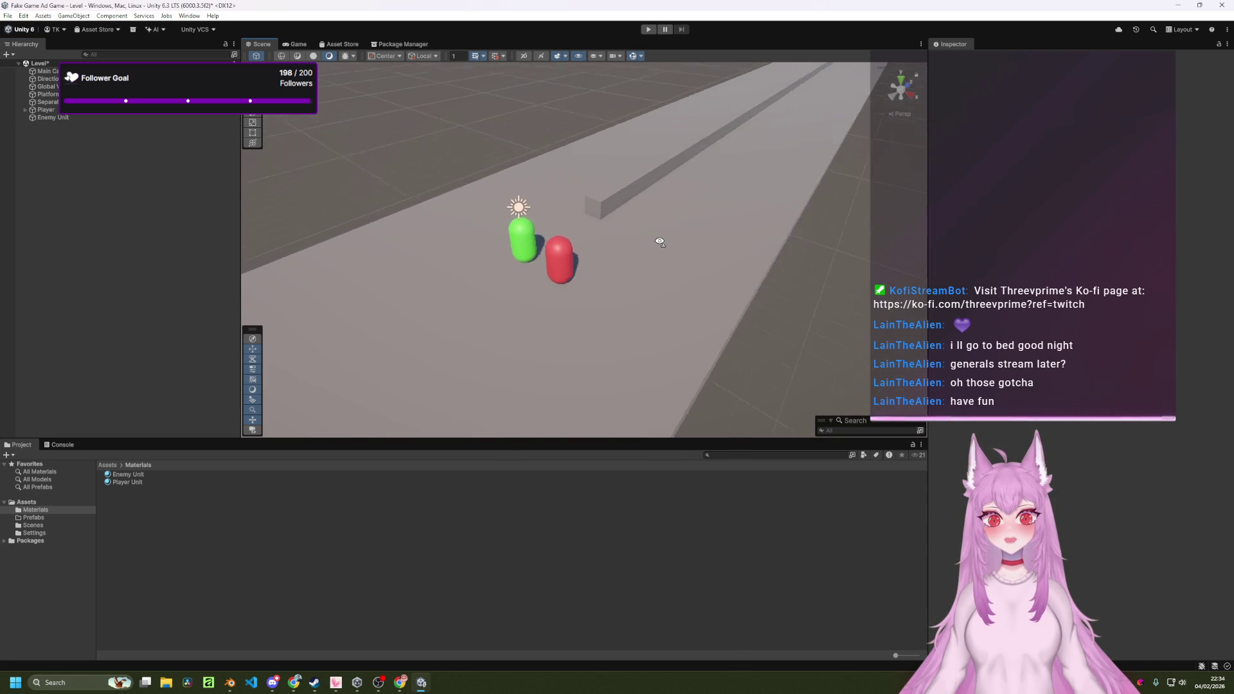
{"action": "scroll", "coordinate": [659, 243], "scroll_direction": "down", "scroll_amount": 5}
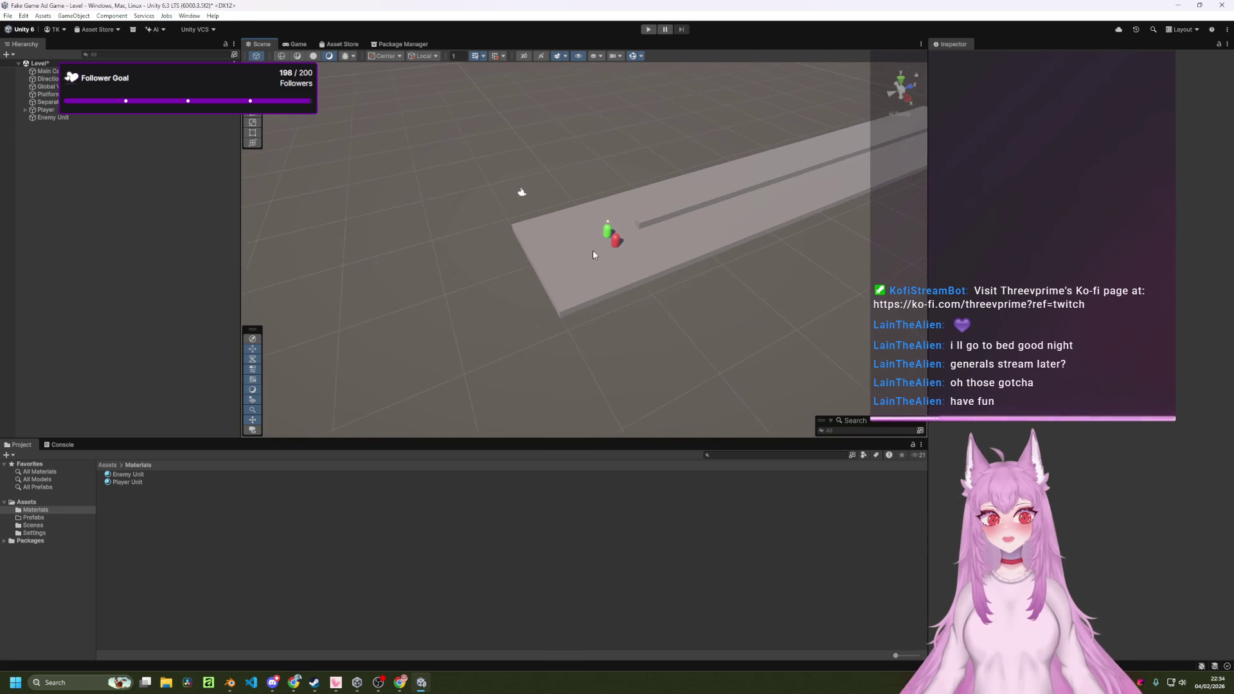
{"action": "scroll", "coordinate": [603, 259], "scroll_direction": "down", "scroll_amount": 1}
{"action": "scroll", "coordinate": [603, 259], "scroll_direction": "down", "scroll_amount": 5}
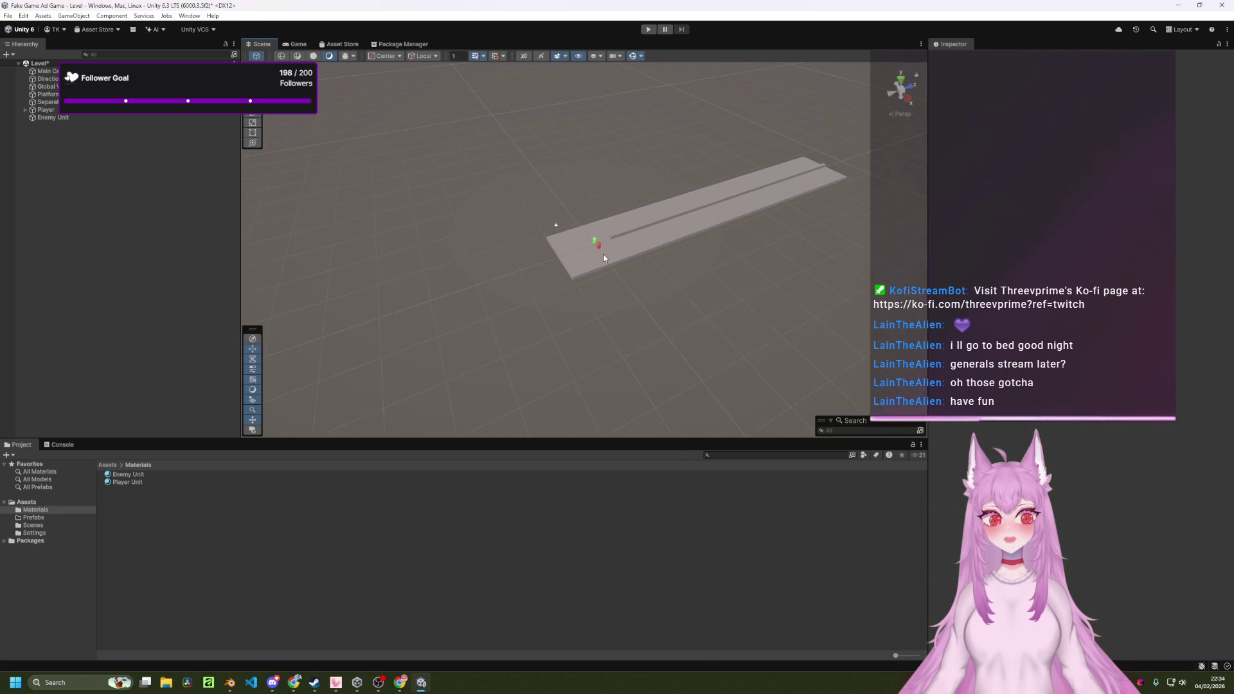
{"action": "scroll", "coordinate": [603, 259], "scroll_direction": "down", "scroll_amount": 5}
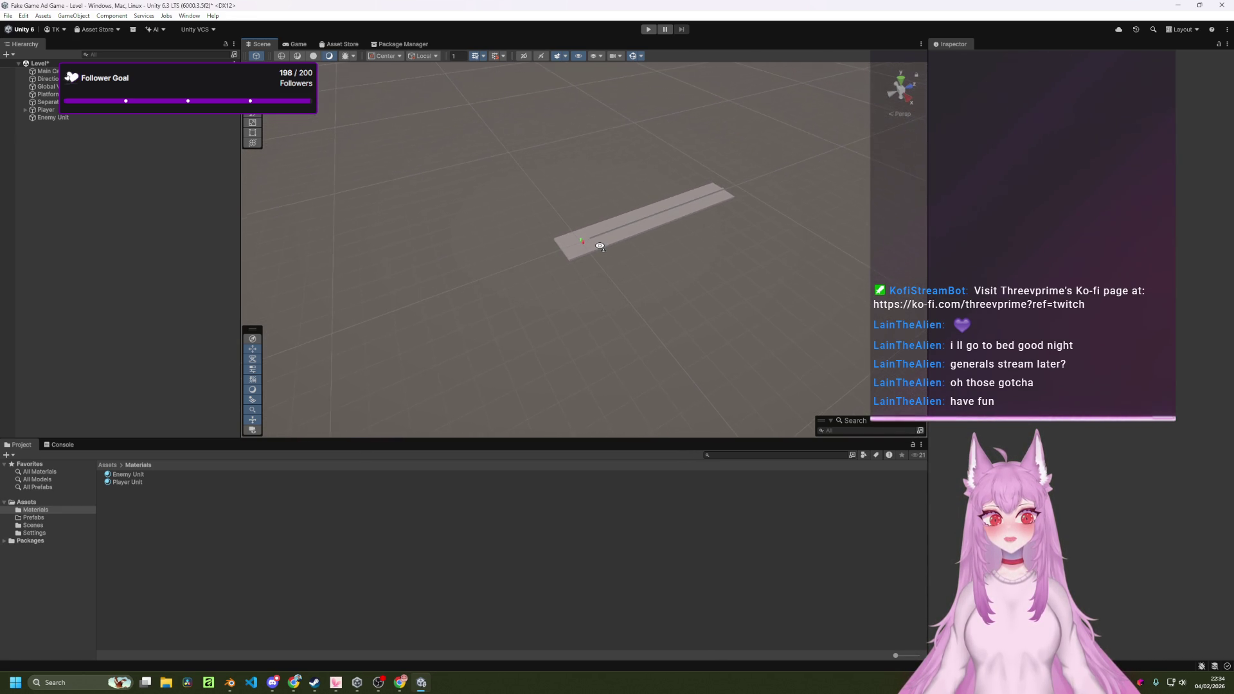
{"action": "scroll", "coordinate": [600, 246], "scroll_direction": "up", "scroll_amount": 8}
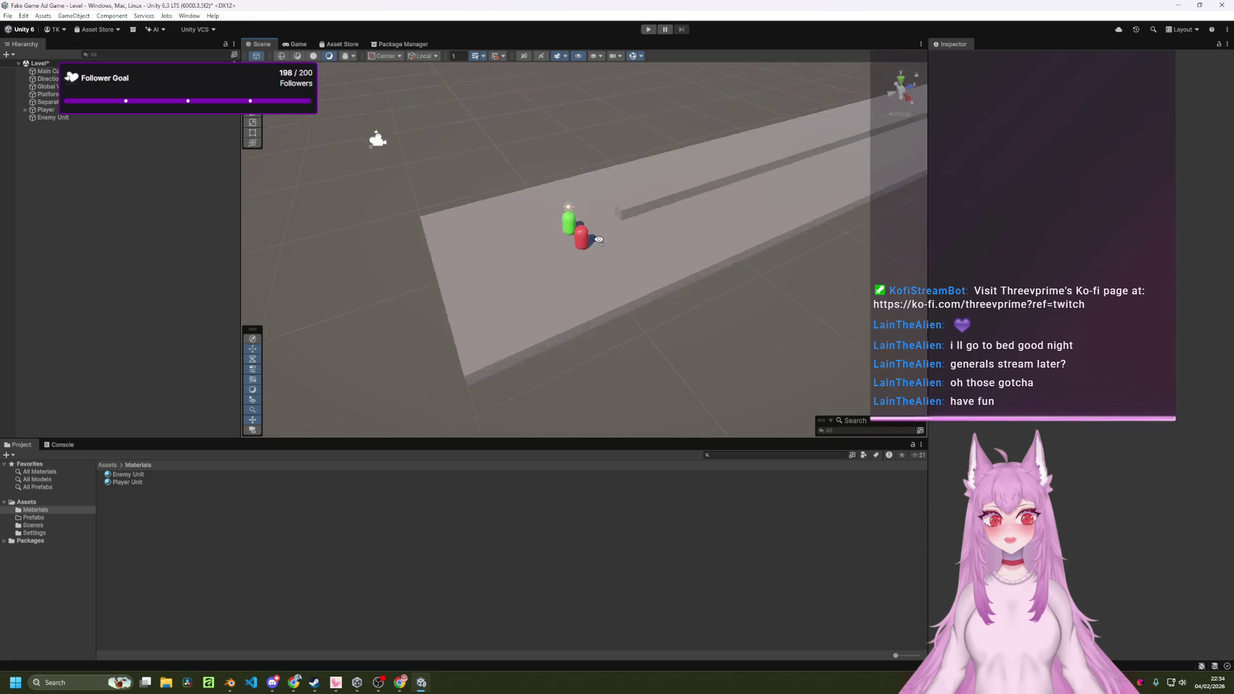
{"action": "scroll", "coordinate": [599, 240], "scroll_direction": "up", "scroll_amount": 5}
{"action": "mouse_move", "coordinate": [599, 232]}
{"action": "left_mouse_down"}
{"action": "mouse_move", "coordinate": [609, 215]}
{"action": "mouse_move", "coordinate": [551, 230]}
{"action": "mouse_move", "coordinate": [587, 218]}
{"action": "left_mouse_up"}
{"action": "scroll", "coordinate": [600, 231], "scroll_direction": "down", "scroll_amount": 5}
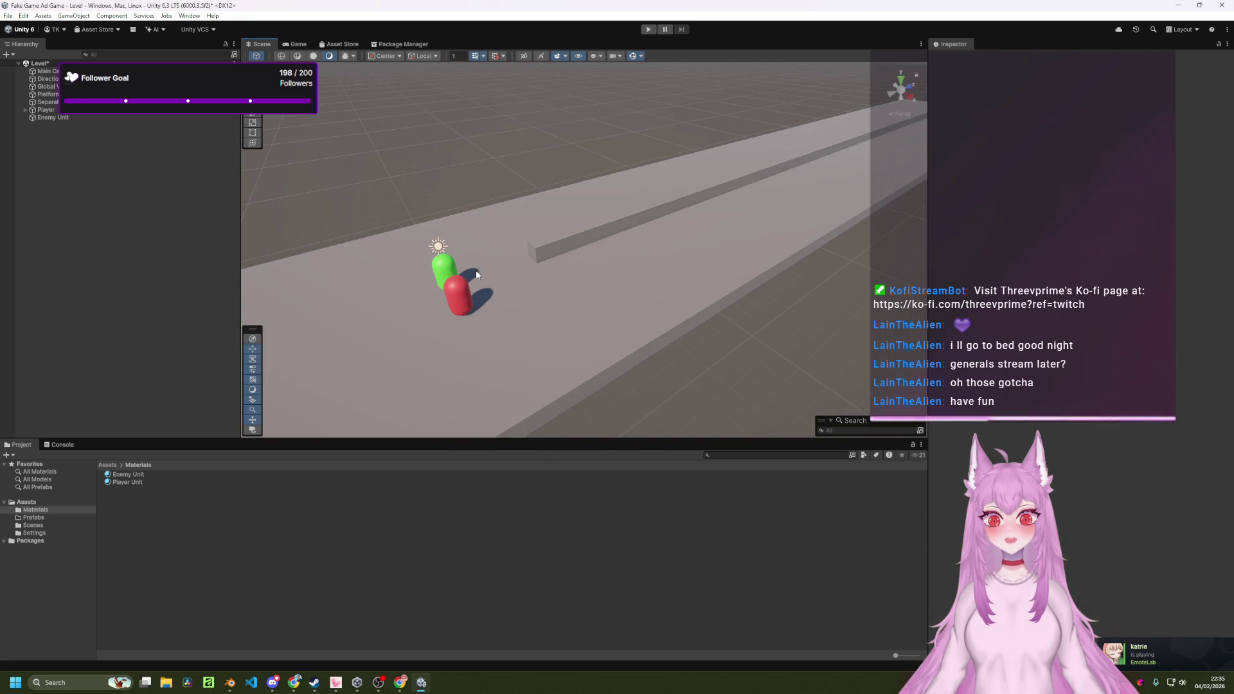
{"action": "left_click", "coordinate": [460, 289]}
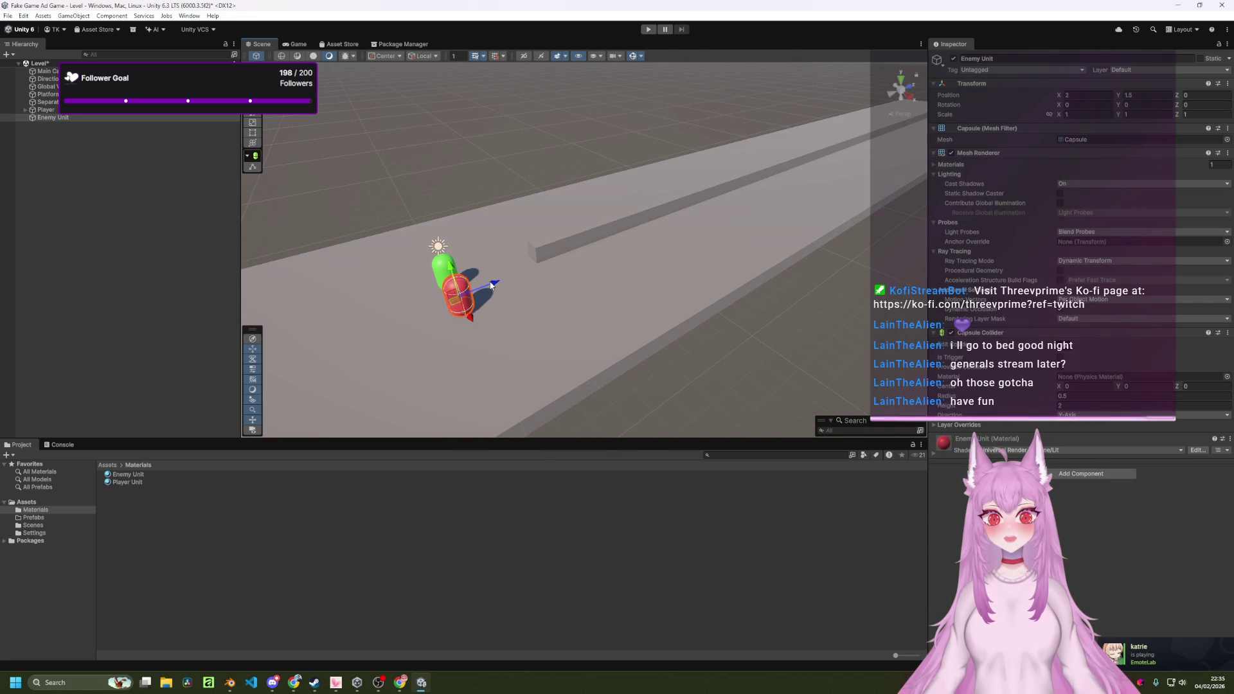
Move the Enemy Unit down the road to about Position Z 24.8, ahead of the player.
{"action": "left_click_drag", "start_coordinate": [491, 285], "coordinate": [799, 187]}
{"action": "key", "text": "Left"}
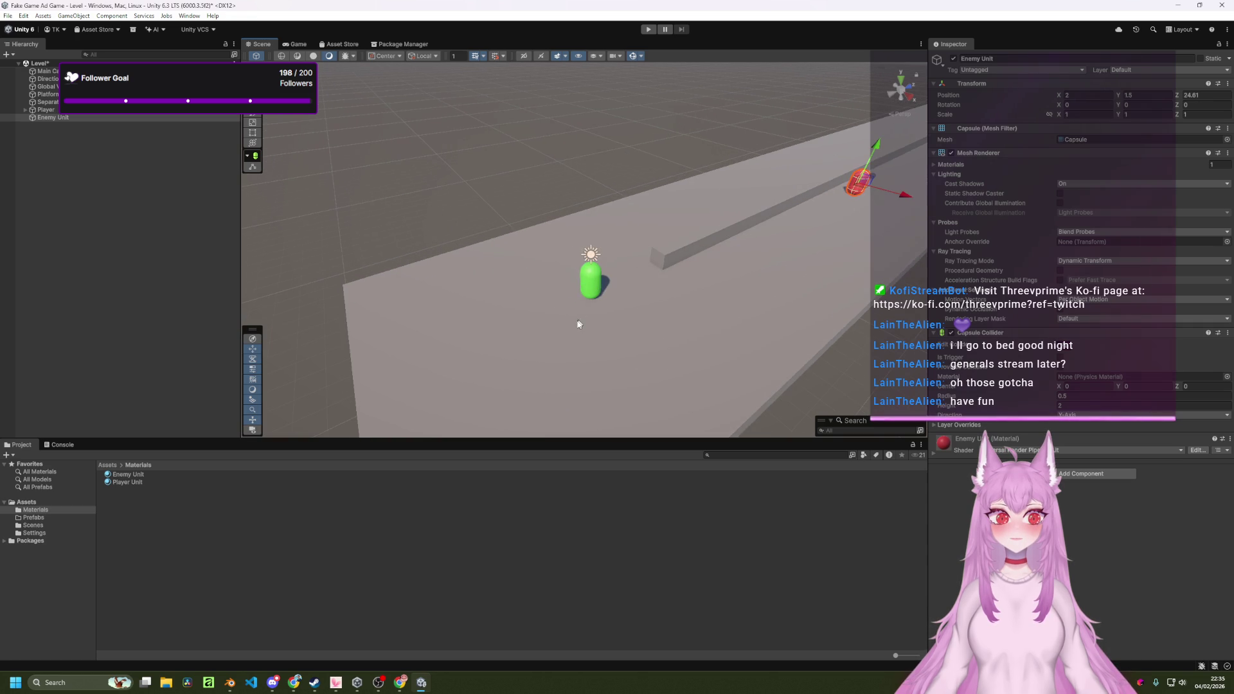
{"action": "mouse_move", "coordinate": [581, 308]}
{"action": "left_mouse_down"}
{"action": "mouse_move", "coordinate": [683, 295]}
{"action": "mouse_move", "coordinate": [595, 288]}
{"action": "mouse_move", "coordinate": [627, 280]}
{"action": "left_mouse_up"}
{"action": "scroll", "coordinate": [627, 280], "scroll_direction": "down", "scroll_amount": 3}
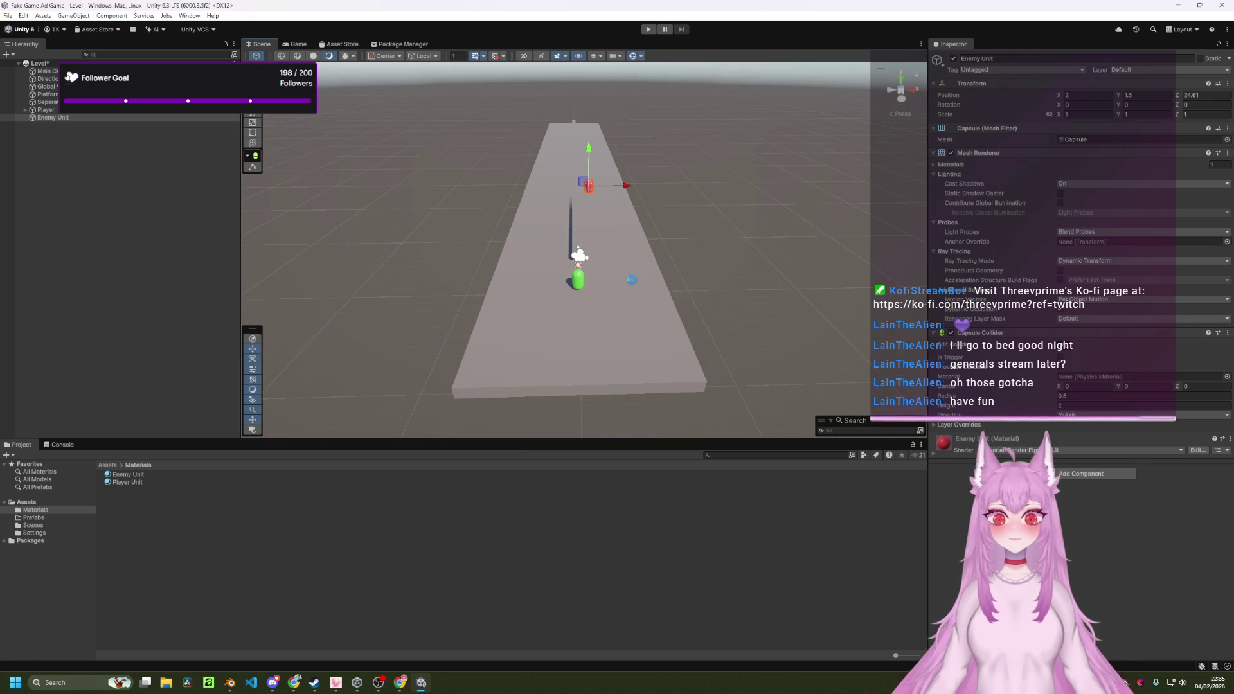
Run a play-mode test of the scene, then stop it.
{"action": "left_click", "coordinate": [648, 31]}
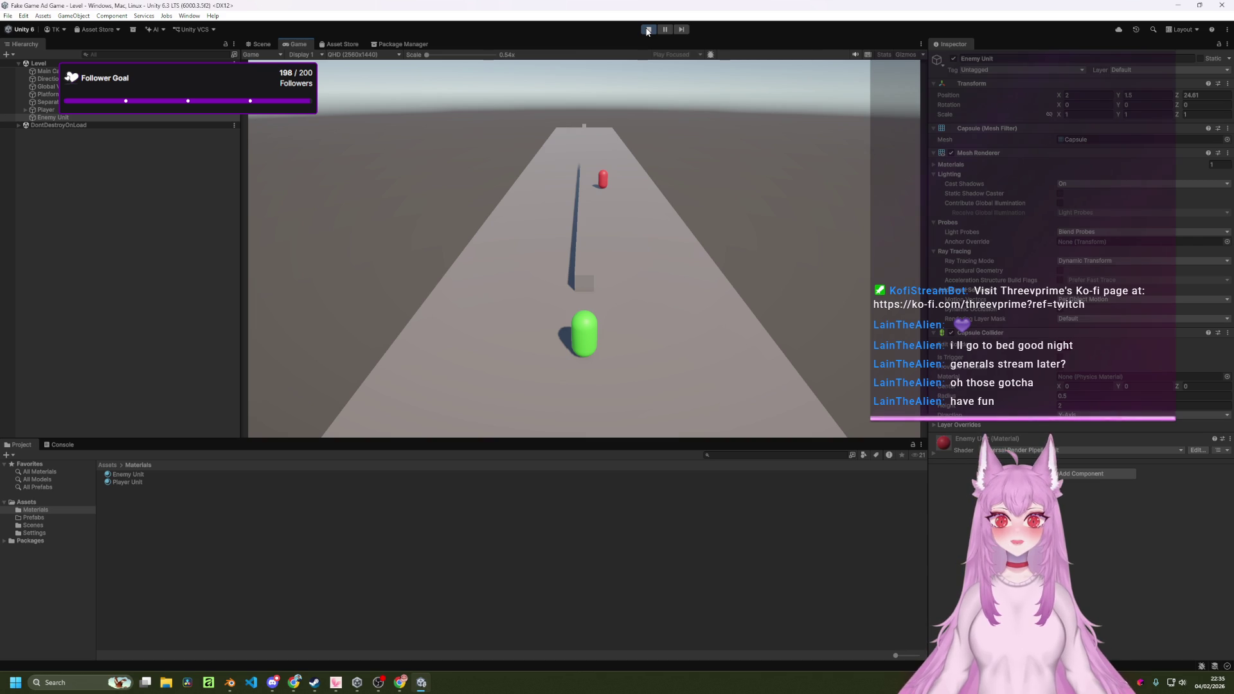
{"action": "left_click", "coordinate": [647, 30]}
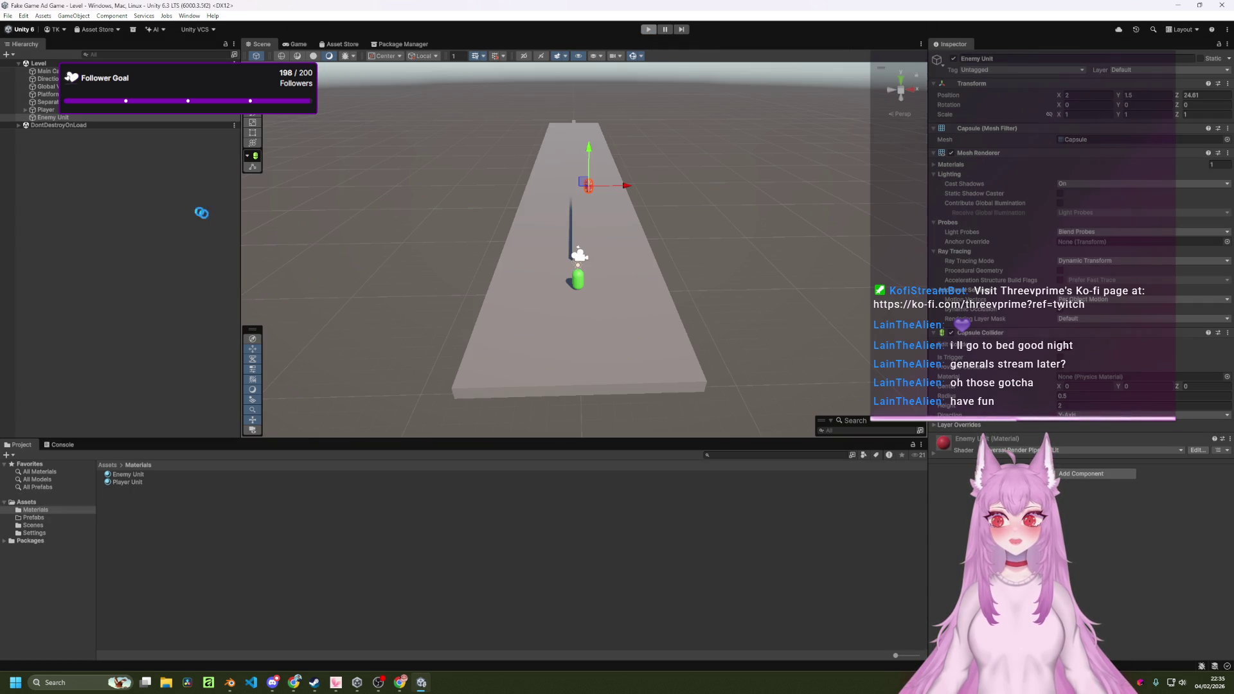
{"action": "left_click", "coordinate": [108, 465]}
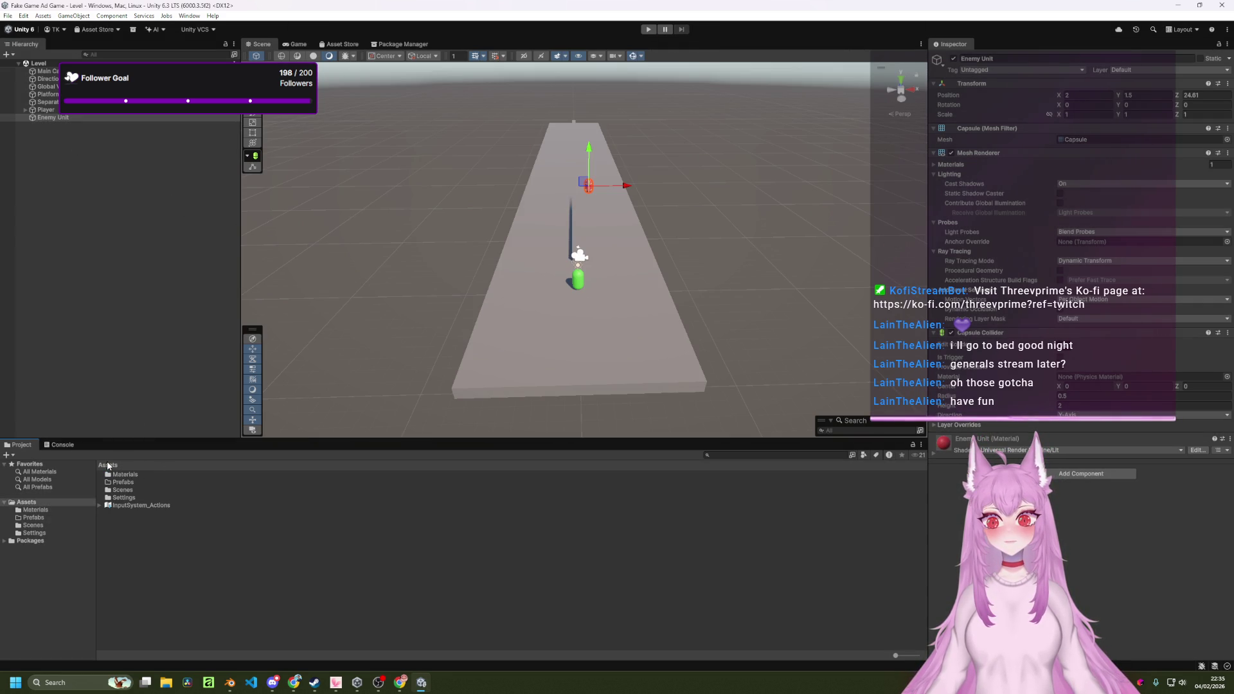
Create a folder named 'Scripts' in Assets.
{"action": "right_click", "coordinate": [221, 541]}
{"action": "mouse_move", "coordinate": [301, 270]}
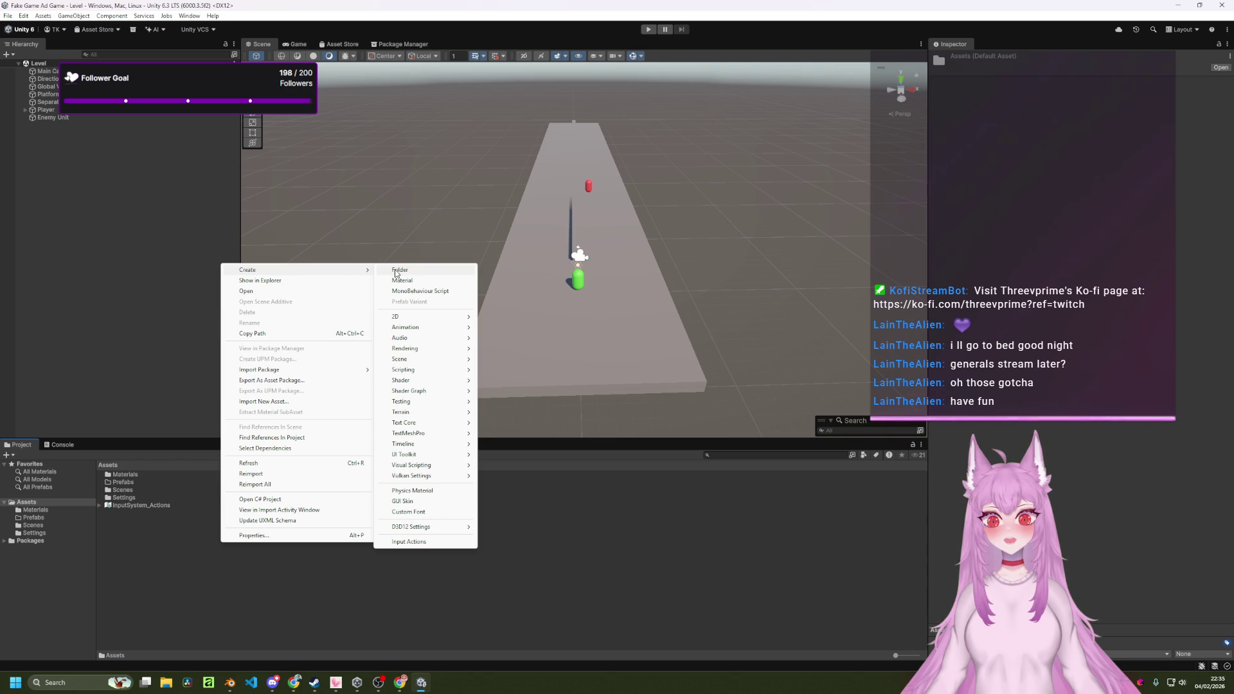
{"action": "left_click", "coordinate": [395, 272]}
{"action": "type", "text": "Scr"}
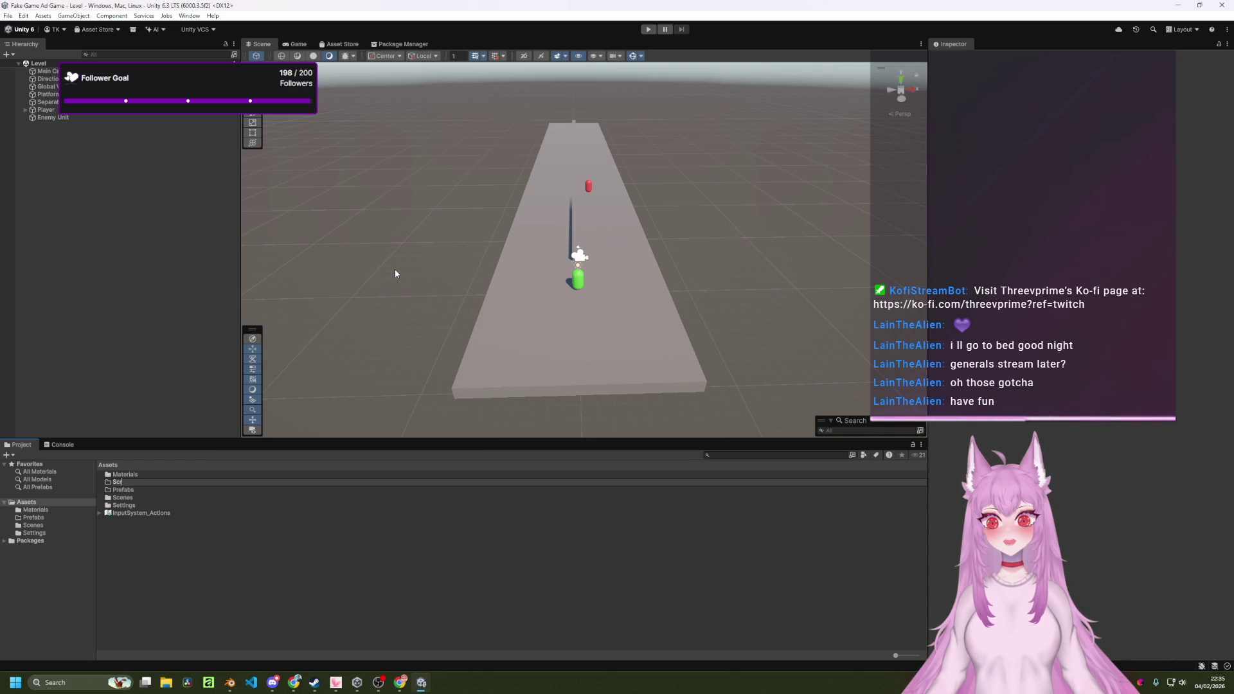
{"action": "type", "text": "ipts"}
{"action": "key", "text": "Return"}
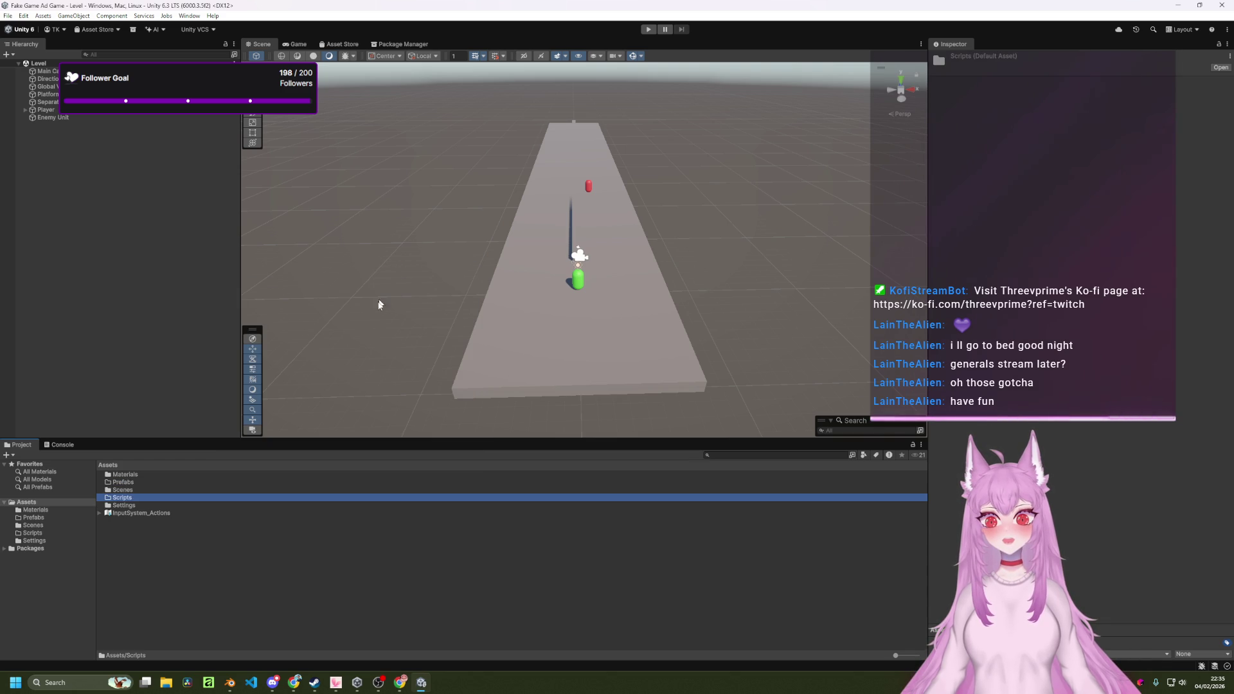
Create a MonoBehaviour script named 'Player' inside Scripts.
{"action": "double_click", "coordinate": [167, 495]}
{"action": "right_click", "coordinate": [167, 474]}
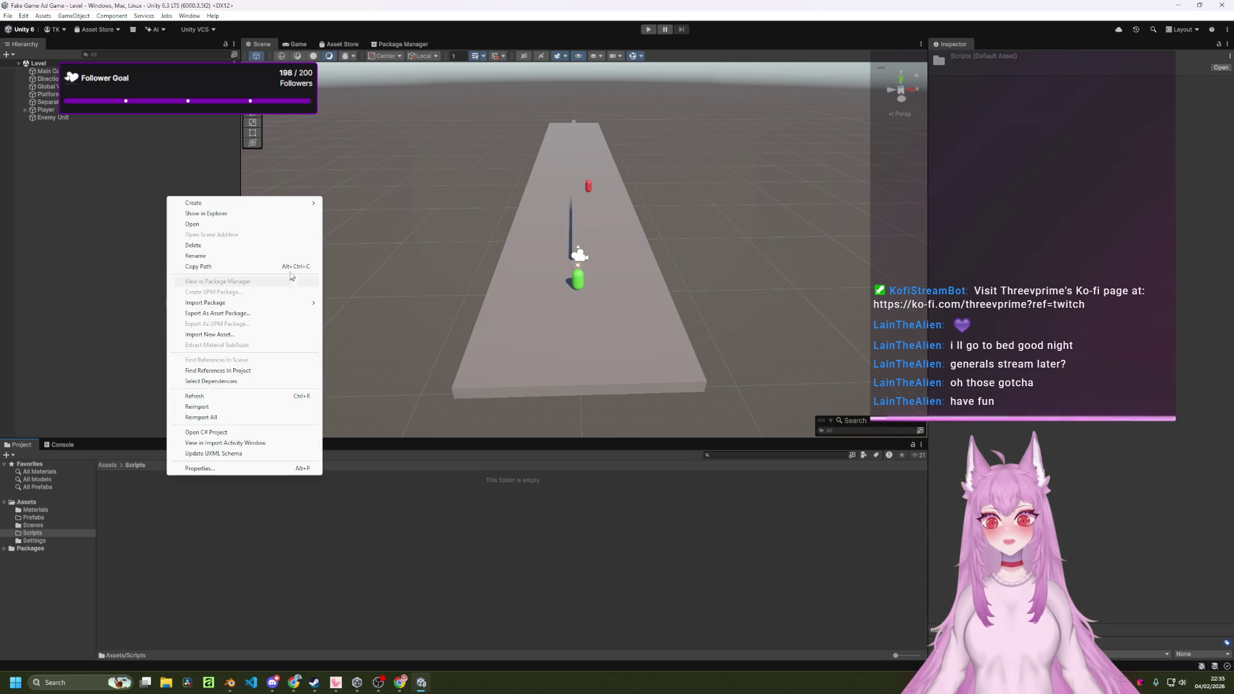
{"action": "mouse_move", "coordinate": [259, 207]}
{"action": "mouse_move", "coordinate": [379, 258]}
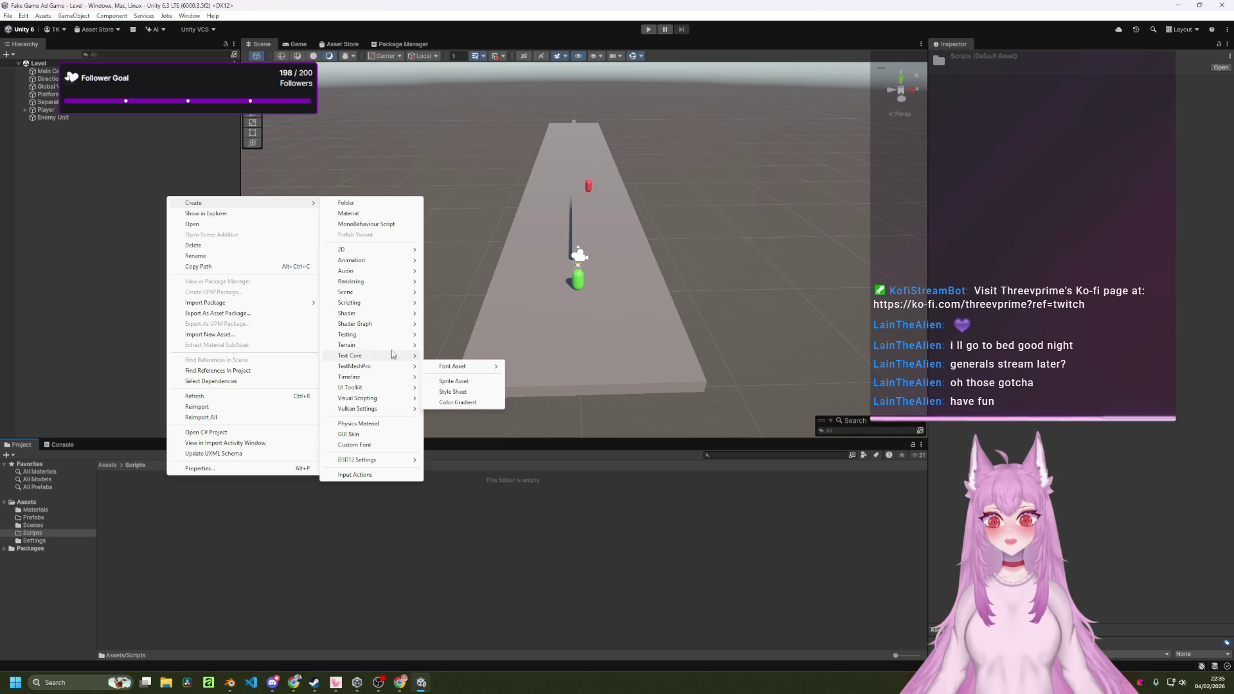
{"action": "mouse_move", "coordinate": [394, 305]}
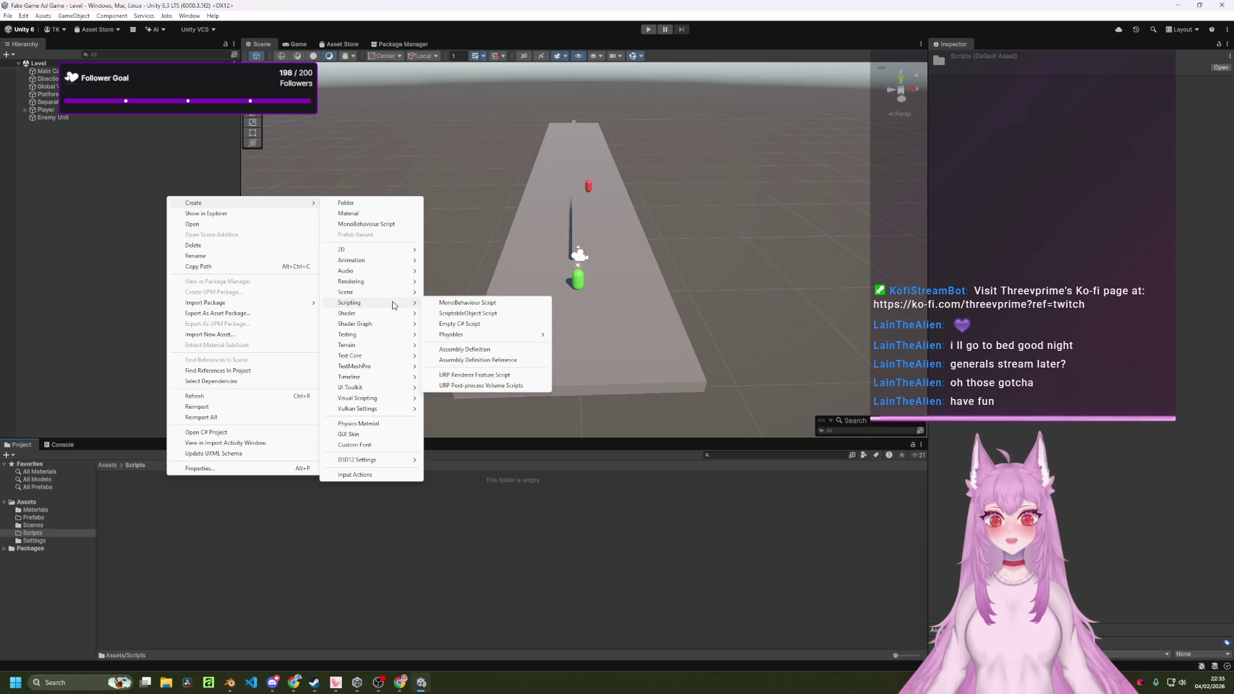
{"action": "left_click", "coordinate": [385, 223]}
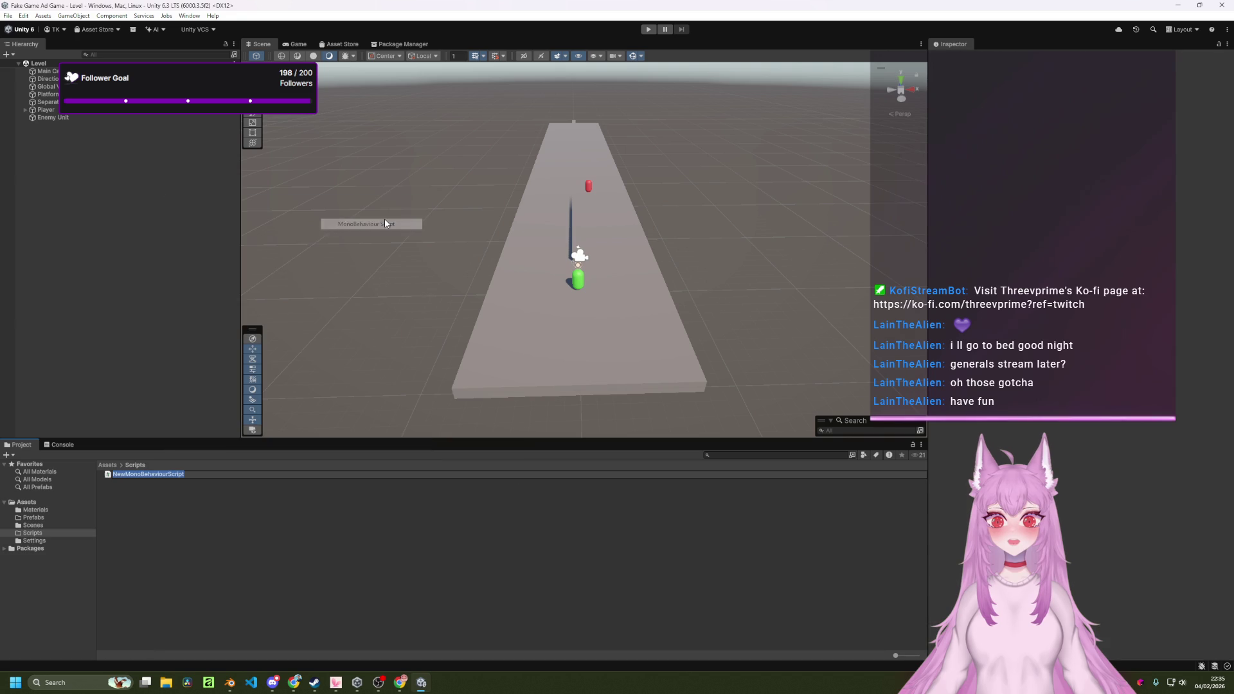
{"action": "type", "text": "Player"}
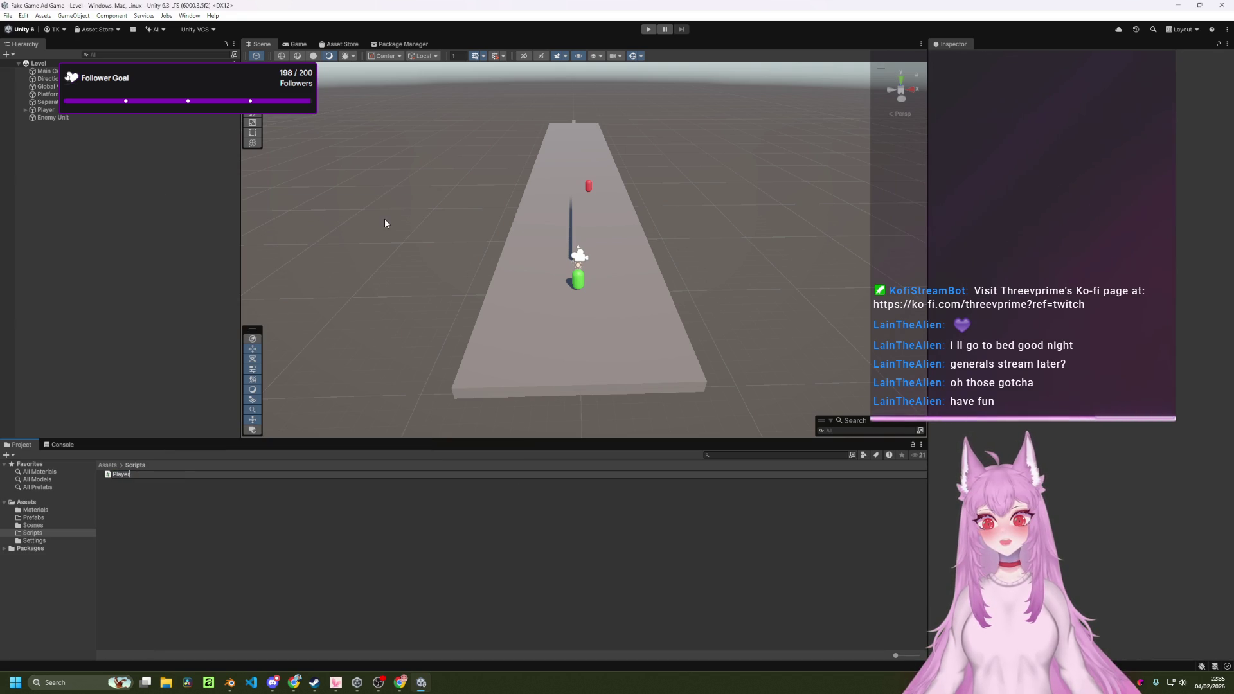
{"action": "key", "text": "Return"}
Create a MonoBehaviour script named 'Enemy' in Scripts.
{"action": "right_click", "coordinate": [191, 504]}
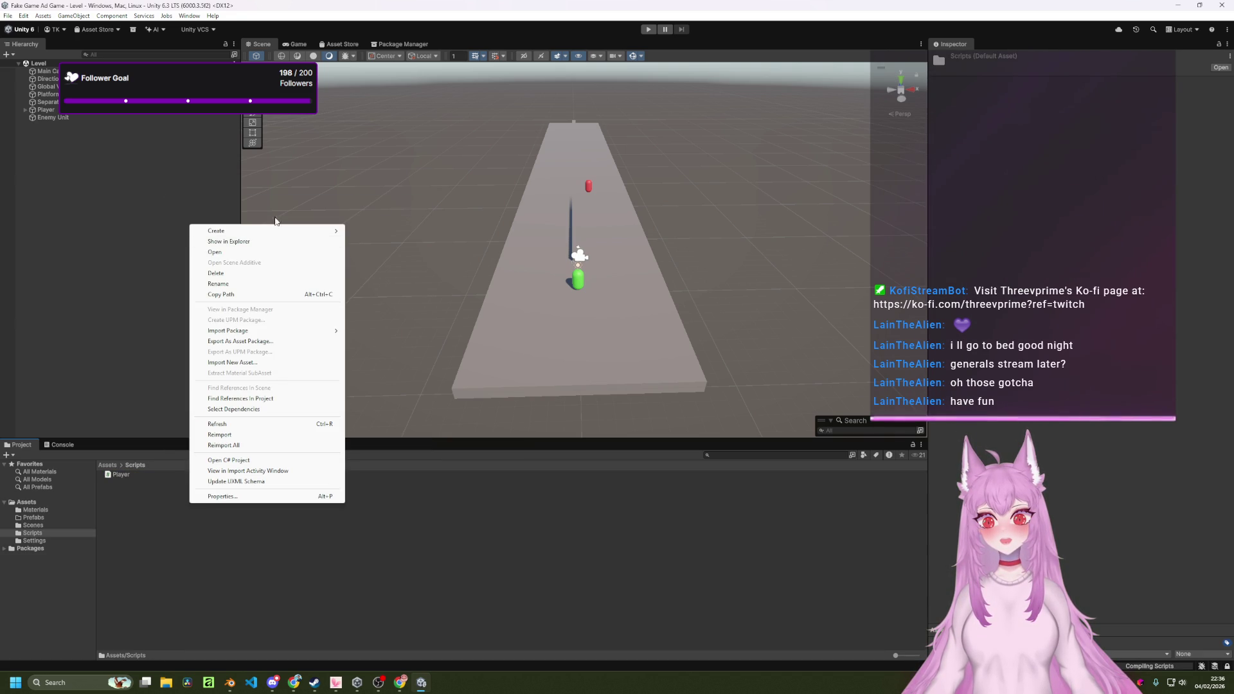
{"action": "mouse_move", "coordinate": [276, 231]}
{"action": "left_click", "coordinate": [396, 251]}
{"action": "type", "text": "Enemy"}
{"action": "key", "text": "Return"}
Create a MonoBehaviour script named 'Spawner' in Scripts.
{"action": "right_click", "coordinate": [202, 511]}
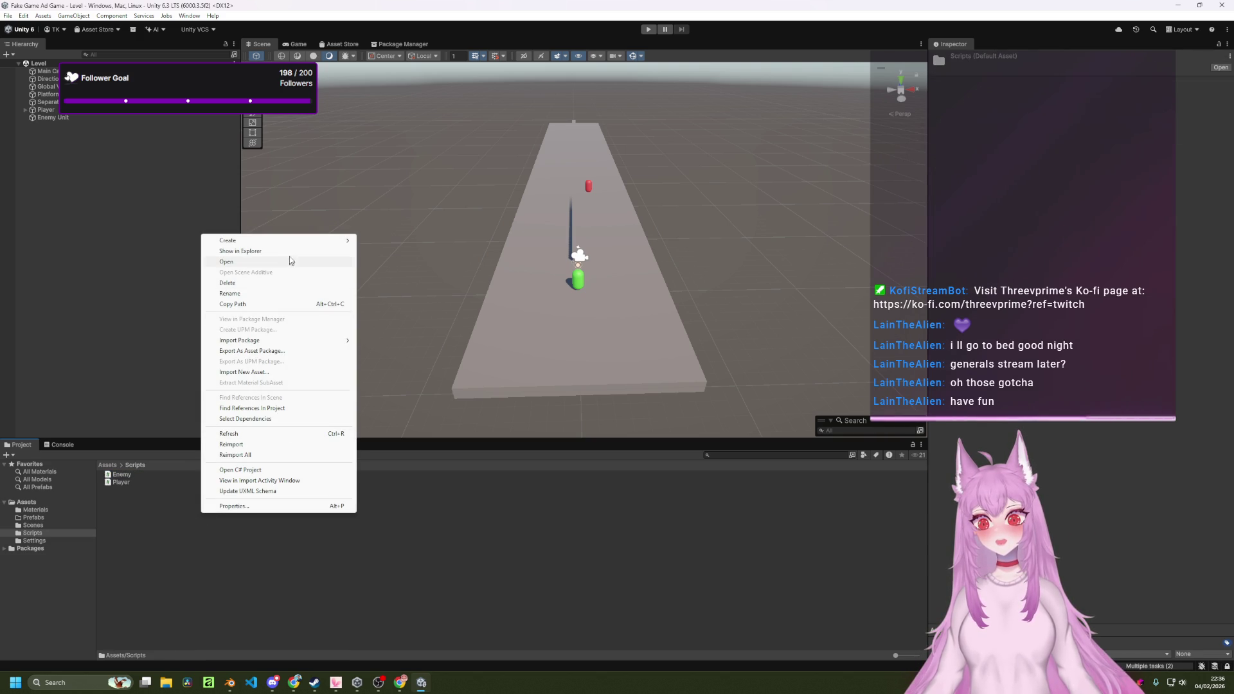
{"action": "mouse_move", "coordinate": [282, 240]}
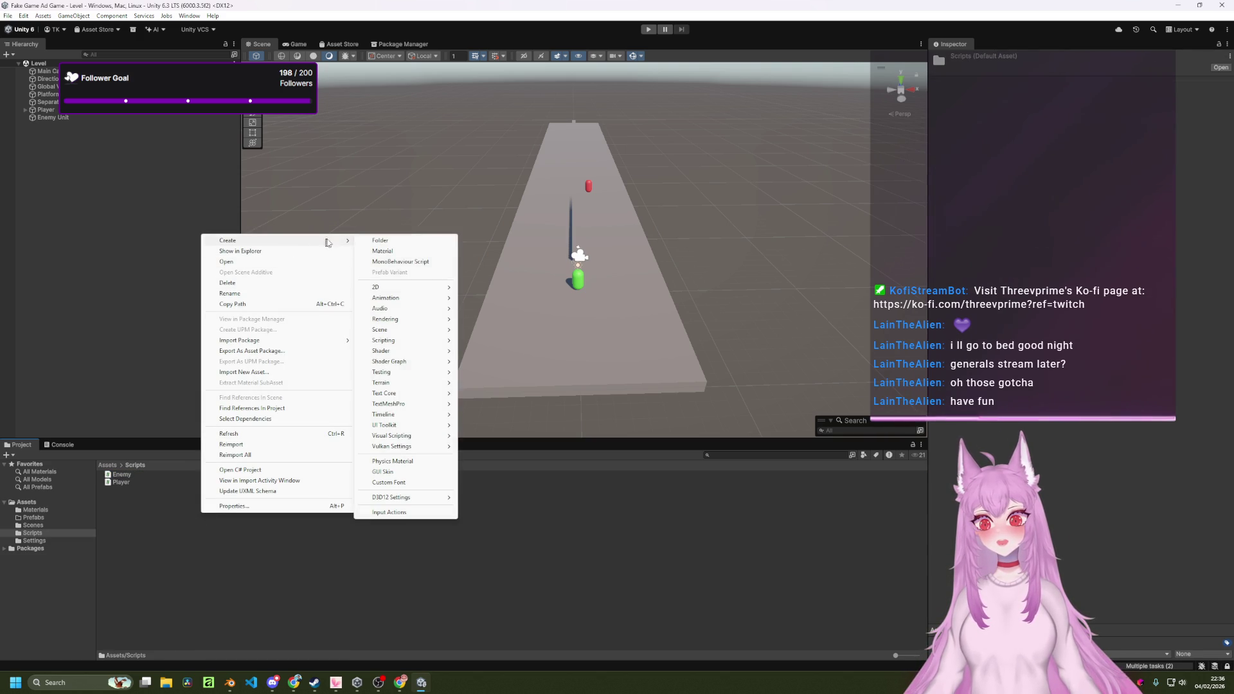
{"action": "left_click", "coordinate": [409, 262]}
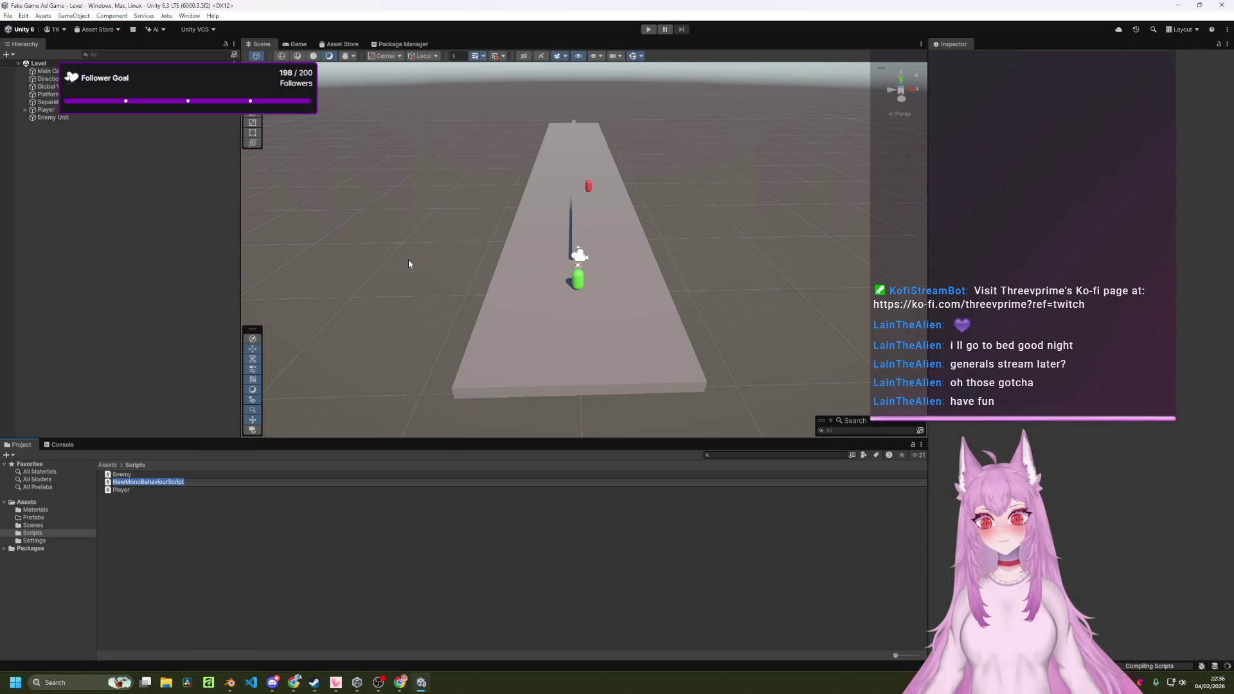
{"action": "type", "text": "Spawner"}
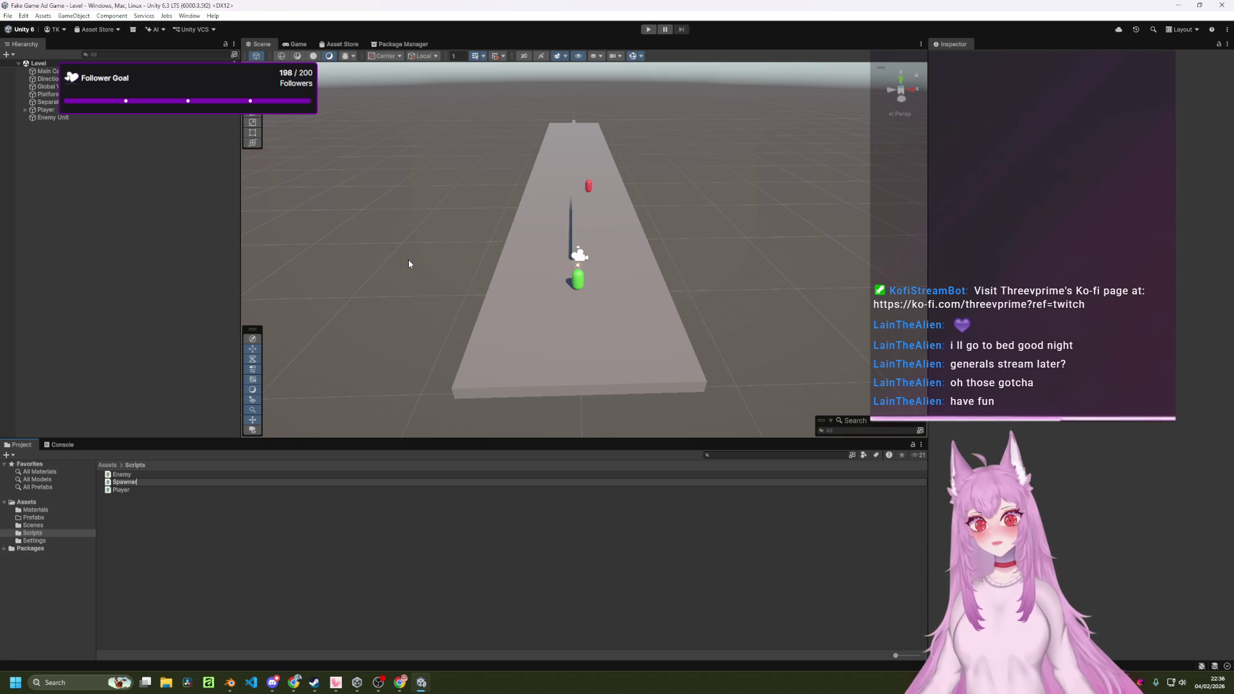
{"action": "key", "text": "Return"}
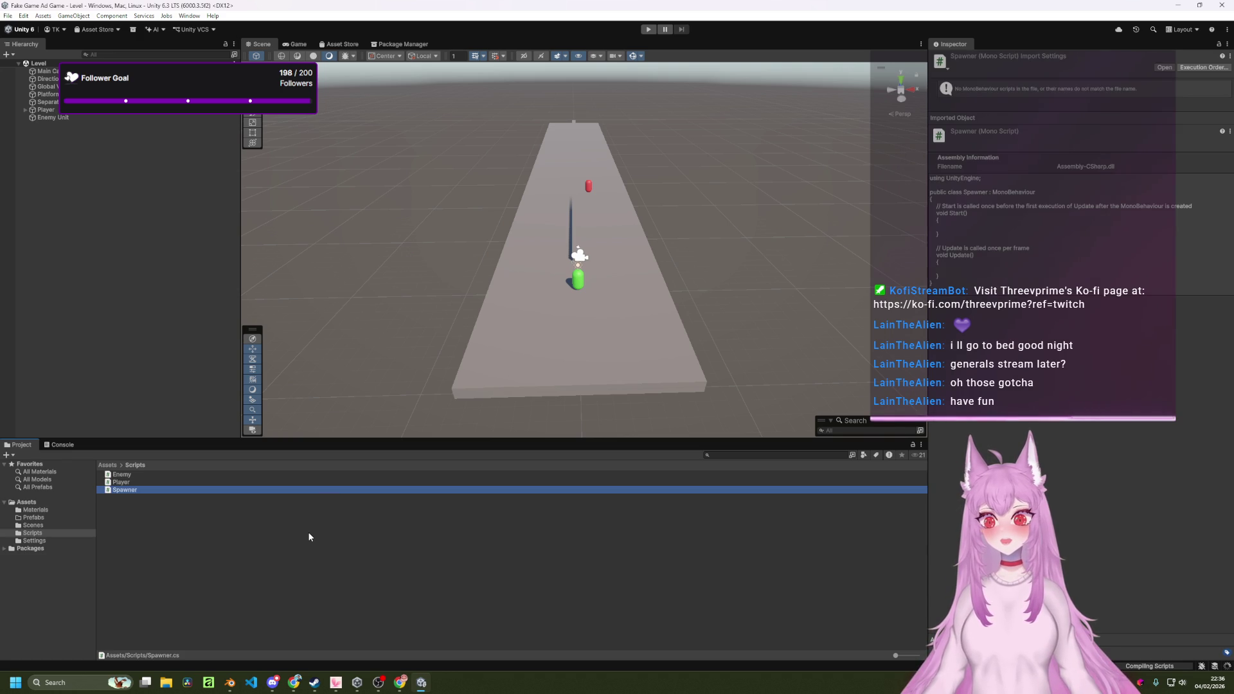
{"action": "left_click", "coordinate": [307, 531]}
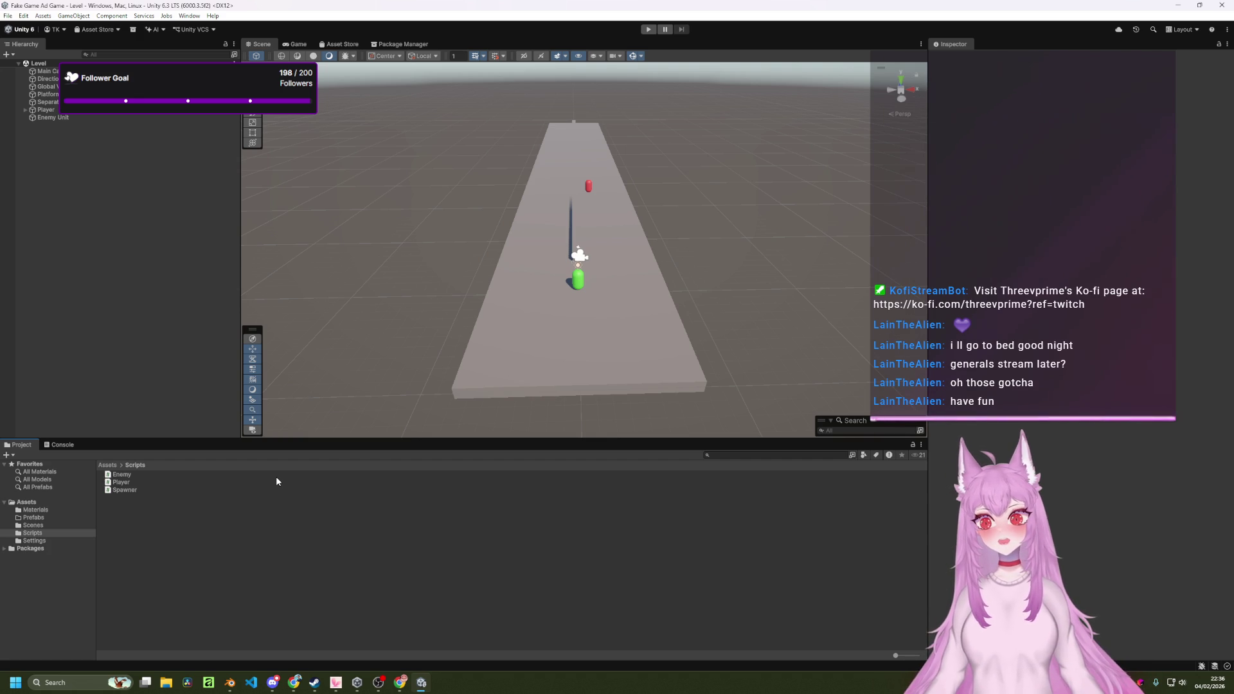
Create a default-named New Folder inside Scripts, then request its deletion.
{"action": "right_click", "coordinate": [165, 514]}
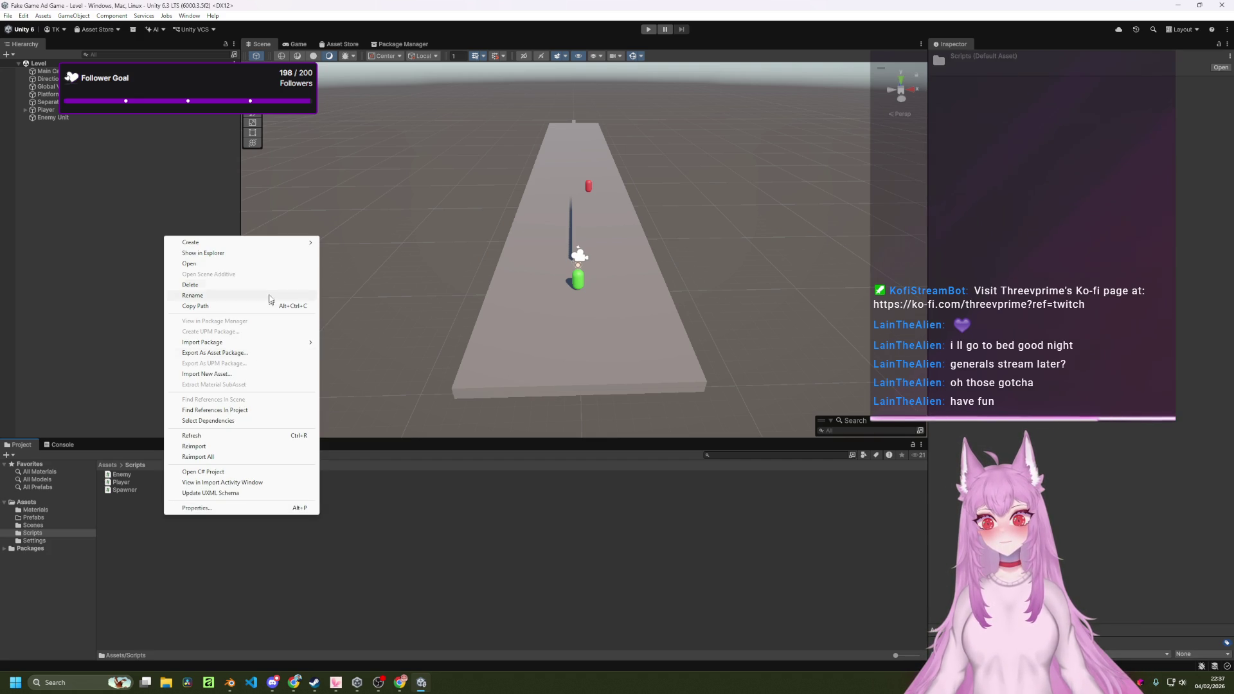
{"action": "mouse_move", "coordinate": [267, 243]}
{"action": "left_click", "coordinate": [334, 243]}
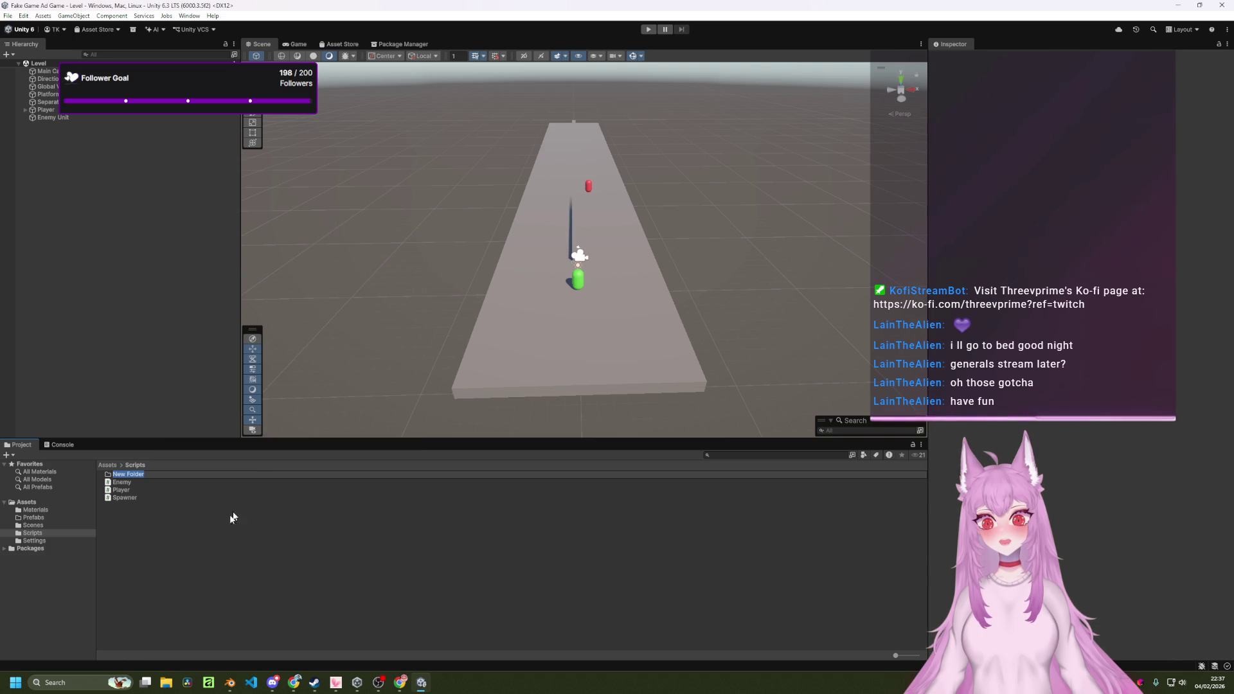
{"action": "key", "text": "Return"}
{"action": "right_click", "coordinate": [158, 472]}
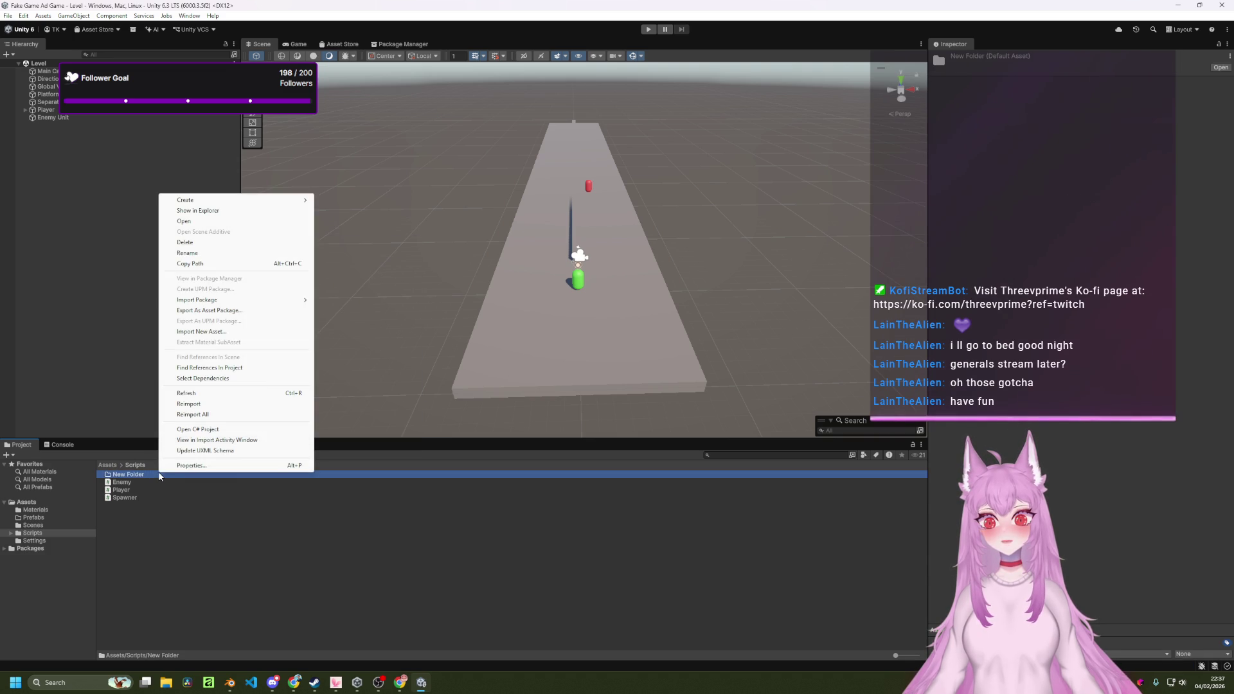
{"action": "left_click", "coordinate": [234, 242]}
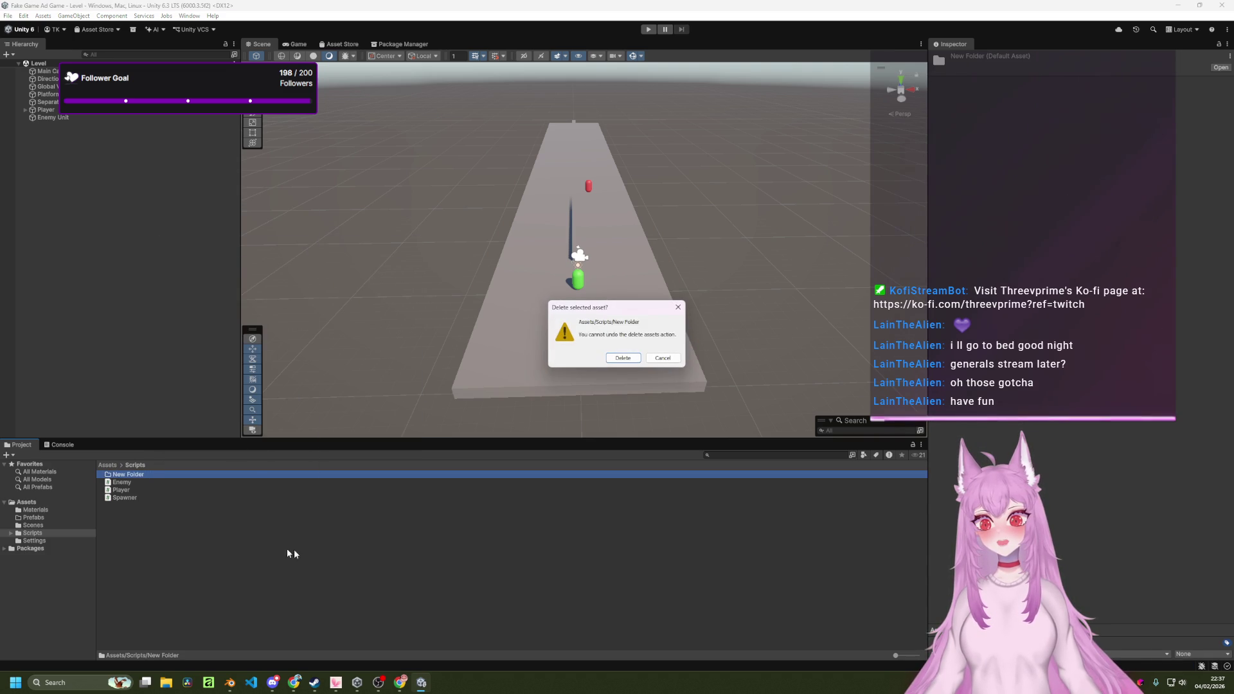
Confirm deleting the New Folder and add a MonoBehaviour script named Gates to Scripts.
{"action": "left_click", "coordinate": [621, 358]}
{"action": "right_click", "coordinate": [221, 537]}
{"action": "mouse_move", "coordinate": [295, 262]}
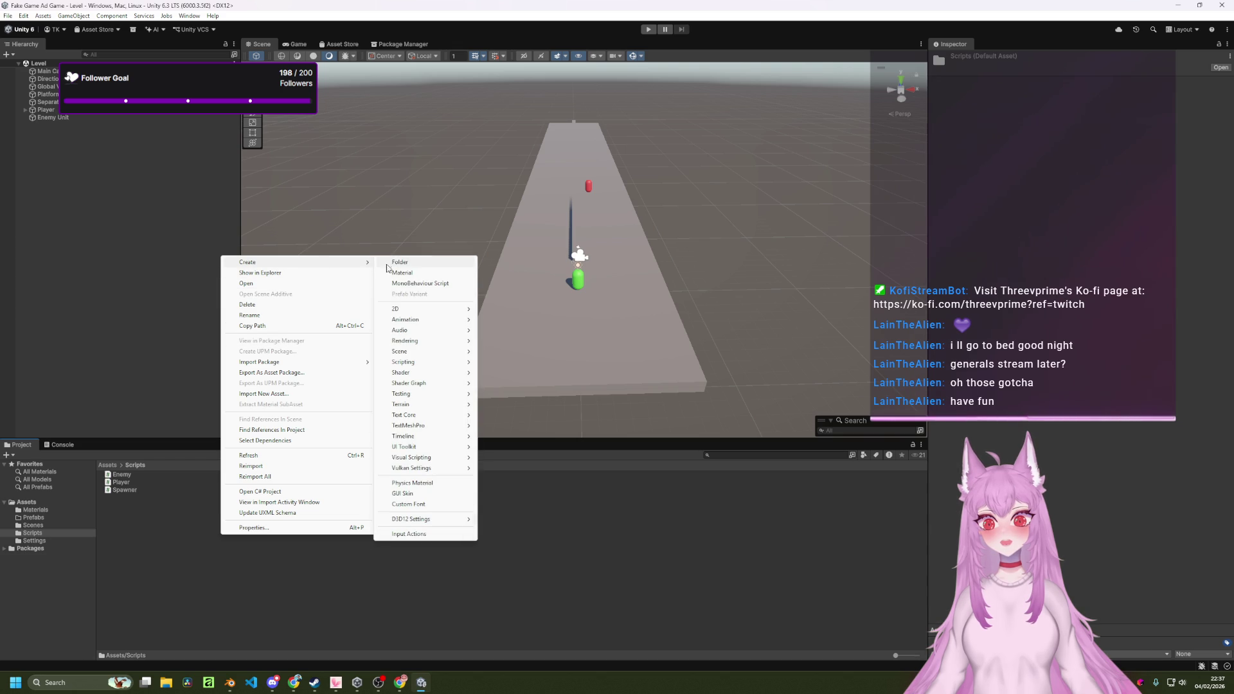
{"action": "left_click", "coordinate": [413, 283]}
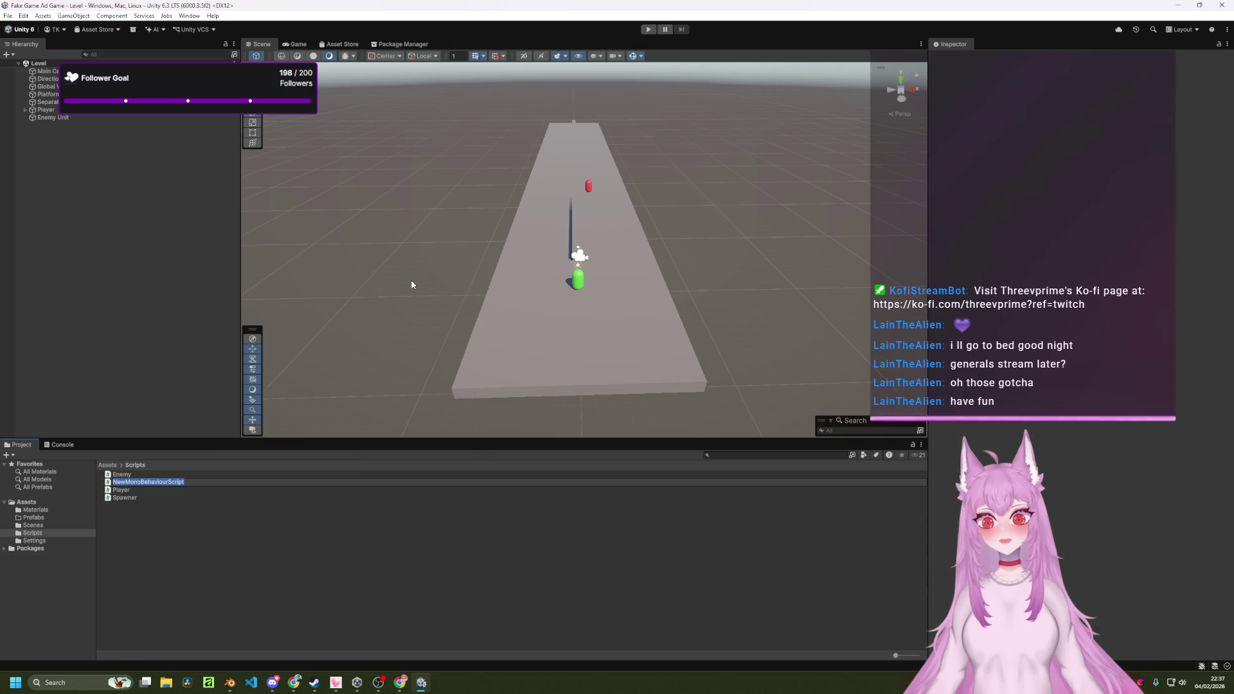
{"action": "type", "text": "Gates"}
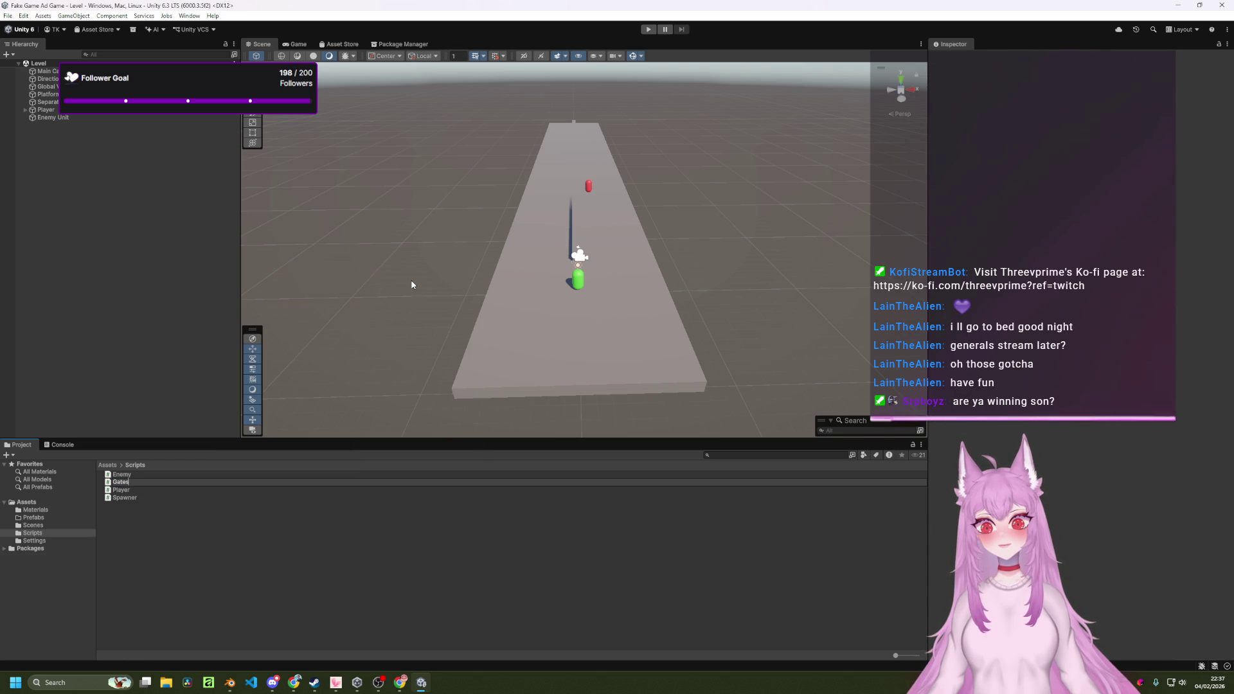
{"action": "key", "text": "Return"}
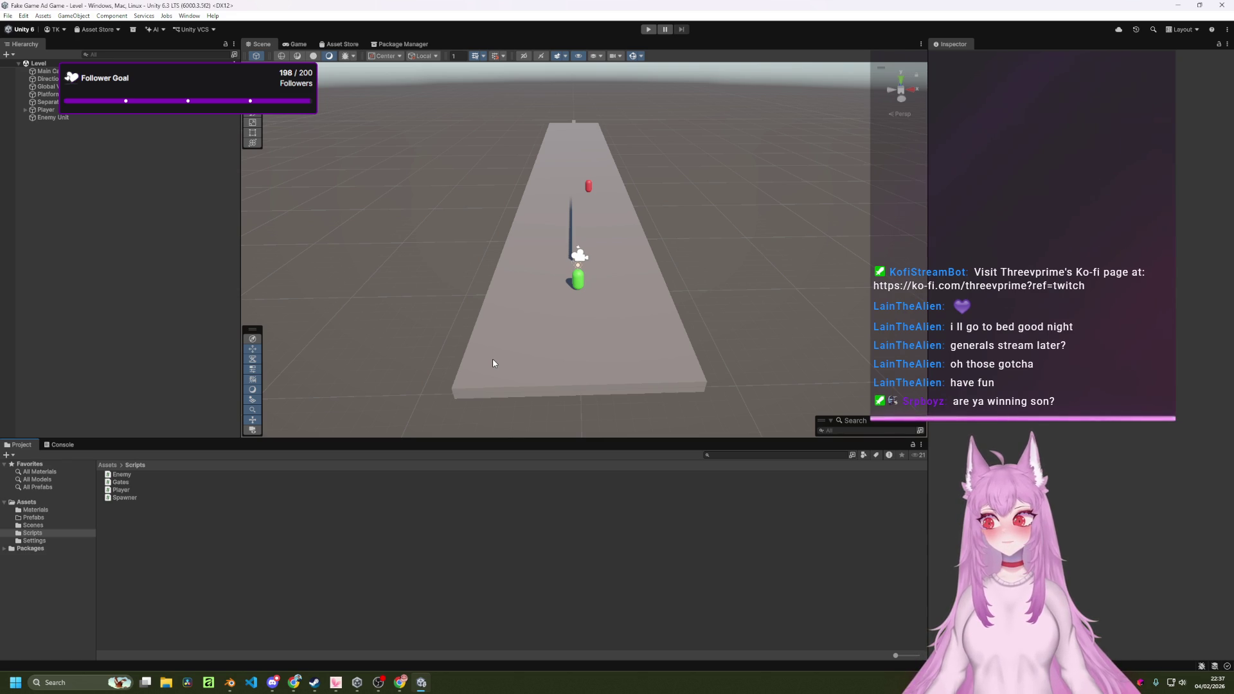
{"action": "mouse_move", "coordinate": [560, 310]}
{"action": "left_mouse_down"}
{"action": "mouse_move", "coordinate": [678, 311]}
{"action": "mouse_move", "coordinate": [565, 317]}
{"action": "mouse_move", "coordinate": [640, 328]}
{"action": "mouse_move", "coordinate": [688, 281]}
{"action": "left_mouse_up"}
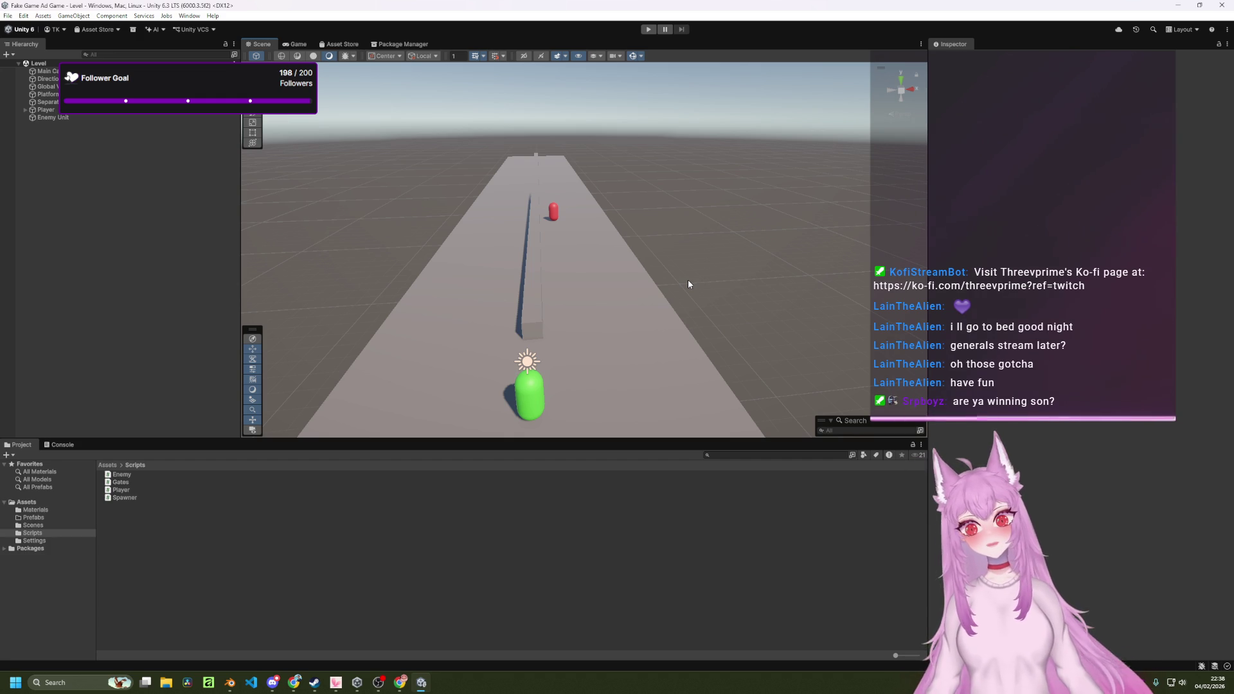
Bring up the creation context menu in the Scripts folder.
{"action": "right_click", "coordinate": [225, 542]}
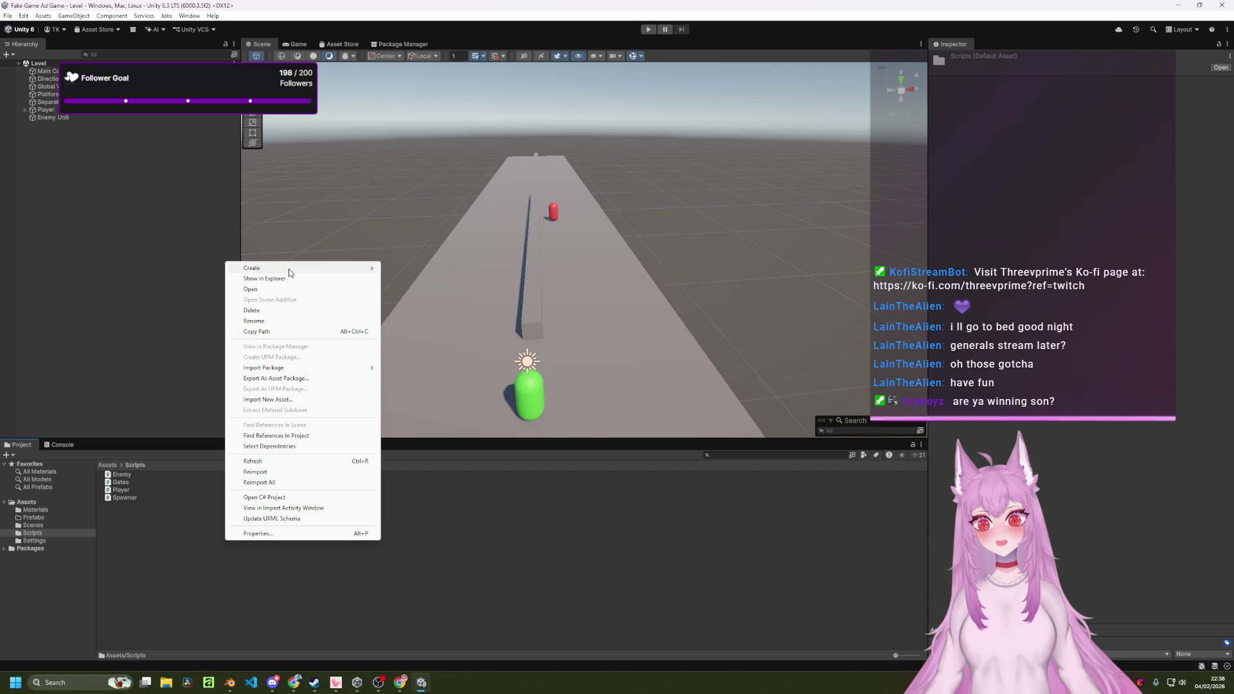
Cancel the accidental material and create a MonoBehaviour script named Reward in Scripts.
{"action": "mouse_move", "coordinate": [338, 271]}
{"action": "left_click", "coordinate": [421, 278]}
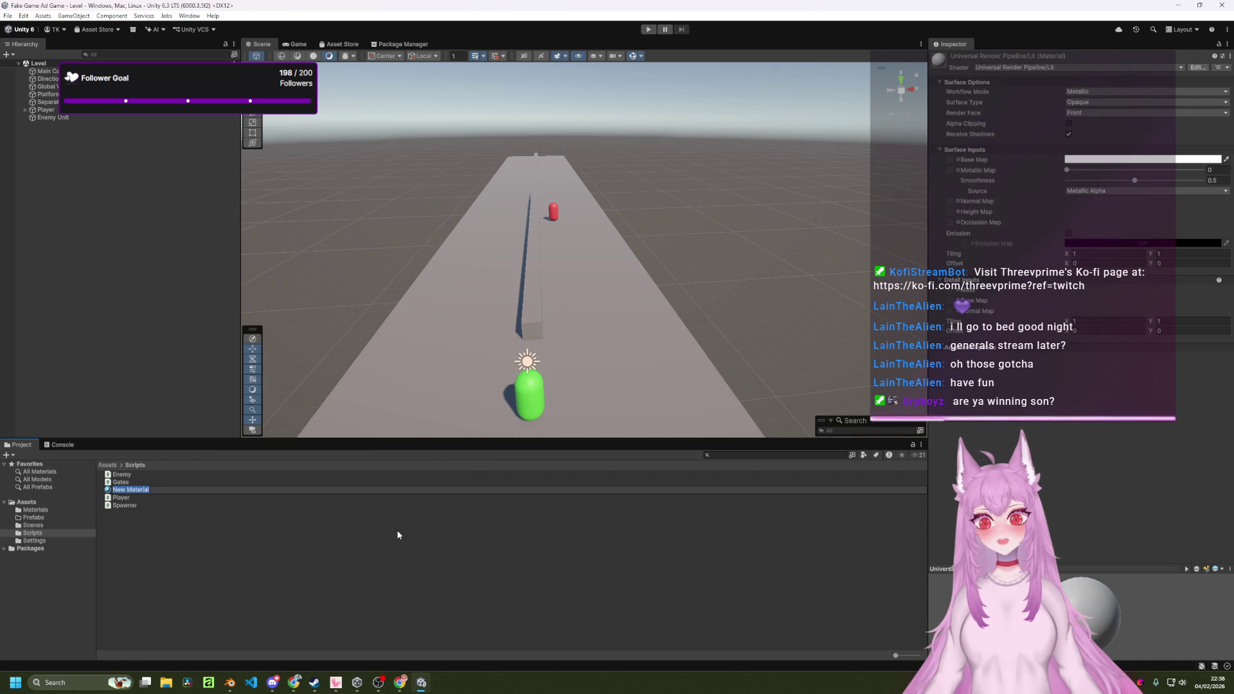
{"action": "key", "text": "Escape"}
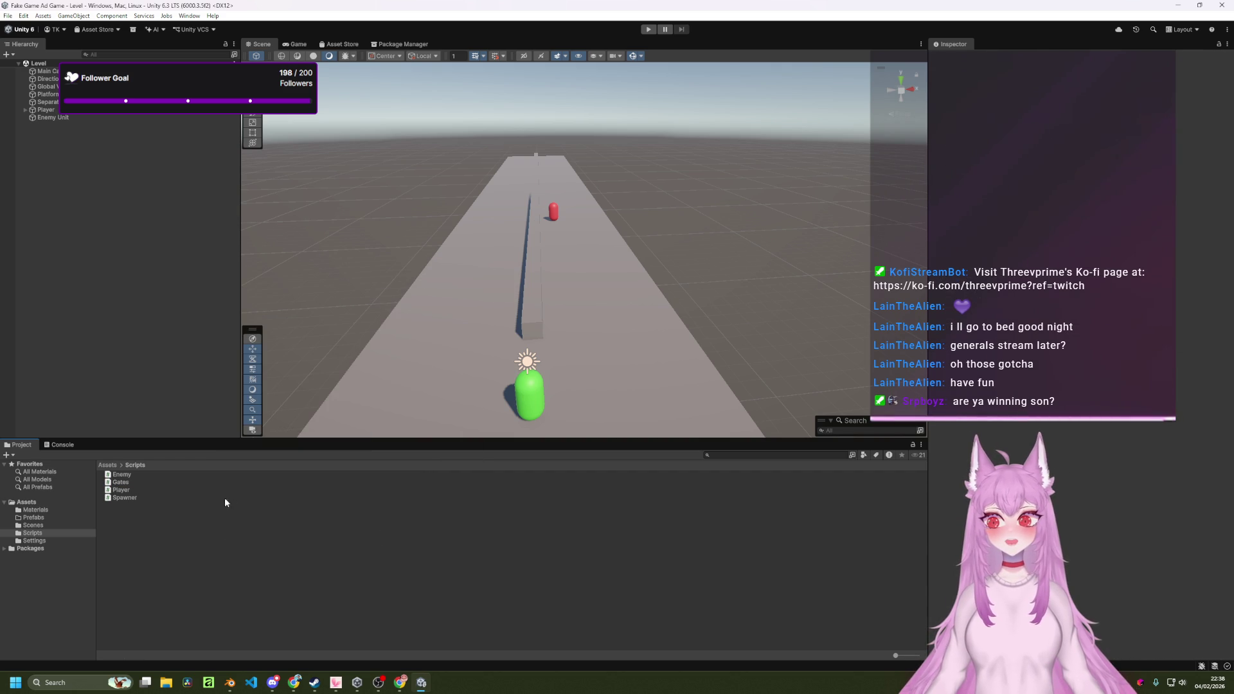
{"action": "right_click", "coordinate": [233, 529]}
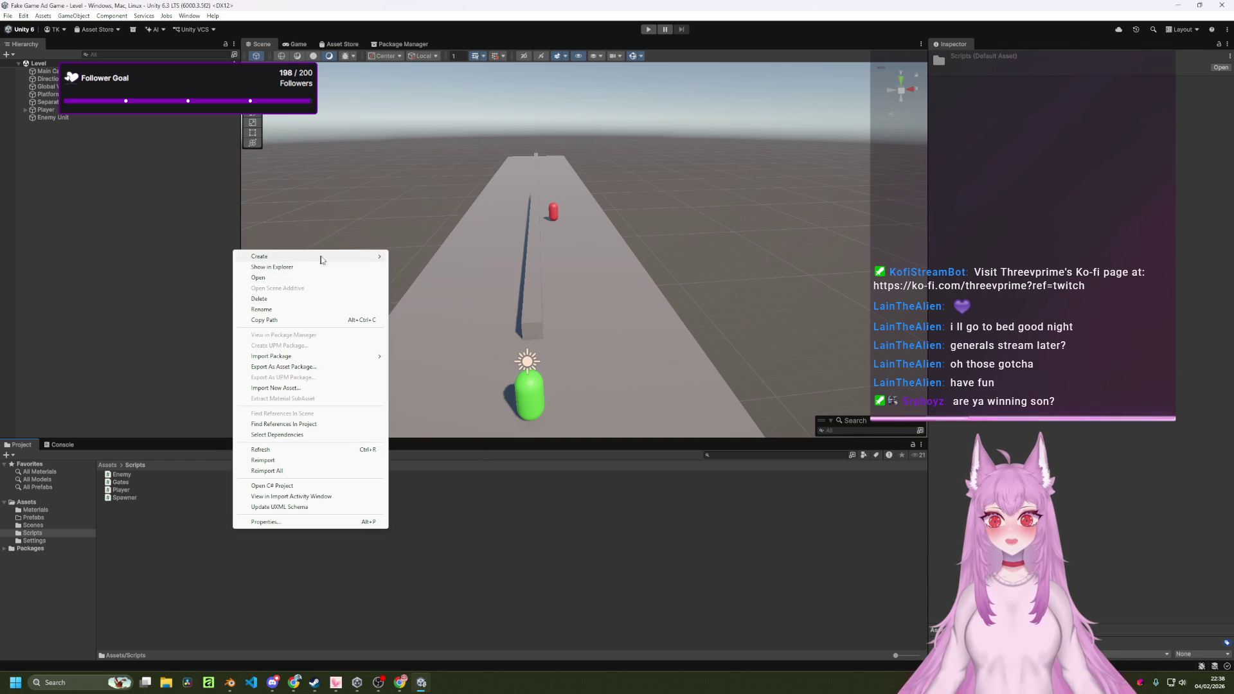
{"action": "mouse_move", "coordinate": [321, 257]}
{"action": "left_click", "coordinate": [434, 277]}
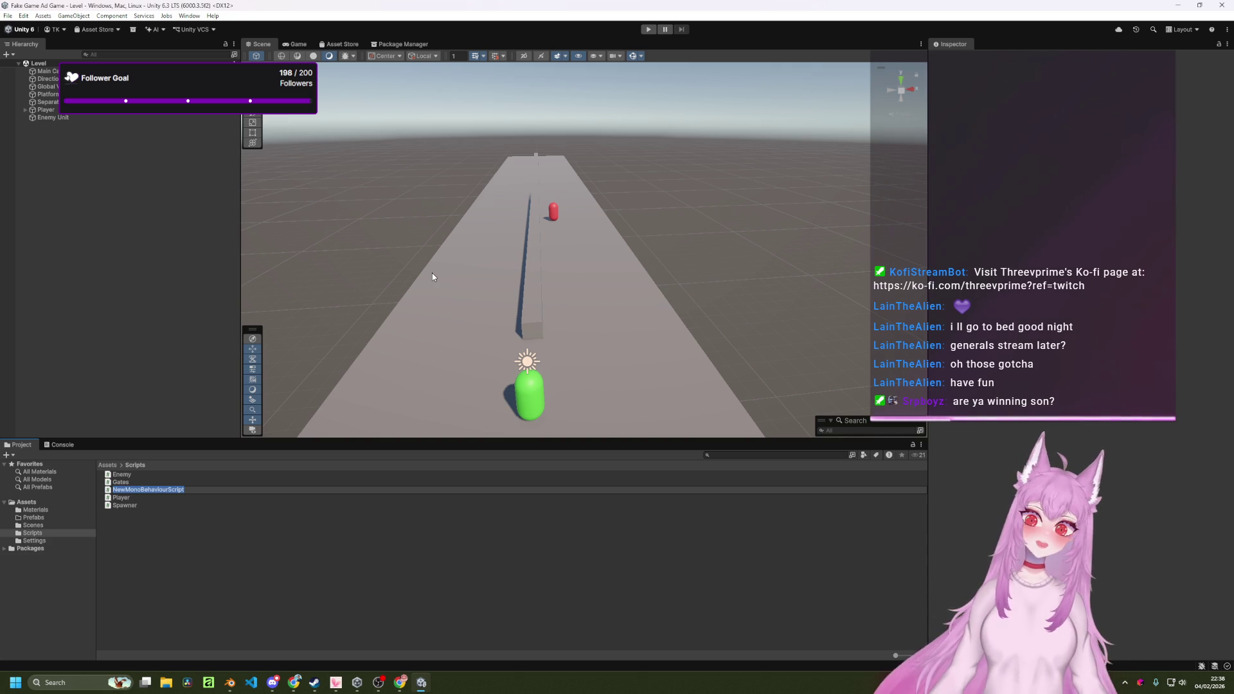
{"action": "type", "text": "Reward"}
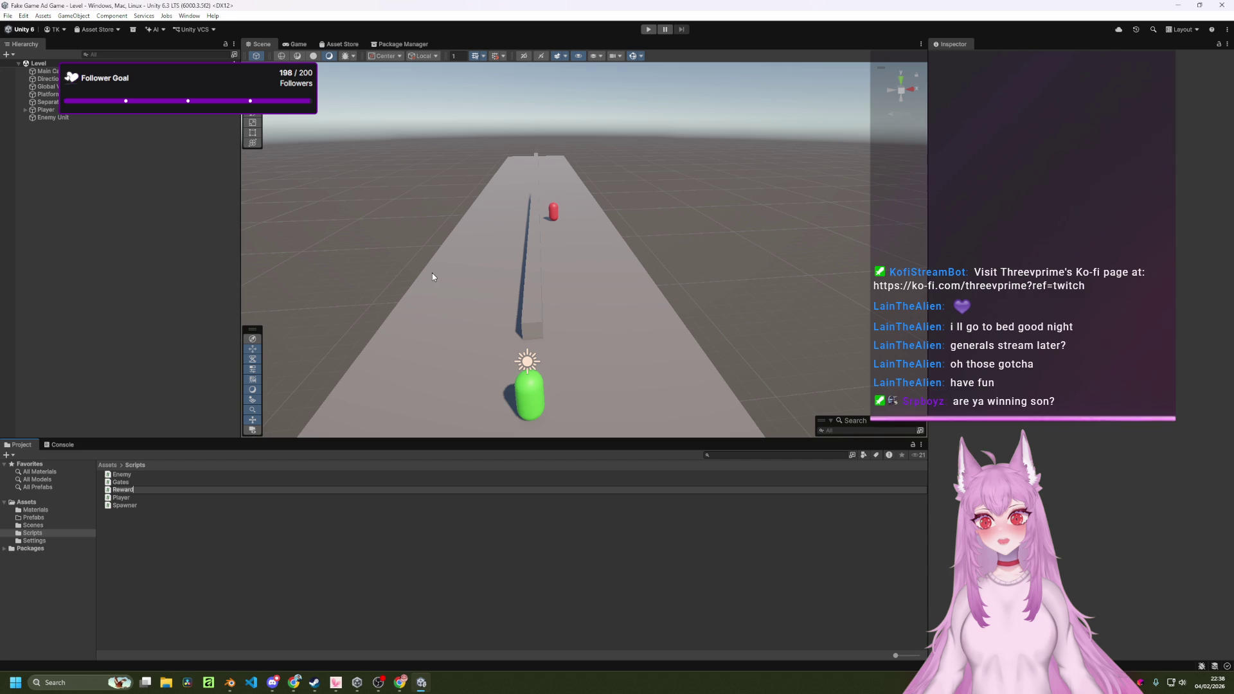
{"action": "key", "text": "Return"}
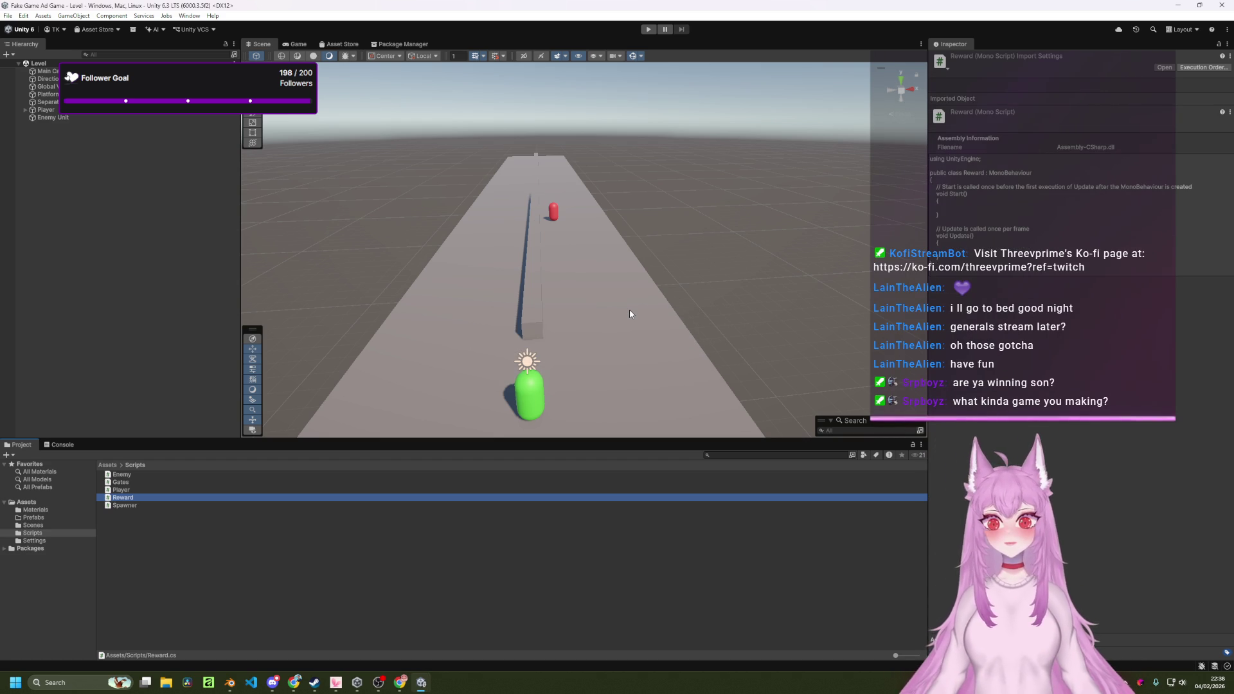
{"action": "scroll", "coordinate": [630, 310], "scroll_direction": "down", "scroll_amount": 5}
{"action": "scroll", "coordinate": [630, 310], "scroll_direction": "up", "scroll_amount": 6}
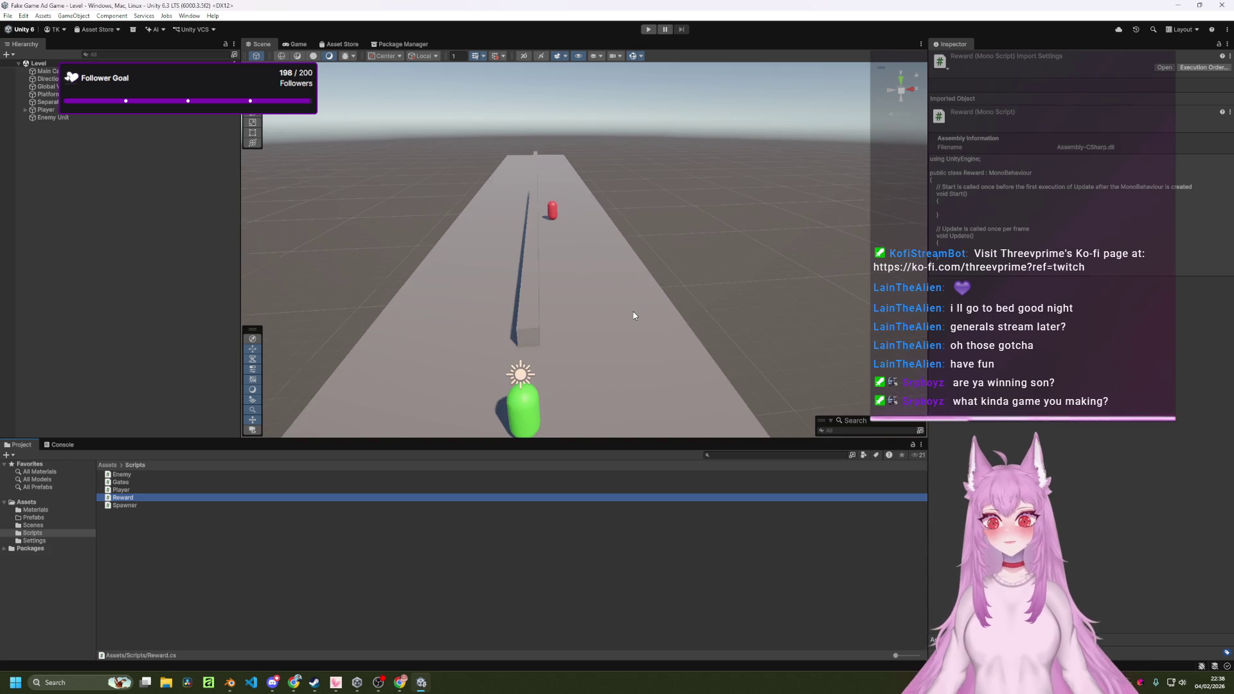
{"action": "scroll", "coordinate": [589, 322], "scroll_direction": "down", "scroll_amount": 3}
{"action": "scroll", "coordinate": [563, 327], "scroll_direction": "up", "scroll_amount": 5}
{"action": "scroll", "coordinate": [565, 326], "scroll_direction": "down", "scroll_amount": 2}
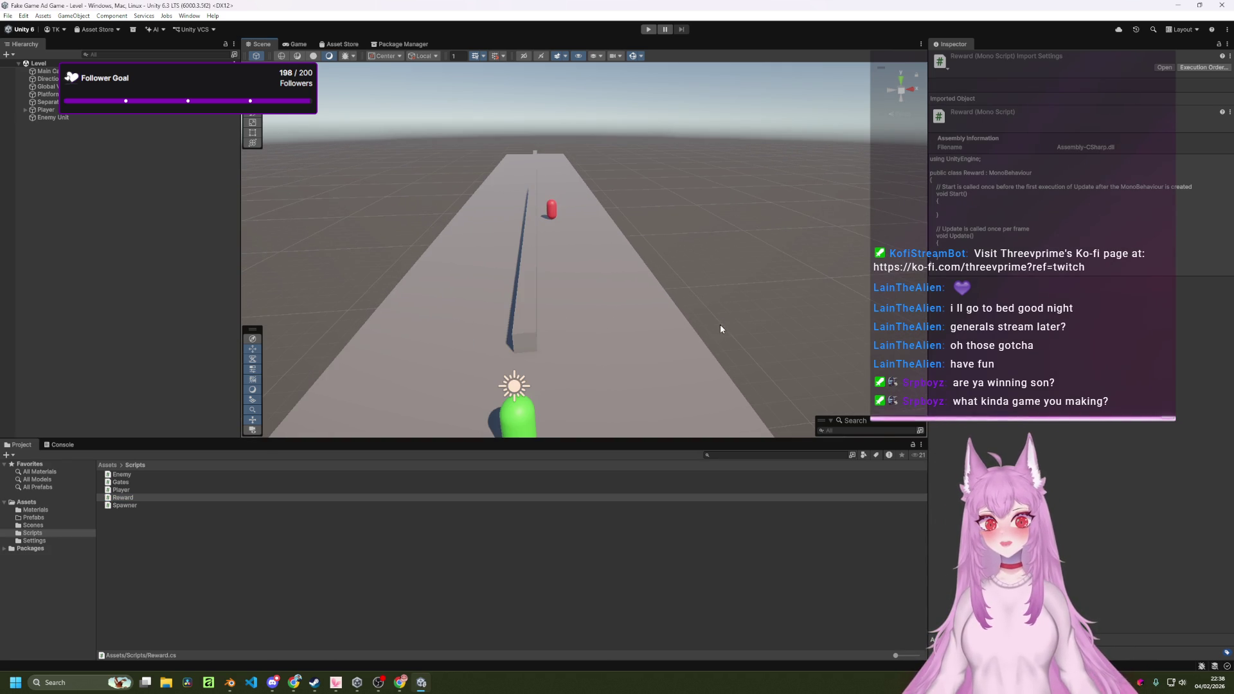
{"action": "scroll", "coordinate": [720, 330], "scroll_direction": "down", "scroll_amount": 3}
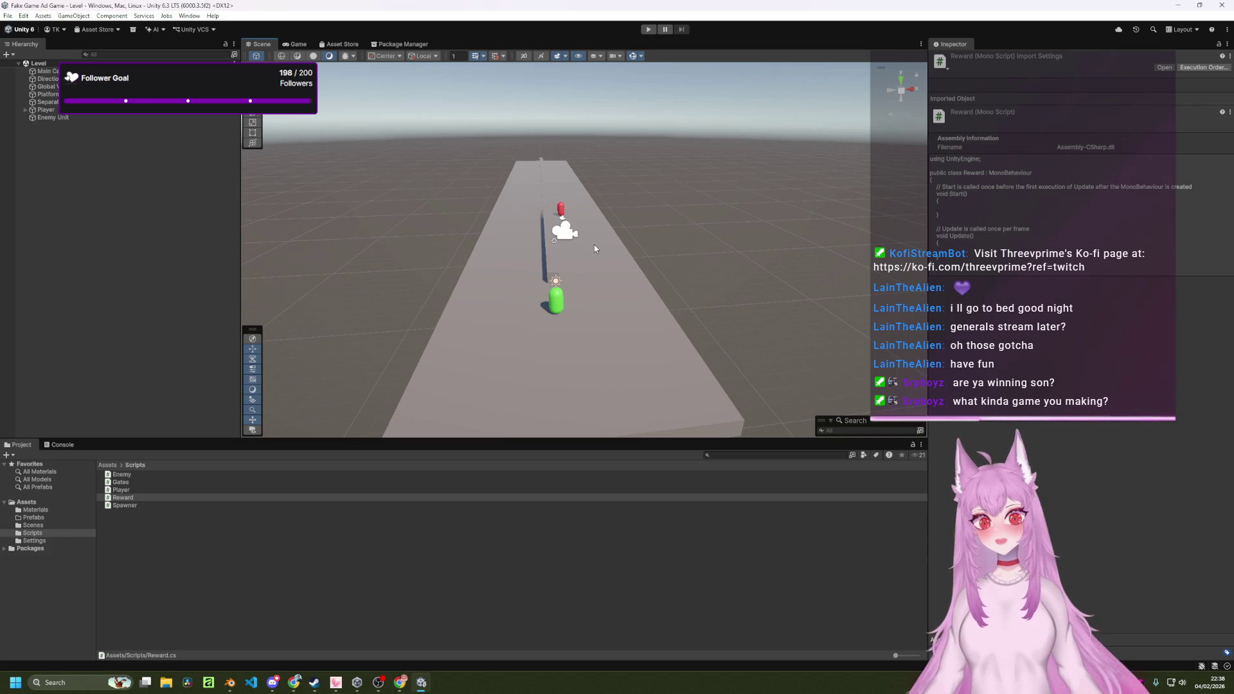
{"action": "left_click_drag", "start_coordinate": [577, 293], "coordinate": [471, 335]}
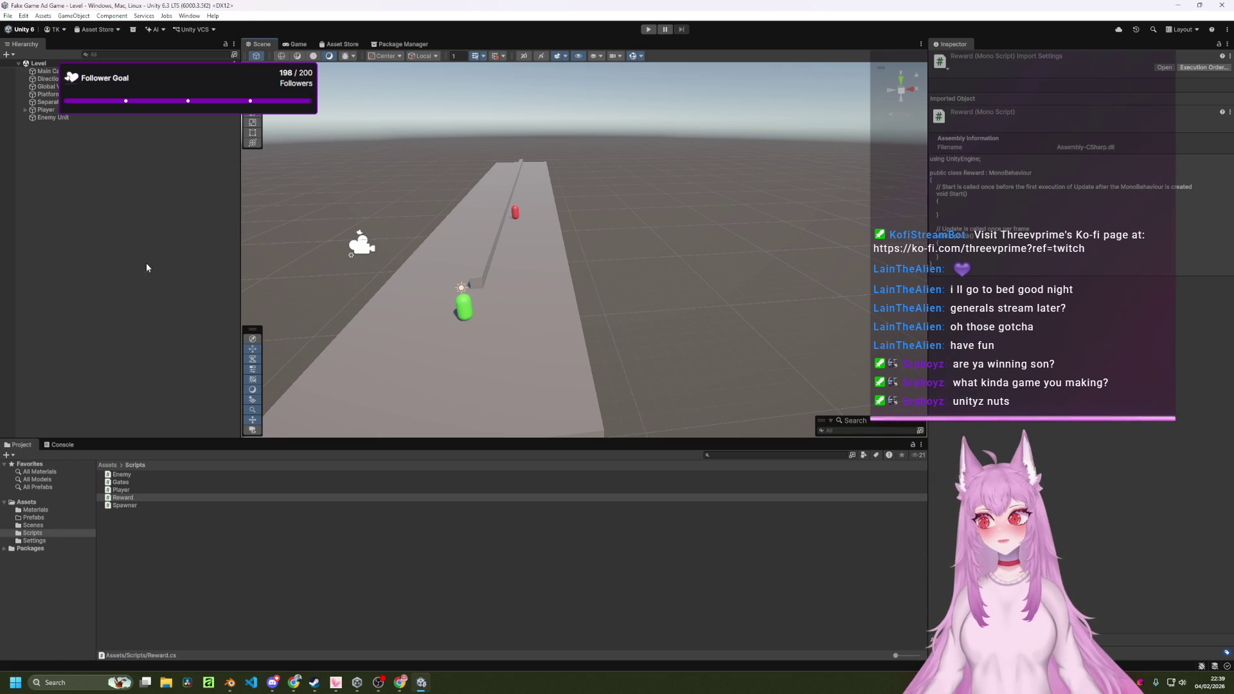
{"action": "left_click", "coordinate": [236, 522]}
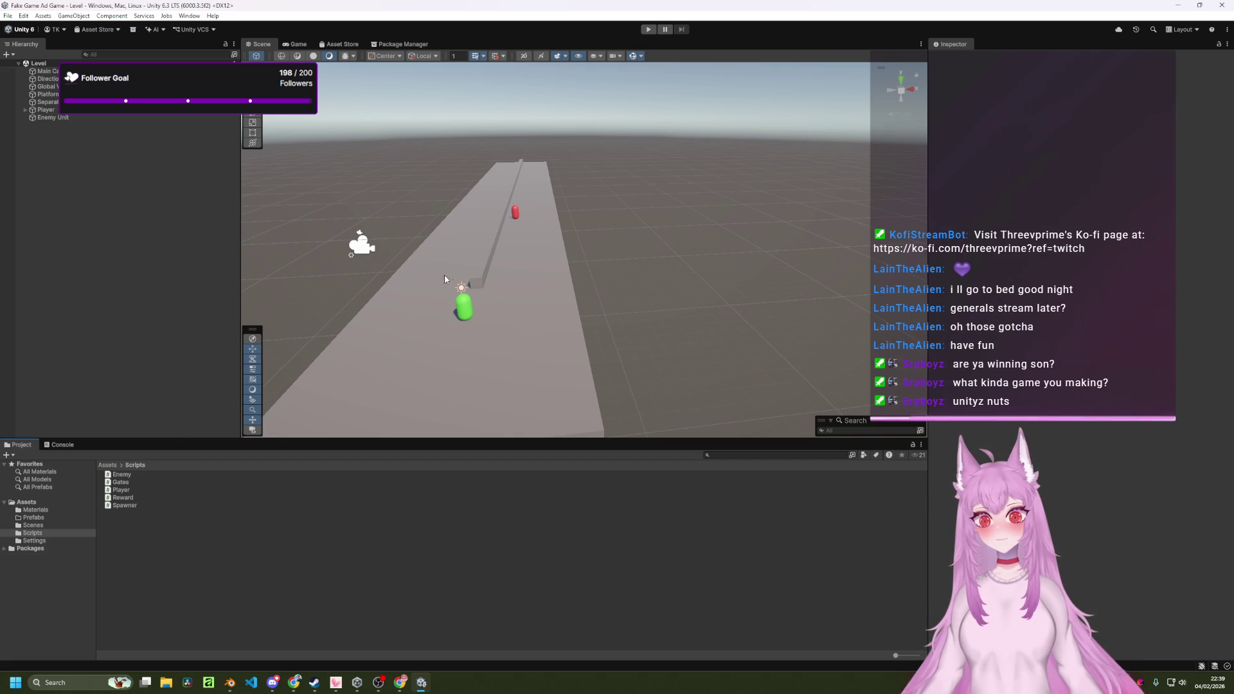
{"action": "scroll", "coordinate": [439, 275], "scroll_direction": "down", "scroll_amount": 5}
{"action": "scroll", "coordinate": [457, 265], "scroll_direction": "up", "scroll_amount": 10}
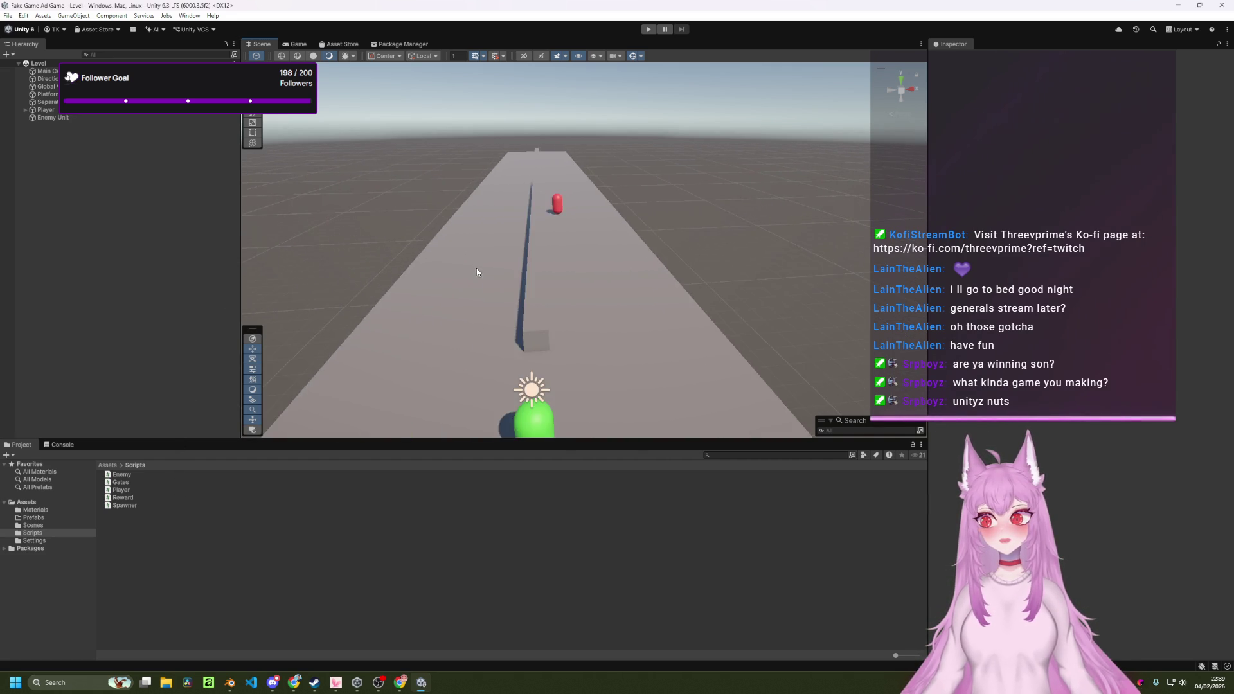
{"action": "scroll", "coordinate": [477, 271], "scroll_direction": "down", "scroll_amount": 2}
{"action": "left_click", "coordinate": [575, 332]}
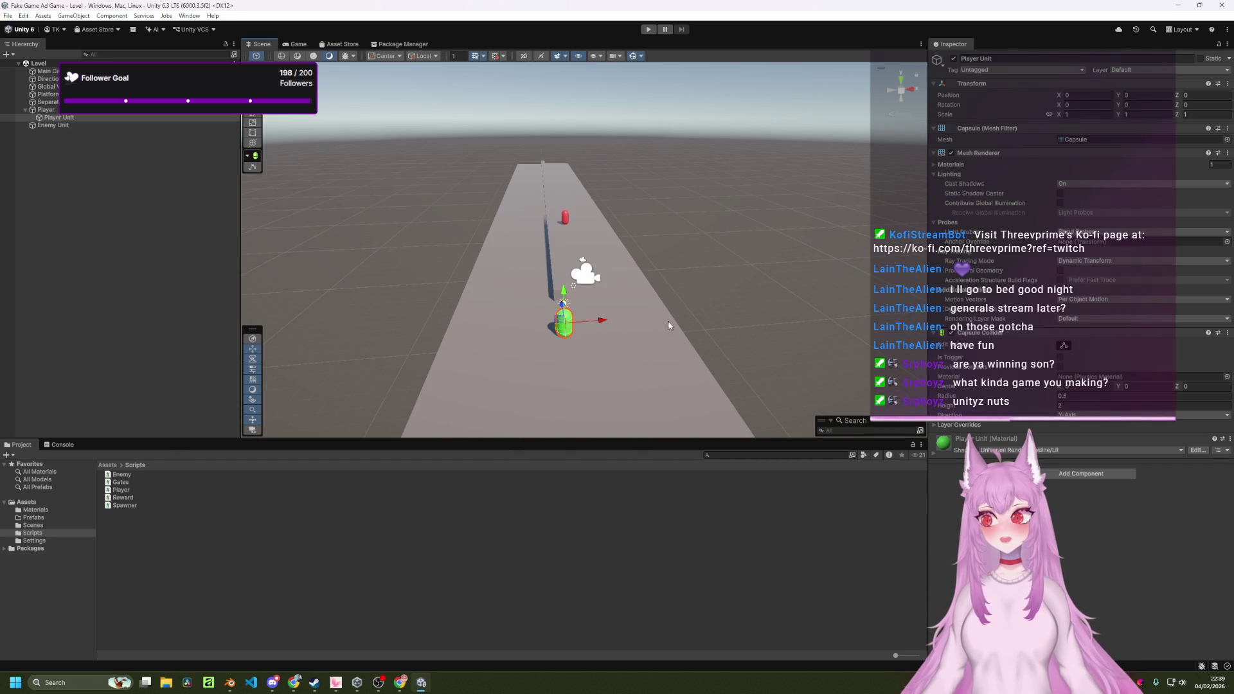
Orbit and fly the Scene view along the road, then select Main Camera to inspect it.
{"action": "left_click", "coordinate": [739, 267]}
{"action": "mouse_move", "coordinate": [733, 256]}
{"action": "left_mouse_down"}
{"action": "mouse_move", "coordinate": [707, 284]}
{"action": "mouse_move", "coordinate": [693, 278]}
{"action": "left_mouse_up"}
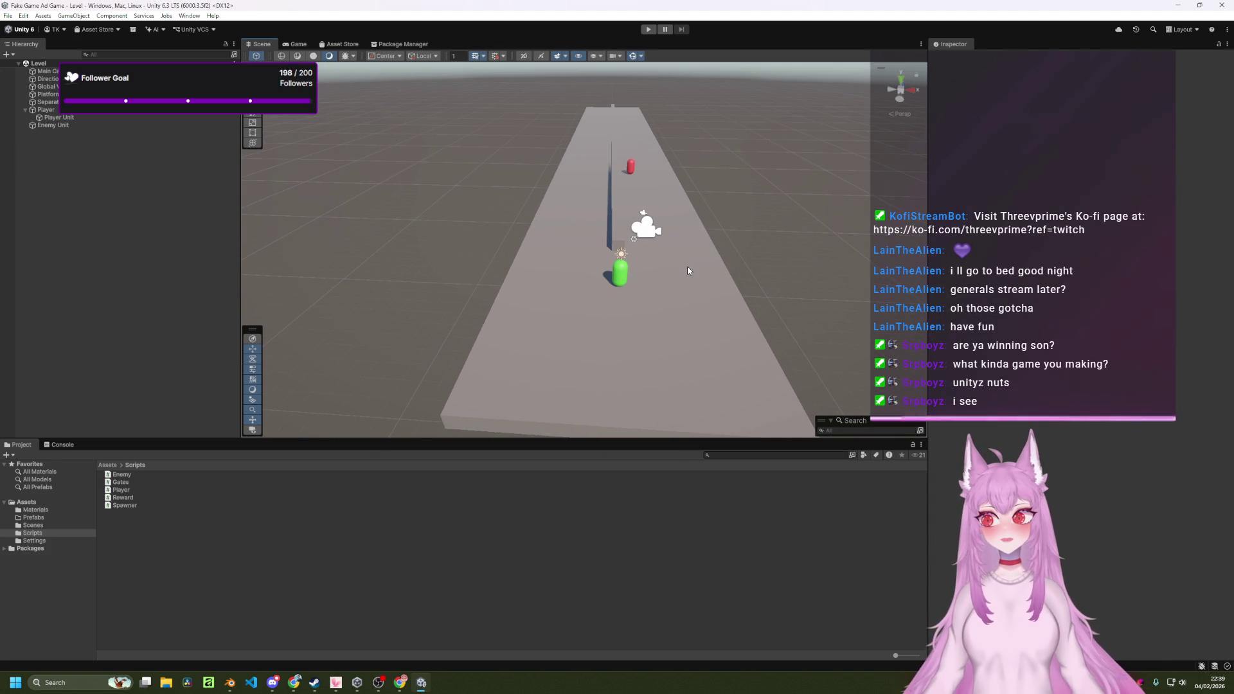
{"action": "mouse_move", "coordinate": [669, 256]}
{"action": "left_mouse_down"}
{"action": "mouse_move", "coordinate": [650, 255]}
{"action": "mouse_move", "coordinate": [654, 292]}
{"action": "mouse_move", "coordinate": [644, 199]}
{"action": "mouse_move", "coordinate": [656, 270]}
{"action": "mouse_move", "coordinate": [708, 322]}
{"action": "mouse_move", "coordinate": [662, 323]}
{"action": "mouse_move", "coordinate": [649, 295]}
{"action": "mouse_move", "coordinate": [666, 254]}
{"action": "mouse_move", "coordinate": [667, 271]}
{"action": "mouse_move", "coordinate": [647, 270]}
{"action": "mouse_move", "coordinate": [686, 273]}
{"action": "mouse_move", "coordinate": [669, 300]}
{"action": "mouse_move", "coordinate": [678, 308]}
{"action": "mouse_move", "coordinate": [666, 264]}
{"action": "mouse_move", "coordinate": [673, 301]}
{"action": "left_mouse_up"}
{"action": "left_click_drag", "start_coordinate": [672, 268], "coordinate": [673, 283]}
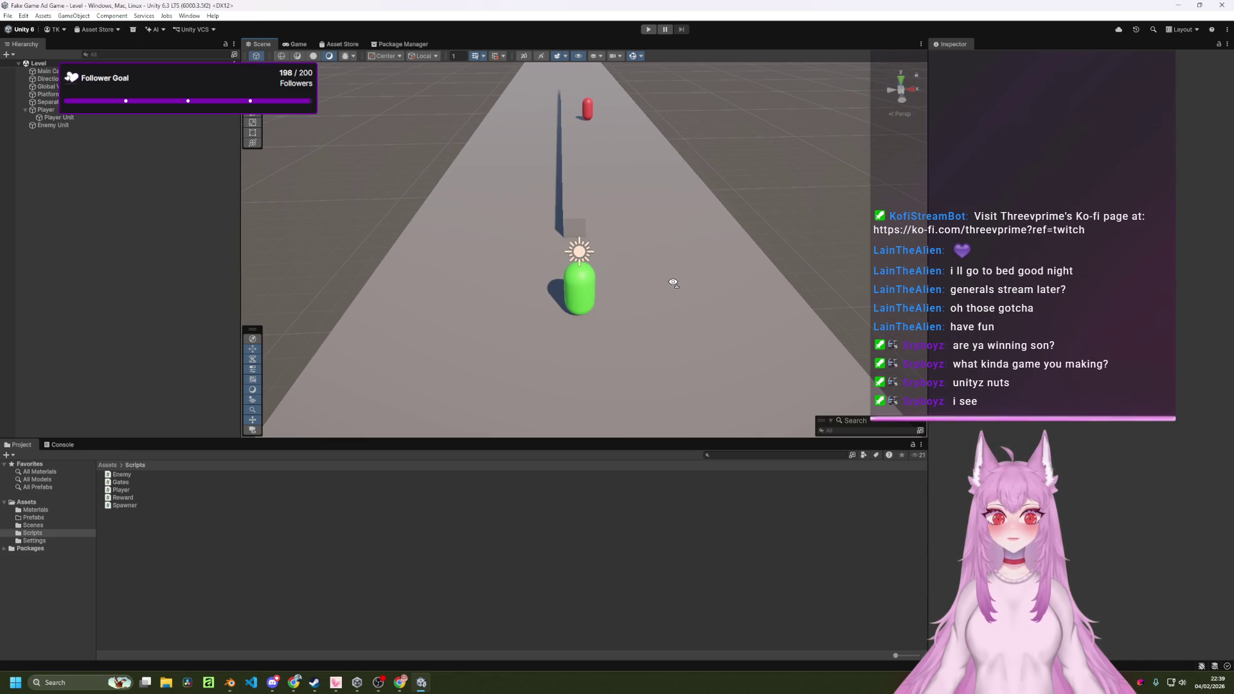
{"action": "key", "text": "s"}
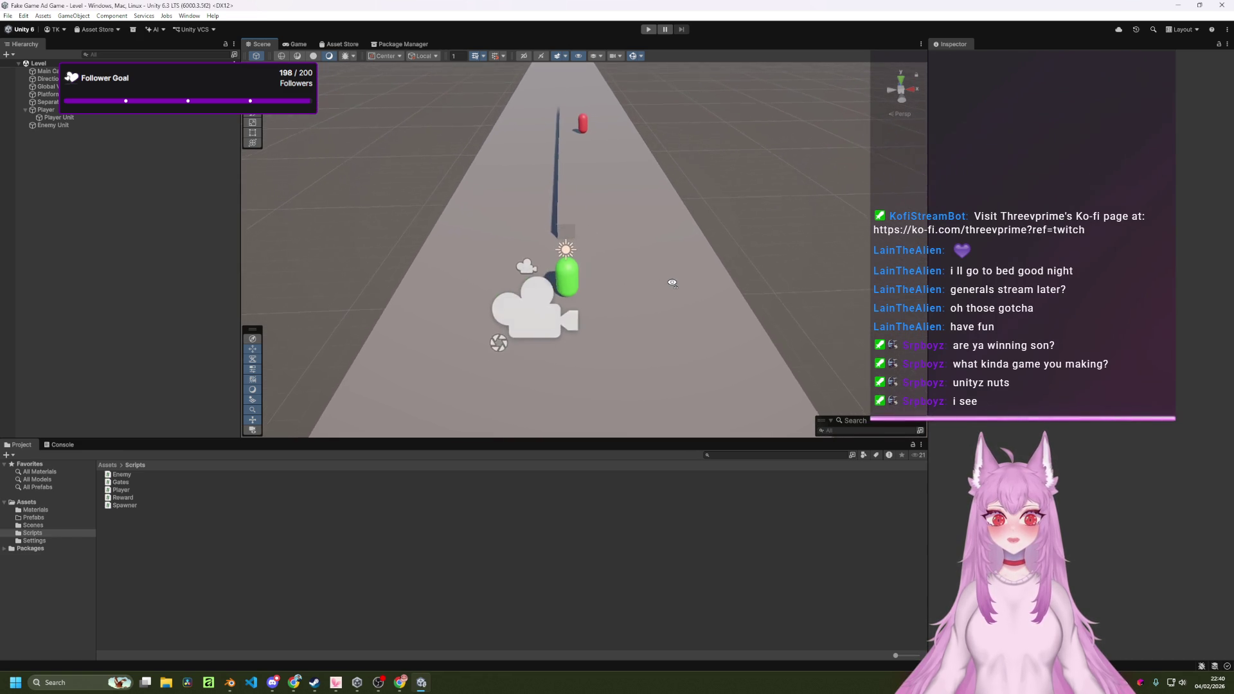
{"action": "key", "text": "w"}
{"action": "left_click_drag", "start_coordinate": [673, 280], "coordinate": [673, 283]}
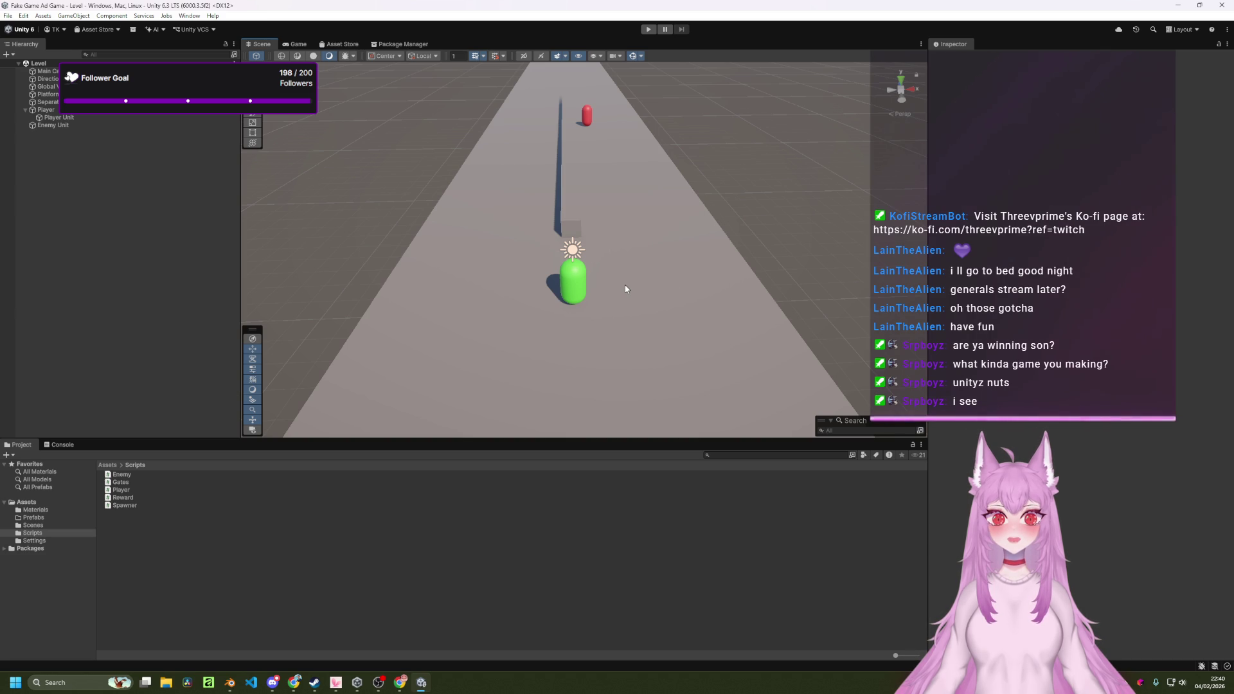
{"action": "scroll", "coordinate": [620, 287], "scroll_direction": "down", "scroll_amount": 2}
{"action": "scroll", "coordinate": [620, 288], "scroll_direction": "up", "scroll_amount": 2}
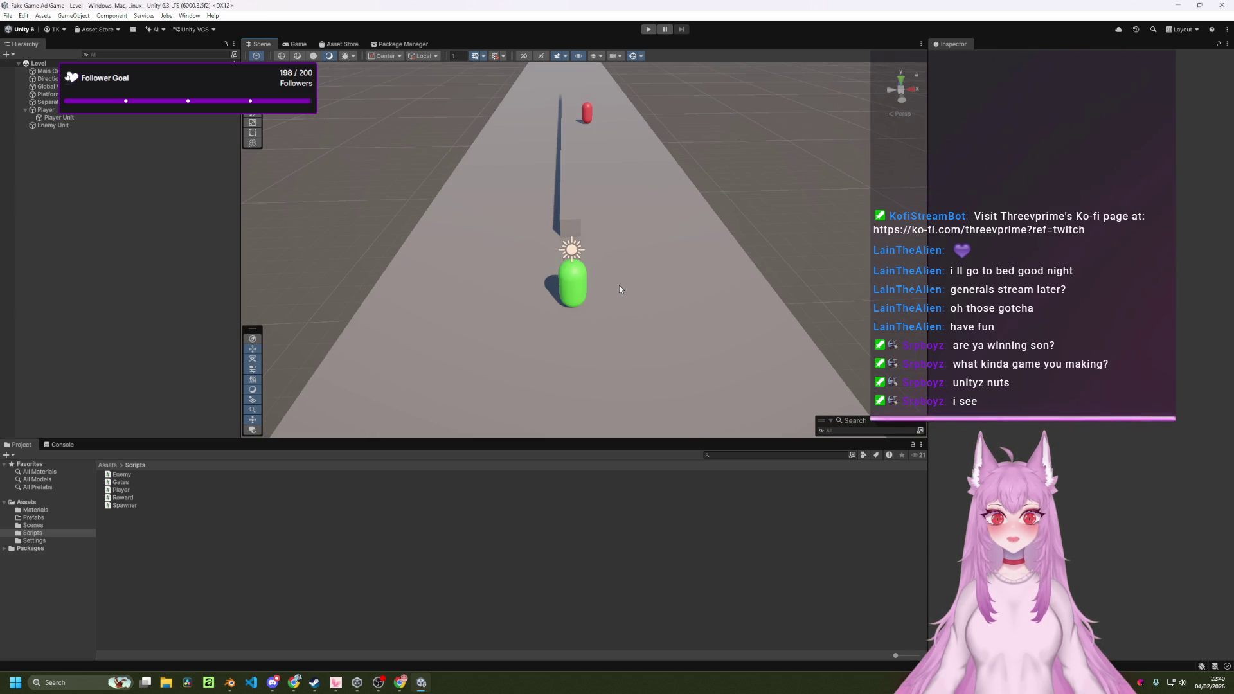
{"action": "left_click_drag", "start_coordinate": [619, 284], "coordinate": [605, 284]}
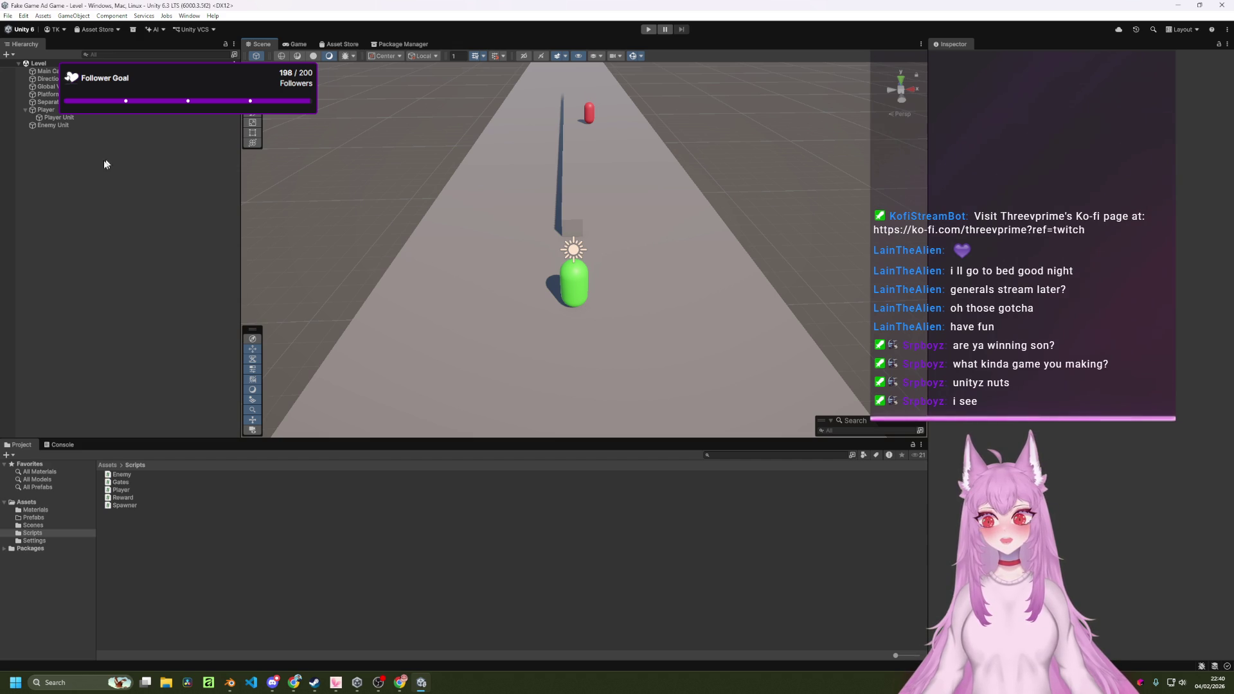
{"action": "left_click", "coordinate": [19, 70]}
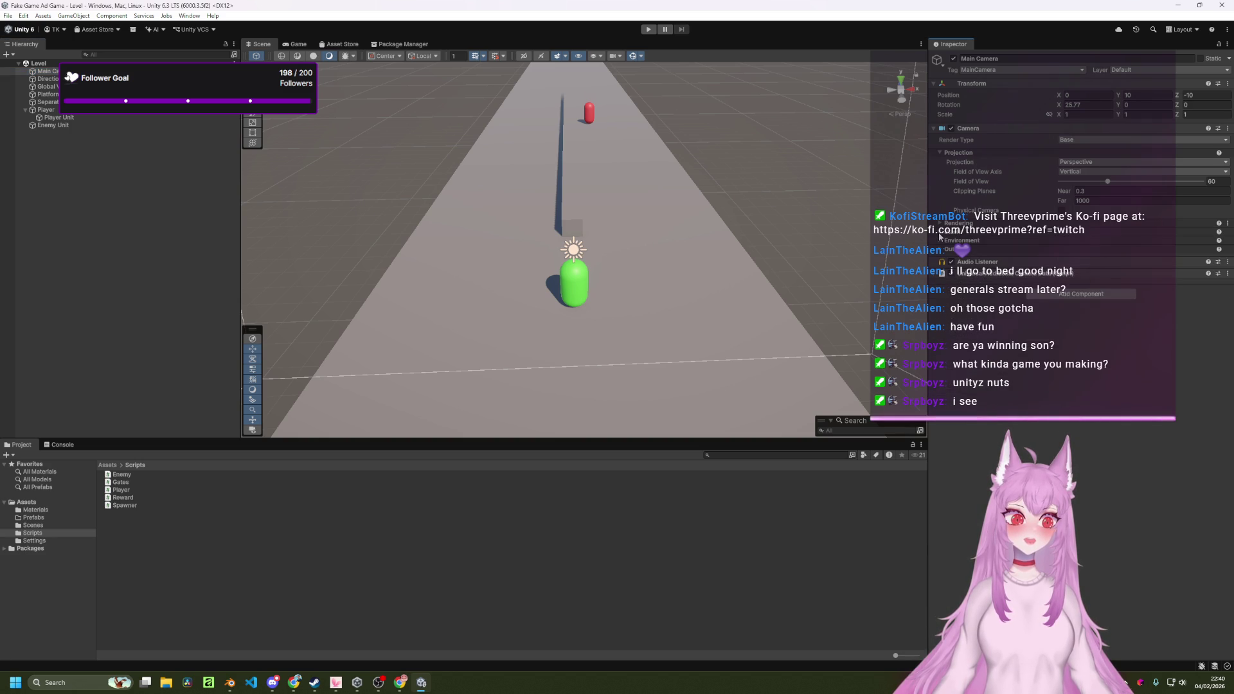
{"action": "left_click", "coordinate": [940, 241]}
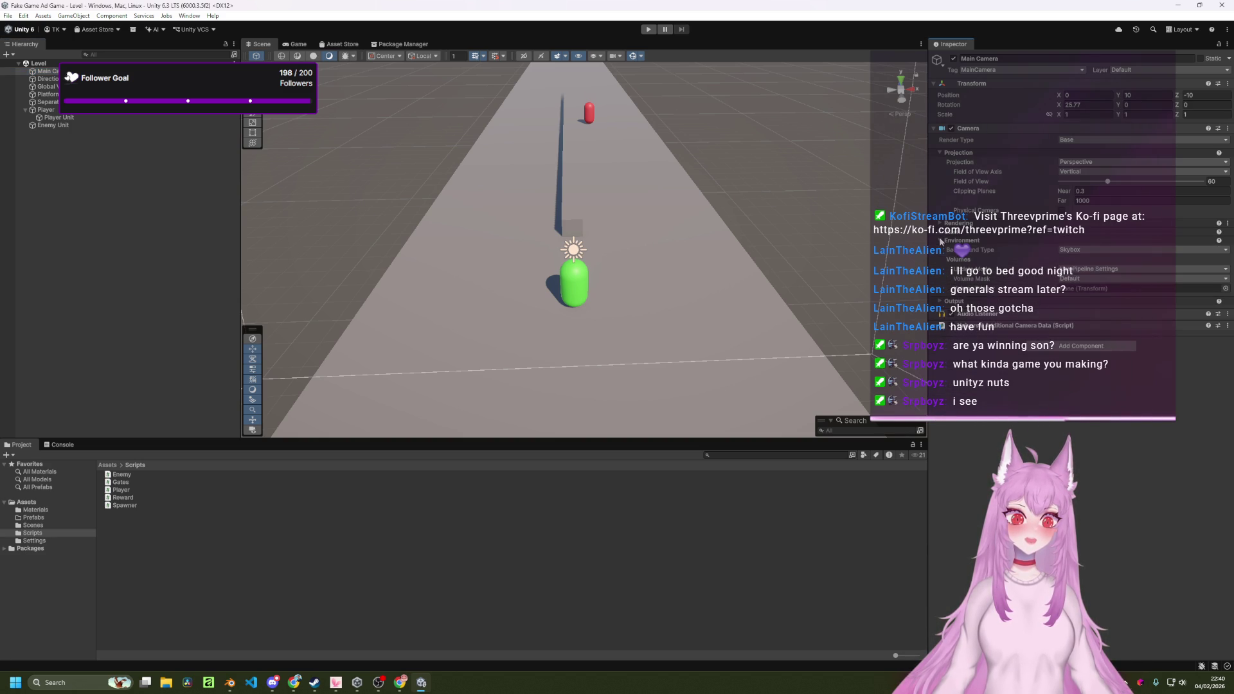
{"action": "left_click", "coordinate": [940, 240]}
{"action": "left_click", "coordinate": [942, 250]}
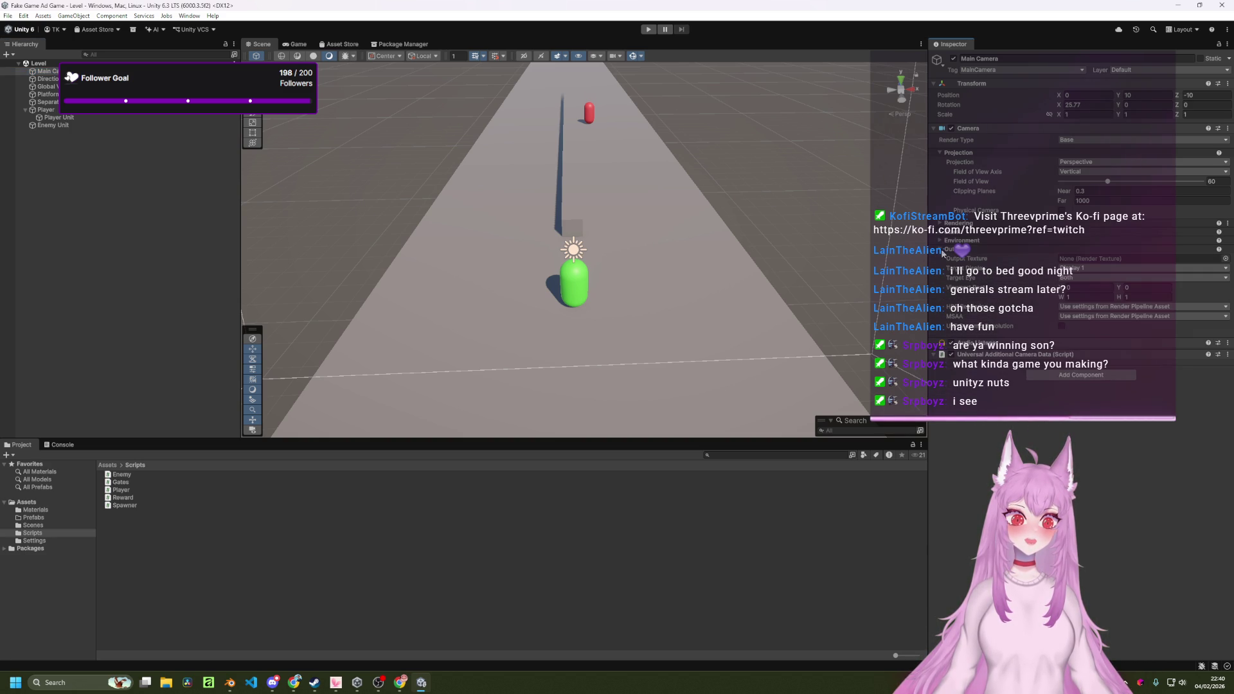
{"action": "left_click", "coordinate": [942, 249]}
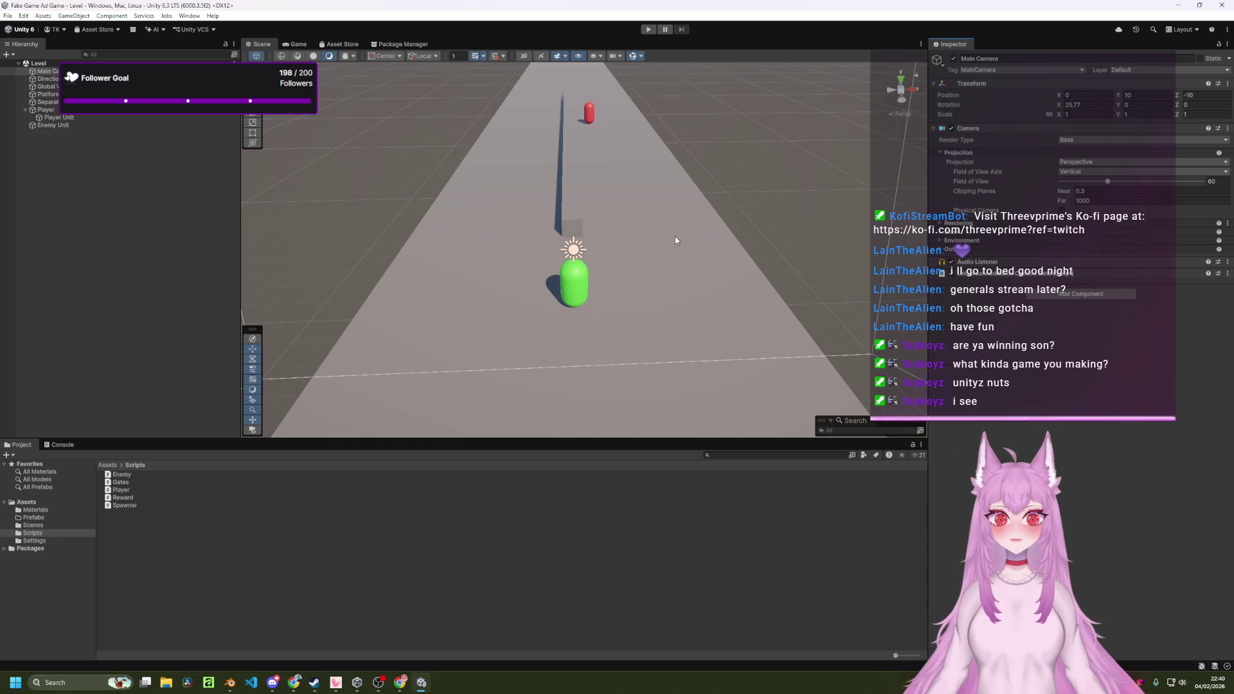
{"action": "left_click_drag", "start_coordinate": [675, 236], "coordinate": [668, 240]}
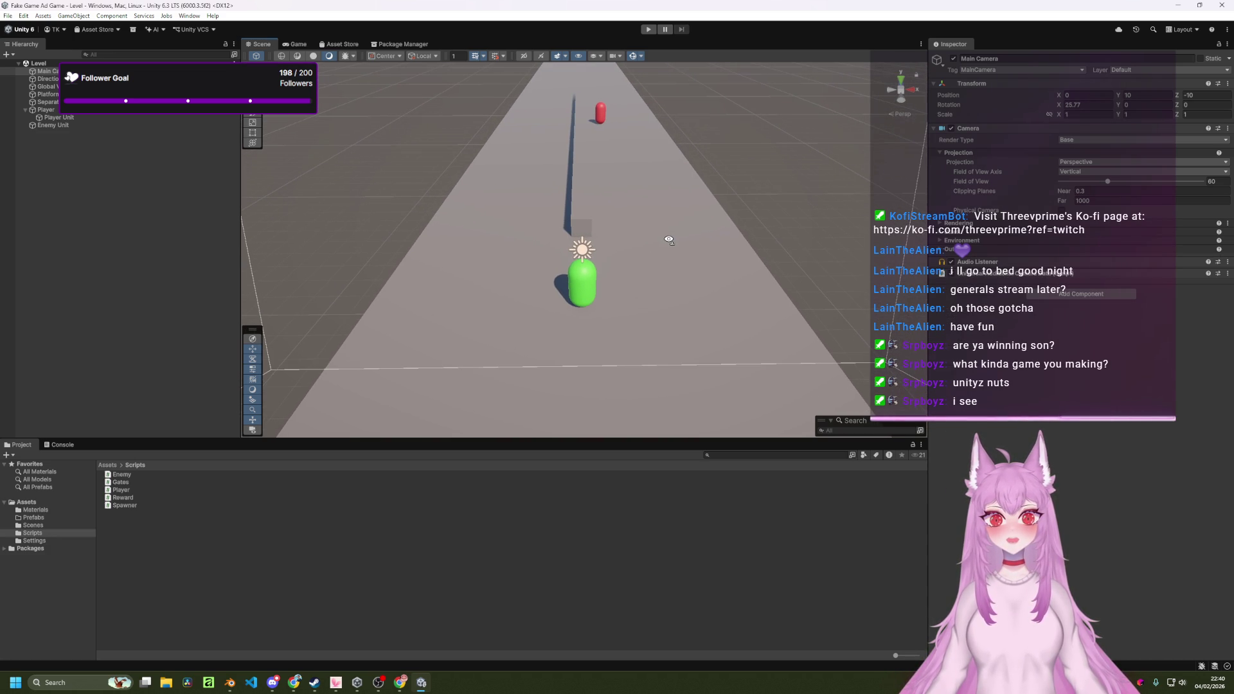
{"action": "left_click", "coordinate": [621, 59]}
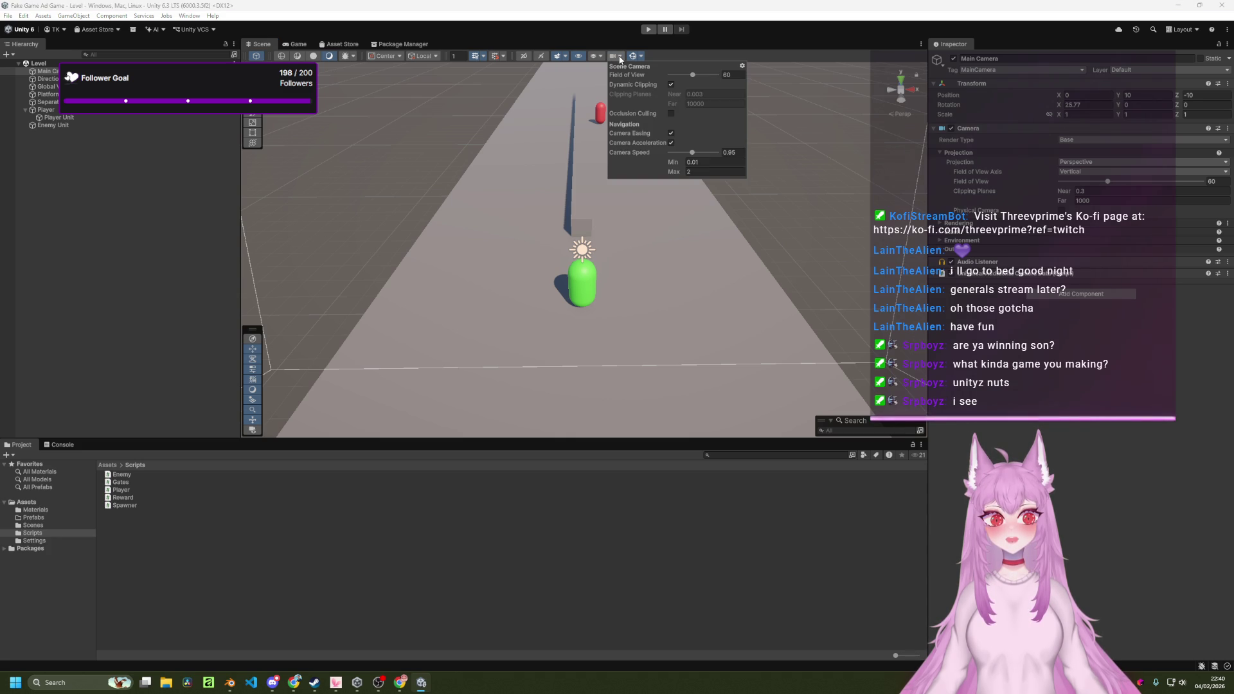
{"action": "left_click", "coordinate": [620, 59]}
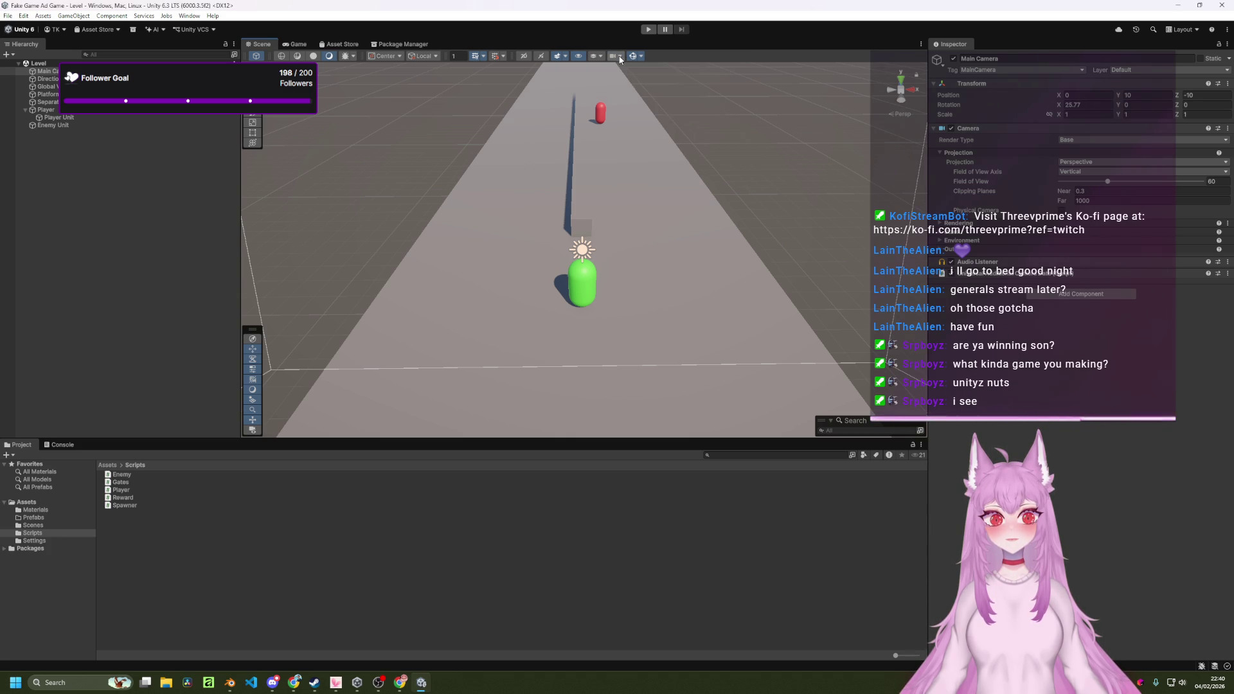
{"action": "left_click", "coordinate": [618, 58]}
{"action": "left_click", "coordinate": [617, 59]}
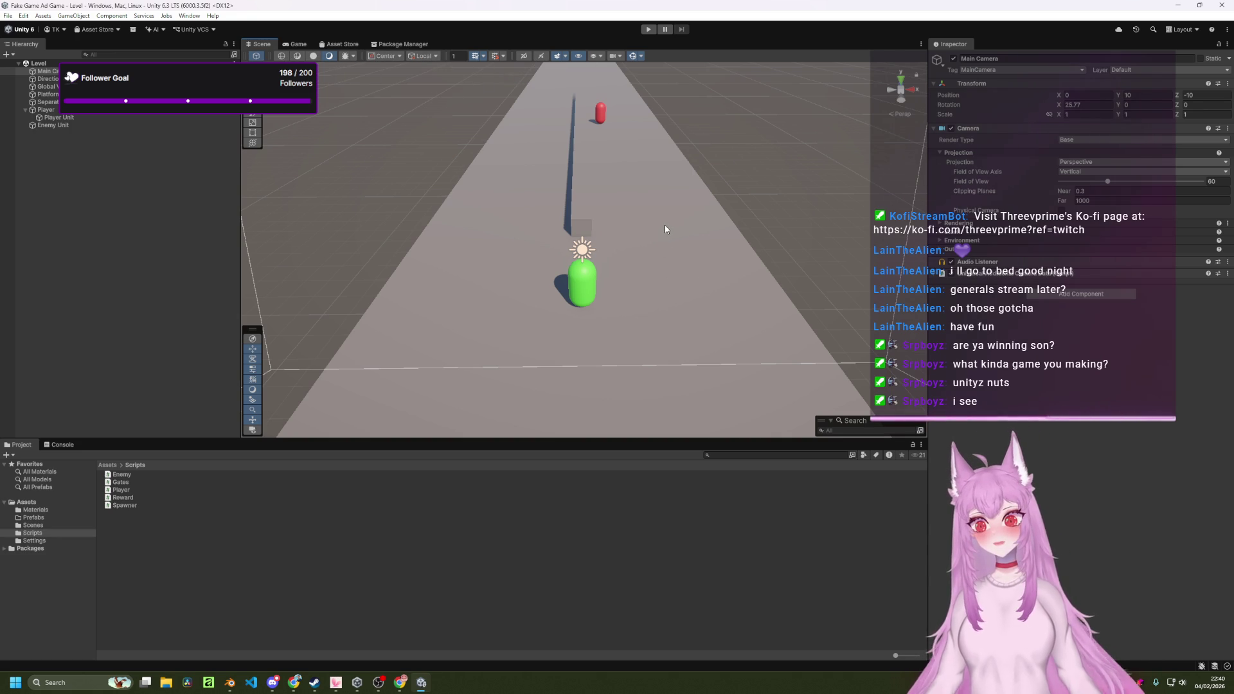
Inspect the Reward and Player script import settings and the Player object in the Hierarchy.
{"action": "left_click", "coordinate": [137, 497]}
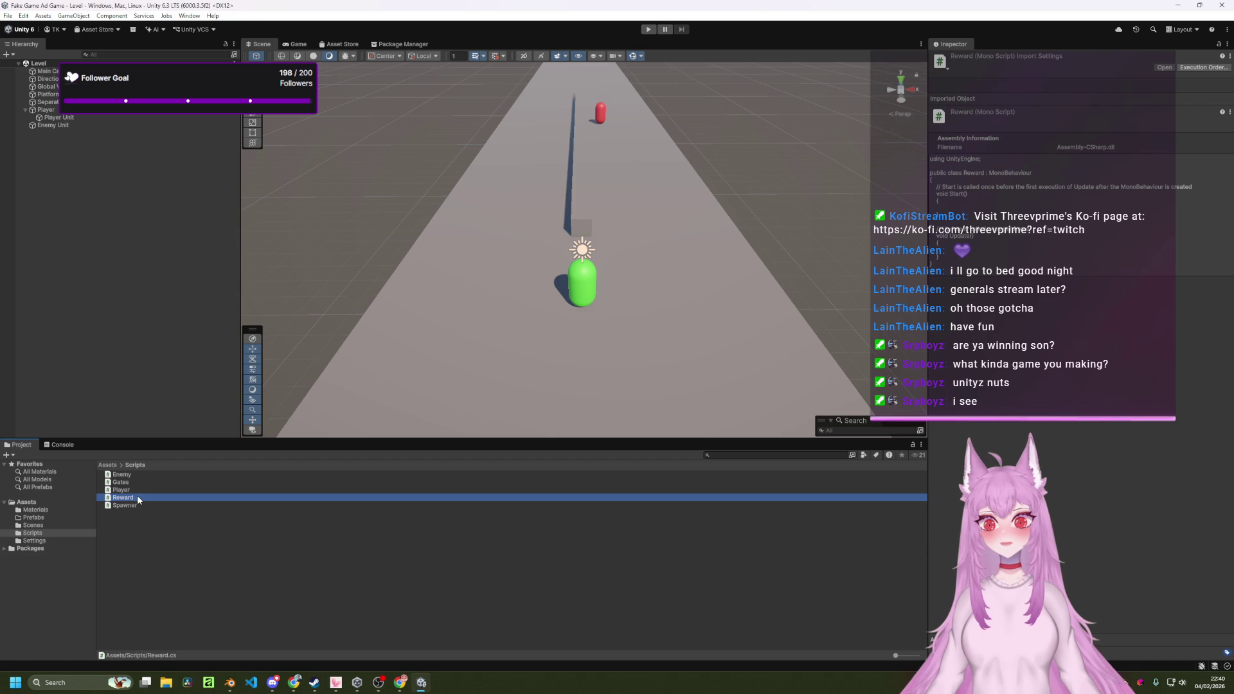
{"action": "left_click", "coordinate": [138, 491]}
{"action": "left_click", "coordinate": [163, 514]}
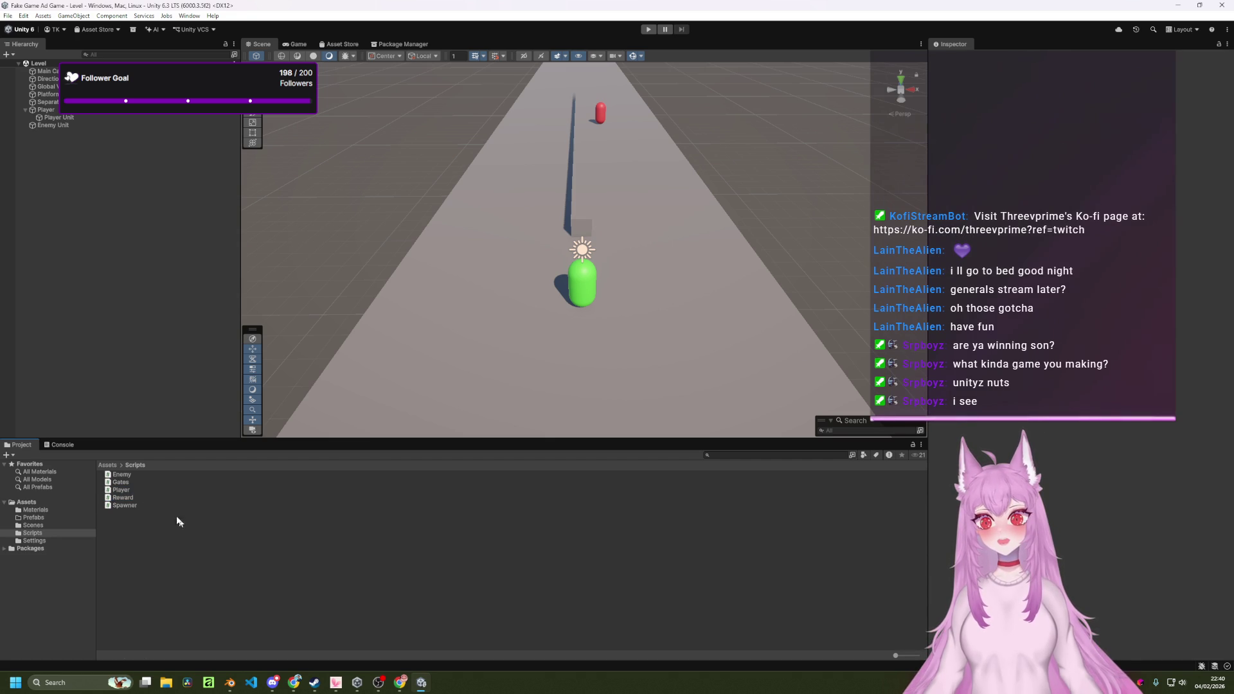
{"action": "left_click", "coordinate": [148, 490]}
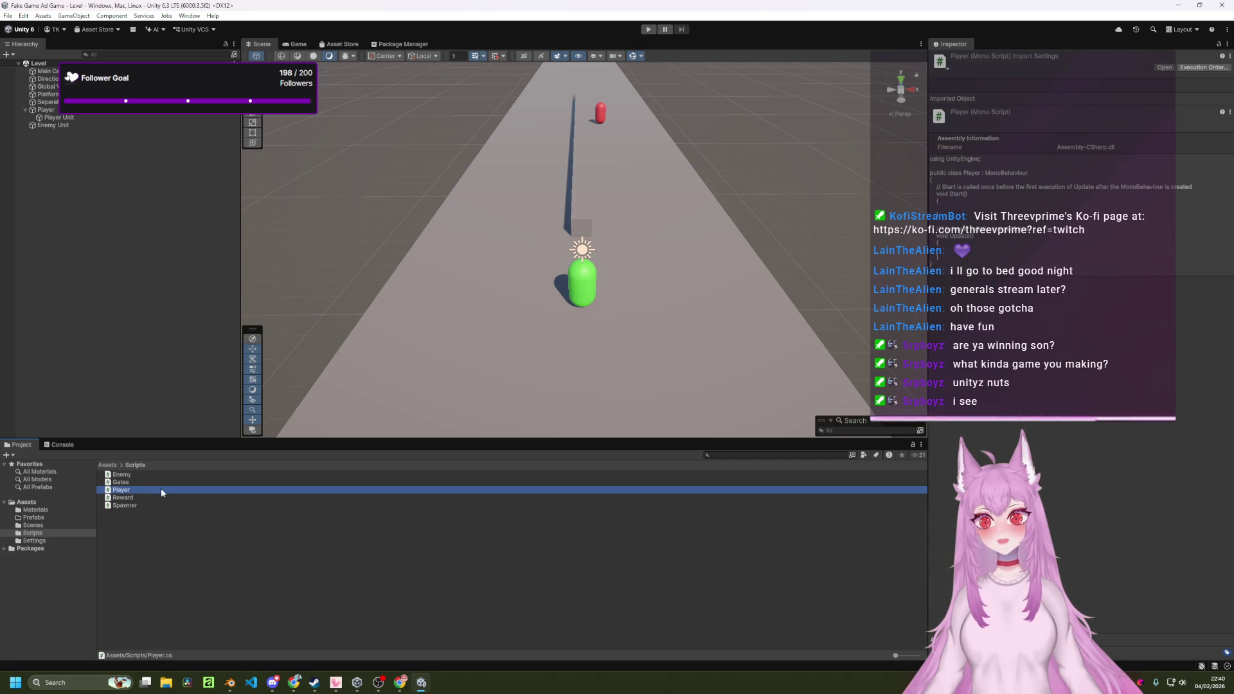
{"action": "left_click", "coordinate": [28, 111]}
{"action": "left_click", "coordinate": [205, 542]}
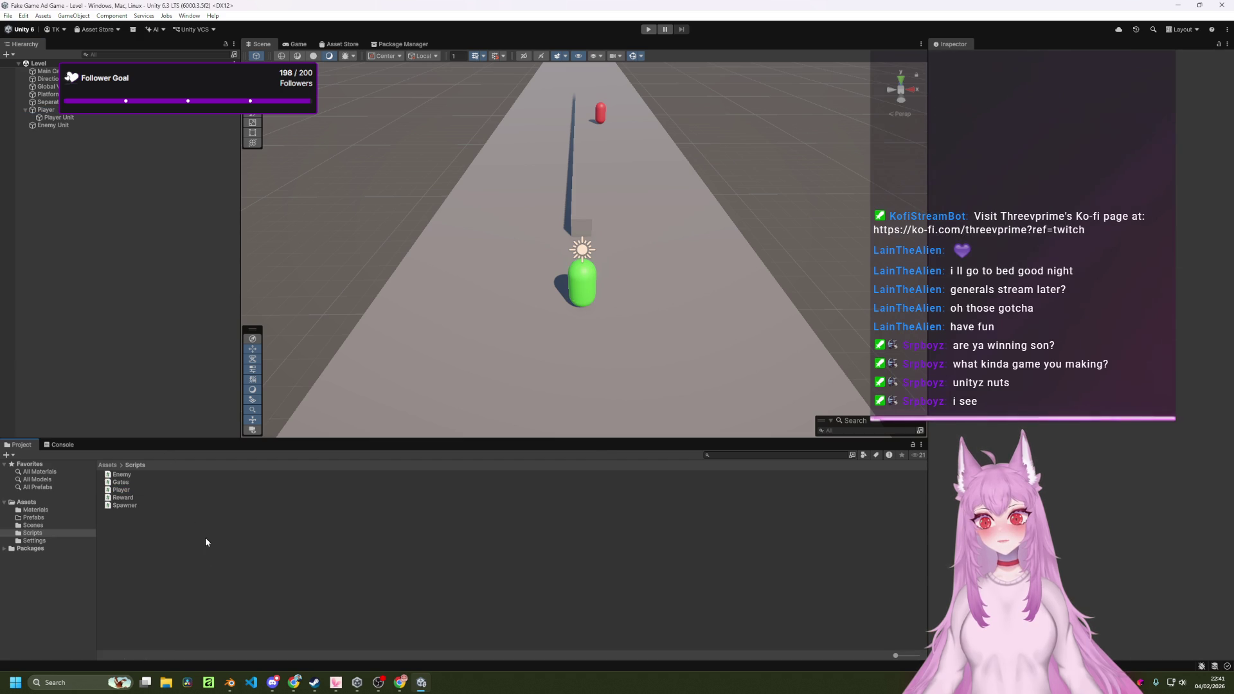
{"action": "right_click", "coordinate": [205, 534]}
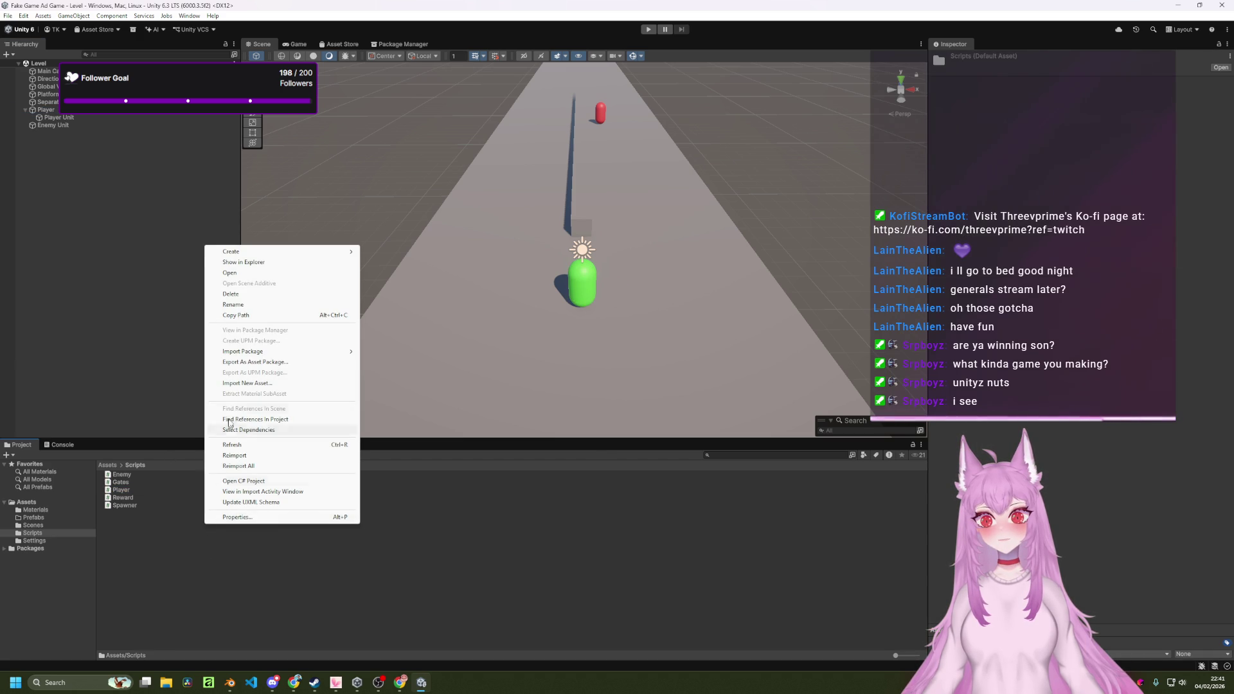
{"action": "mouse_move", "coordinate": [270, 252]}
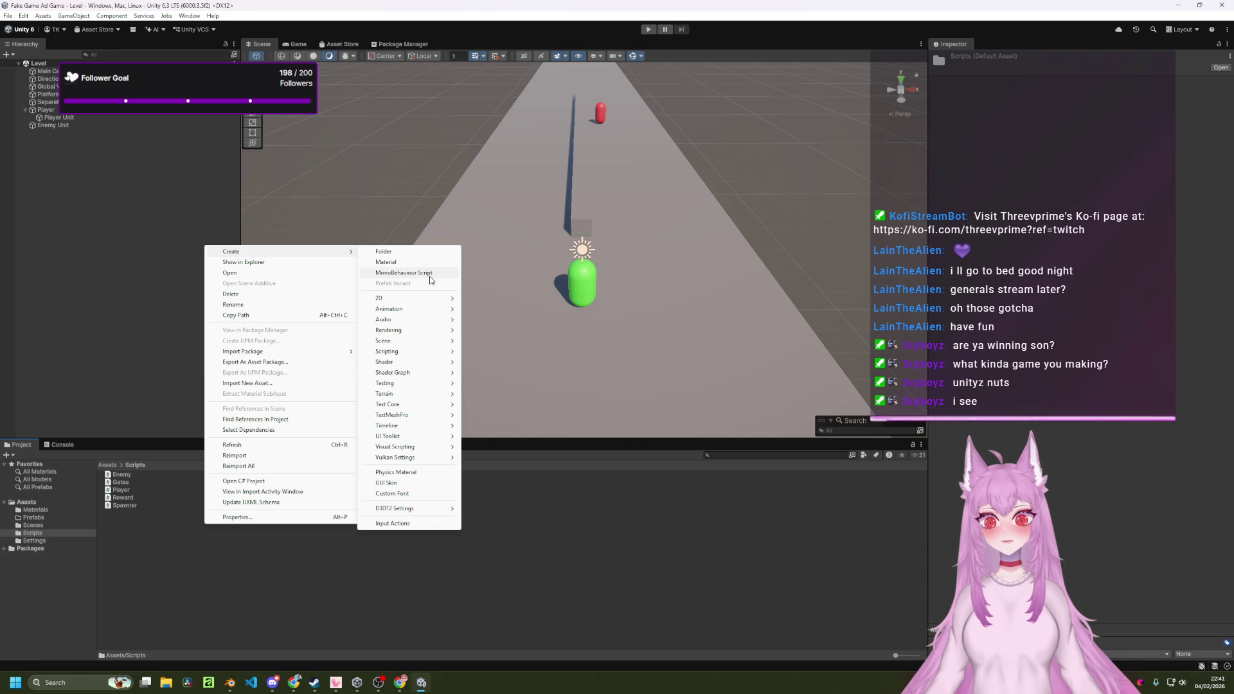
{"action": "left_click", "coordinate": [330, 226]}
{"action": "left_click", "coordinate": [25, 110]}
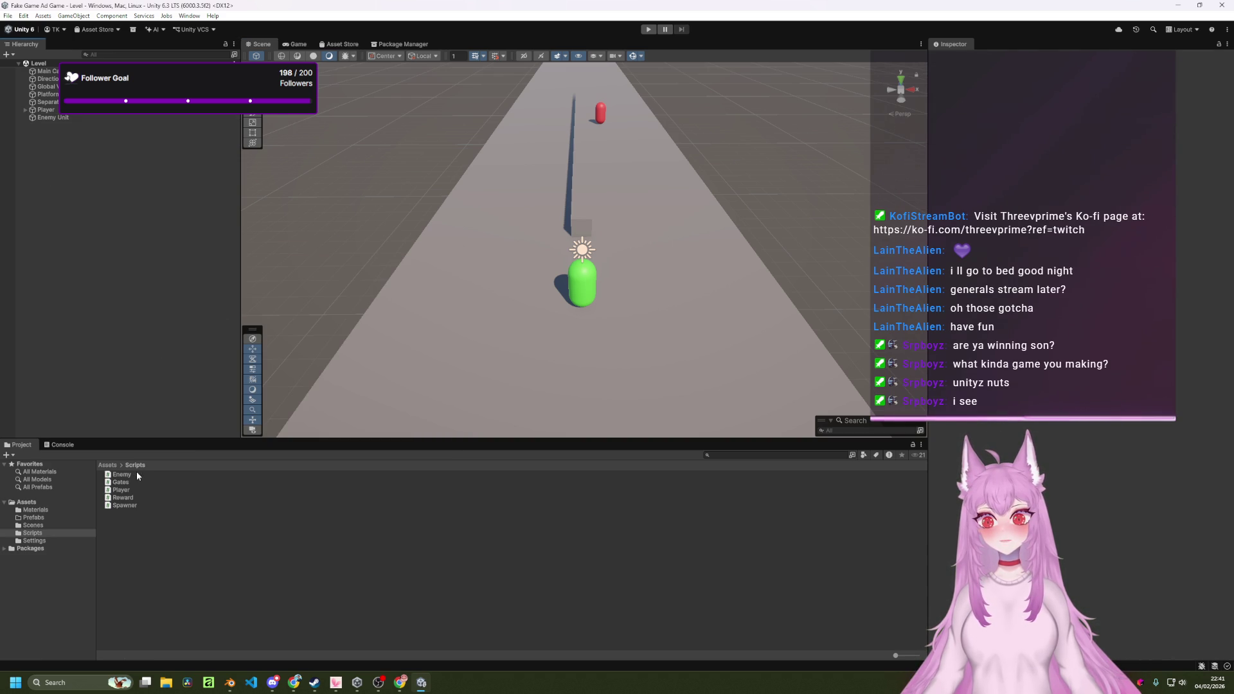
Attach the Player script to the Player object in the Hierarchy.
{"action": "left_click", "coordinate": [122, 489]}
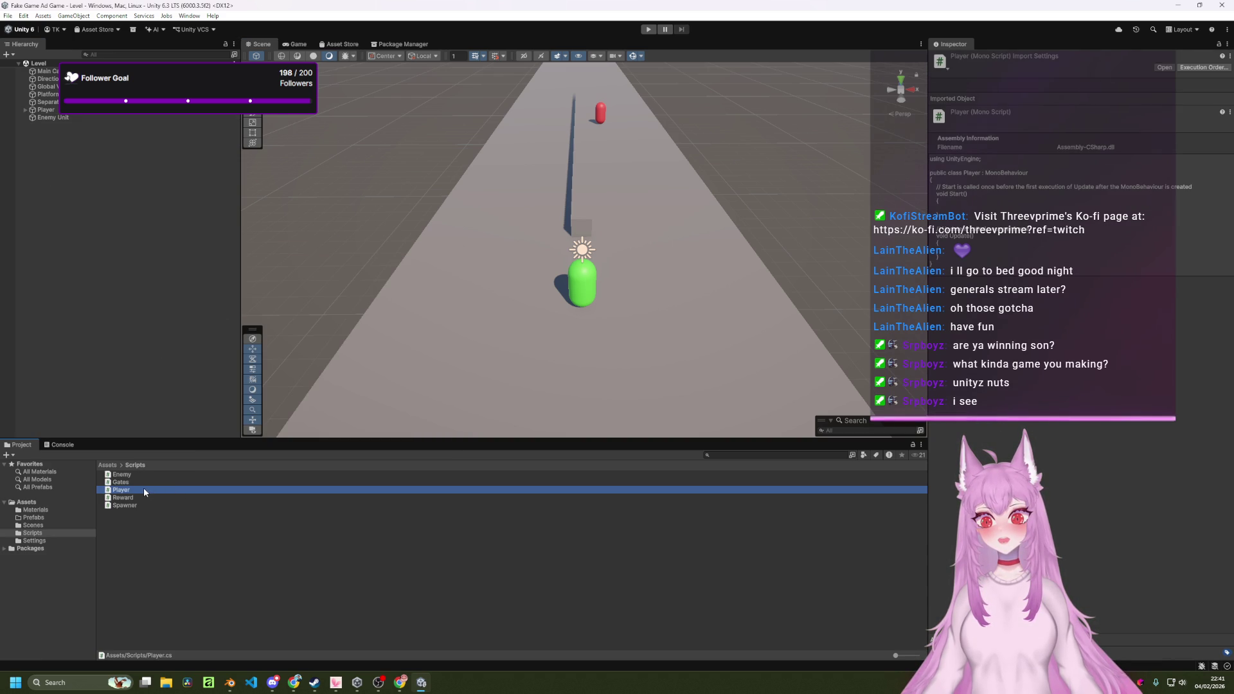
{"action": "mouse_move", "coordinate": [145, 490]}
{"action": "left_mouse_down"}
{"action": "mouse_move", "coordinate": [101, 188]}
{"action": "mouse_move", "coordinate": [52, 114]}
{"action": "left_mouse_up"}
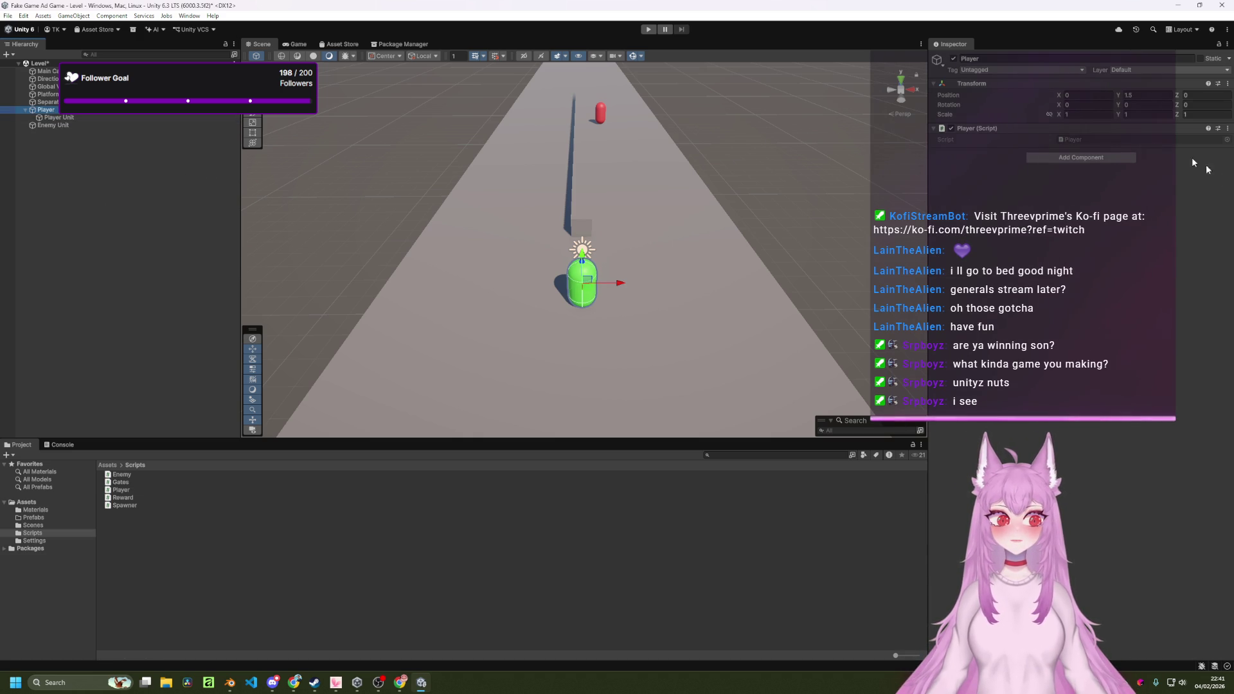
{"action": "left_click", "coordinate": [82, 141]}
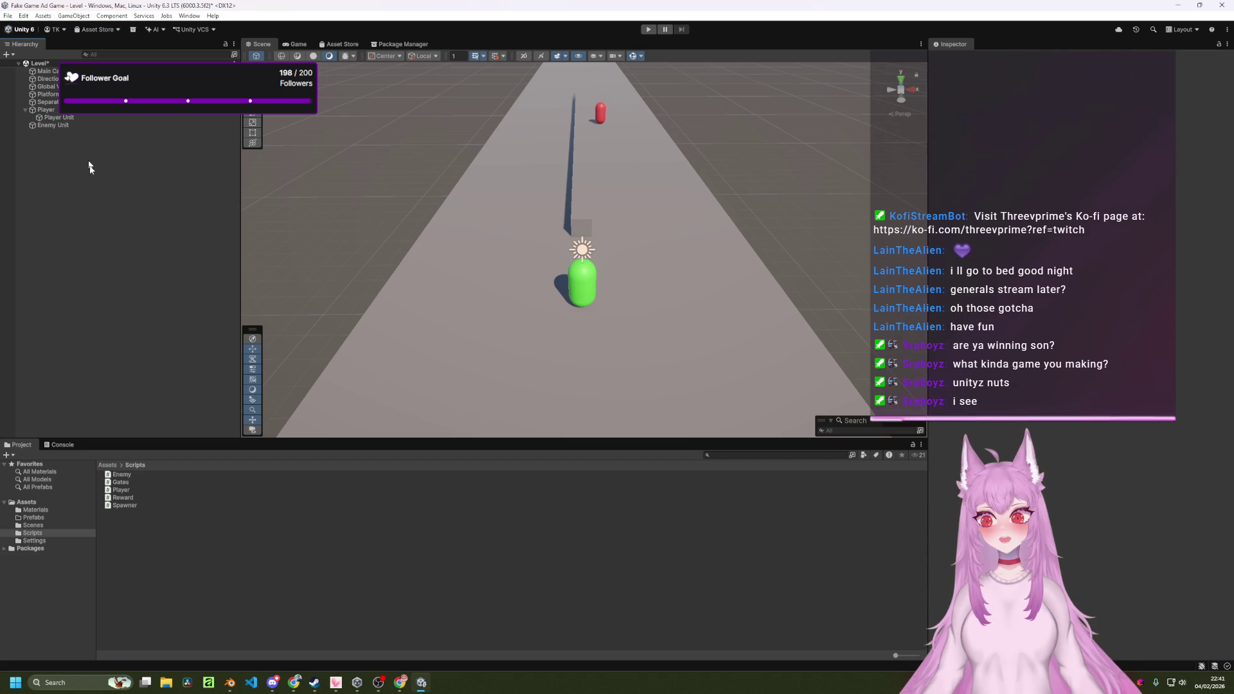
Attach the Enemy script to the Enemy Unit object, then deselect it.
{"action": "mouse_move", "coordinate": [129, 474]}
{"action": "left_mouse_down"}
{"action": "mouse_move", "coordinate": [215, 470]}
{"action": "mouse_move", "coordinate": [133, 263]}
{"action": "mouse_move", "coordinate": [44, 127]}
{"action": "left_mouse_up"}
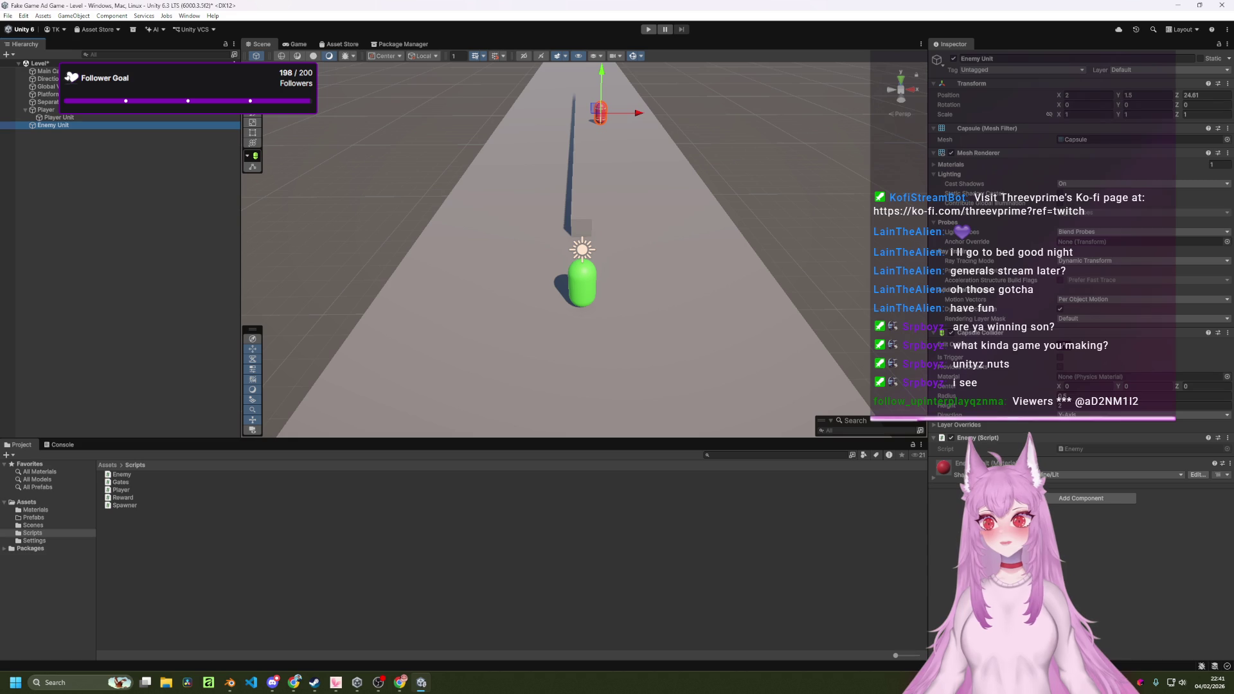
{"action": "key", "text": "alt+Tab"}
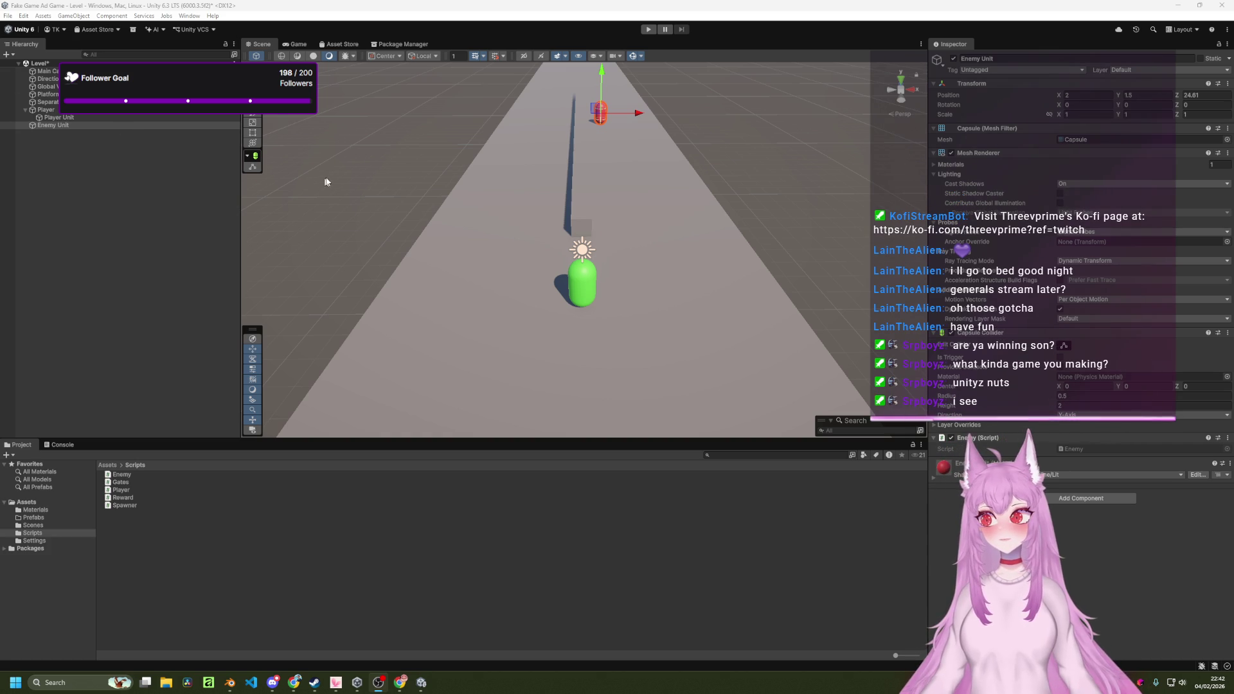
{"action": "scroll", "coordinate": [774, 215], "scroll_direction": "down", "scroll_amount": 4}
{"action": "scroll", "coordinate": [771, 217], "scroll_direction": "up", "scroll_amount": 3}
{"action": "left_click", "coordinate": [768, 222]}
Briefly select and deselect the platform while zooming the Scene view in and out.
{"action": "scroll", "coordinate": [758, 240], "scroll_direction": "down", "scroll_amount": 3}
{"action": "scroll", "coordinate": [750, 248], "scroll_direction": "up", "scroll_amount": 3}
{"action": "left_click", "coordinate": [707, 247]}
{"action": "left_click", "coordinate": [761, 240]}
{"action": "scroll", "coordinate": [761, 238], "scroll_direction": "down", "scroll_amount": 3}
{"action": "scroll", "coordinate": [761, 237], "scroll_direction": "up", "scroll_amount": 3}
{"action": "scroll", "coordinate": [761, 242], "scroll_direction": "down", "scroll_amount": 2}
{"action": "scroll", "coordinate": [760, 246], "scroll_direction": "up", "scroll_amount": 2}
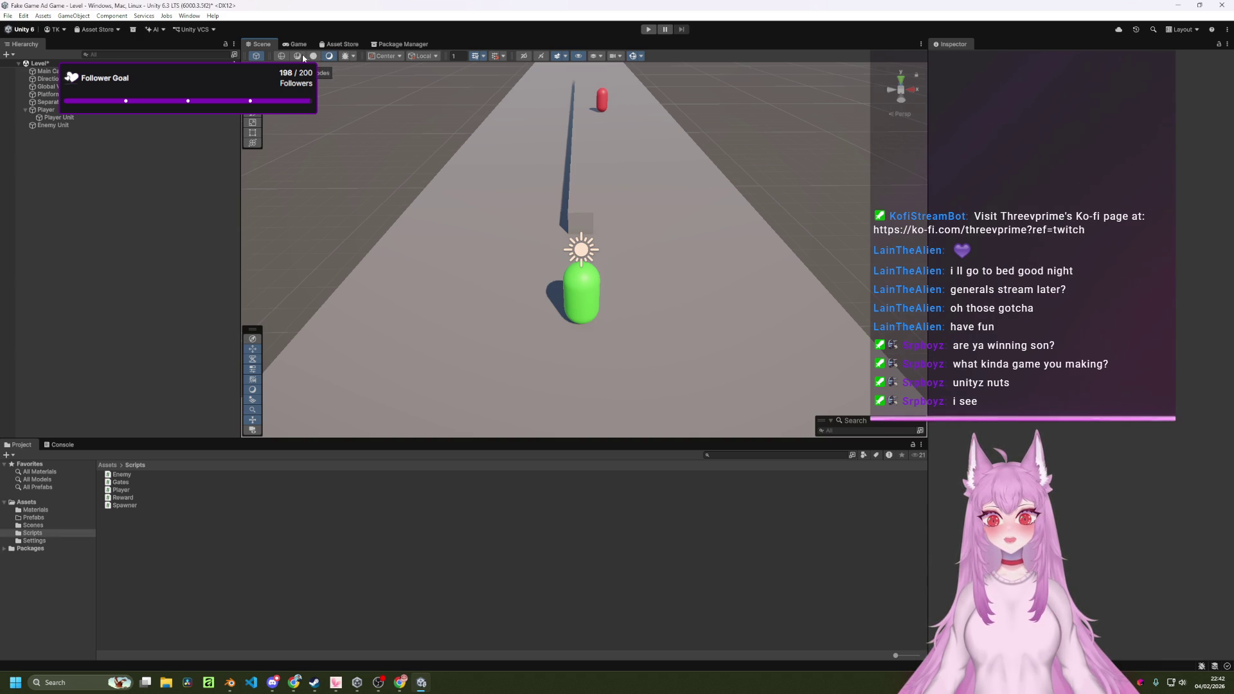
Try the Wireframe, Unlit and other Scene draw modes, finishing on Shaded Wireframe.
{"action": "left_click", "coordinate": [283, 56]}
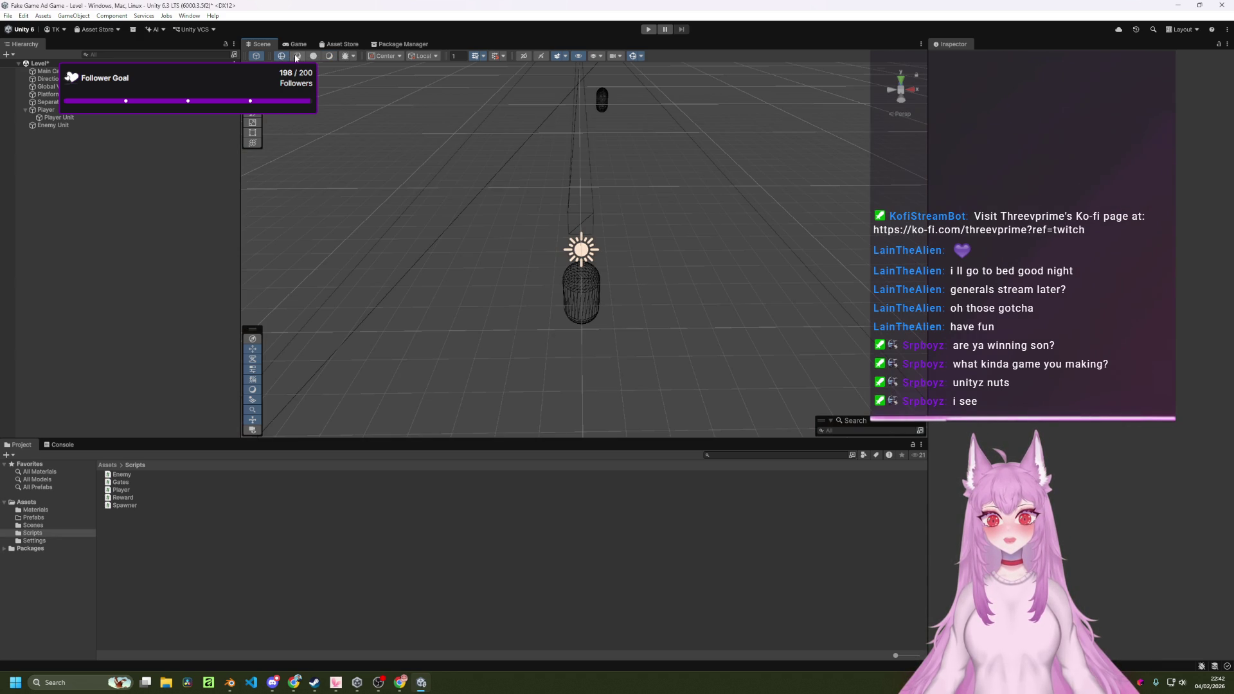
{"action": "left_click", "coordinate": [297, 56]}
{"action": "left_click", "coordinate": [329, 56]}
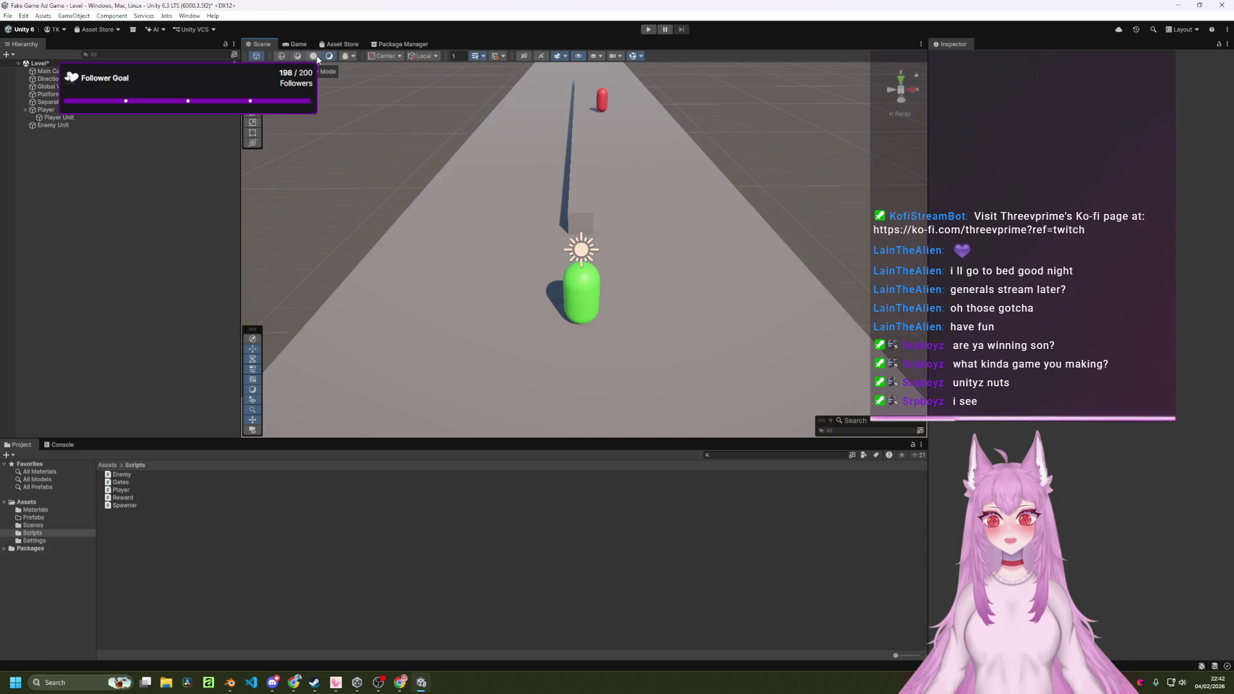
{"action": "left_click", "coordinate": [315, 57]}
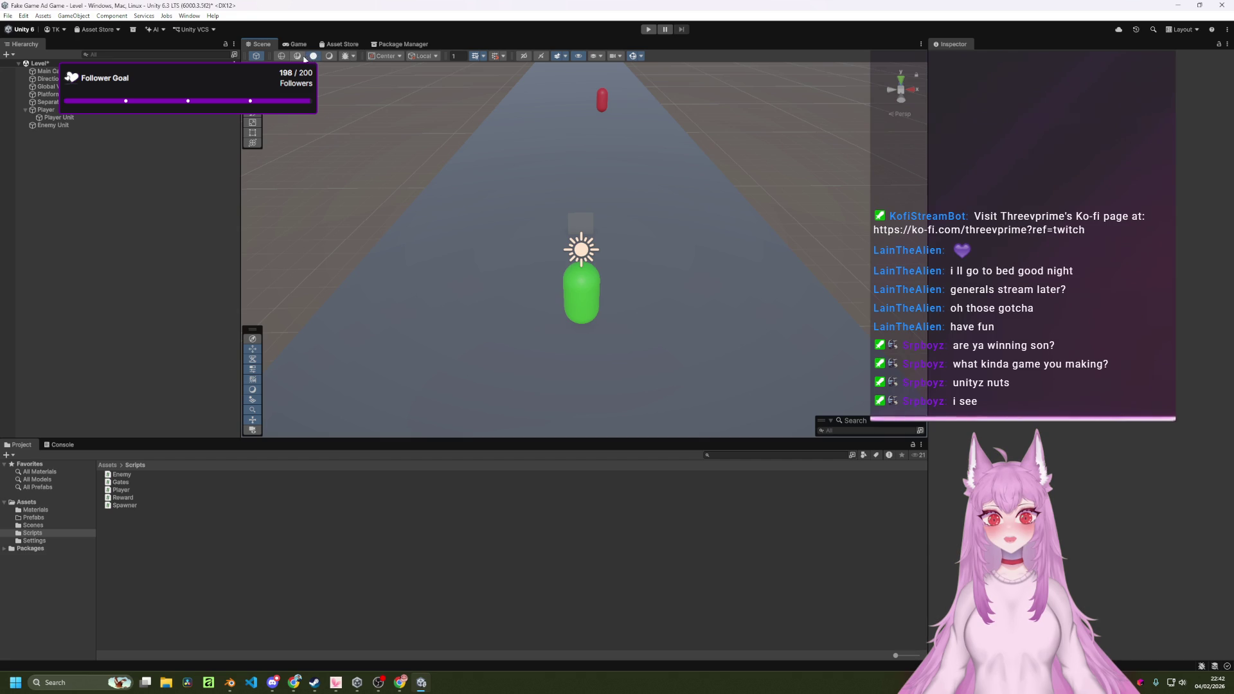
{"action": "left_click", "coordinate": [286, 56]}
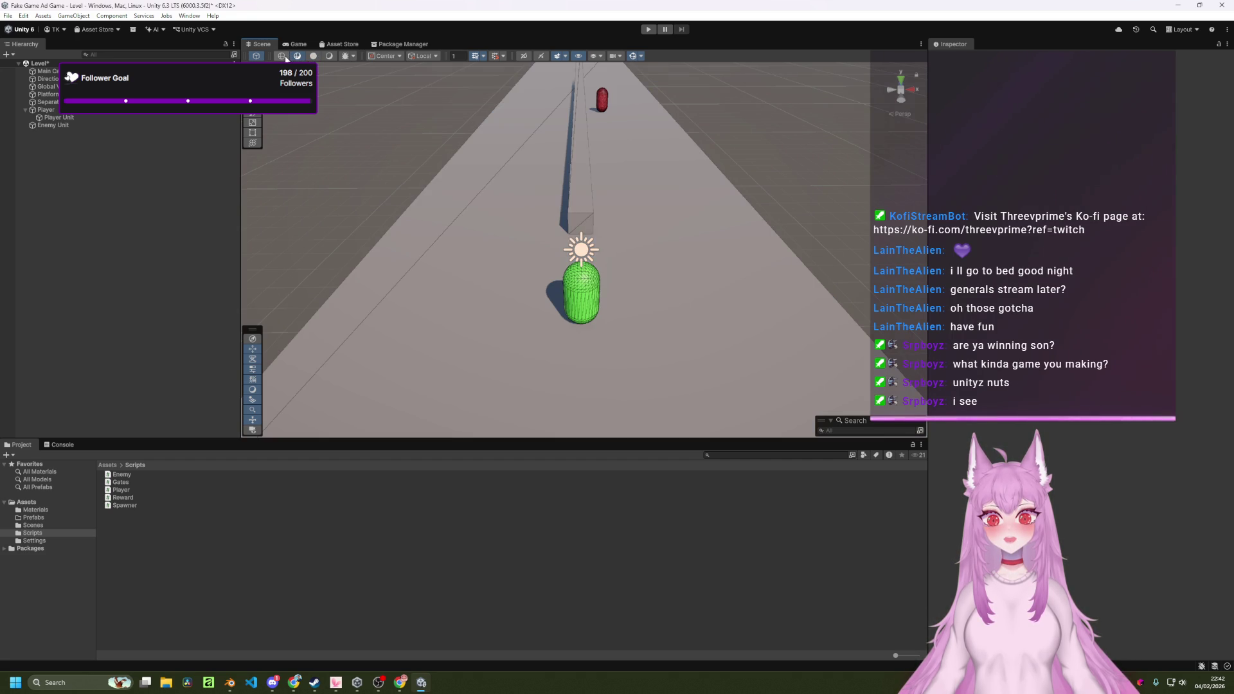
{"action": "left_click", "coordinate": [283, 56]}
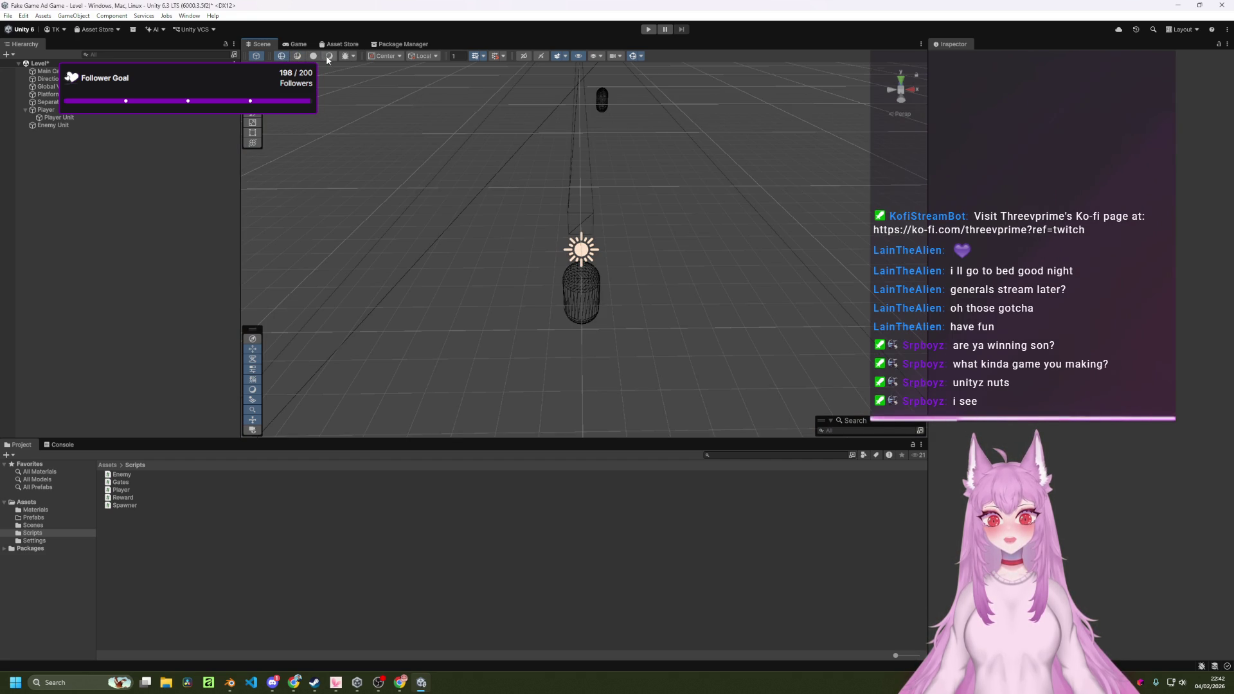
{"action": "left_click", "coordinate": [298, 57]}
{"action": "scroll", "coordinate": [602, 302], "scroll_direction": "up", "scroll_amount": 5}
{"action": "scroll", "coordinate": [603, 302], "scroll_direction": "down", "scroll_amount": 5}
{"action": "scroll", "coordinate": [611, 299], "scroll_direction": "up", "scroll_amount": 3}
{"action": "scroll", "coordinate": [617, 296], "scroll_direction": "down", "scroll_amount": 3}
{"action": "scroll", "coordinate": [612, 298], "scroll_direction": "up", "scroll_amount": 6}
Orbit and pan the Scene view around the green capsule to bring the long pillar in.
{"action": "scroll", "coordinate": [638, 286], "scroll_direction": "down", "scroll_amount": 6}
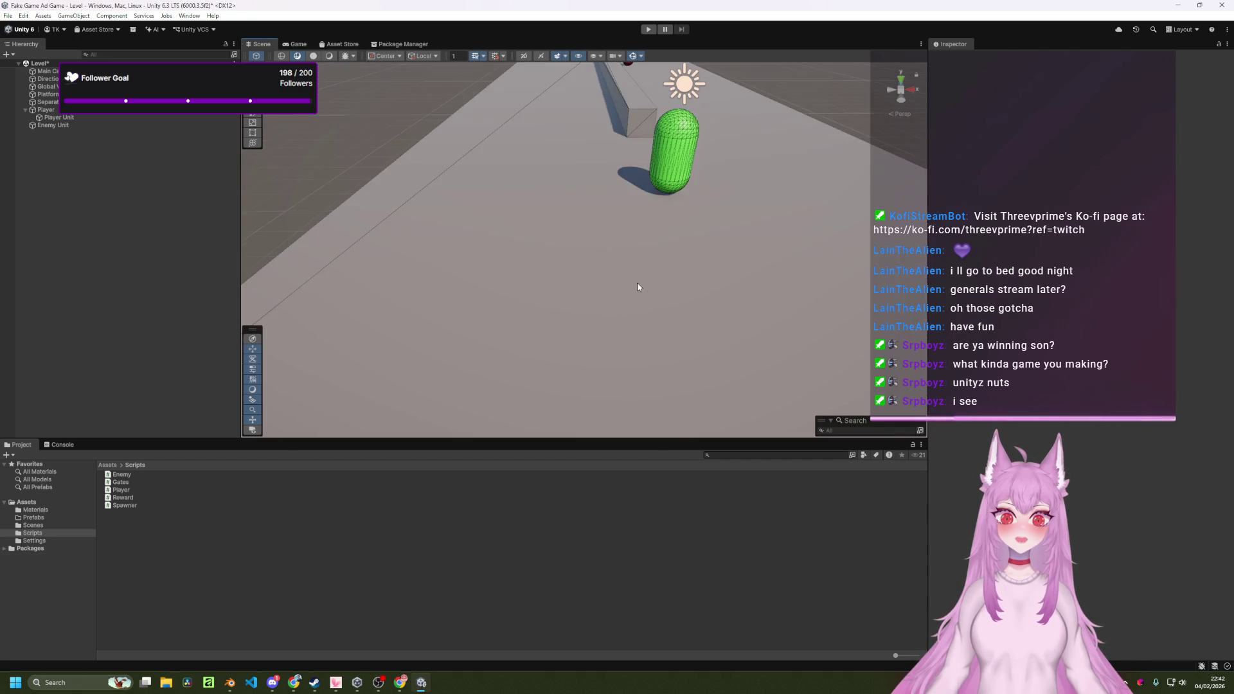
{"action": "mouse_move", "coordinate": [638, 286]}
{"action": "left_mouse_down"}
{"action": "mouse_move", "coordinate": [695, 188]}
{"action": "mouse_move", "coordinate": [358, 198]}
{"action": "mouse_move", "coordinate": [675, 257]}
{"action": "mouse_move", "coordinate": [634, 322]}
{"action": "mouse_move", "coordinate": [457, 256]}
{"action": "mouse_move", "coordinate": [463, 242]}
{"action": "mouse_move", "coordinate": [664, 171]}
{"action": "mouse_move", "coordinate": [712, 323]}
{"action": "mouse_move", "coordinate": [727, 234]}
{"action": "mouse_move", "coordinate": [782, 202]}
{"action": "mouse_move", "coordinate": [662, 218]}
{"action": "mouse_move", "coordinate": [762, 252]}
{"action": "mouse_move", "coordinate": [763, 274]}
{"action": "mouse_move", "coordinate": [770, 262]}
{"action": "left_mouse_up"}
{"action": "scroll", "coordinate": [696, 188], "scroll_direction": "up", "scroll_amount": 3}
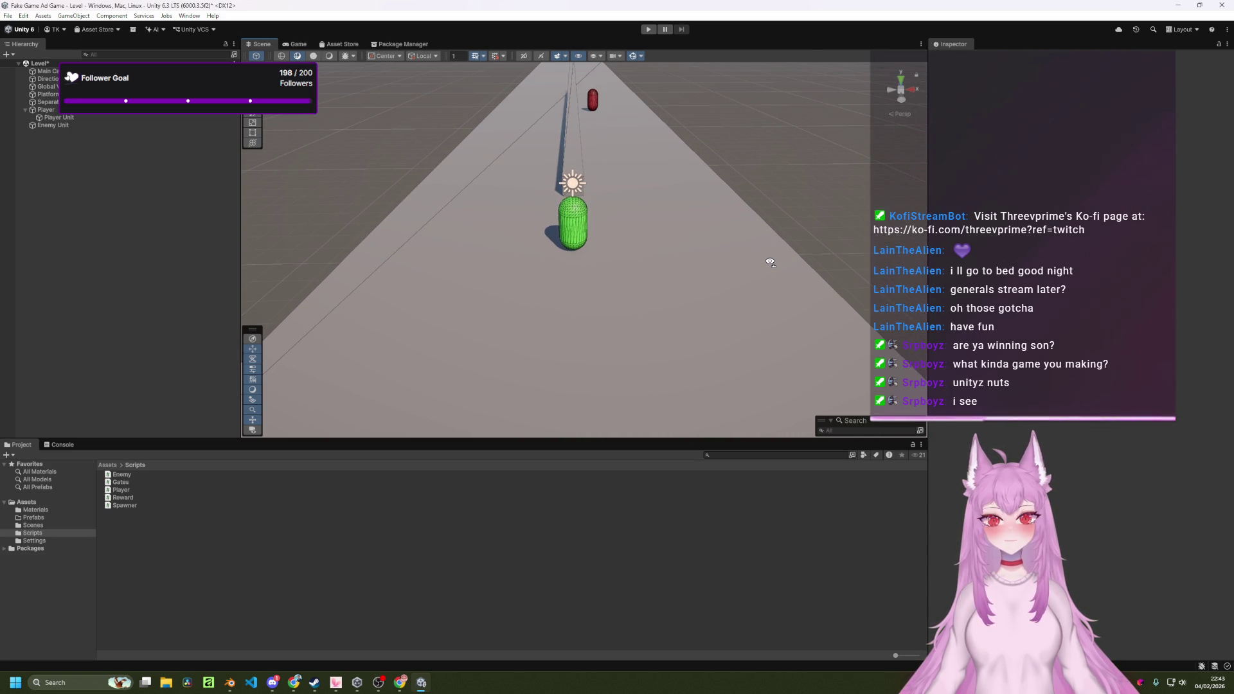
{"action": "left_click_drag", "start_coordinate": [770, 262], "coordinate": [771, 296]}
{"action": "left_click_drag", "start_coordinate": [713, 248], "coordinate": [707, 270]}
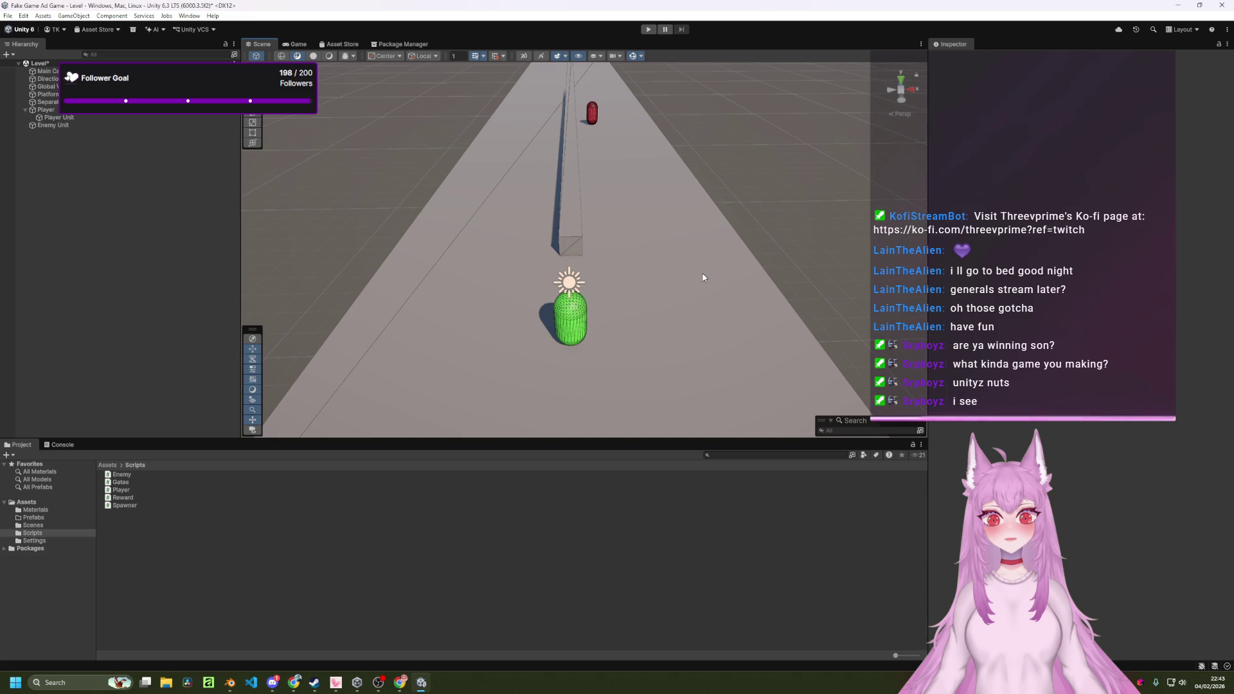
{"action": "right_click", "coordinate": [703, 277]}
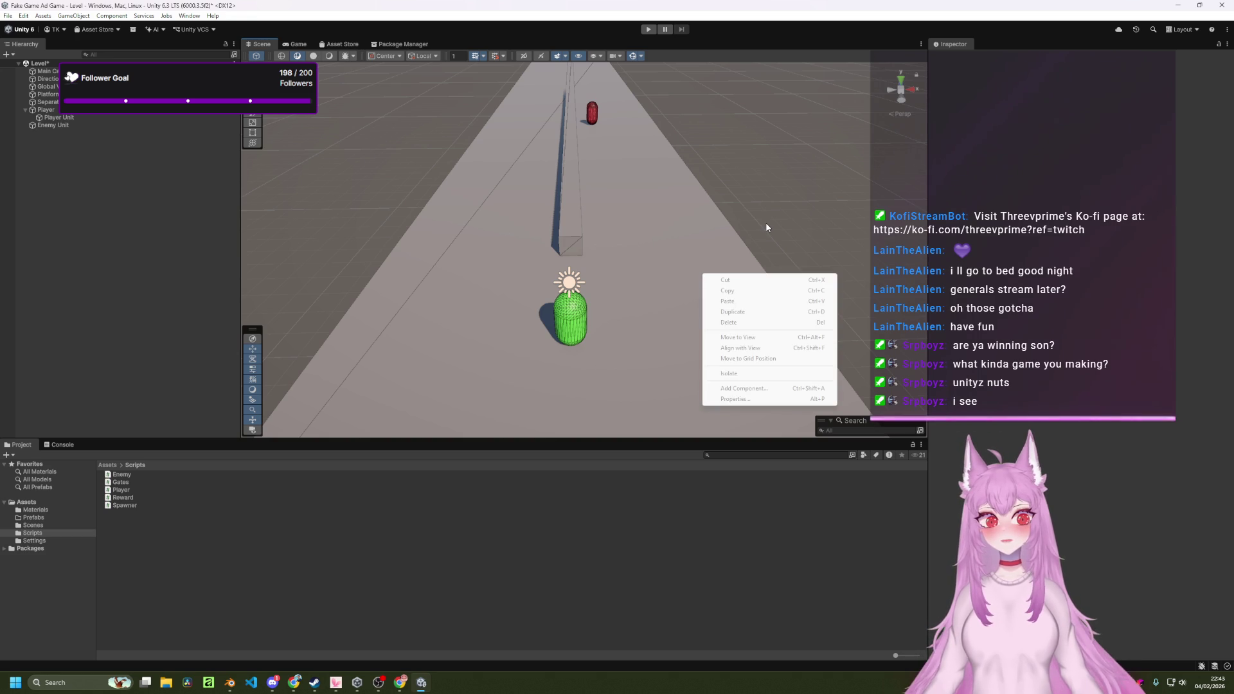
{"action": "left_click", "coordinate": [746, 231]}
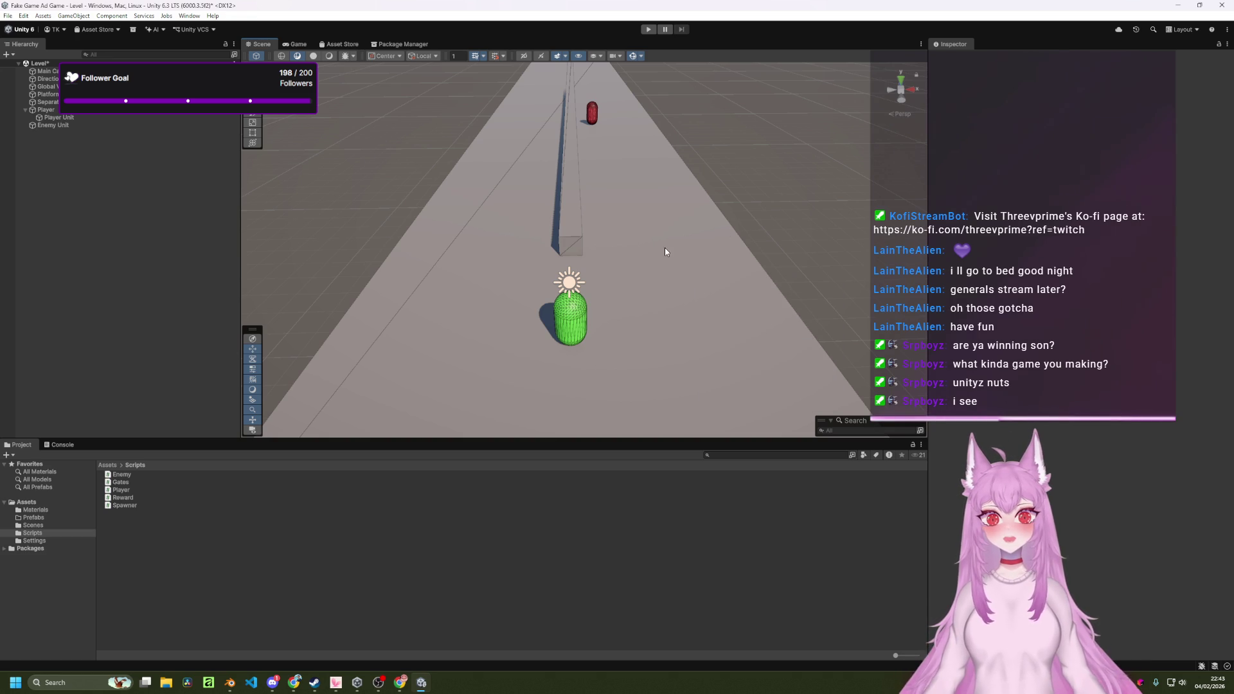
Return the Scene view to plain Shaded mode and bring up Chrome with the Excalidraw plans.
{"action": "left_click", "coordinate": [330, 56]}
{"action": "mouse_move", "coordinate": [581, 216]}
{"action": "left_mouse_down"}
{"action": "mouse_move", "coordinate": [697, 206]}
{"action": "mouse_move", "coordinate": [563, 187]}
{"action": "left_mouse_up"}
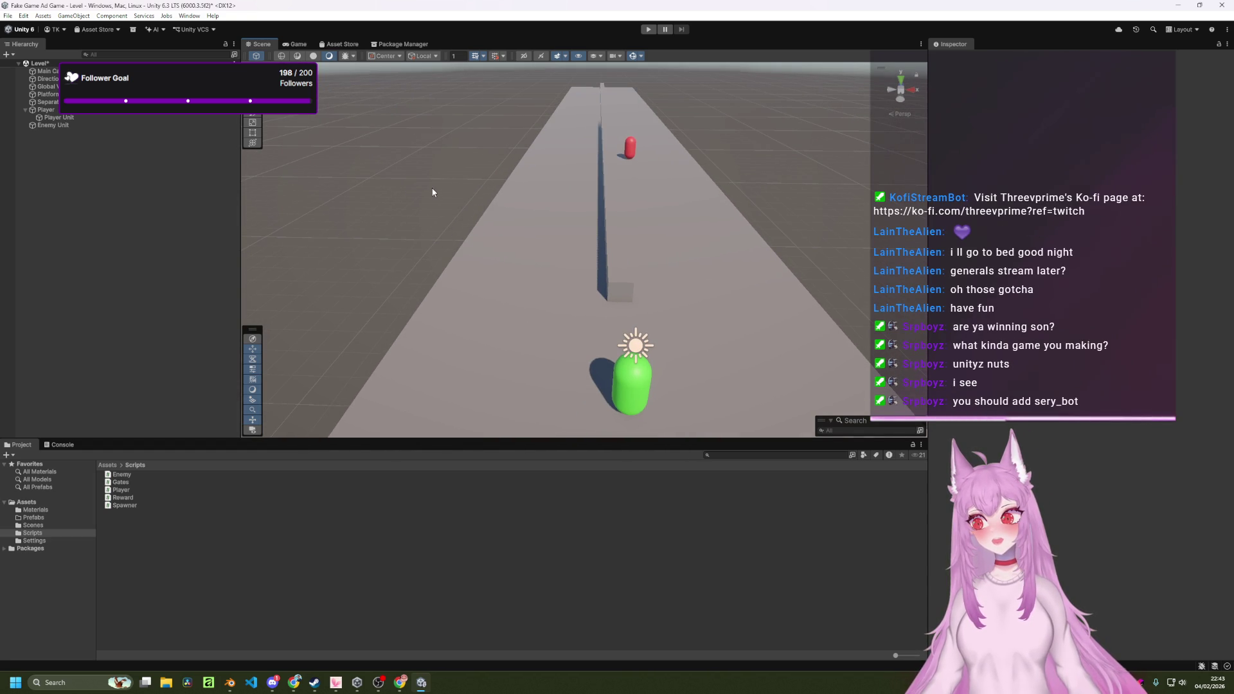
{"action": "left_click", "coordinate": [400, 682]}
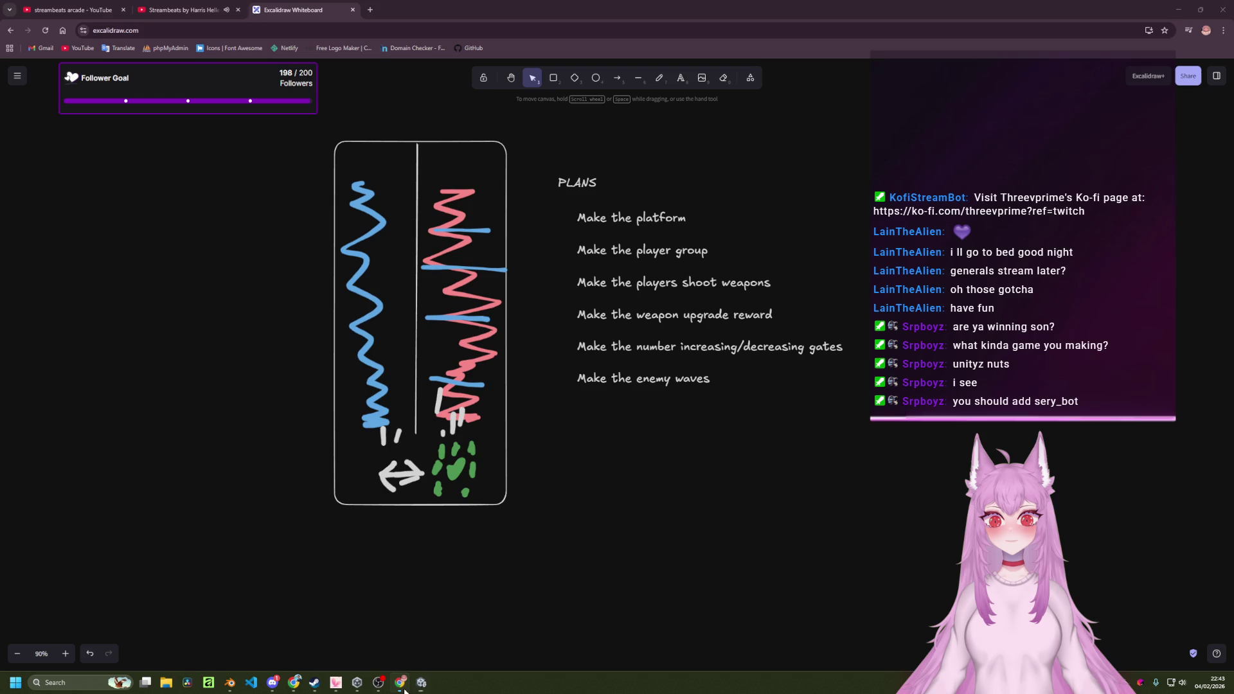
Search Google for 'sery bot' in a new tab and open the Sery_Bot Docs result.
{"action": "left_click", "coordinate": [368, 9]}
{"action": "type", "text": "sery "}
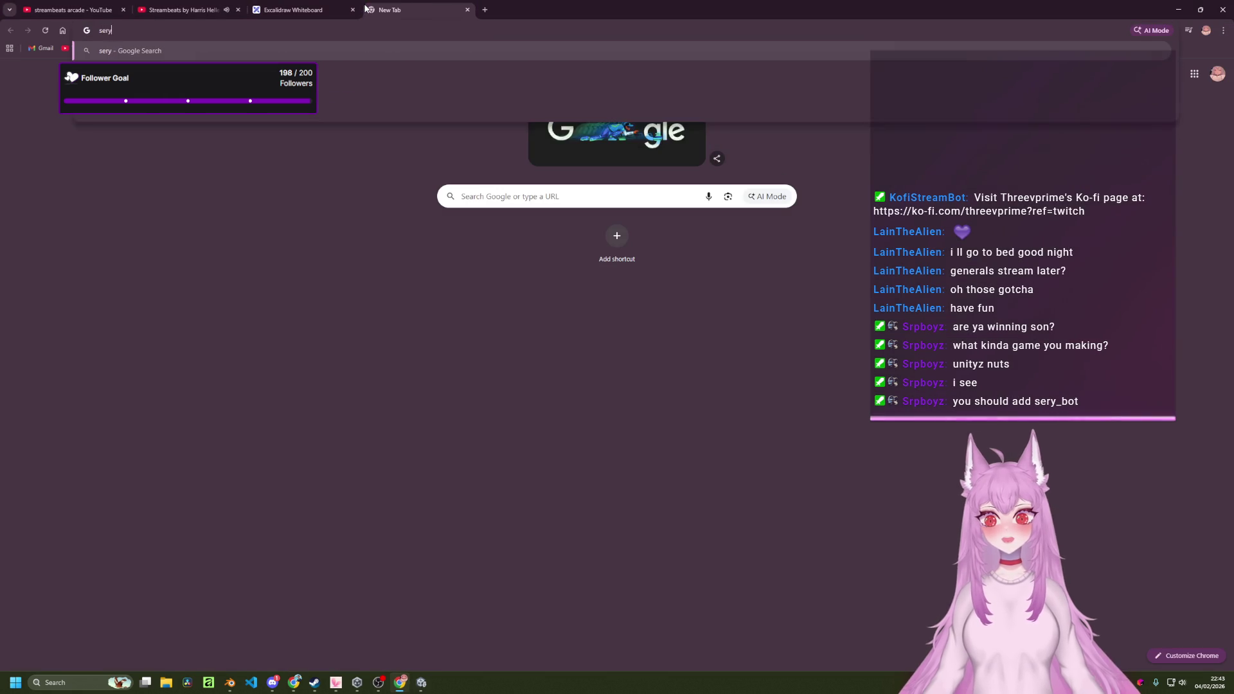
{"action": "type", "text": "ot"}
{"action": "key", "text": "Return"}
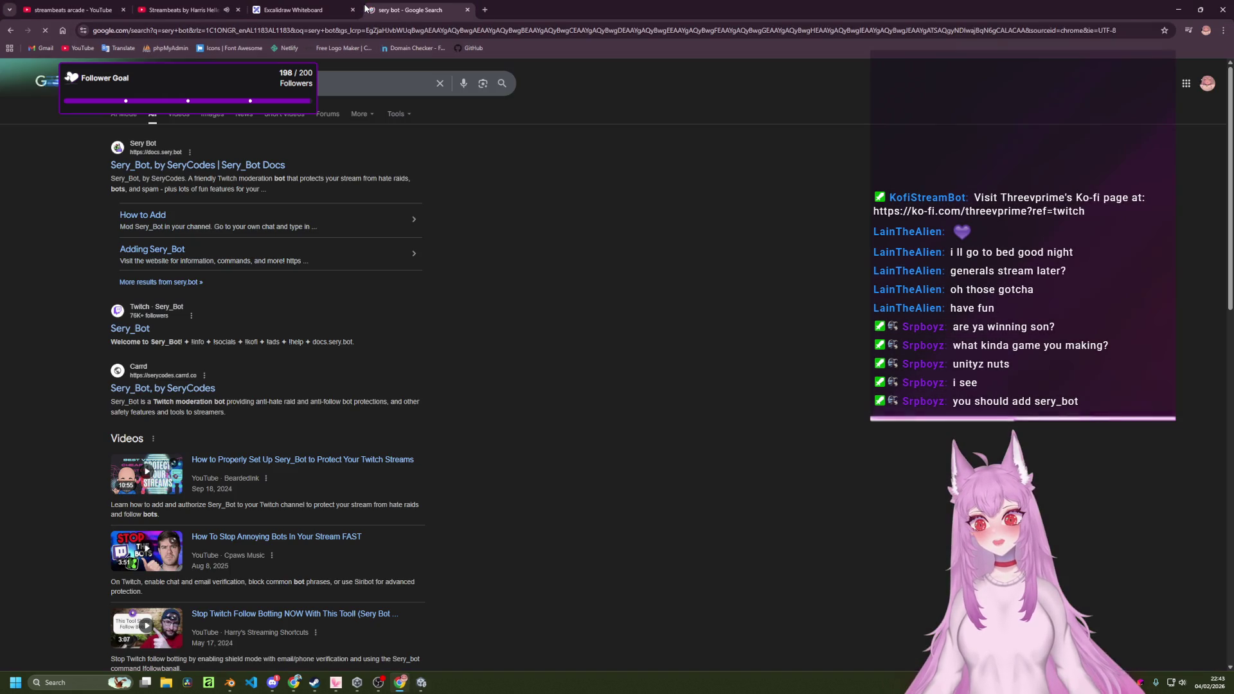
{"action": "middle_click", "coordinate": [267, 165]}
{"action": "left_click", "coordinate": [514, 9]}
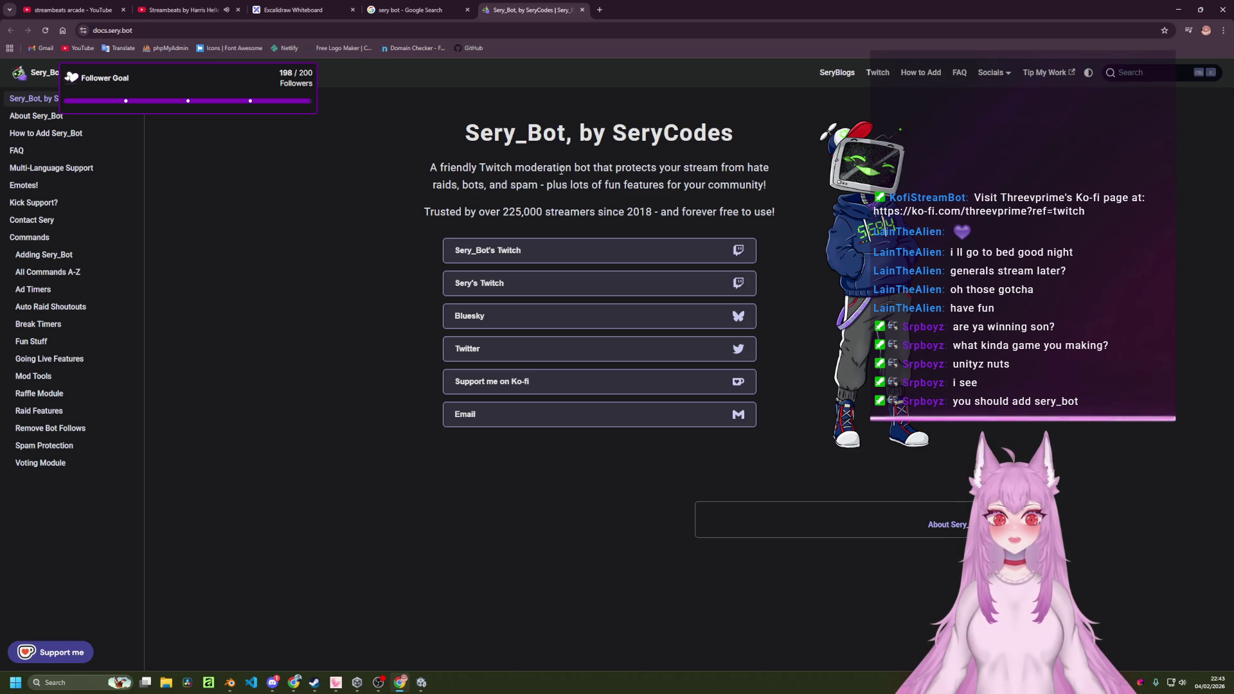
Switch briefly between open windows, then return to the Sery_Bot docs in Chrome.
{"action": "left_click", "coordinate": [367, 35]}
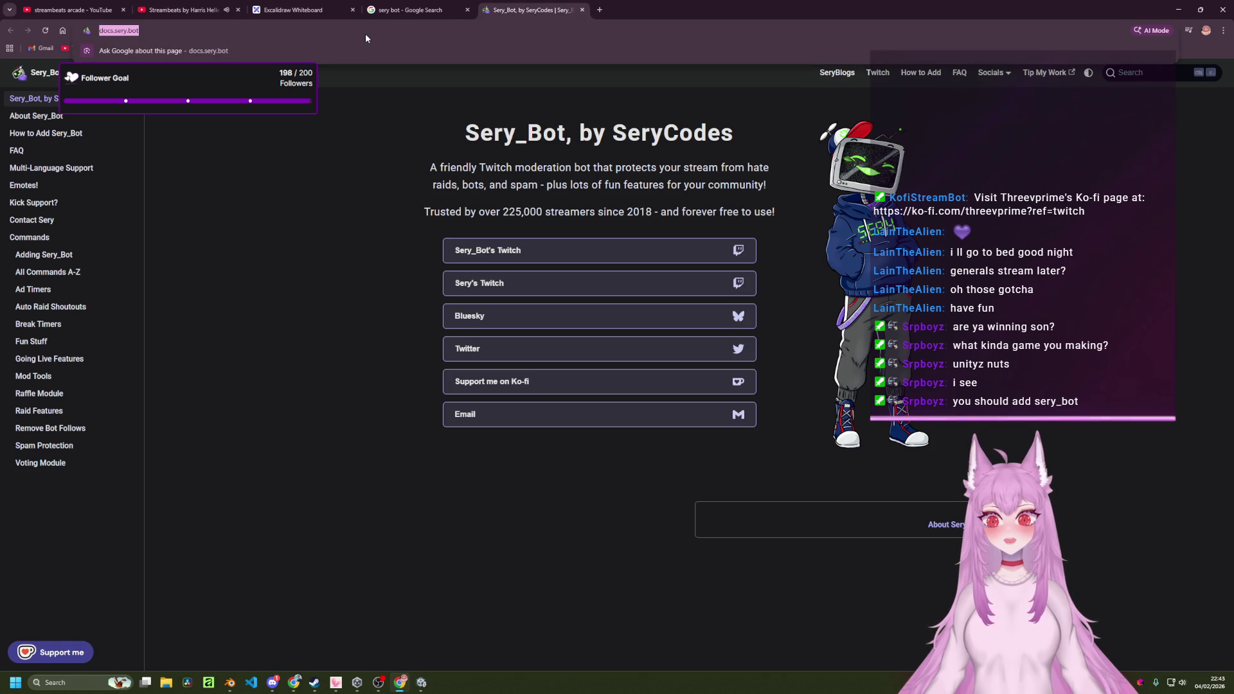
{"action": "left_click", "coordinate": [338, 110]}
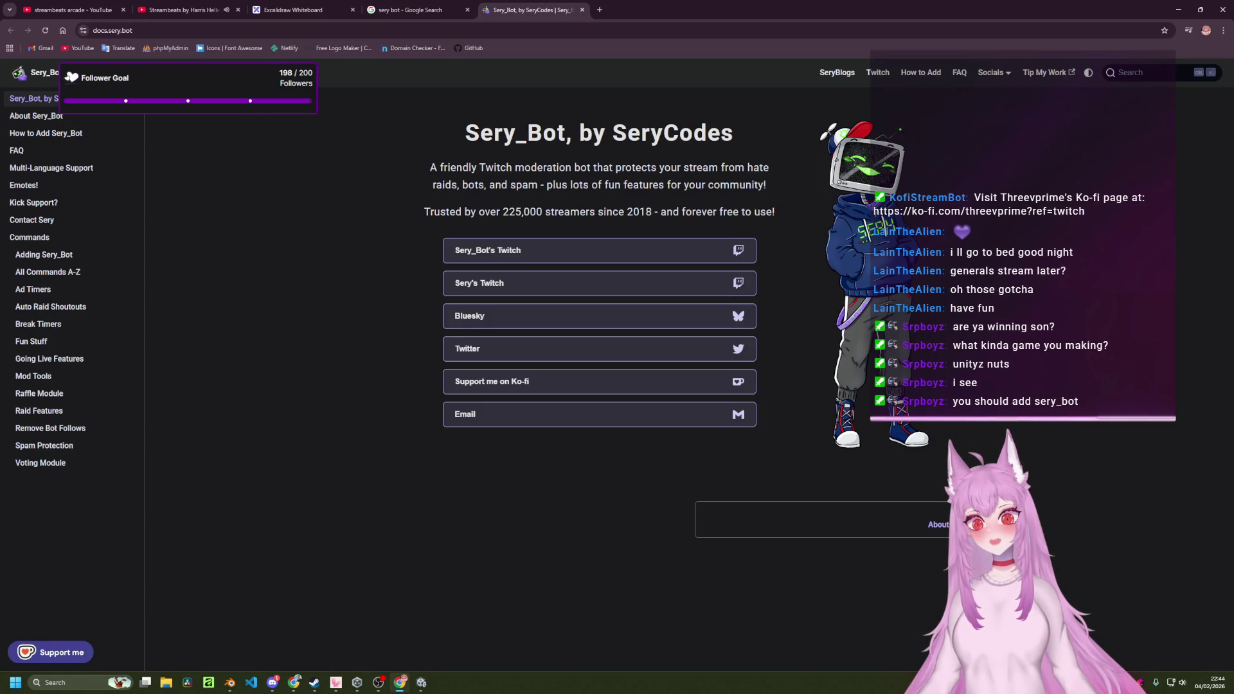
{"action": "key", "text": "alt+Tab"}
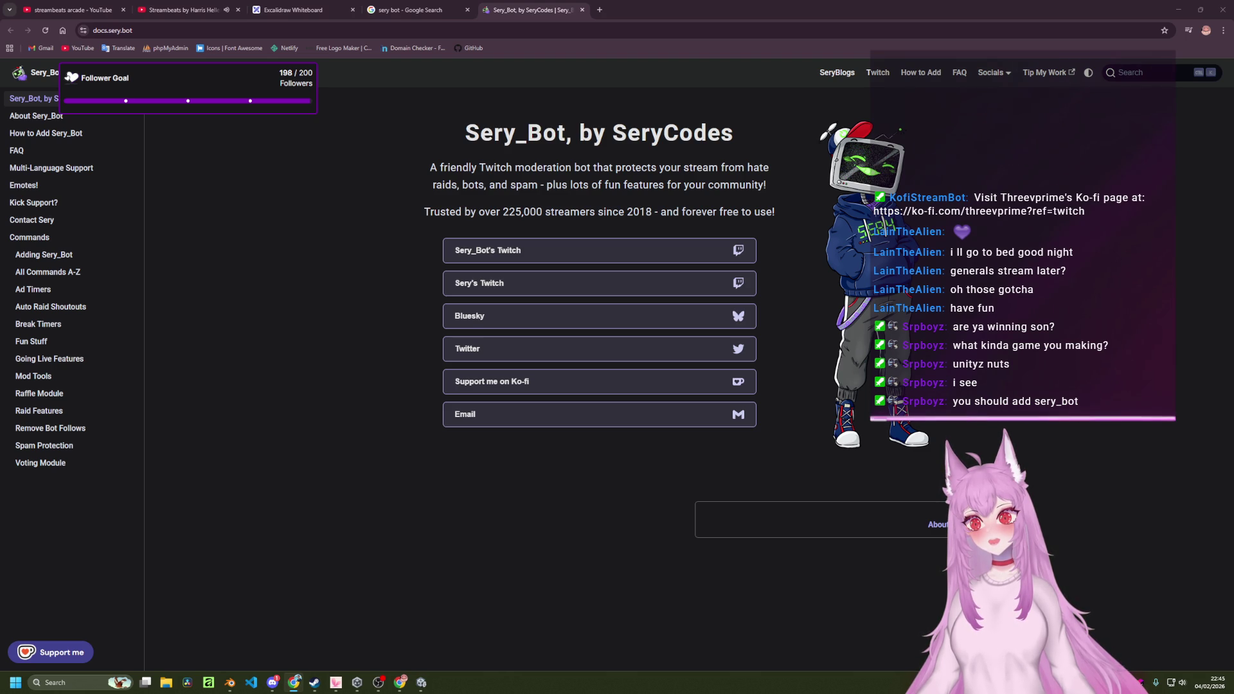
{"action": "key", "text": "alt+Tab"}
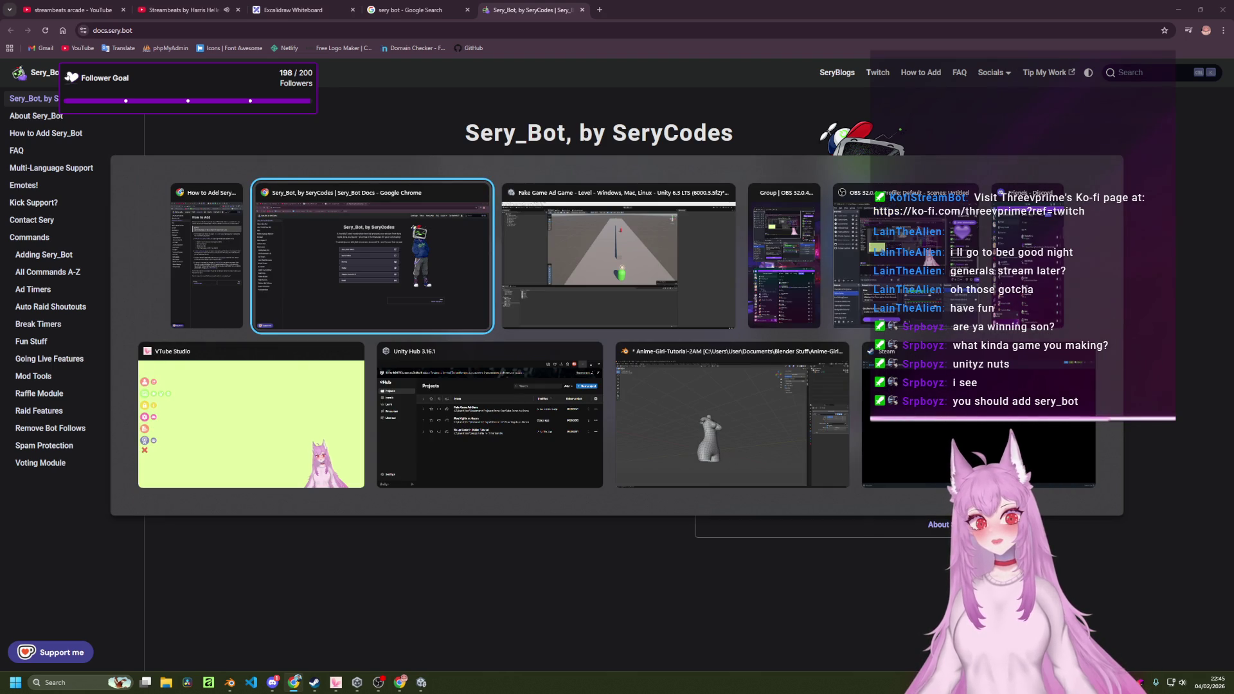
{"action": "key", "text": "Tab"}
{"action": "key", "text": "Tab"}
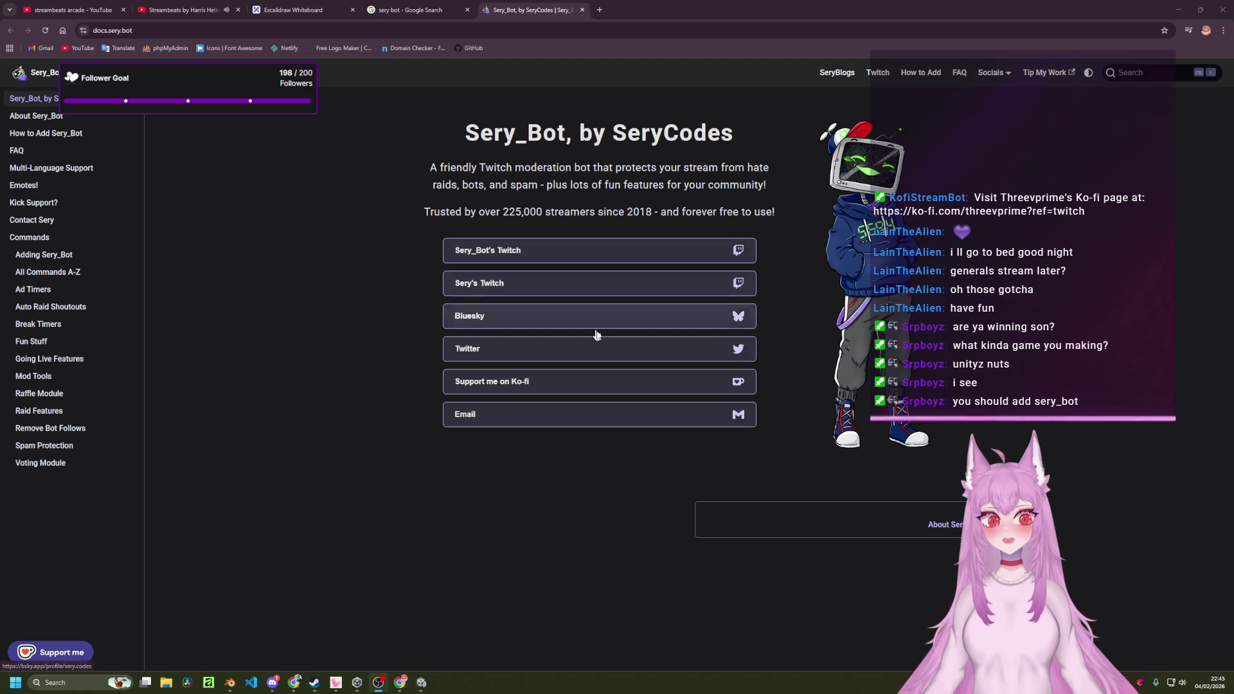
{"action": "left_click", "coordinate": [453, 462]}
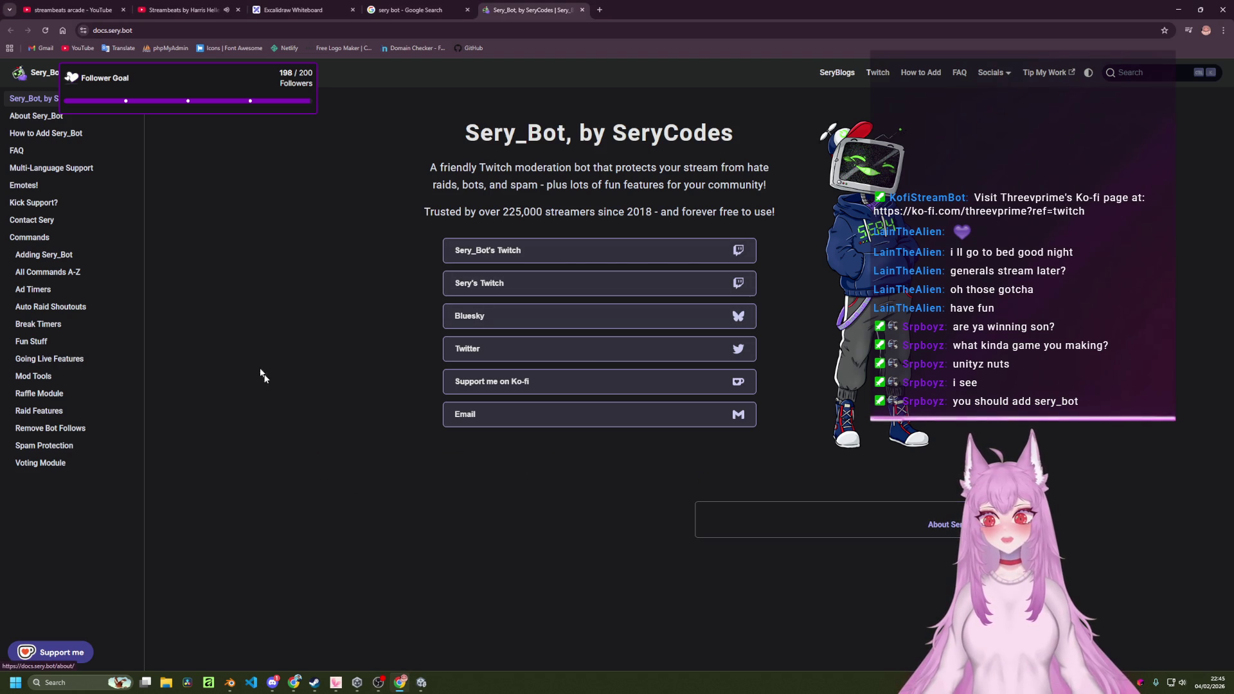
Open the How to Add Sery_Bot page and highlight the /mod sery_bot command.
{"action": "left_click", "coordinate": [45, 134]}
{"action": "left_click_drag", "start_coordinate": [610, 229], "coordinate": [673, 232]}
{"action": "left_click", "coordinate": [669, 263]}
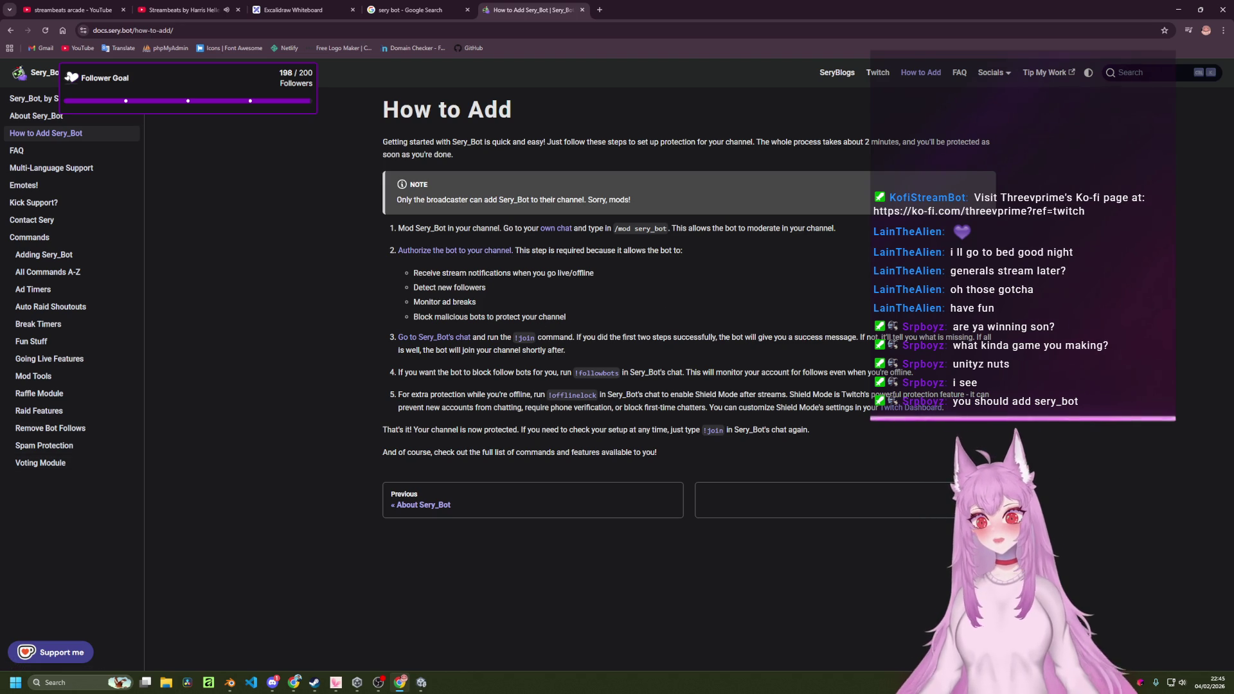
{"action": "key", "text": "alt+Tab"}
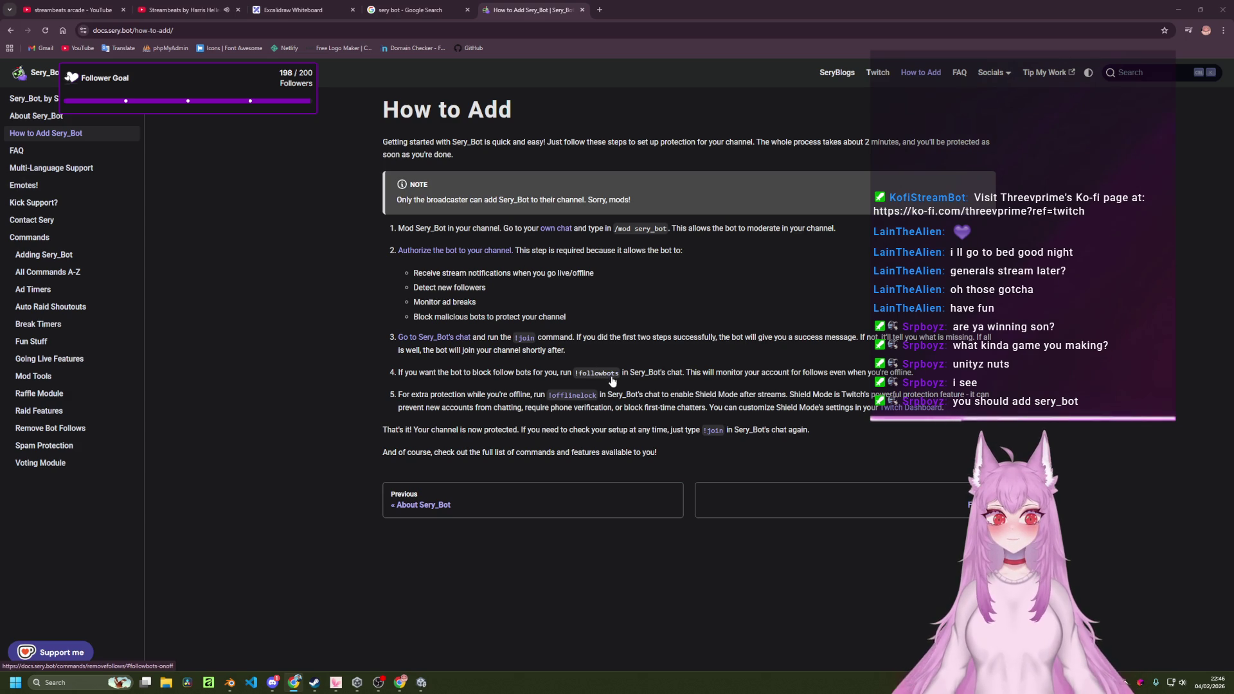
{"action": "left_click_drag", "start_coordinate": [567, 373], "coordinate": [578, 372]}
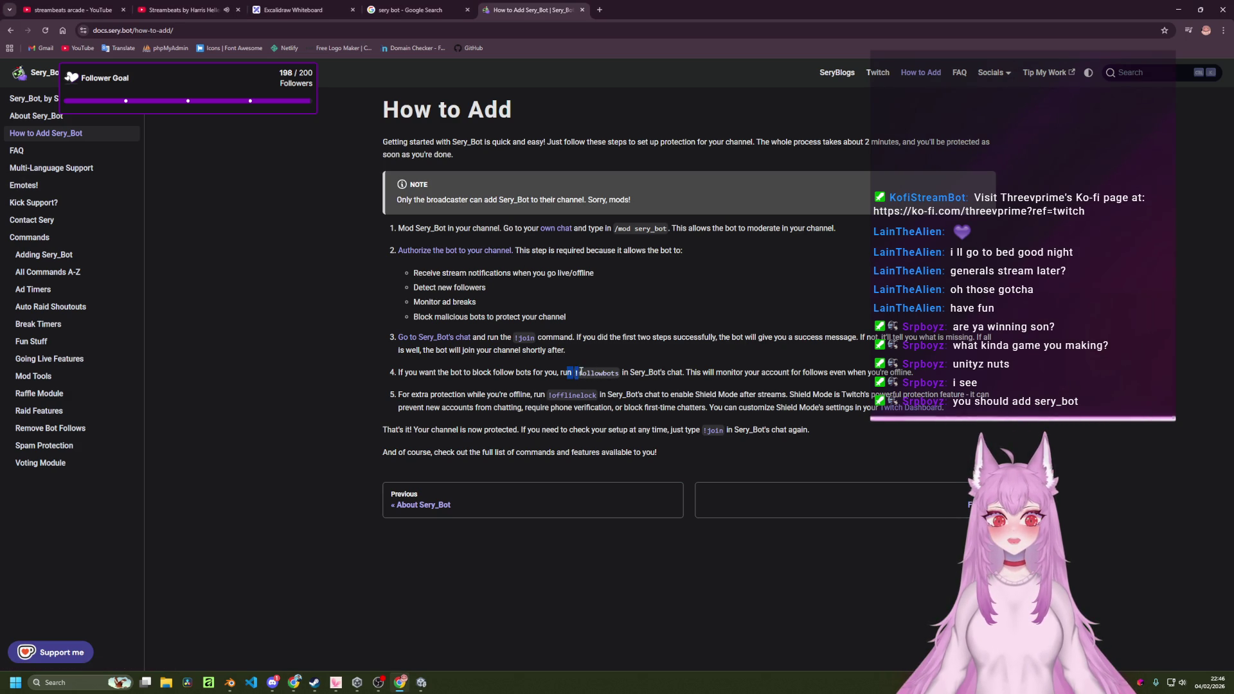
{"action": "left_click", "coordinate": [579, 372]}
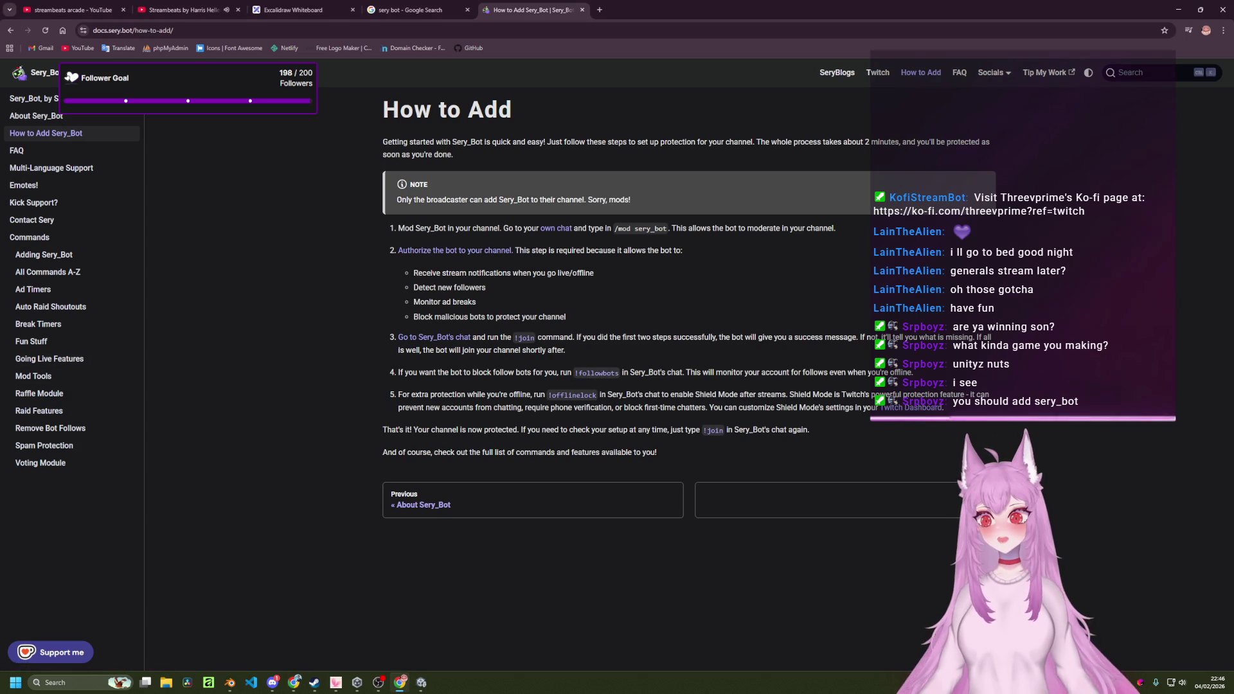
{"action": "key", "text": "alt+Tab"}
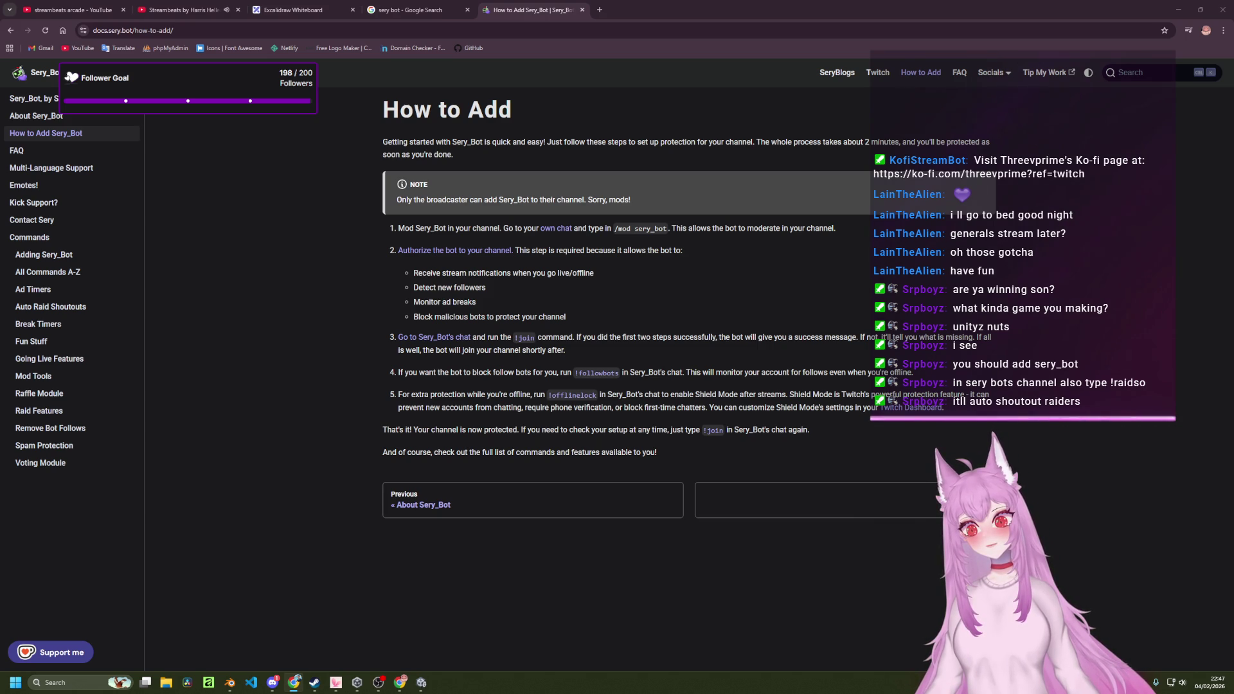
{"action": "key", "text": "super+d"}
{"action": "key", "text": "super+d"}
{"action": "key", "text": "alt+Tab"}
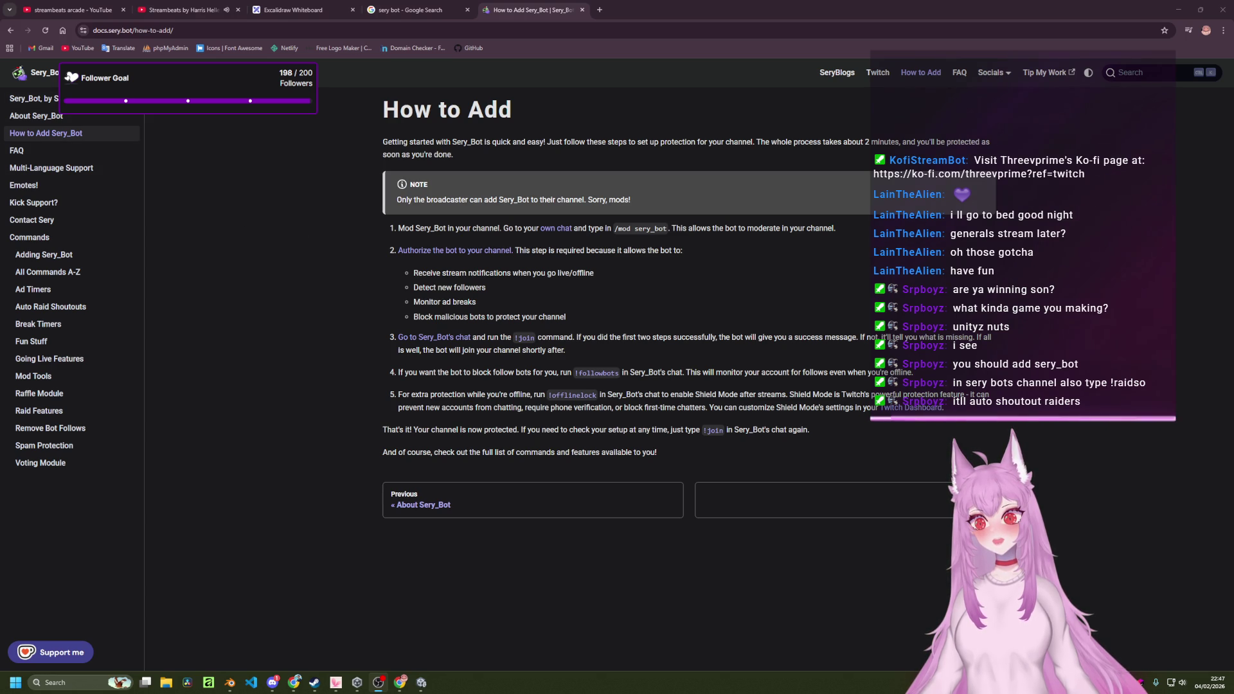
{"action": "key", "text": "alt+Tab"}
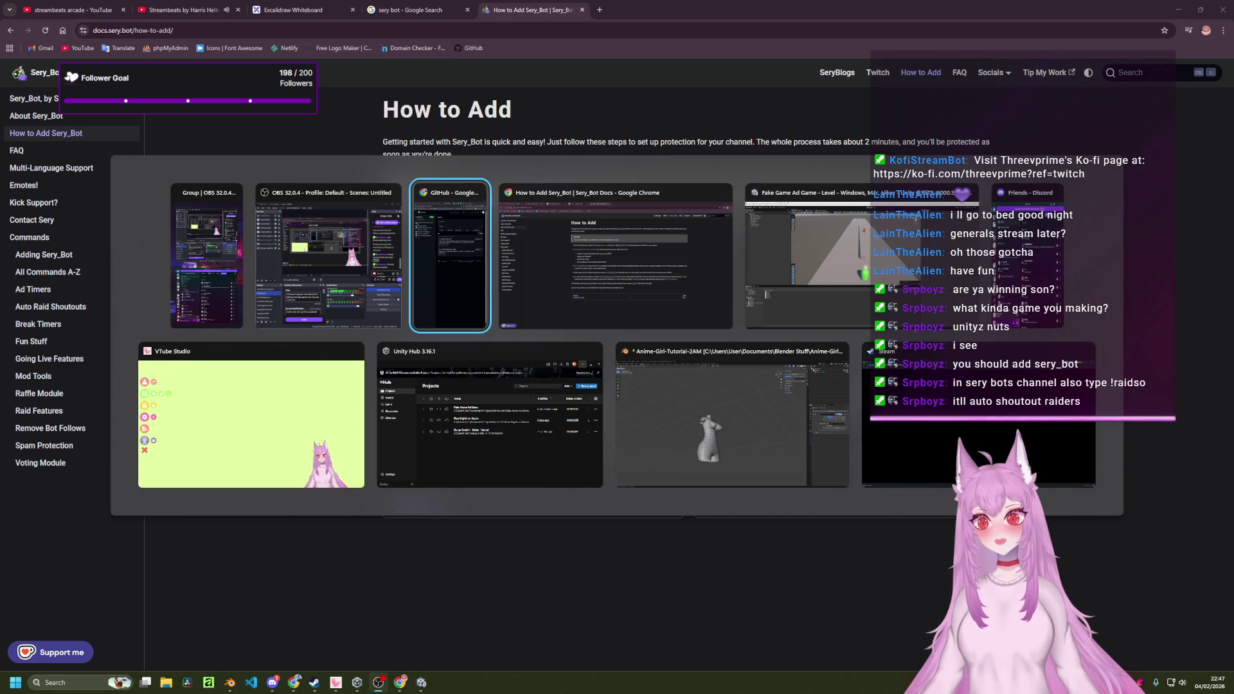
{"action": "key", "text": "Escape"}
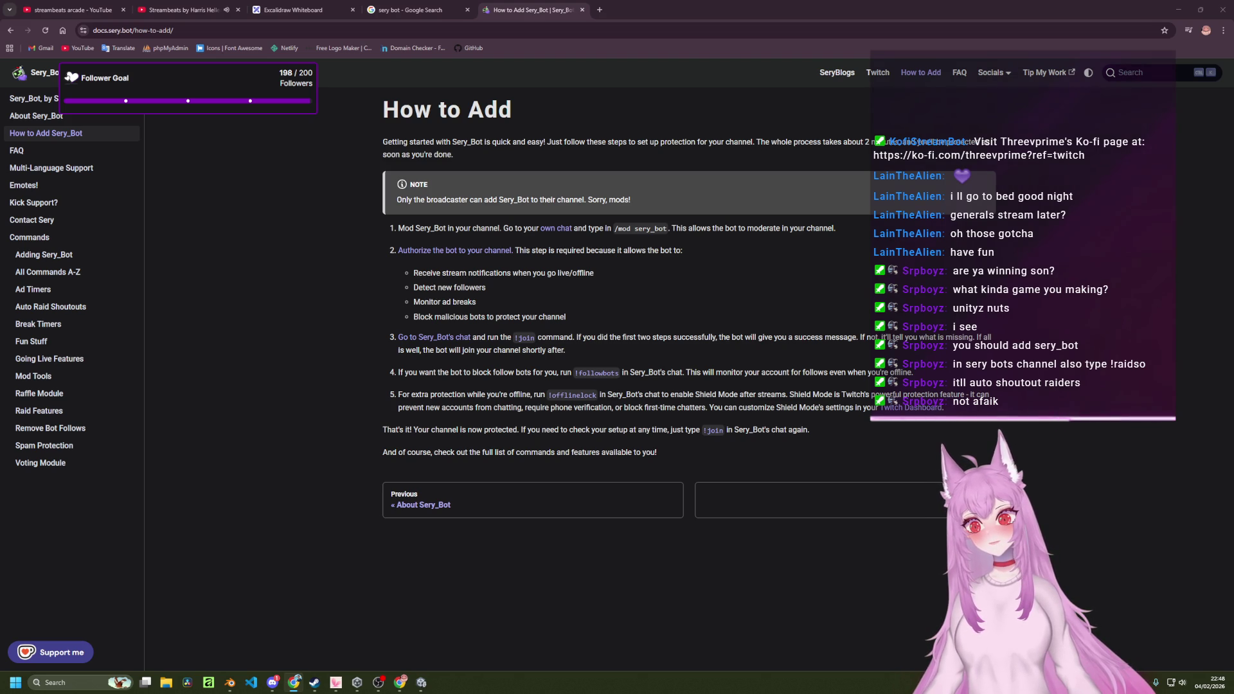
{"action": "key", "text": "alt+Tab"}
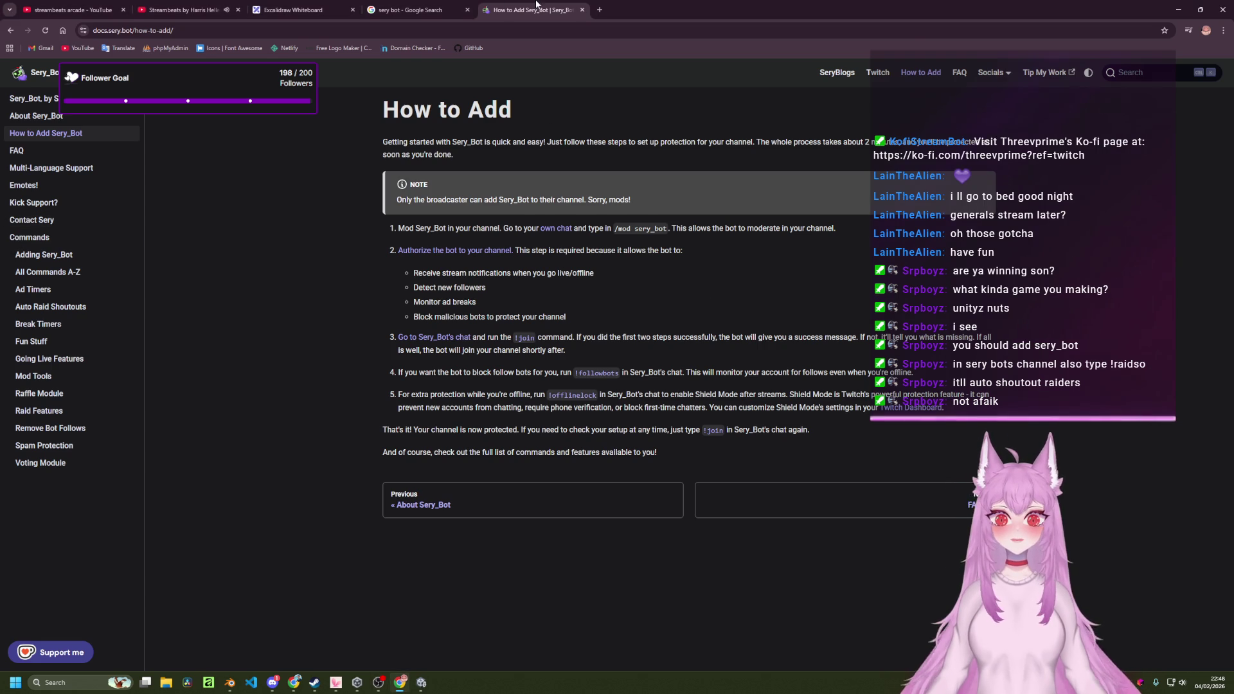
Close the Sery_Bot docs tab and switch back to the Unity editor.
{"action": "key", "text": "ctrl+w"}
{"action": "key", "text": "ctrl+w"}
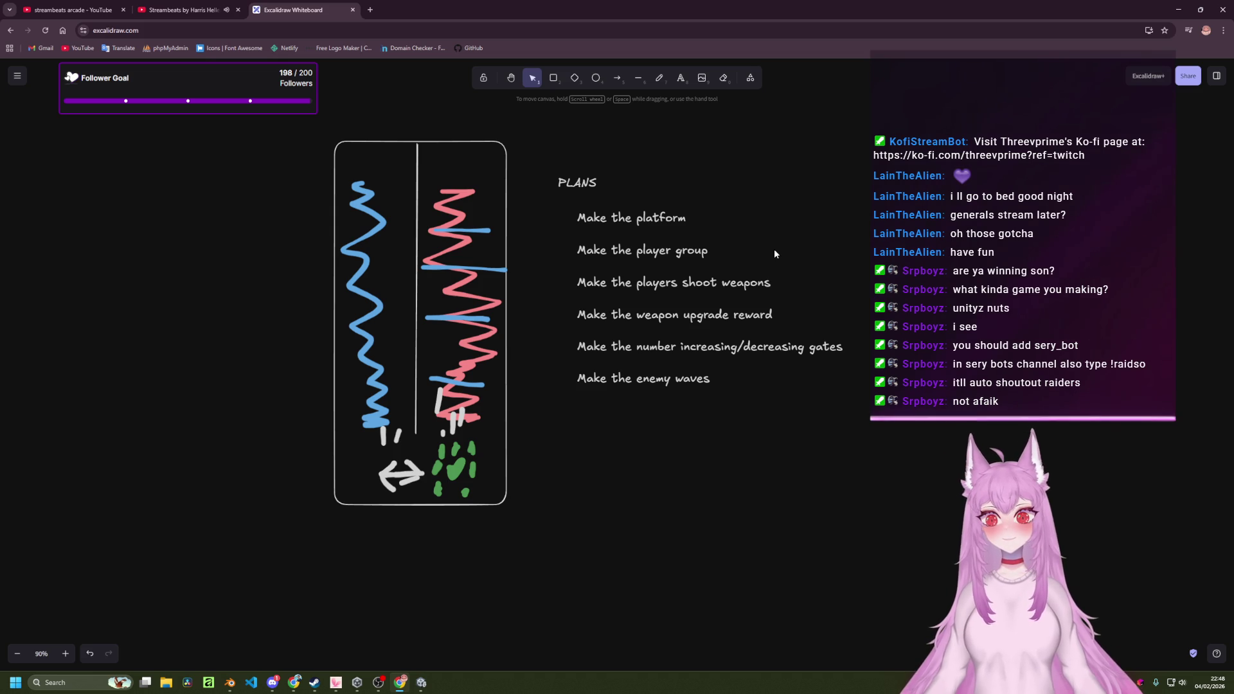
{"action": "left_click", "coordinate": [421, 682]}
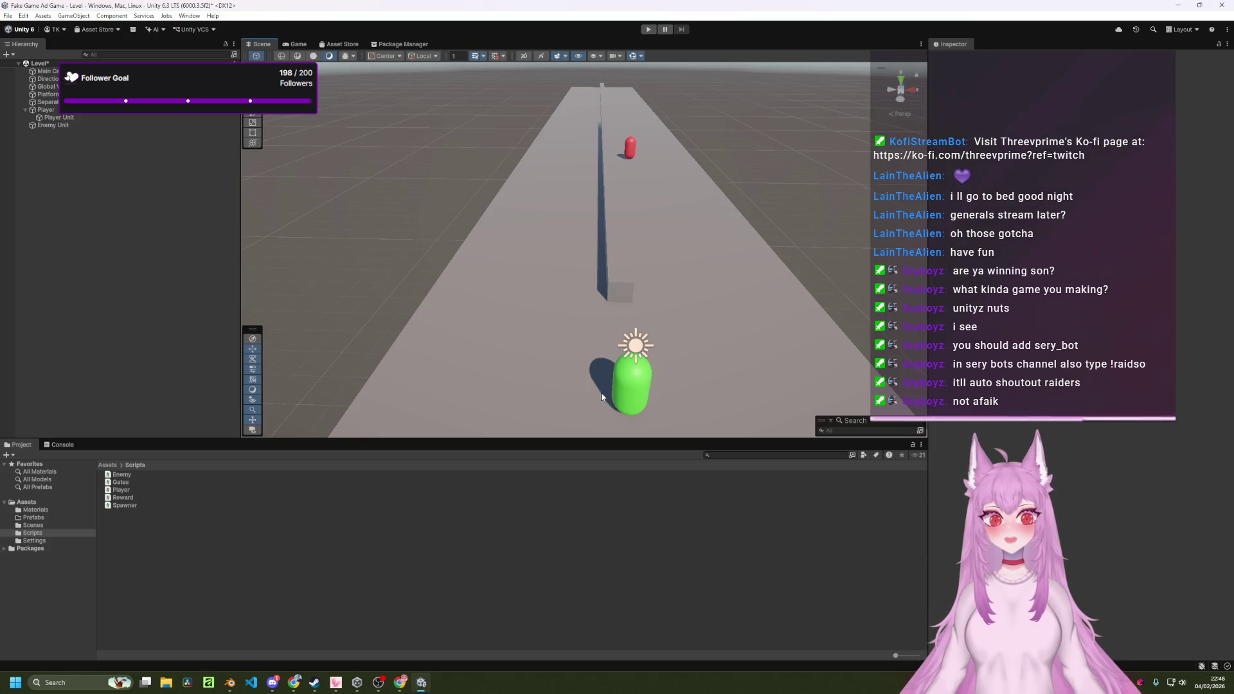
Orbit the Scene view to frame the green player and red enemy capsules on the runway.
{"action": "mouse_move", "coordinate": [673, 306]}
{"action": "left_mouse_down"}
{"action": "mouse_move", "coordinate": [696, 300]}
{"action": "mouse_move", "coordinate": [675, 295]}
{"action": "mouse_move", "coordinate": [683, 275]}
{"action": "mouse_move", "coordinate": [708, 325]}
{"action": "mouse_move", "coordinate": [690, 326]}
{"action": "mouse_move", "coordinate": [682, 285]}
{"action": "left_mouse_up"}
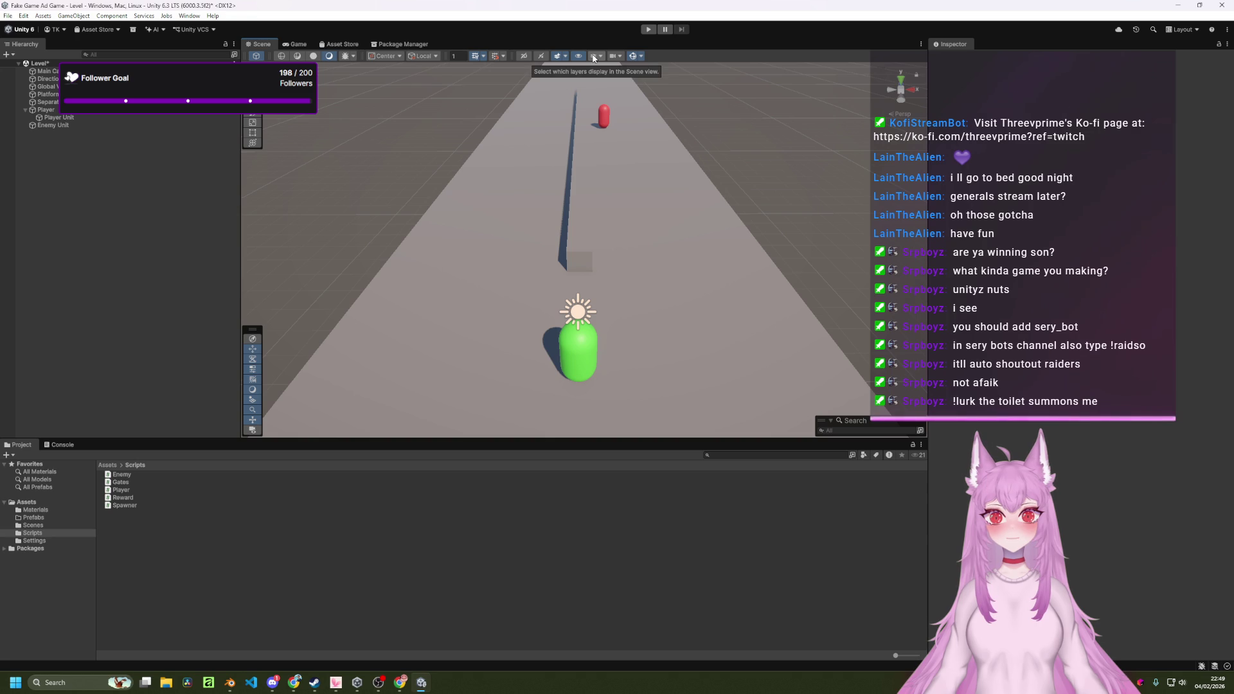
{"action": "left_click_drag", "start_coordinate": [653, 226], "coordinate": [662, 262]}
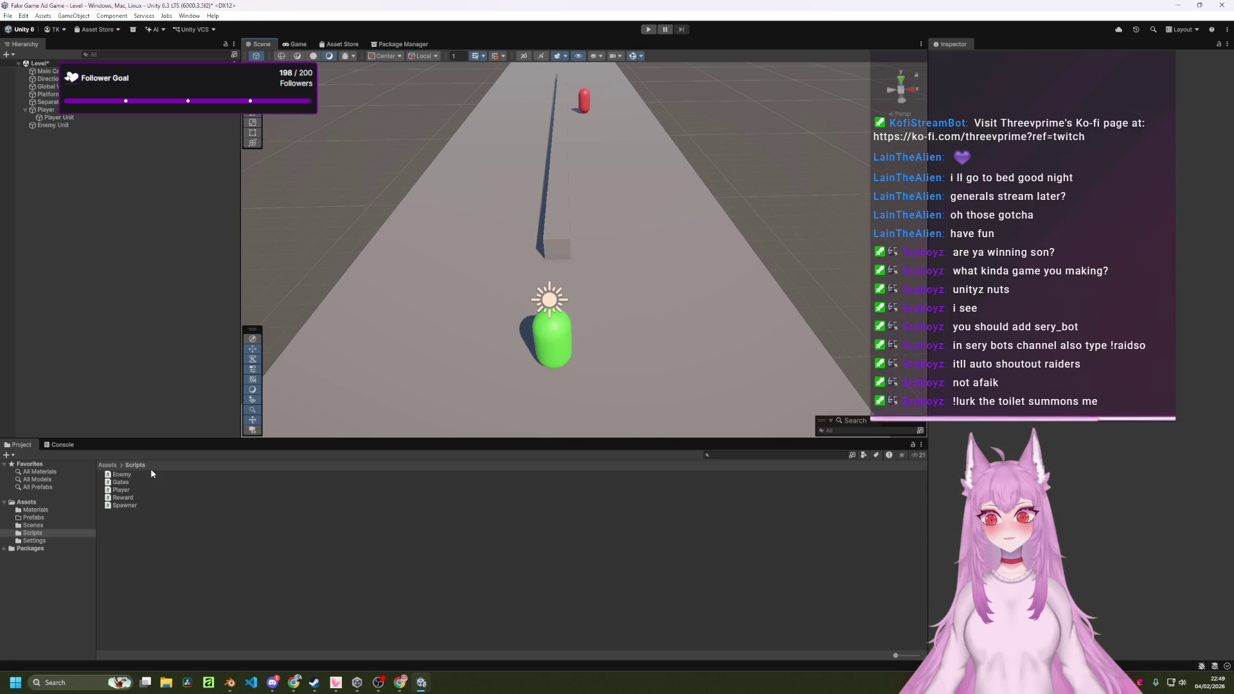
Remove Enemy Unit's duplicate Enemy script component and collapse Player in the Hierarchy.
{"action": "left_click", "coordinate": [47, 126]}
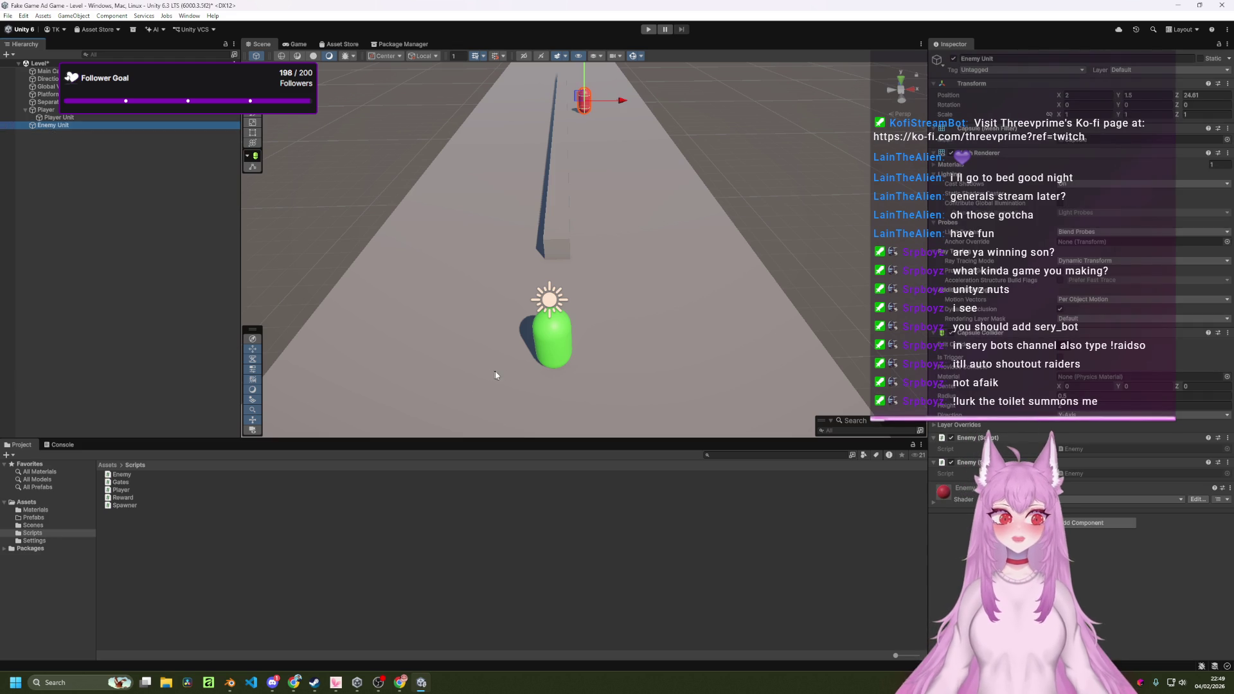
{"action": "left_click", "coordinate": [1227, 437]}
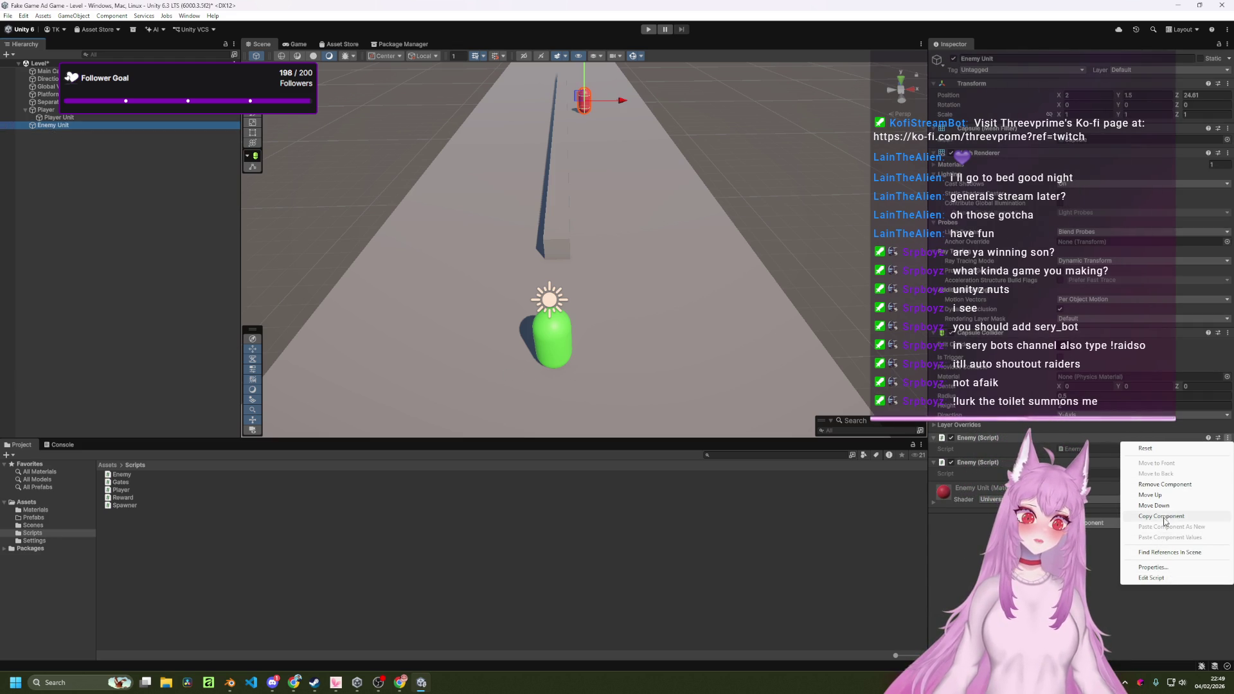
{"action": "left_click", "coordinate": [1164, 485]}
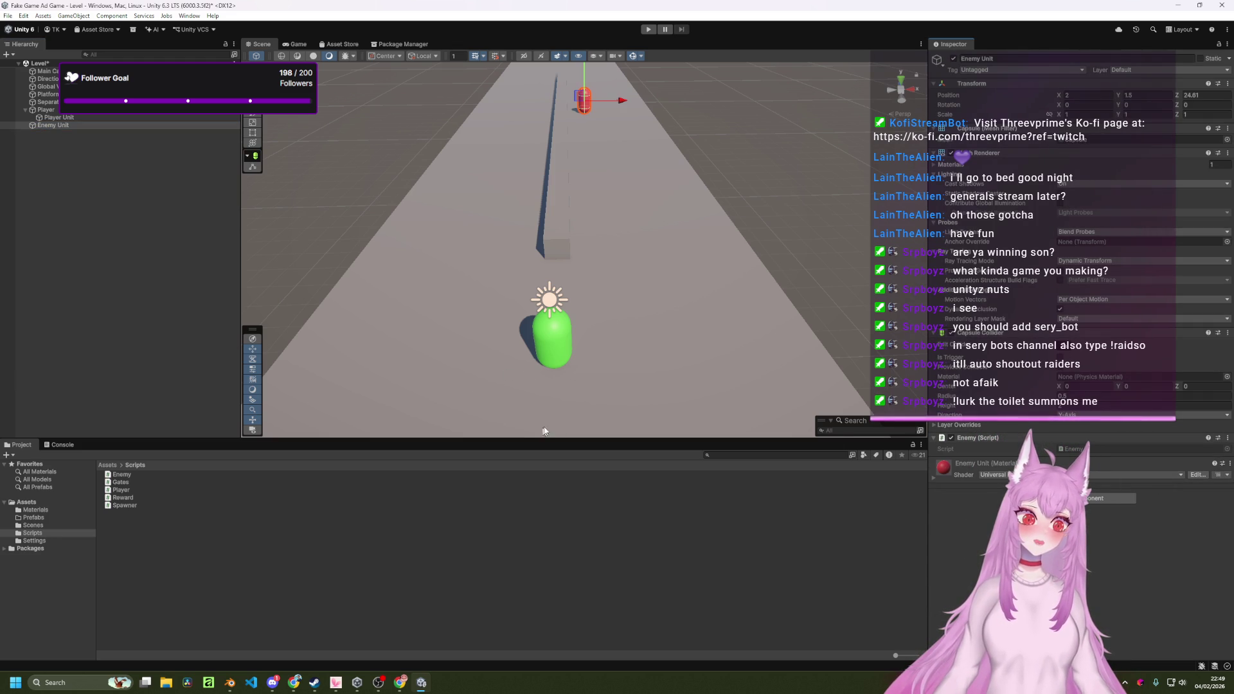
{"action": "left_click", "coordinate": [87, 163]}
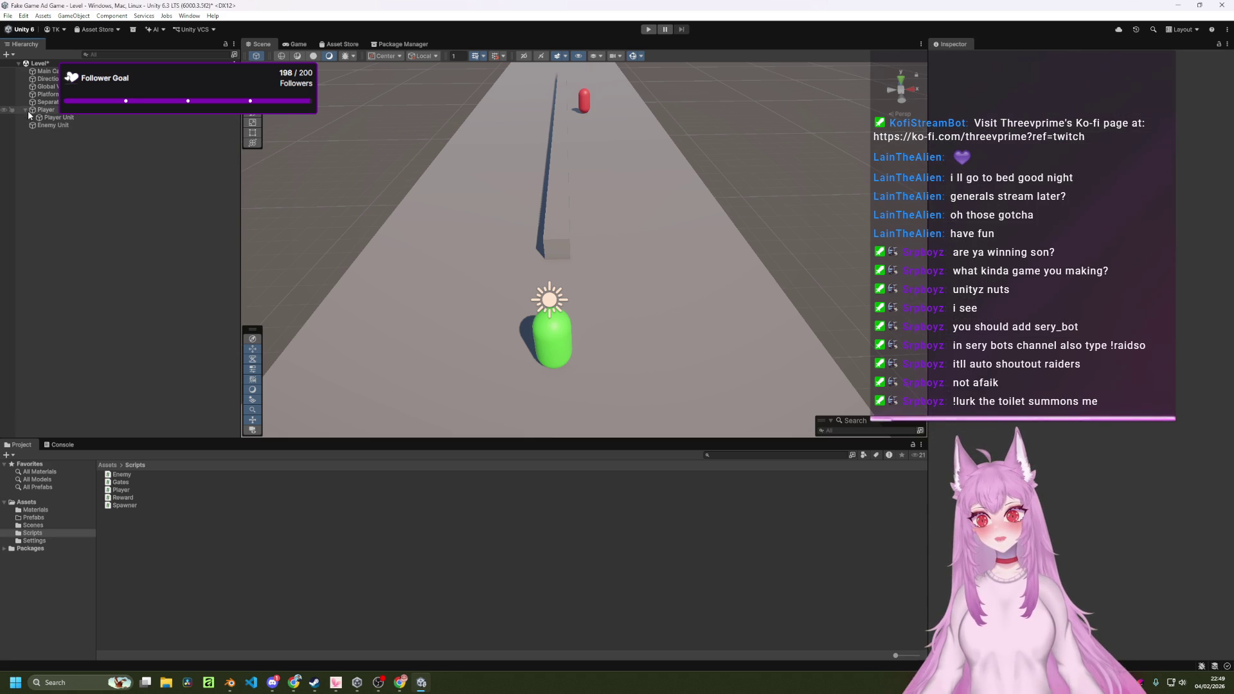
{"action": "left_click", "coordinate": [26, 107]}
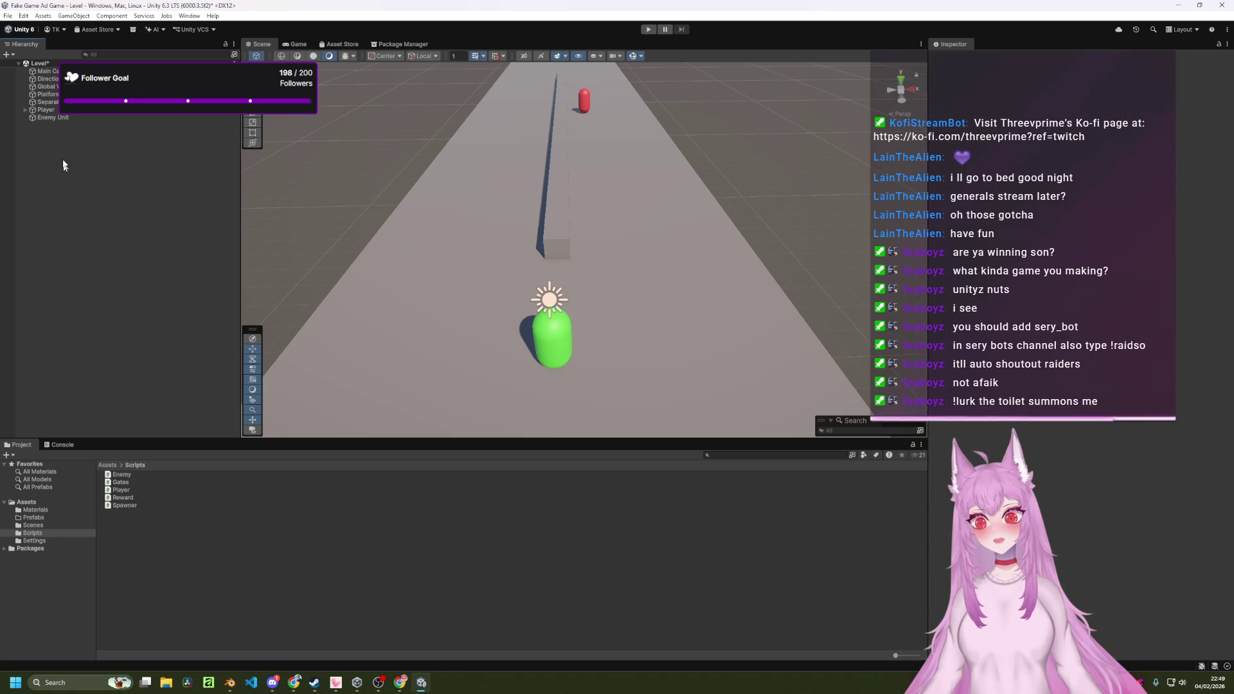
Open Edit > Preferences, widen and raise the window, and show the General page.
{"action": "left_click", "coordinate": [9, 16]}
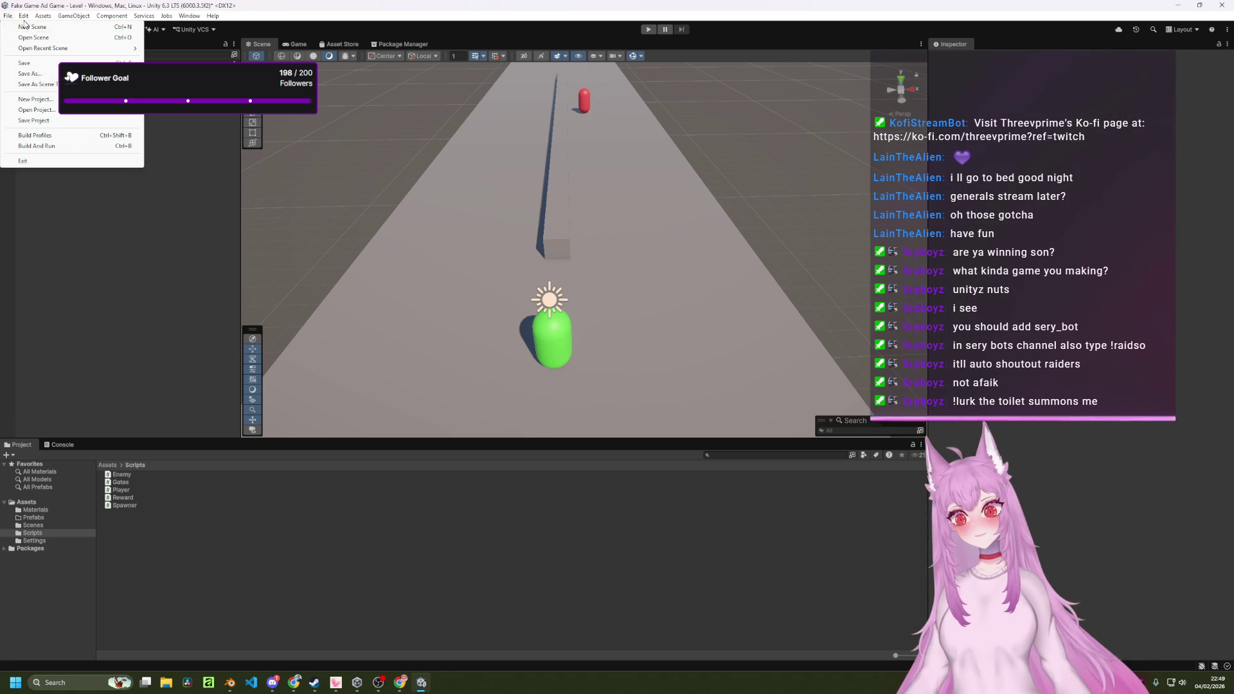
{"action": "mouse_move", "coordinate": [23, 16]}
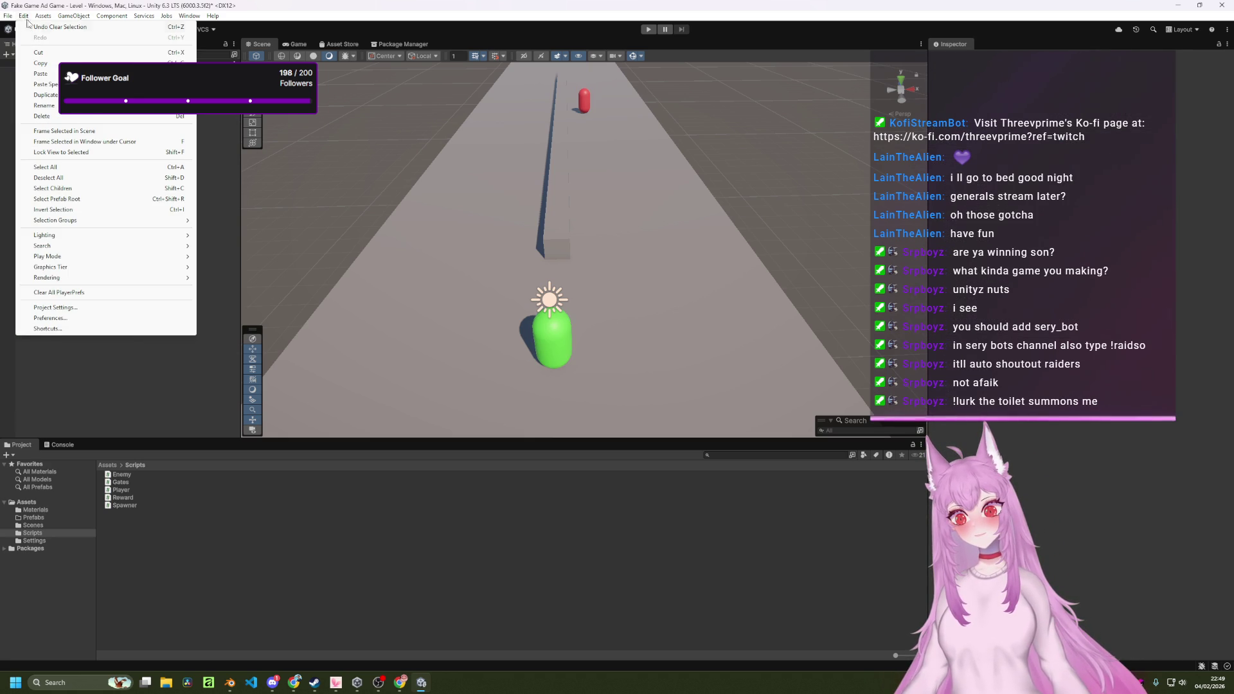
{"action": "left_click", "coordinate": [75, 319]}
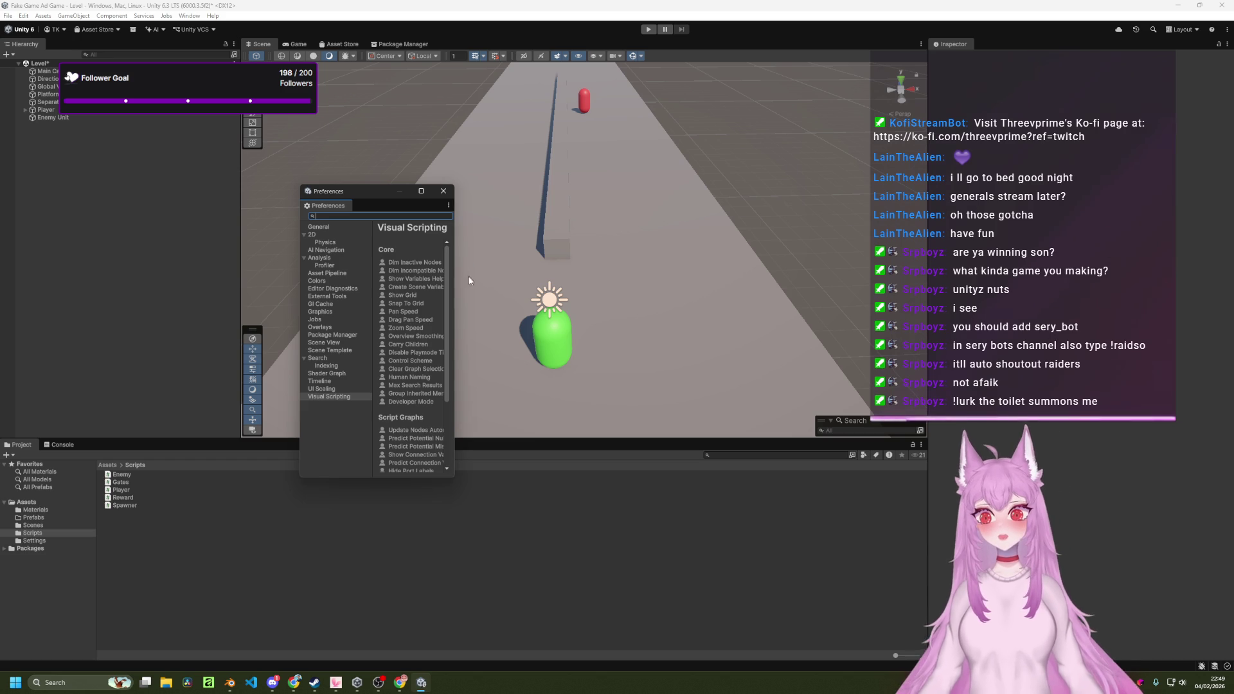
{"action": "left_click", "coordinate": [454, 310]}
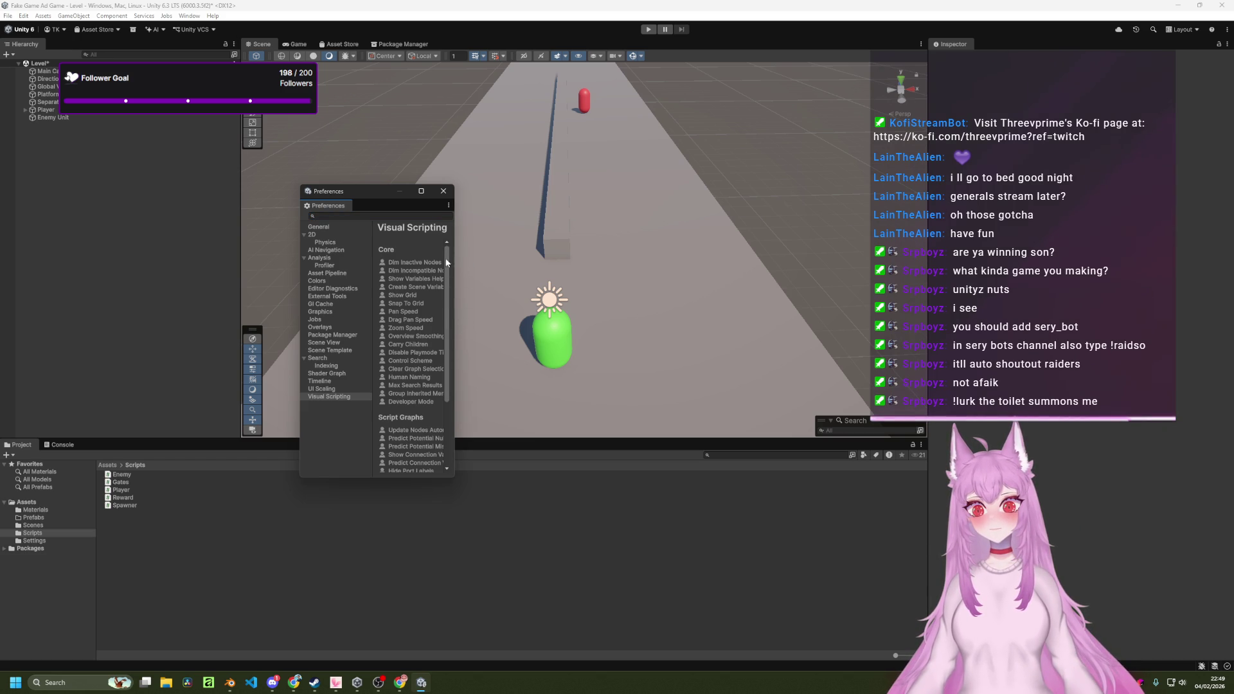
{"action": "left_click_drag", "start_coordinate": [455, 244], "coordinate": [596, 256]}
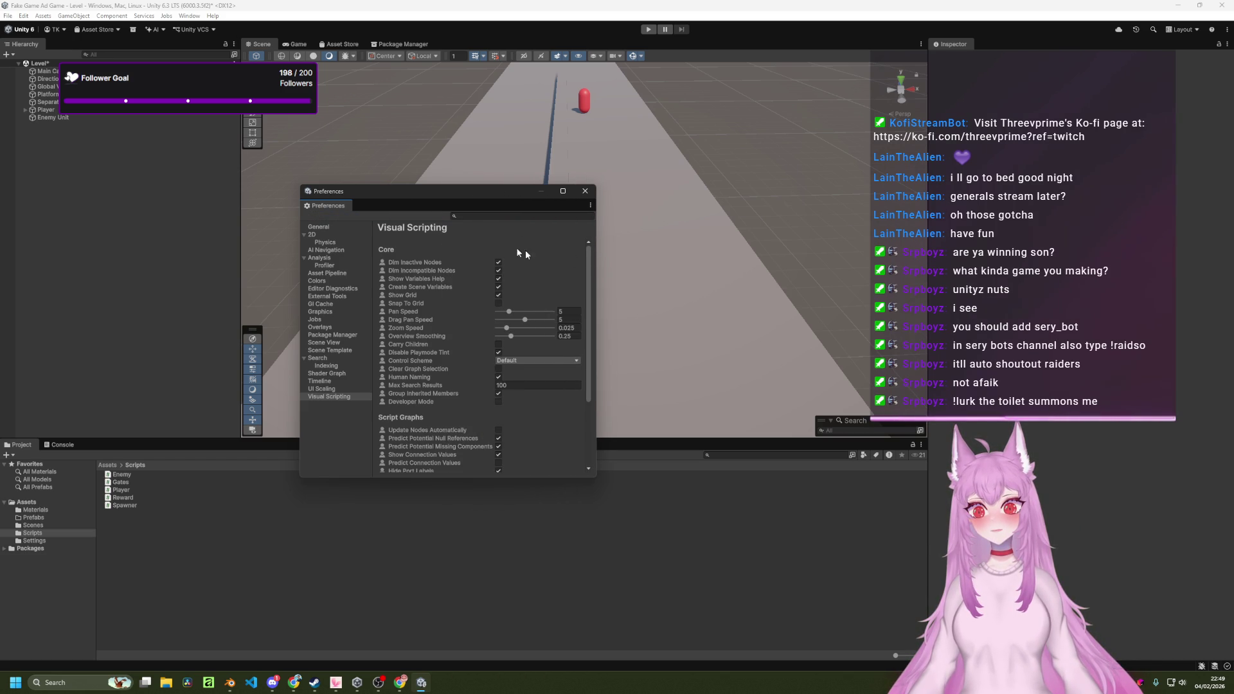
{"action": "left_click_drag", "start_coordinate": [385, 192], "coordinate": [396, 153]}
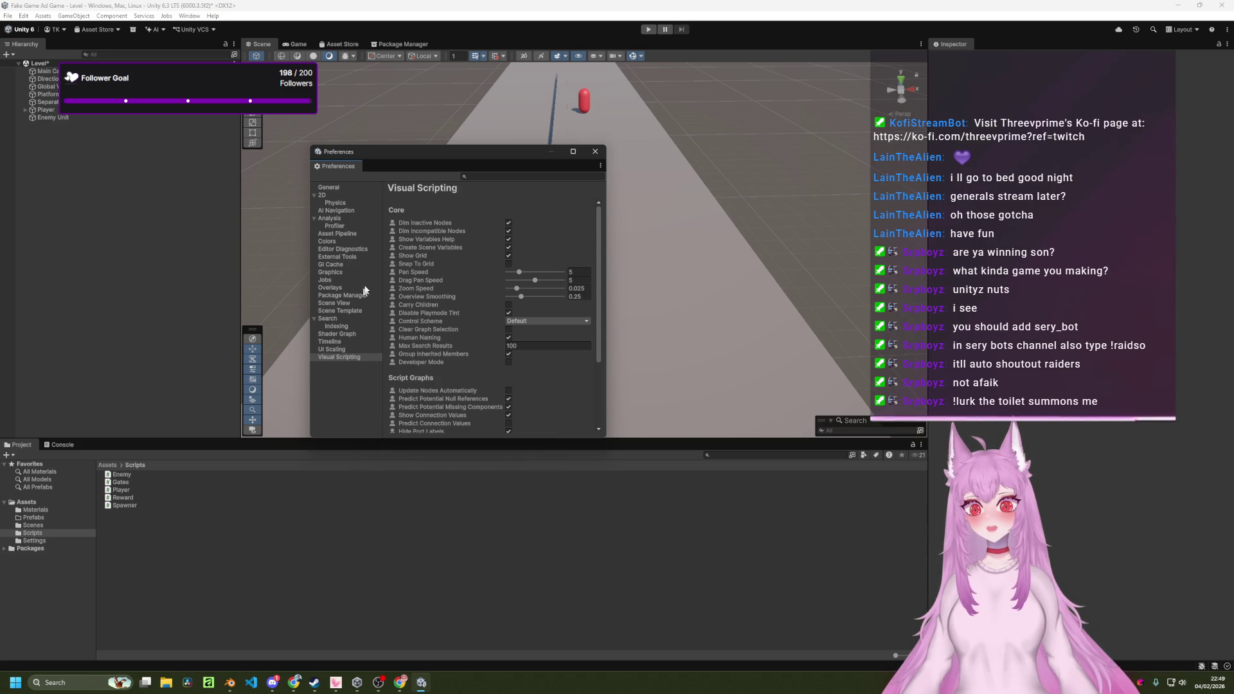
{"action": "scroll", "coordinate": [438, 280], "scroll_direction": "down", "scroll_amount": 5}
{"action": "scroll", "coordinate": [441, 287], "scroll_direction": "up", "scroll_amount": 5}
{"action": "left_click", "coordinate": [333, 187]}
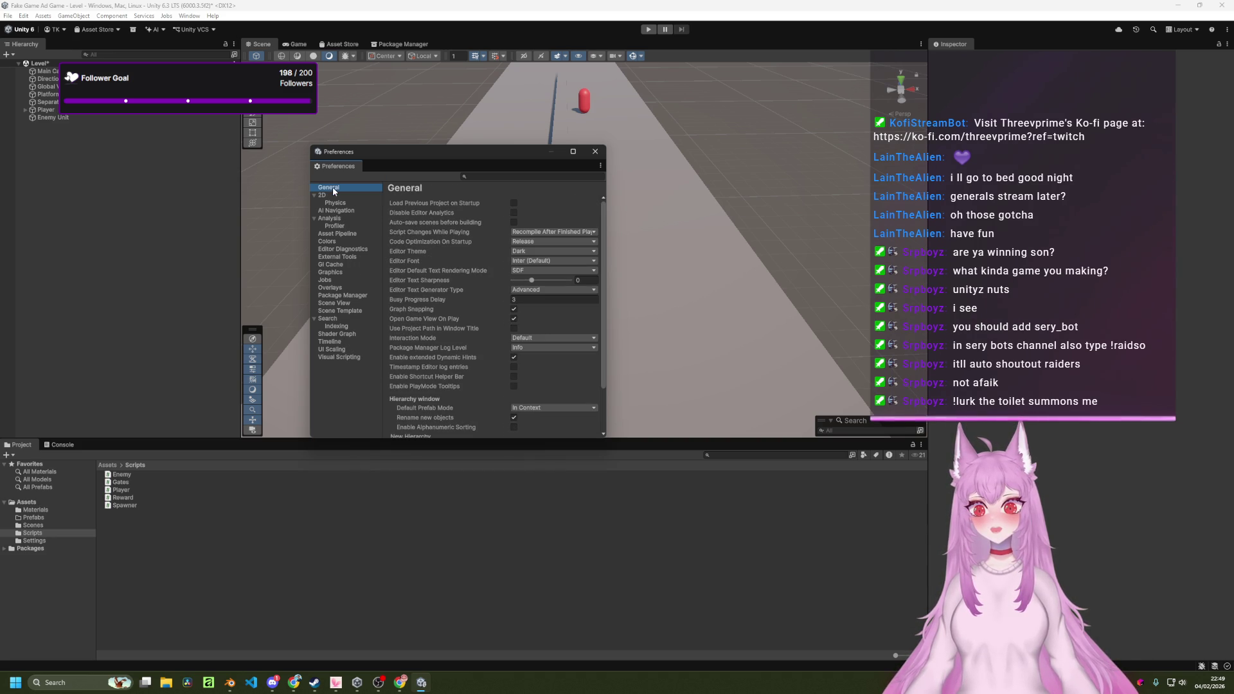
Scroll through the General preferences, then switch to the Editor Diagnostics page.
{"action": "scroll", "coordinate": [453, 221], "scroll_direction": "down", "scroll_amount": 2}
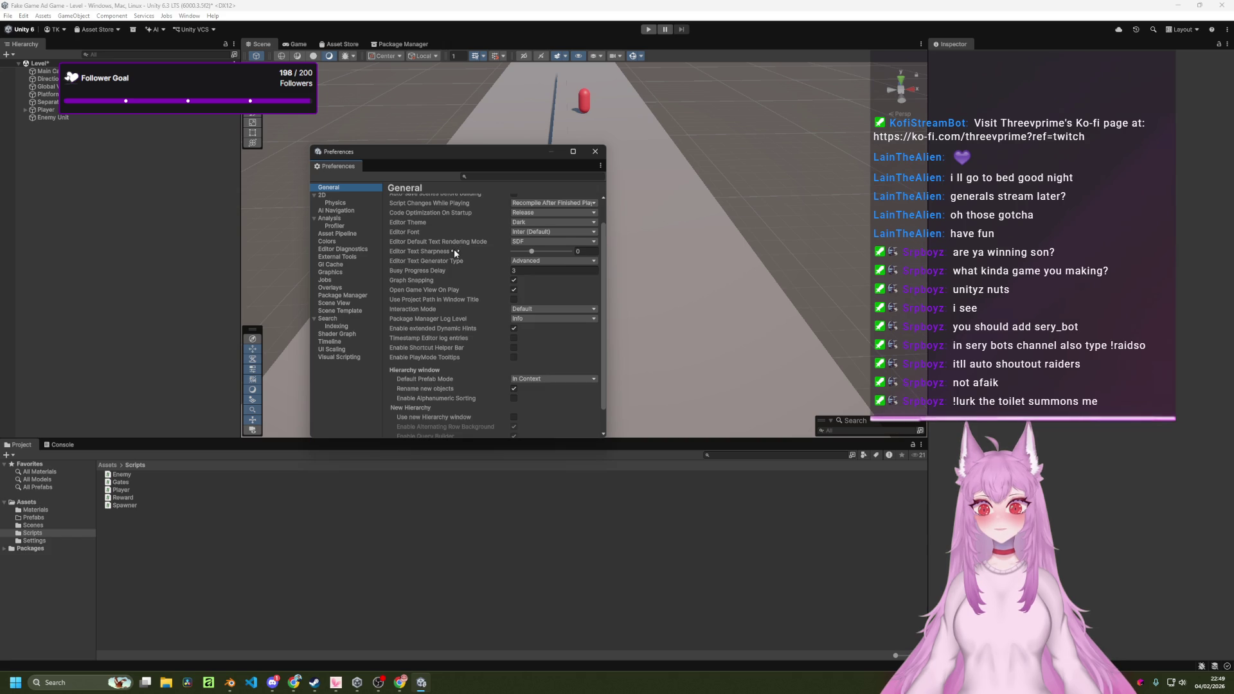
{"action": "scroll", "coordinate": [453, 249], "scroll_direction": "down", "scroll_amount": 2}
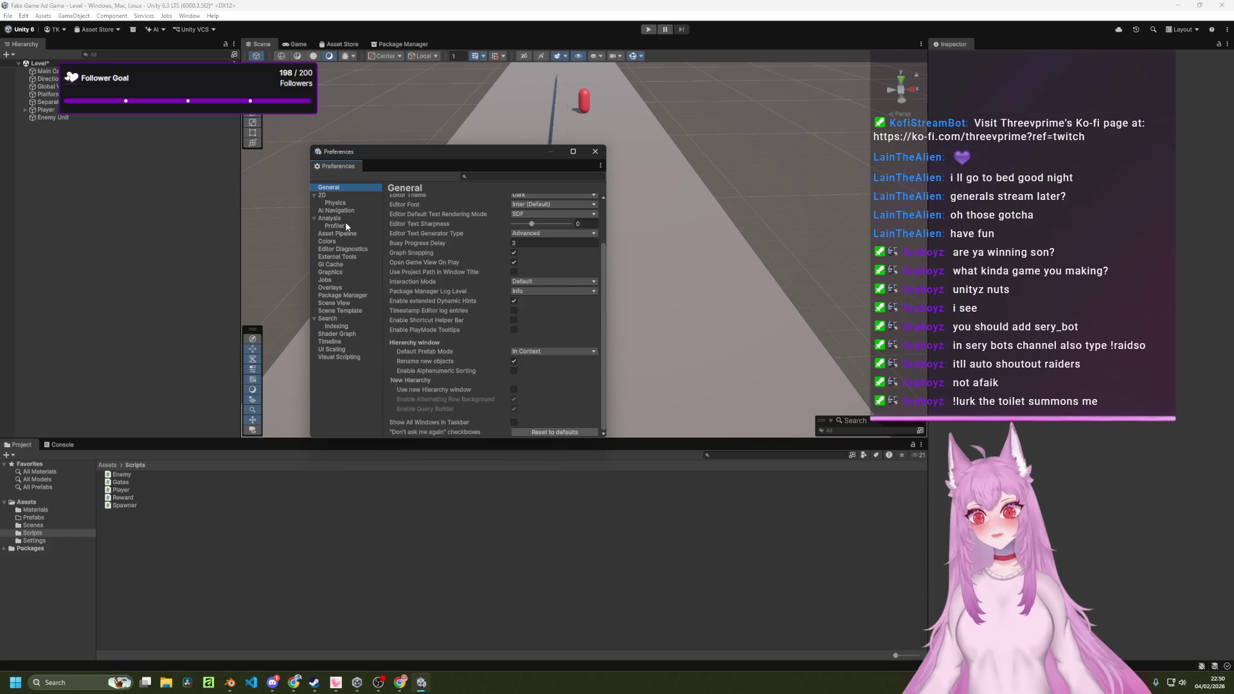
{"action": "left_click", "coordinate": [344, 251]}
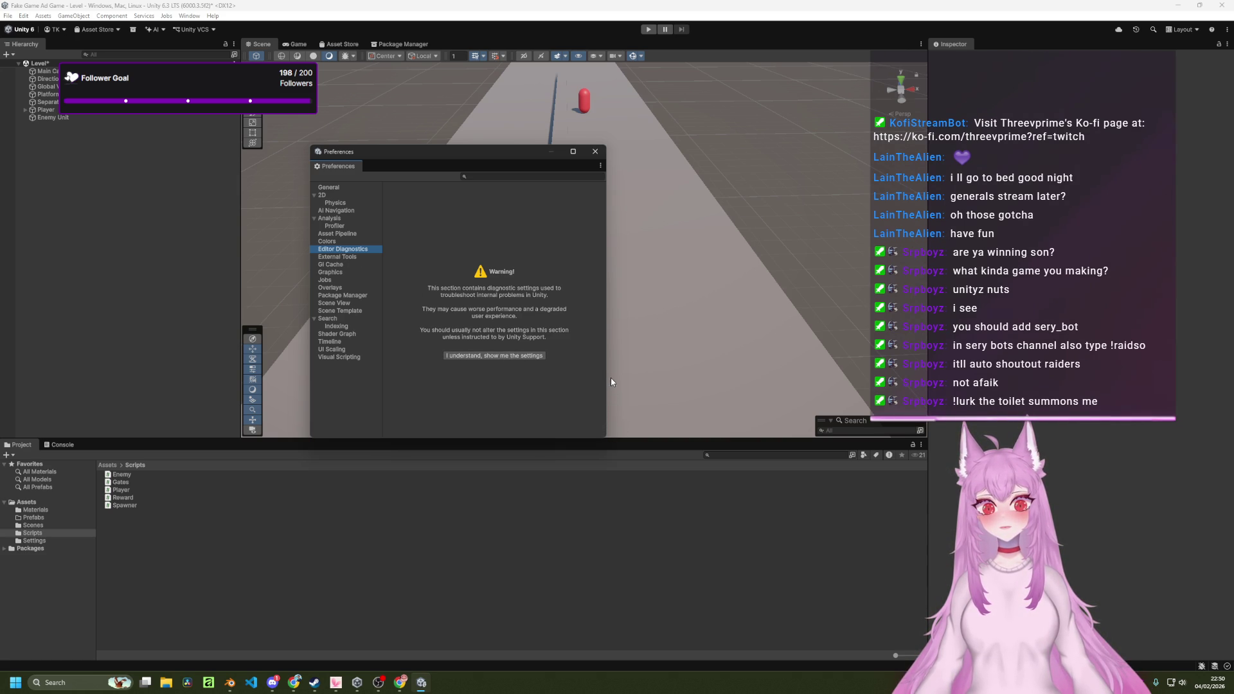
Widen Preferences, acknowledge the diagnostics warning, and briefly expand the AssetDatabase settings.
{"action": "left_click_drag", "start_coordinate": [608, 378], "coordinate": [641, 378]}
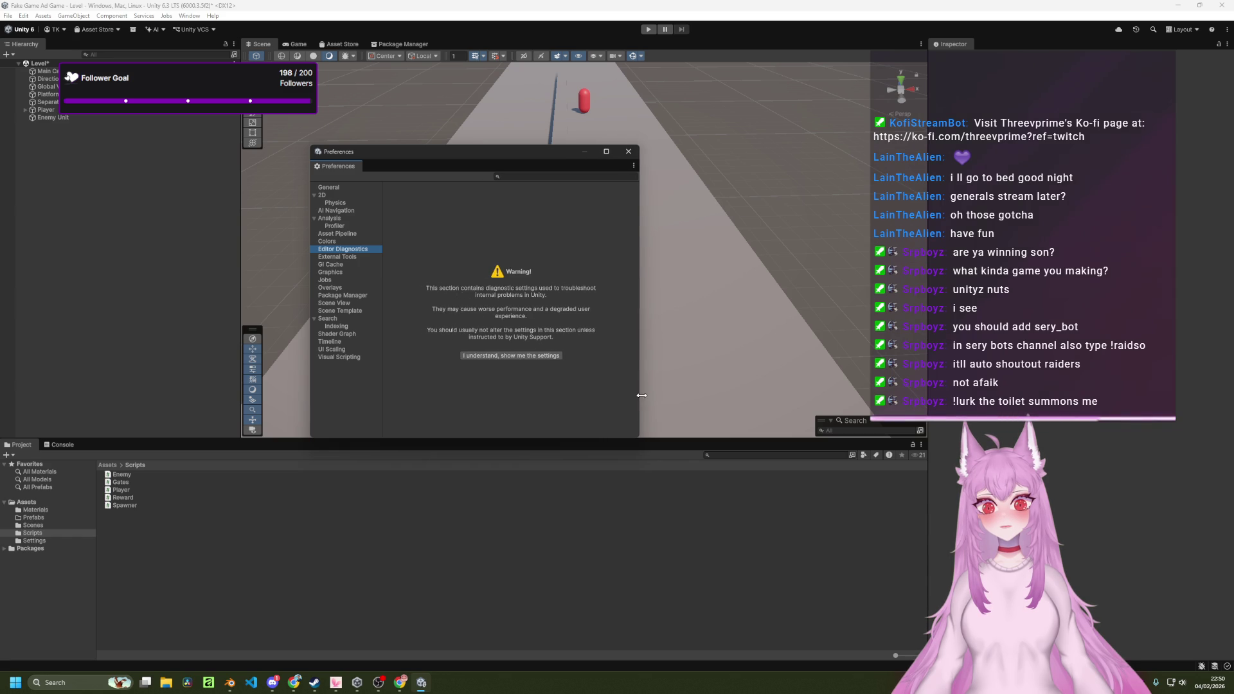
{"action": "left_click", "coordinate": [530, 353]}
{"action": "left_click", "coordinate": [391, 203]}
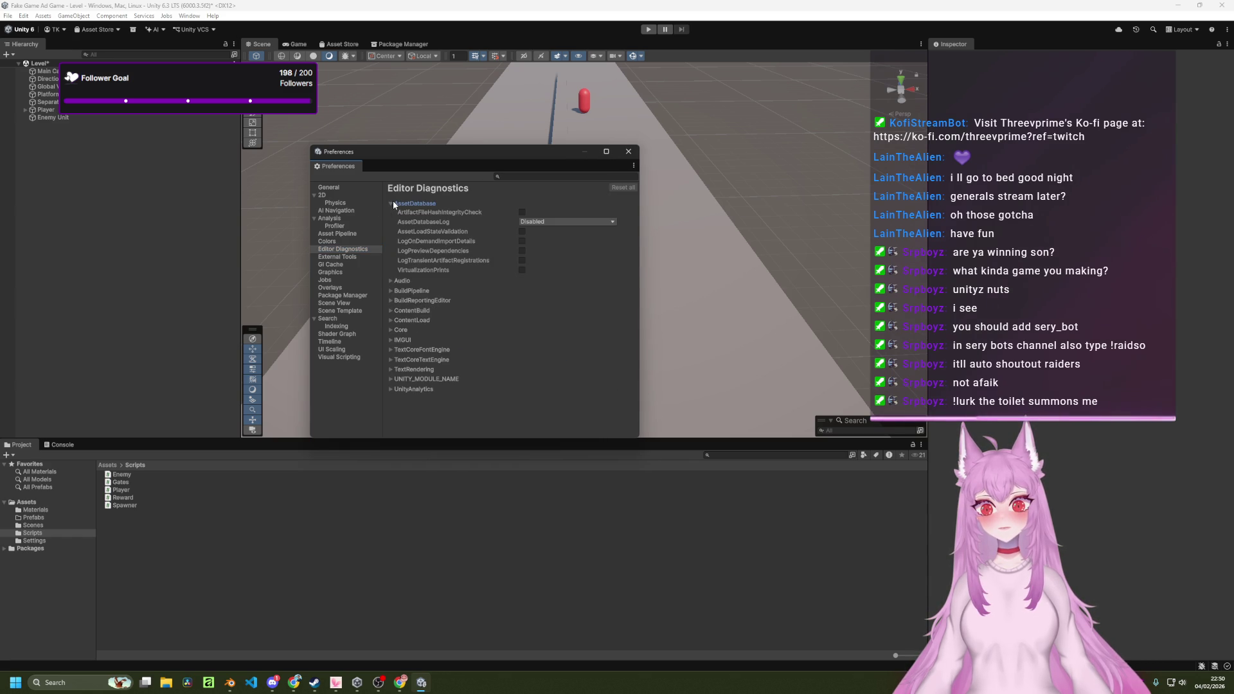
{"action": "left_click", "coordinate": [392, 203]}
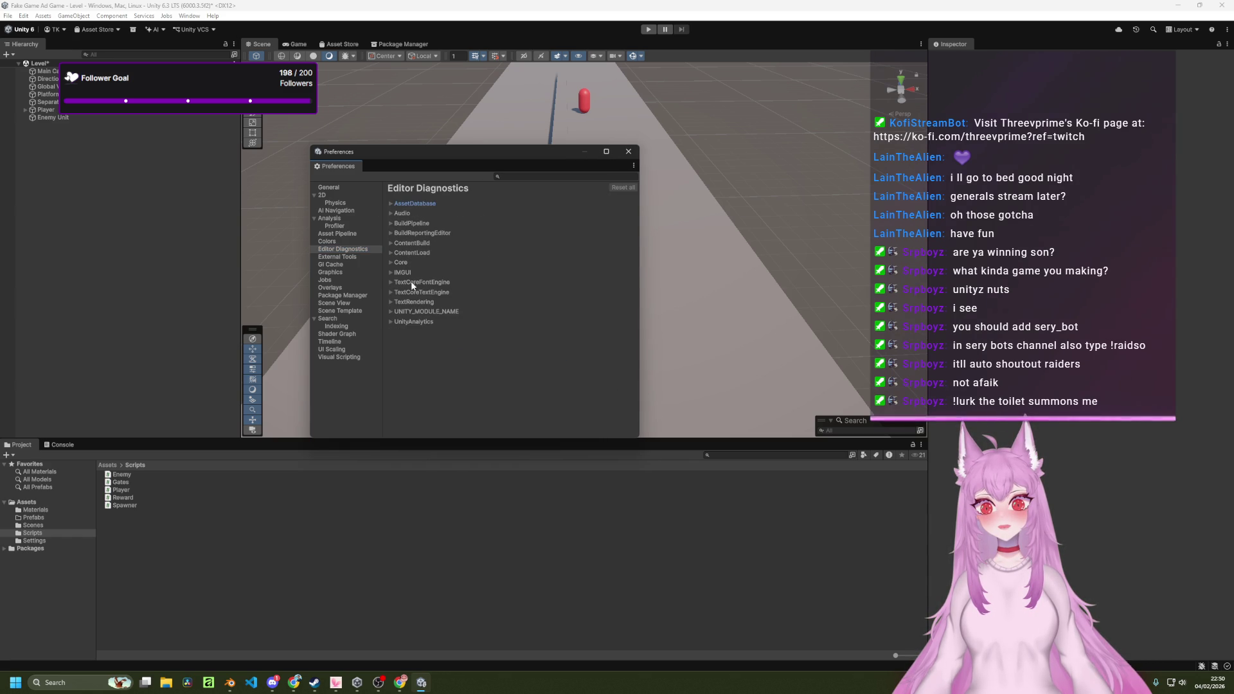
Keep Visual Studio Code as the External Script Editor, then close Preferences.
{"action": "left_click", "coordinate": [344, 258]}
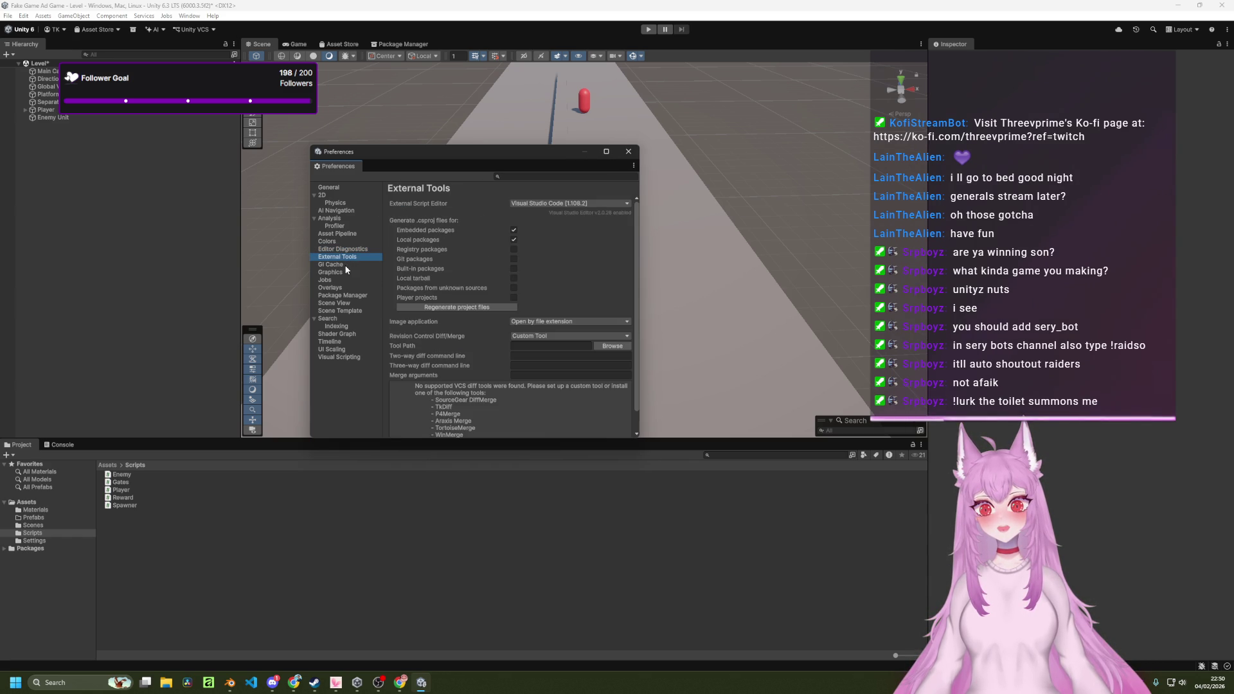
{"action": "left_click", "coordinate": [577, 204]}
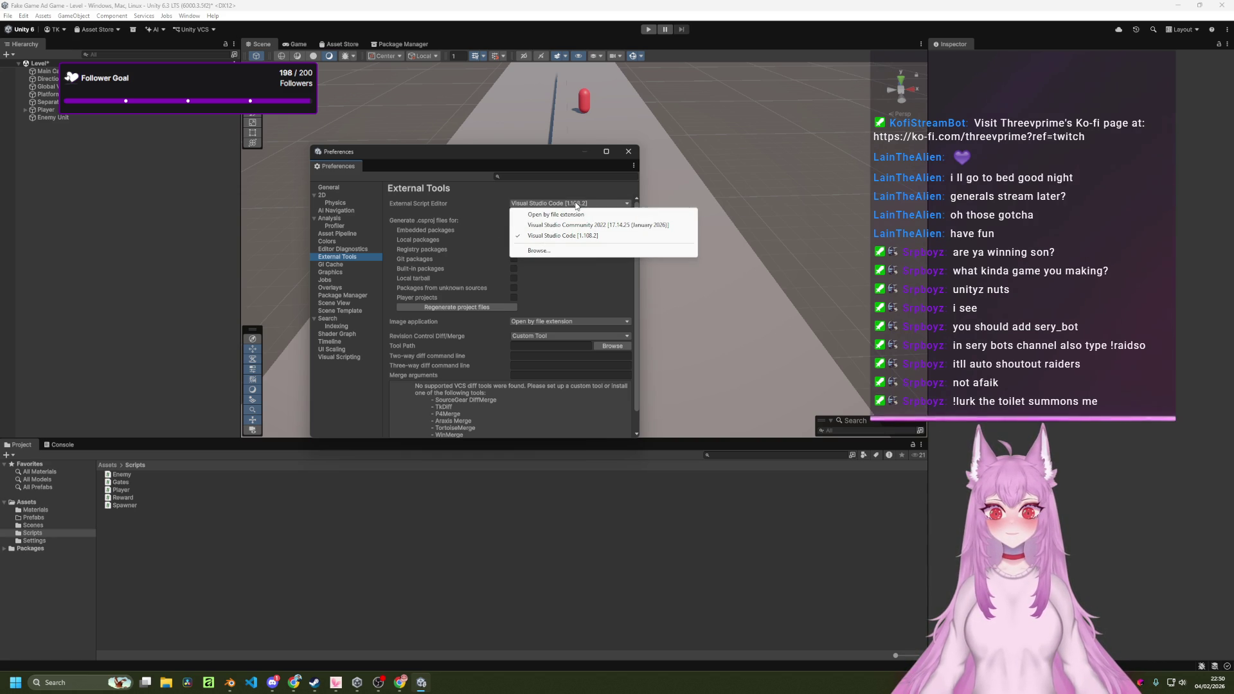
{"action": "left_click", "coordinate": [496, 191]}
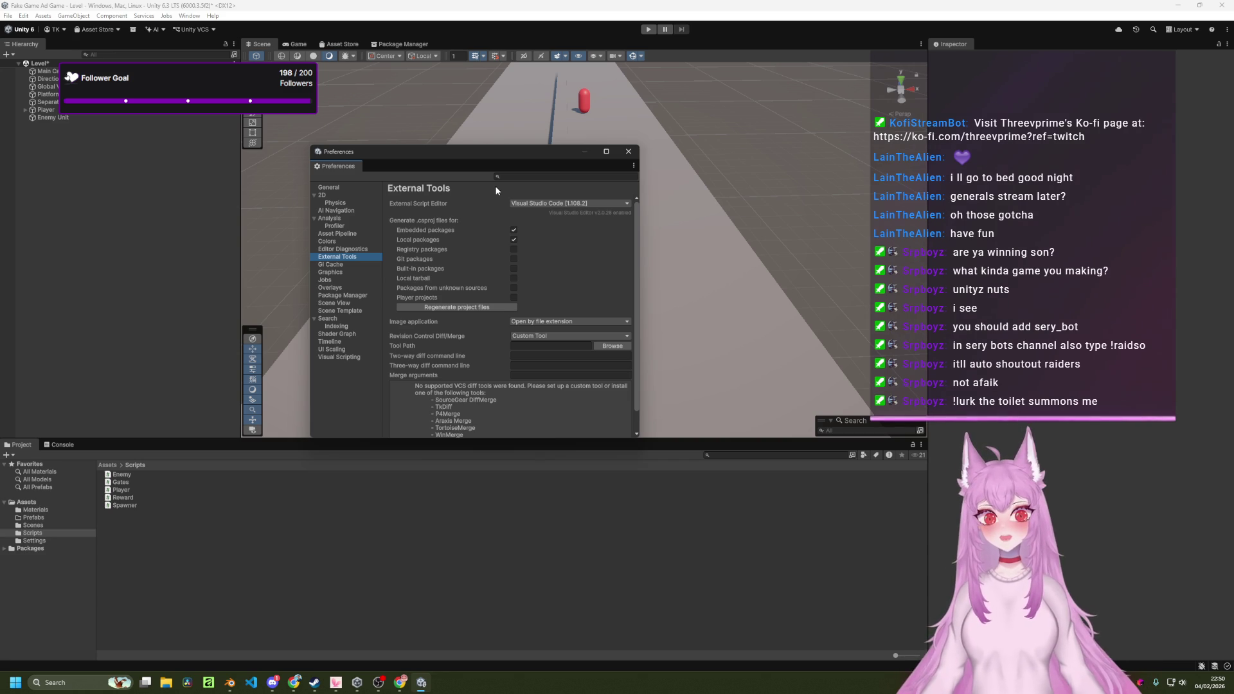
{"action": "left_click", "coordinate": [503, 338]}
{"action": "left_click", "coordinate": [502, 338]}
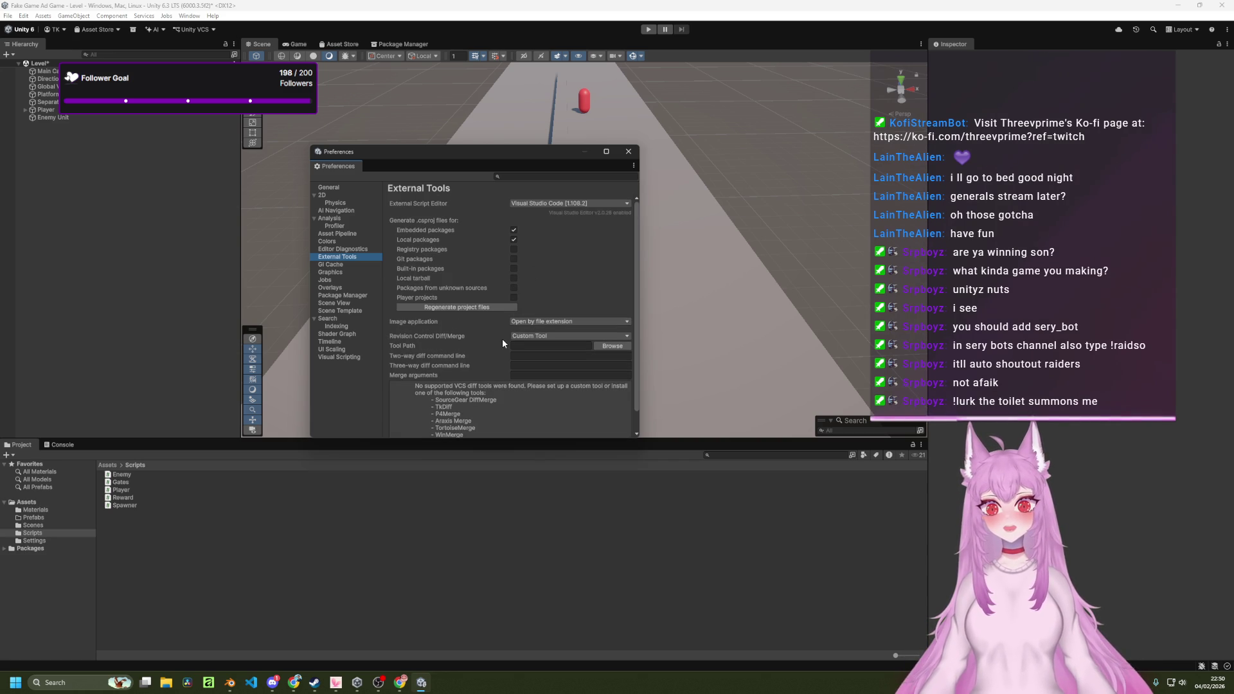
{"action": "left_click", "coordinate": [628, 151]}
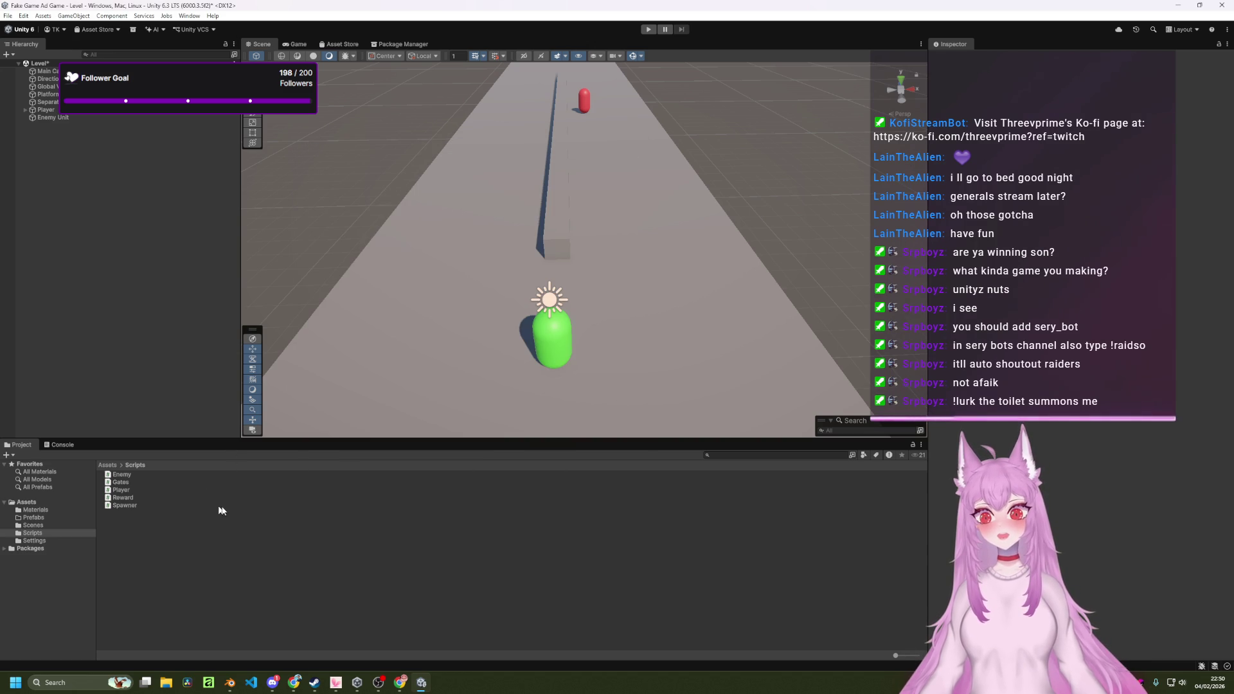
Return to Assets and browse the Materials, Prefabs and Scenes folders.
{"action": "left_click", "coordinate": [111, 465]}
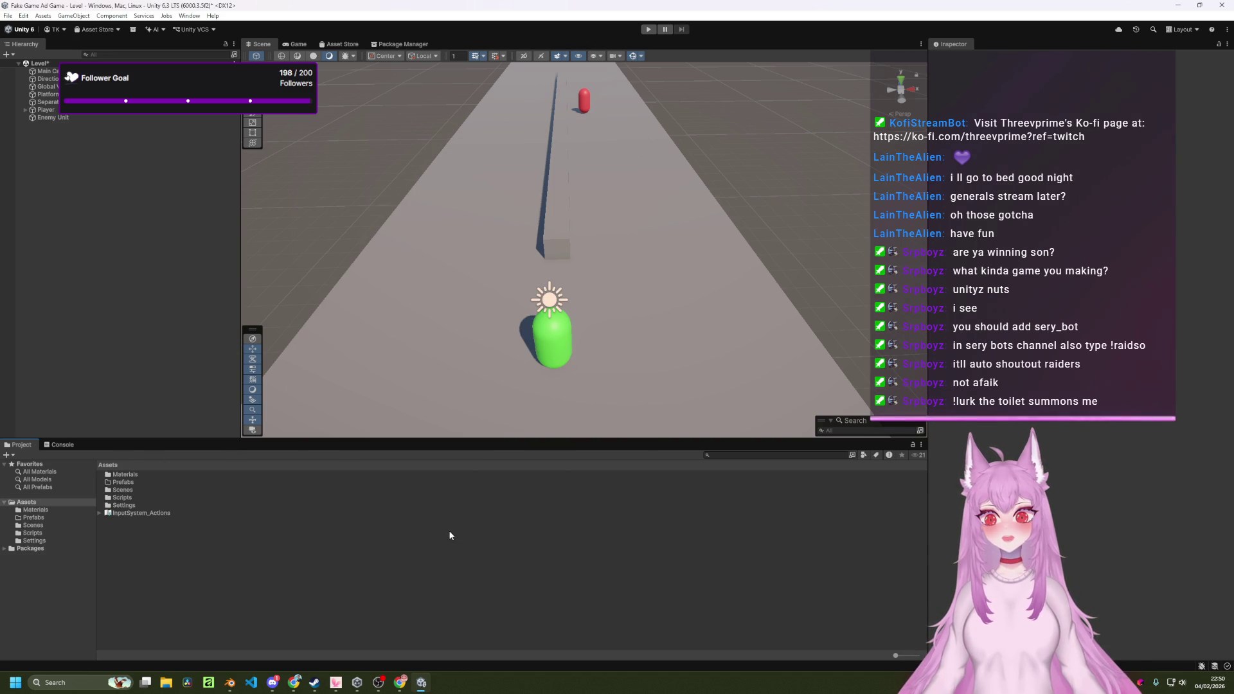
{"action": "scroll", "coordinate": [617, 559], "scroll_direction": "up", "scroll_amount": 3, "text": "ctrl"}
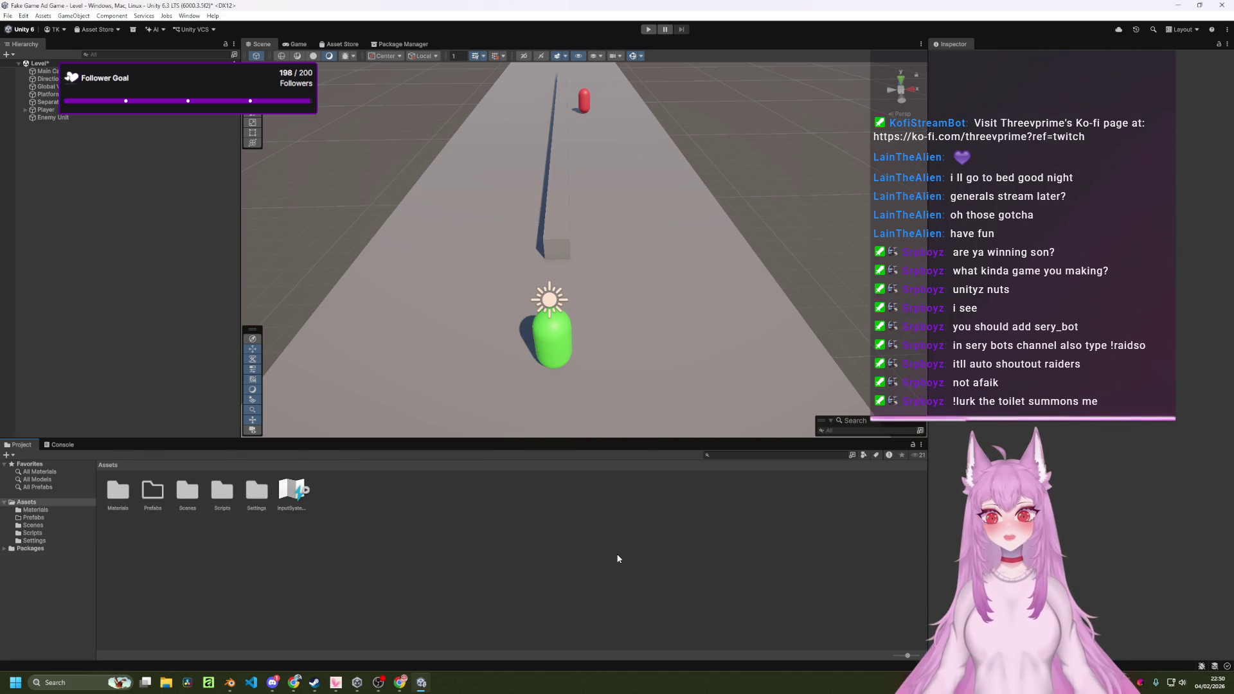
{"action": "scroll", "coordinate": [618, 558], "scroll_direction": "up", "scroll_amount": 2, "text": "ctrl"}
{"action": "scroll", "coordinate": [615, 551], "scroll_direction": "down", "scroll_amount": 2, "text": "ctrl"}
{"action": "scroll", "coordinate": [615, 552], "scroll_direction": "up", "scroll_amount": 1, "text": "ctrl"}
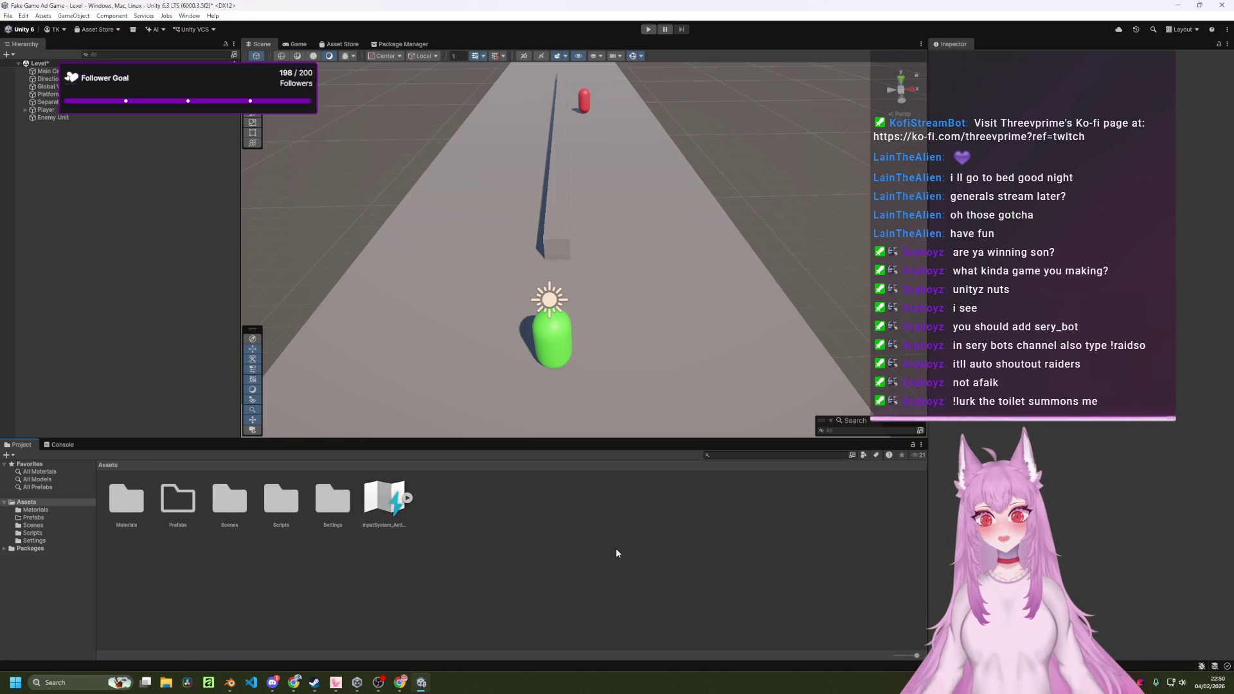
{"action": "scroll", "coordinate": [613, 551], "scroll_direction": "down", "scroll_amount": 2, "text": "ctrl"}
{"action": "scroll", "coordinate": [612, 550], "scroll_direction": "down", "scroll_amount": 1, "text": "ctrl"}
{"action": "scroll", "coordinate": [611, 549], "scroll_direction": "up", "scroll_amount": 3, "text": "ctrl"}
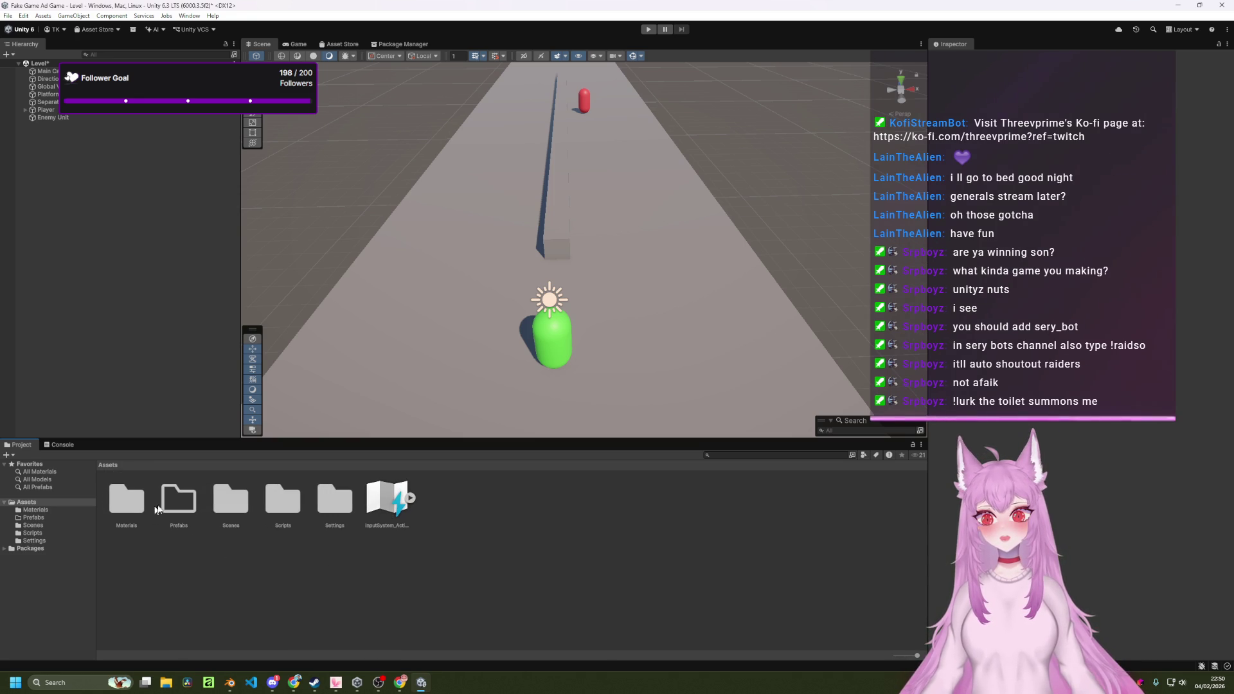
{"action": "double_click", "coordinate": [127, 500]}
{"action": "left_click", "coordinate": [108, 466]}
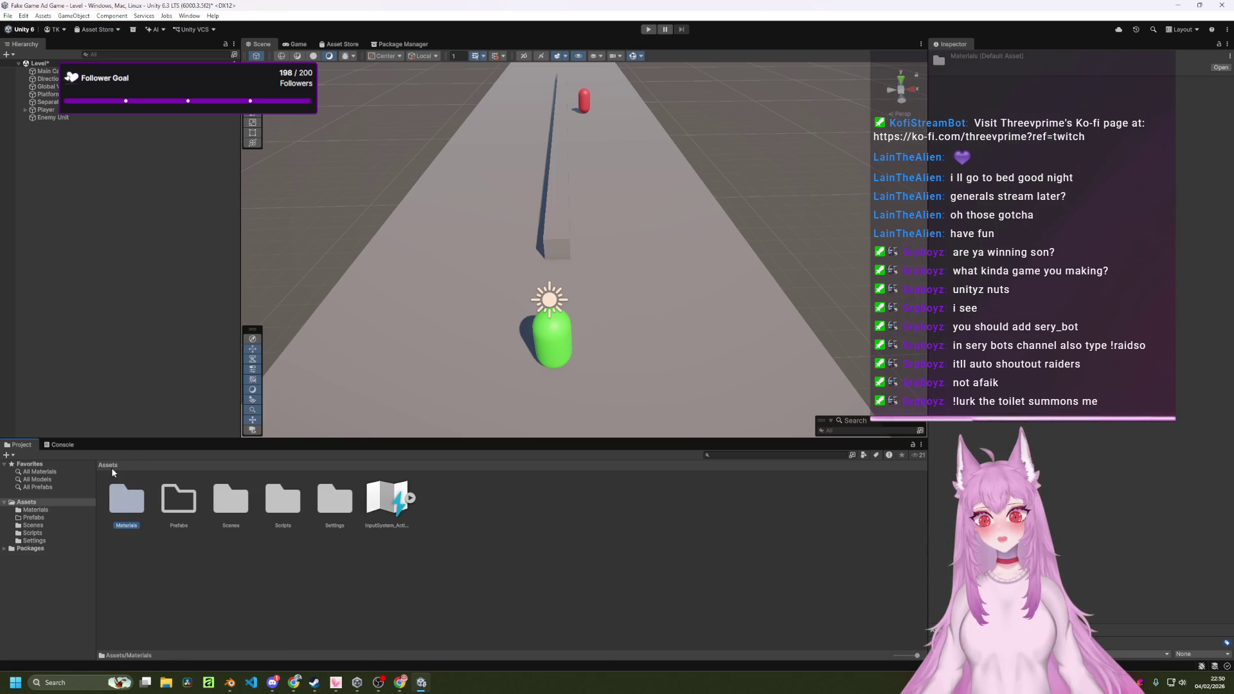
{"action": "double_click", "coordinate": [183, 503]}
{"action": "left_click", "coordinate": [108, 465]}
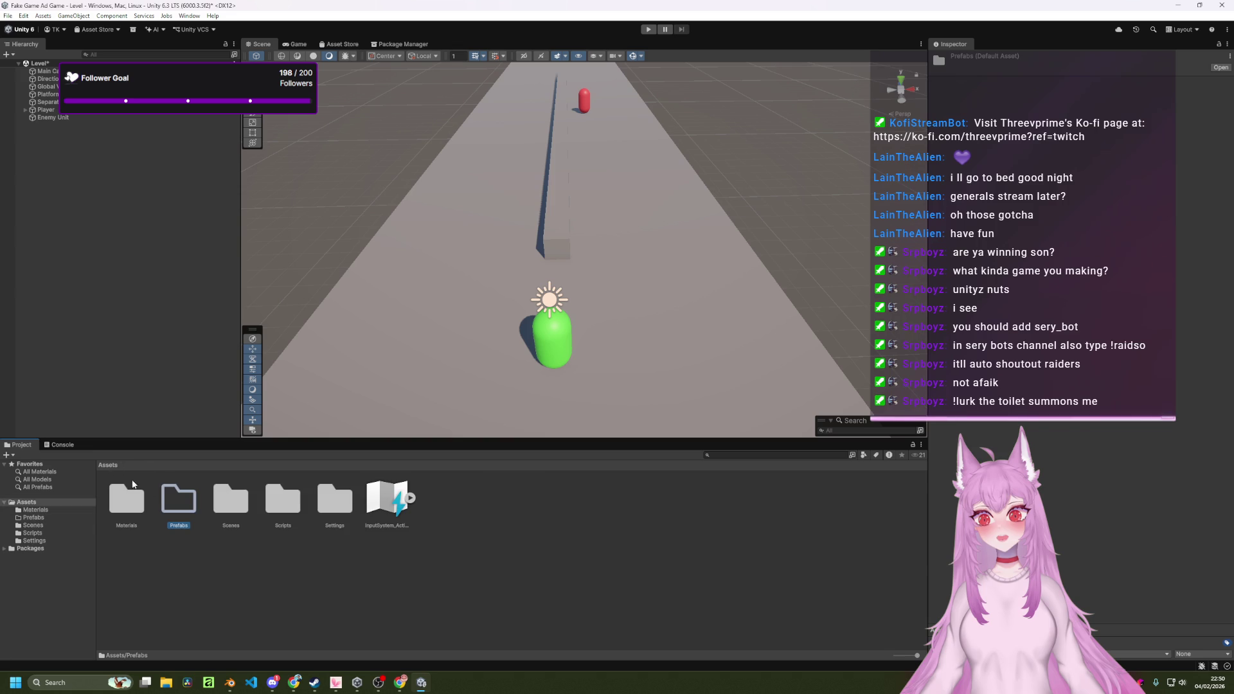
{"action": "double_click", "coordinate": [220, 508]}
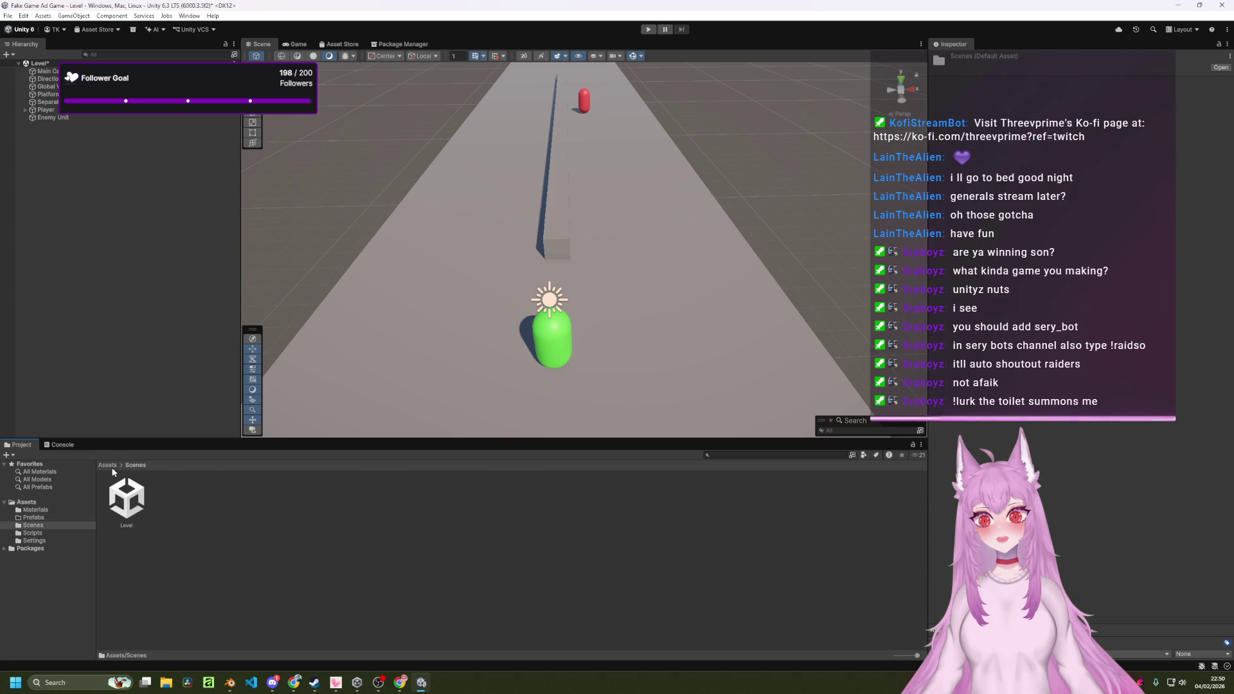
{"action": "key", "text": "BackSpace"}
Open the Scripts folder and launch the Player script in VS Code.
{"action": "double_click", "coordinate": [288, 508]}
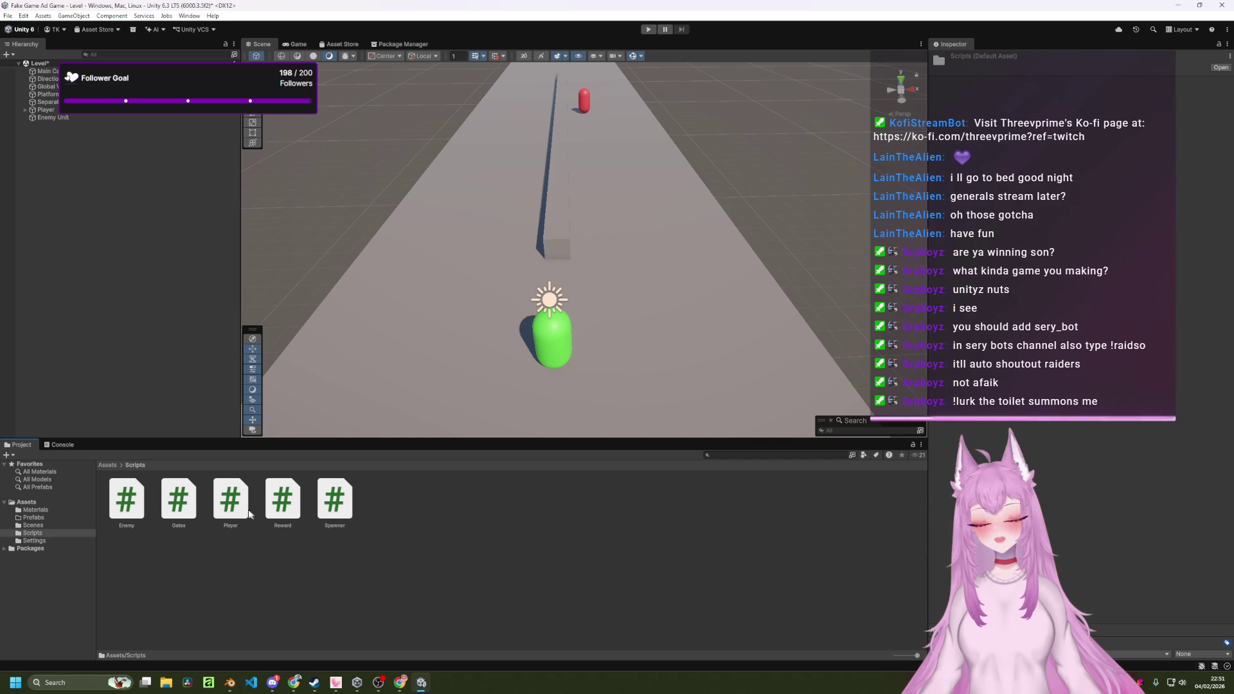
{"action": "left_click", "coordinate": [236, 499]}
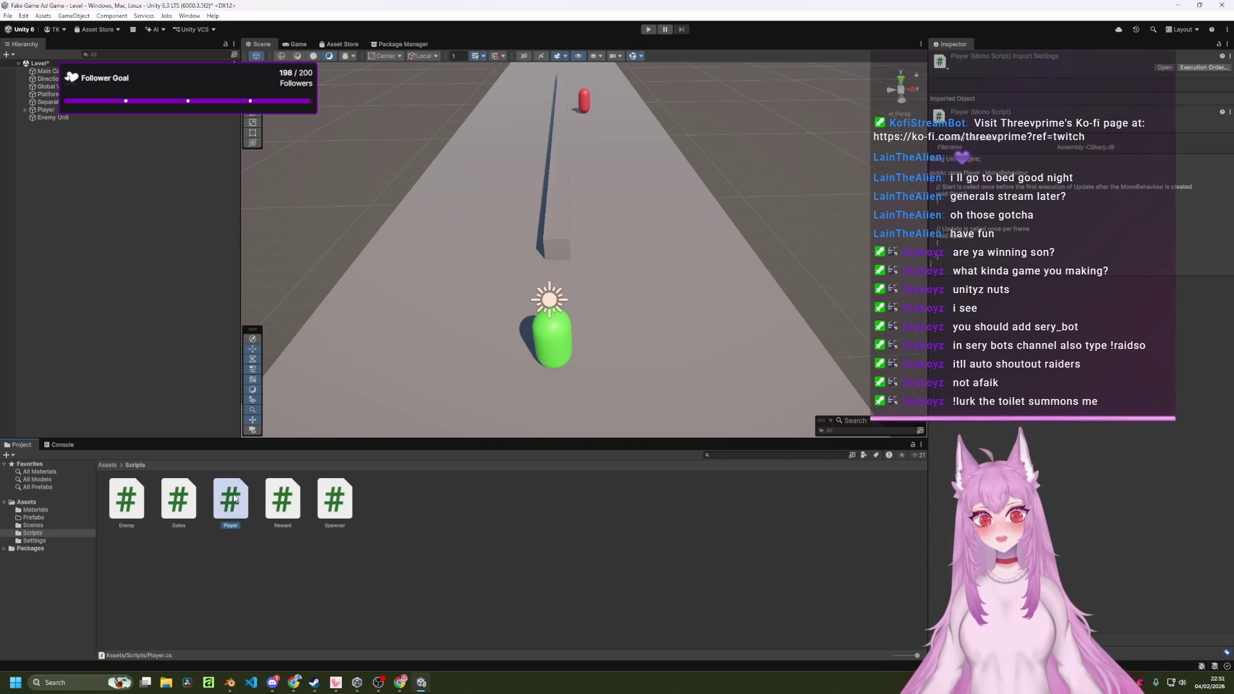
{"action": "double_click", "coordinate": [235, 498]}
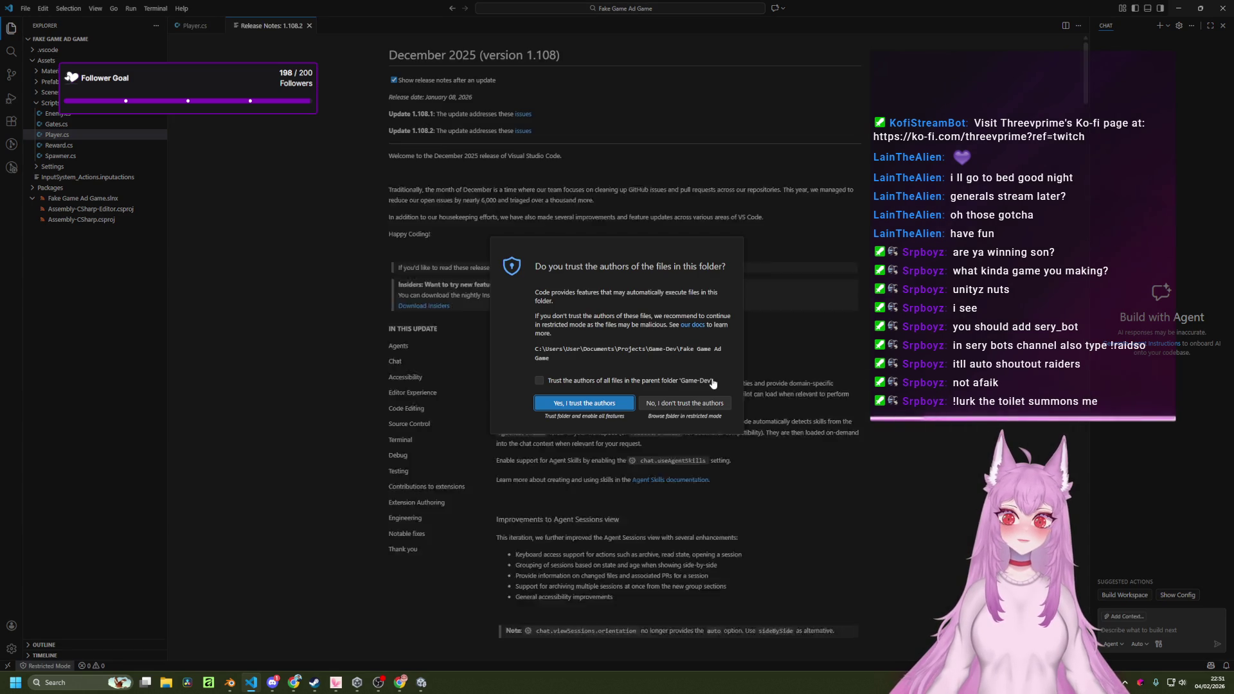
Trust the project's authors, close the Release Notes tab, and open Reward.cs.
{"action": "left_click", "coordinate": [576, 405]}
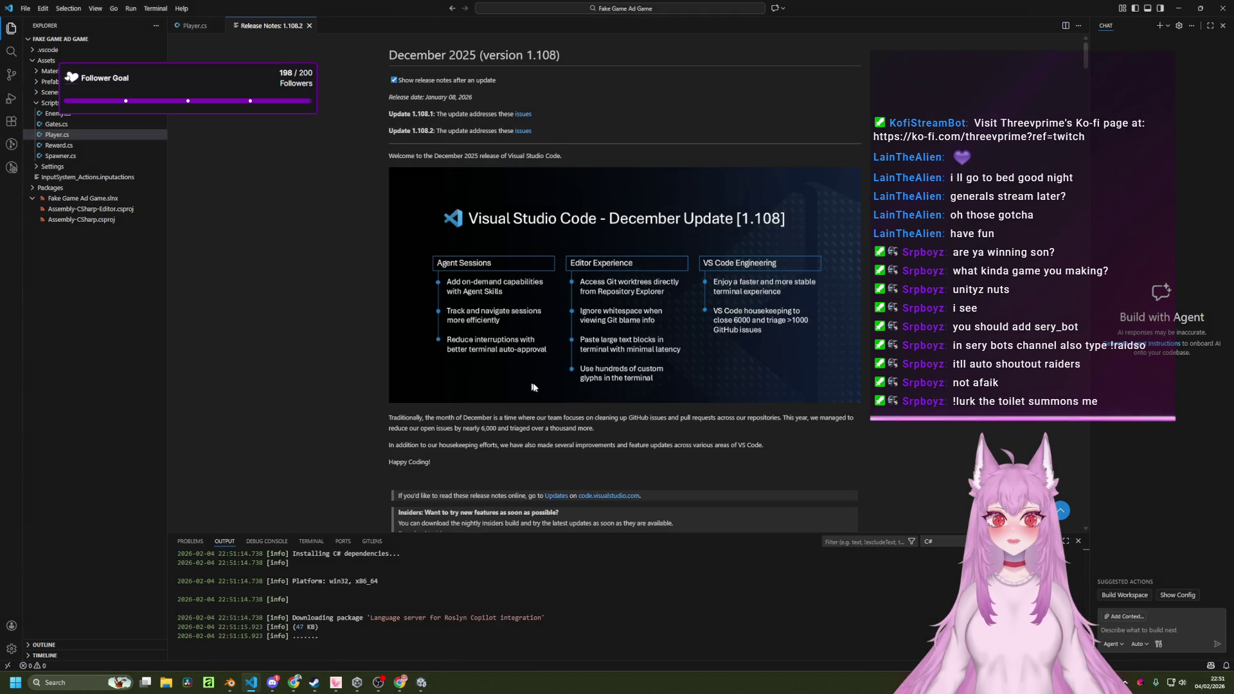
{"action": "middle_click", "coordinate": [270, 22]}
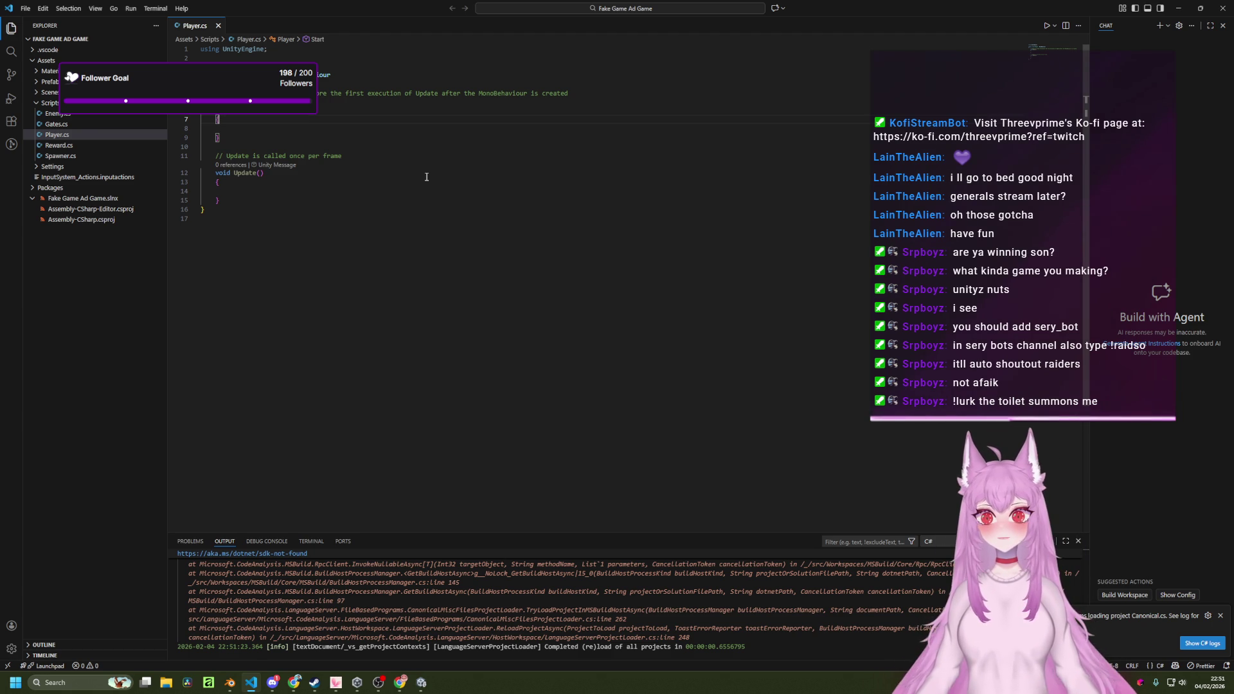
{"action": "left_click", "coordinate": [59, 146]}
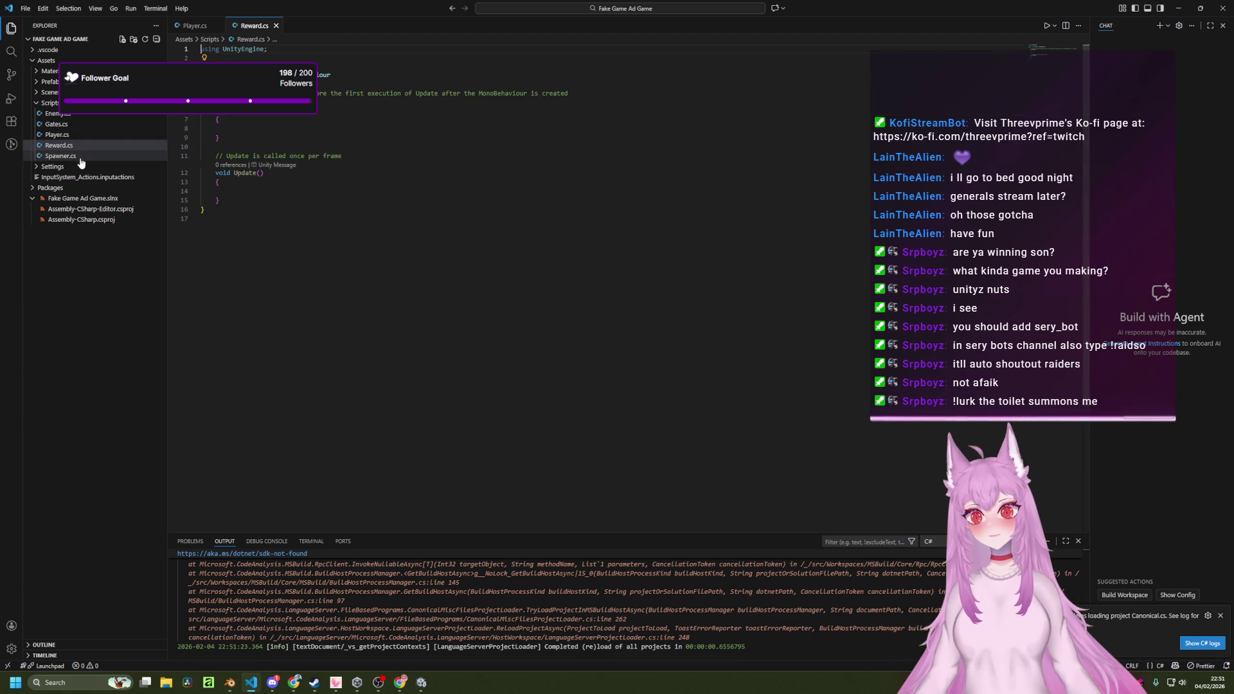
Open Spawner.cs, Gates.cs and Enemy.cs in tabs, then return to Player.cs.
{"action": "left_click", "coordinate": [80, 158]}
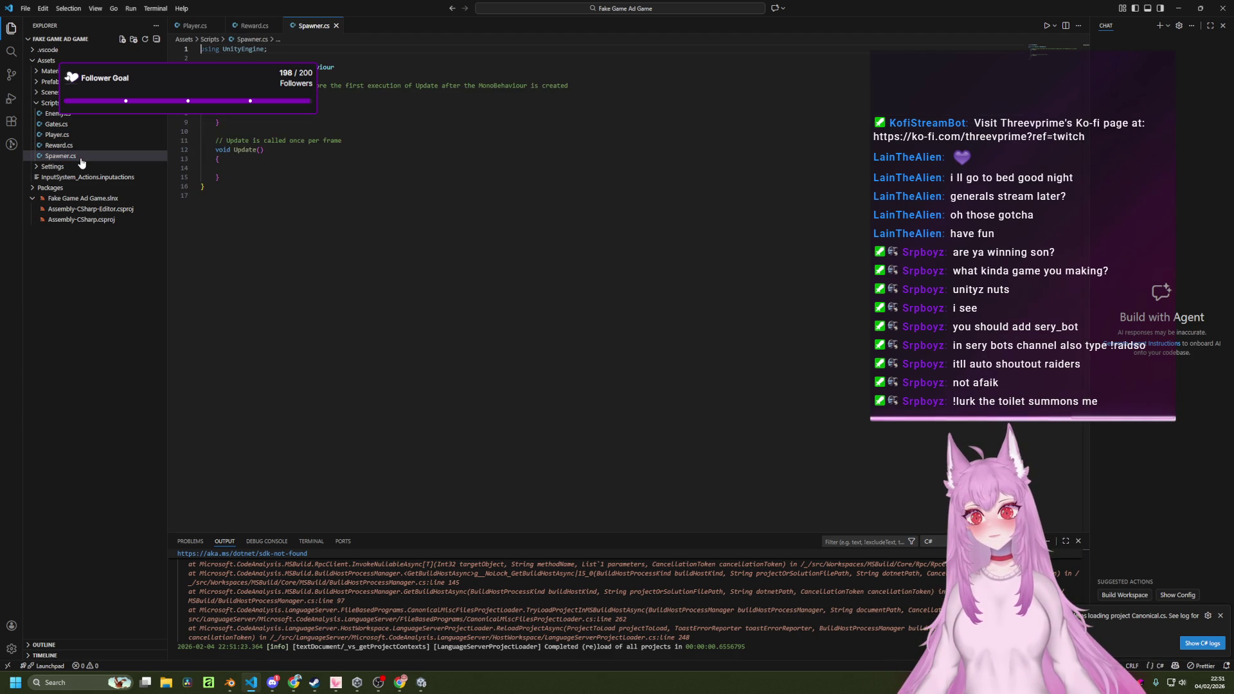
{"action": "left_click", "coordinate": [71, 125]}
{"action": "left_click", "coordinate": [58, 114]}
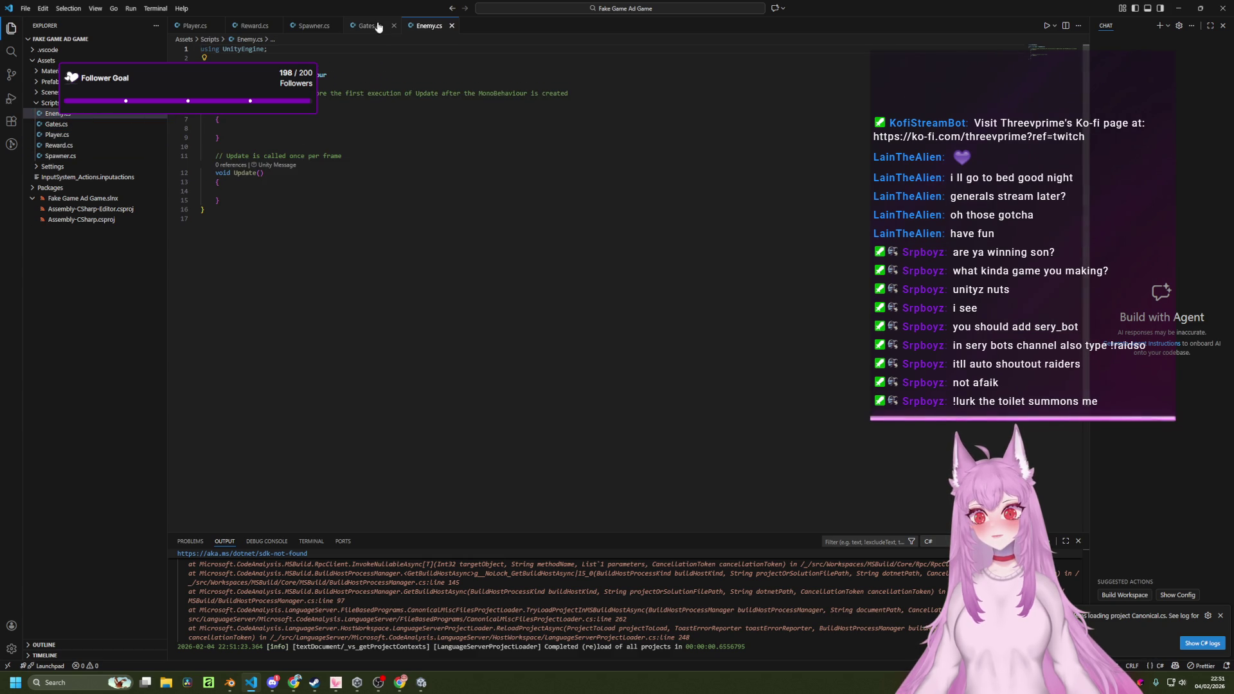
{"action": "left_click", "coordinate": [315, 25]}
{"action": "left_click", "coordinate": [256, 26]}
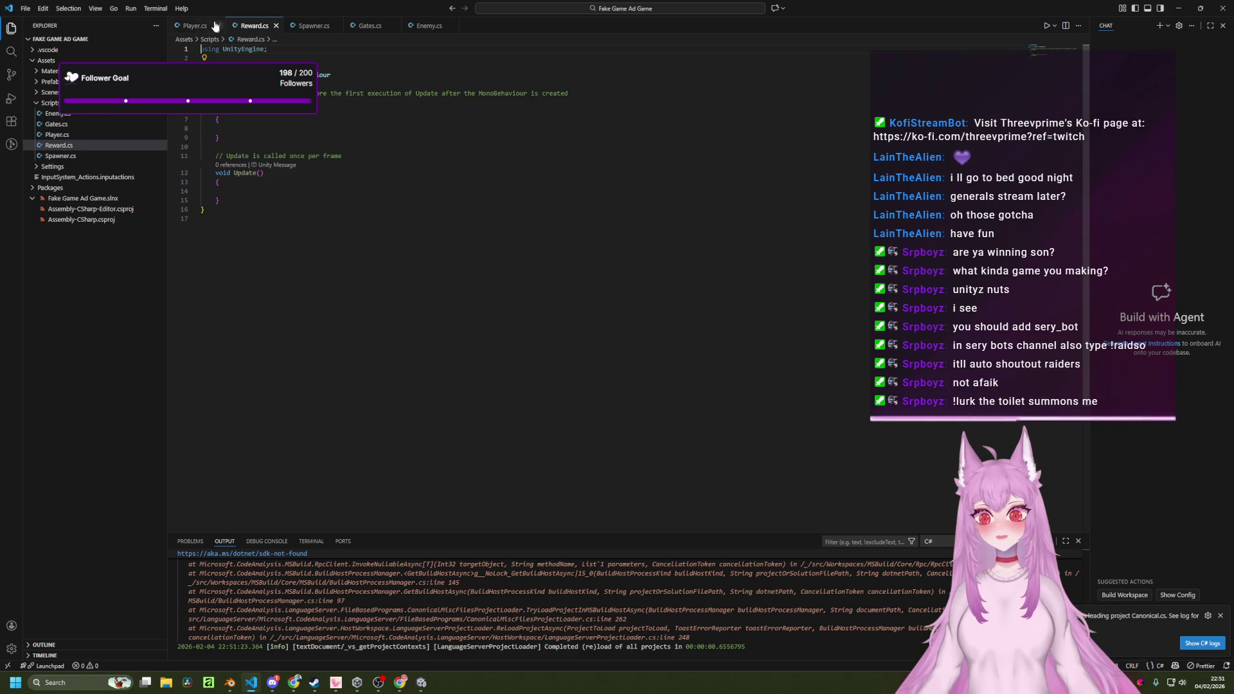
{"action": "left_click", "coordinate": [220, 26]}
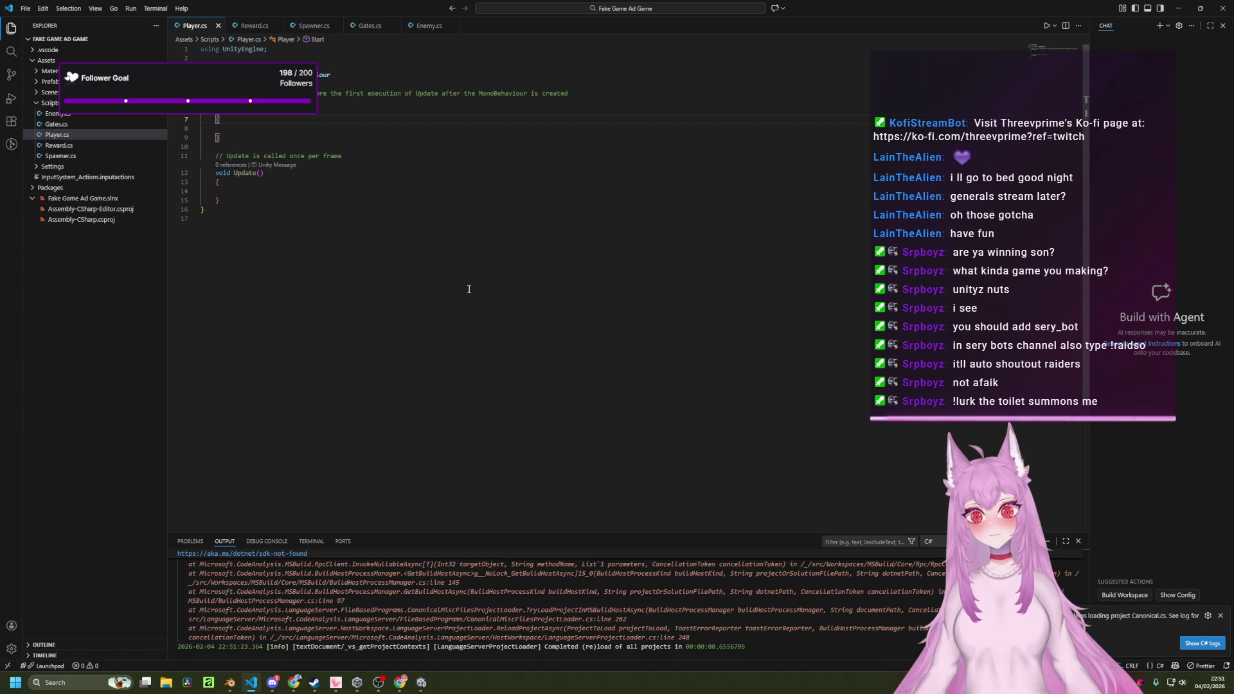
Reorder the script tabs to Player, Enemy, Spawner, Reward, Gates and widen the chat panel.
{"action": "left_click", "coordinate": [314, 26]}
{"action": "left_click_drag", "start_coordinate": [284, 32], "coordinate": [244, 29]}
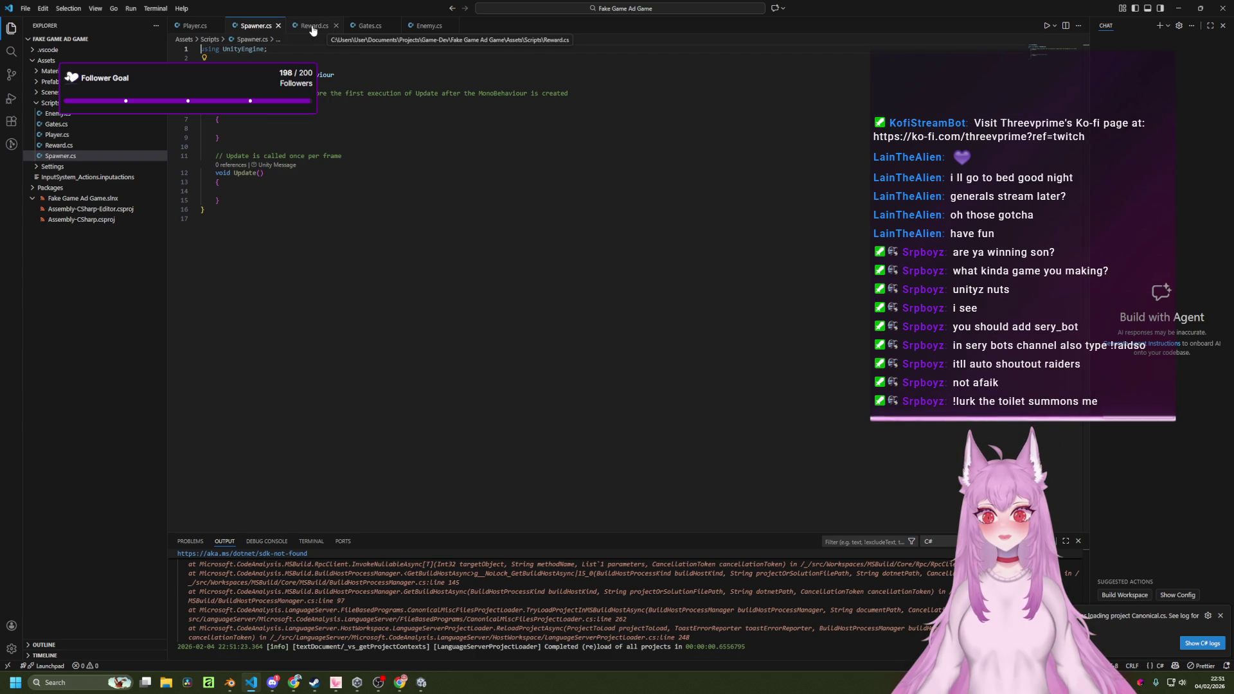
{"action": "left_click_drag", "start_coordinate": [430, 29], "coordinate": [248, 29]}
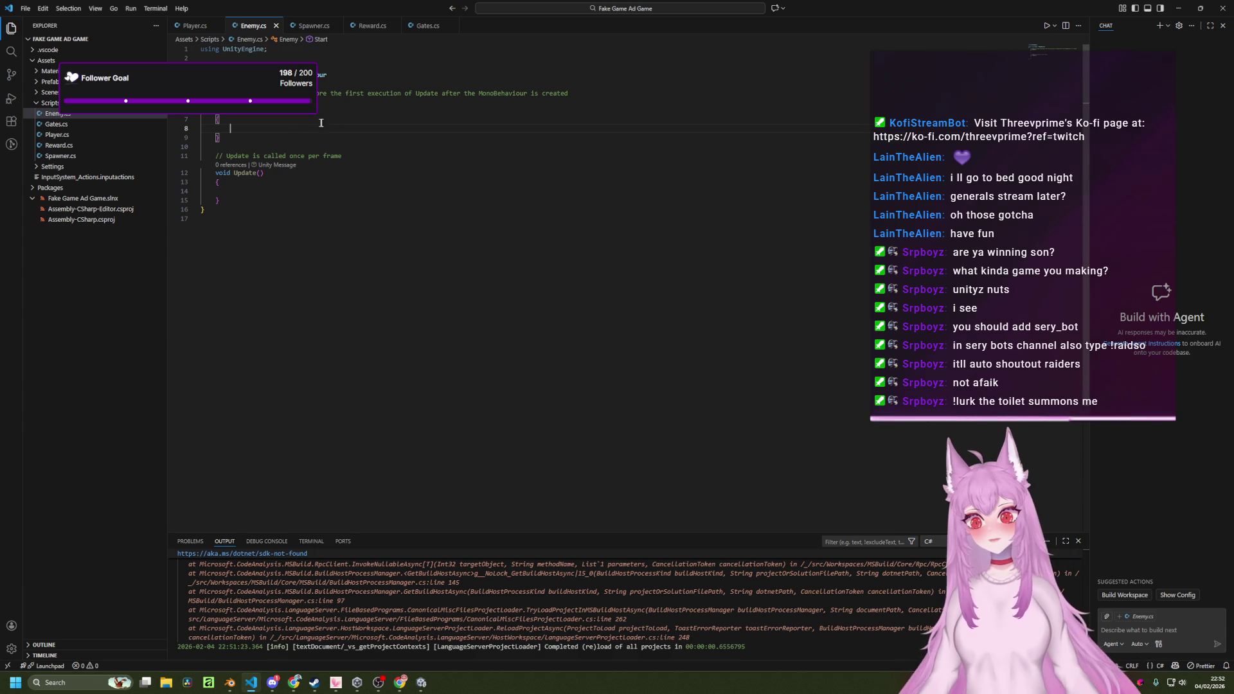
{"action": "left_click", "coordinate": [195, 28]}
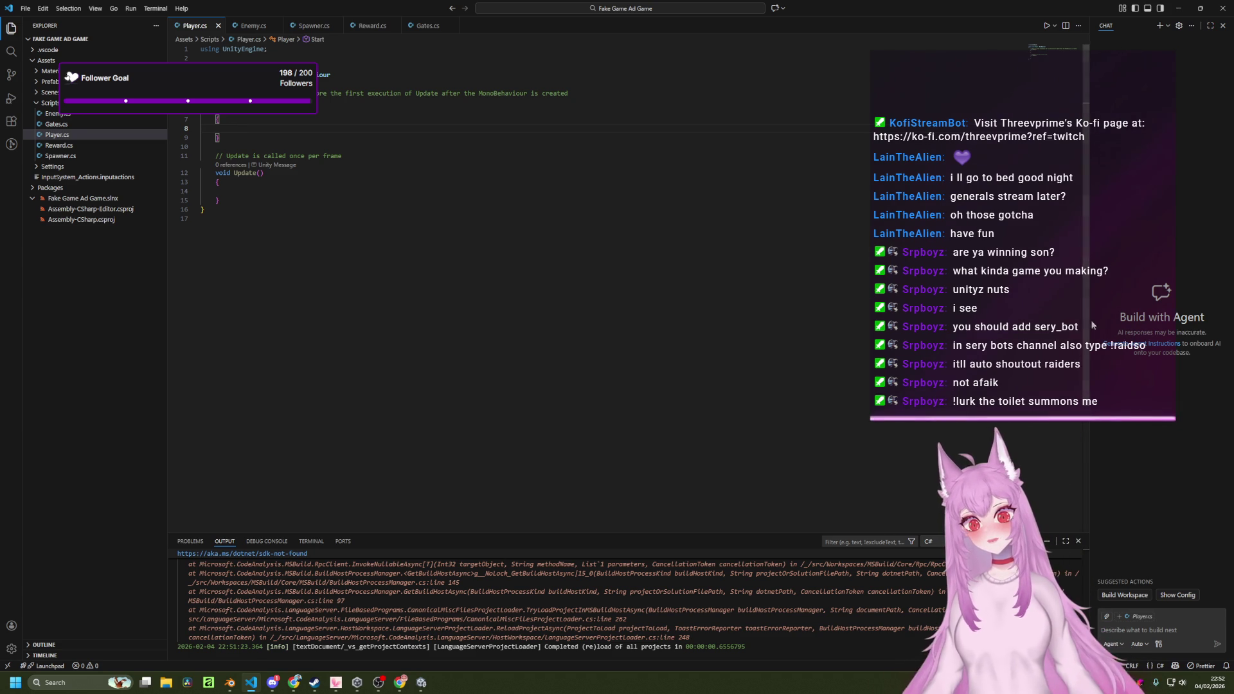
{"action": "mouse_move", "coordinate": [1086, 266]}
{"action": "left_mouse_down"}
{"action": "mouse_move", "coordinate": [185, 252]}
{"action": "mouse_move", "coordinate": [655, 250]}
{"action": "left_mouse_up"}
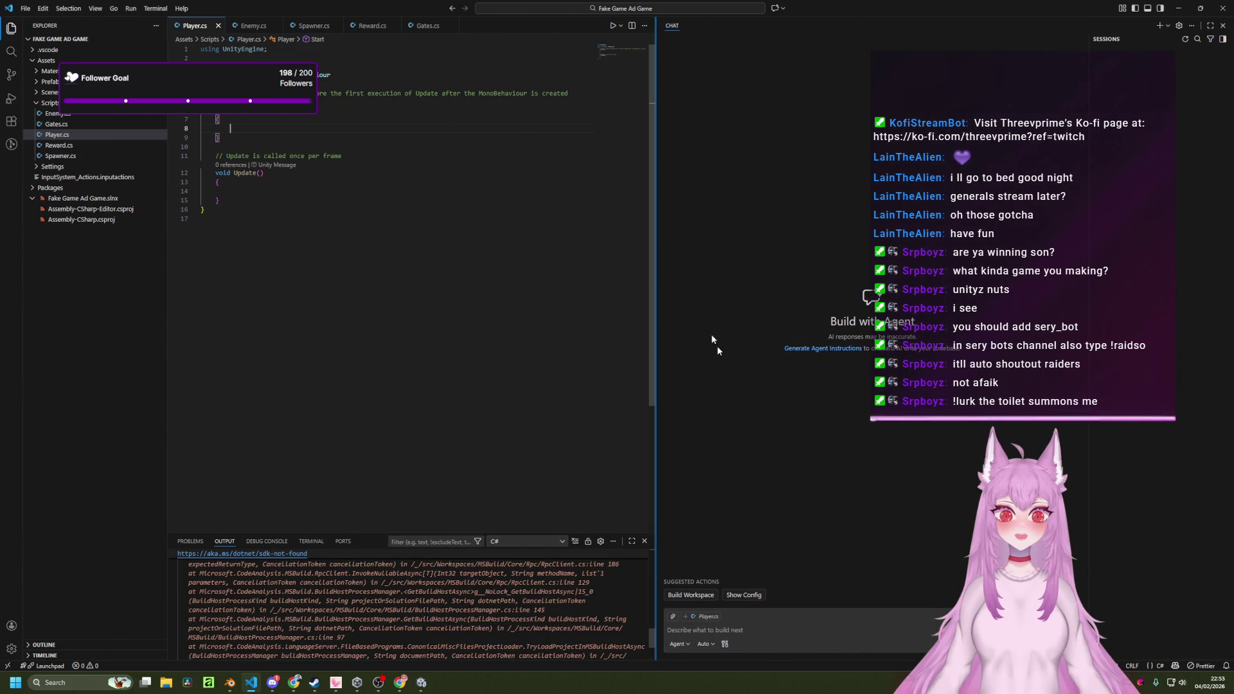
Draft a chat prompt: the player moves only left and right at an editor-set speed.
{"action": "left_click", "coordinate": [802, 630]}
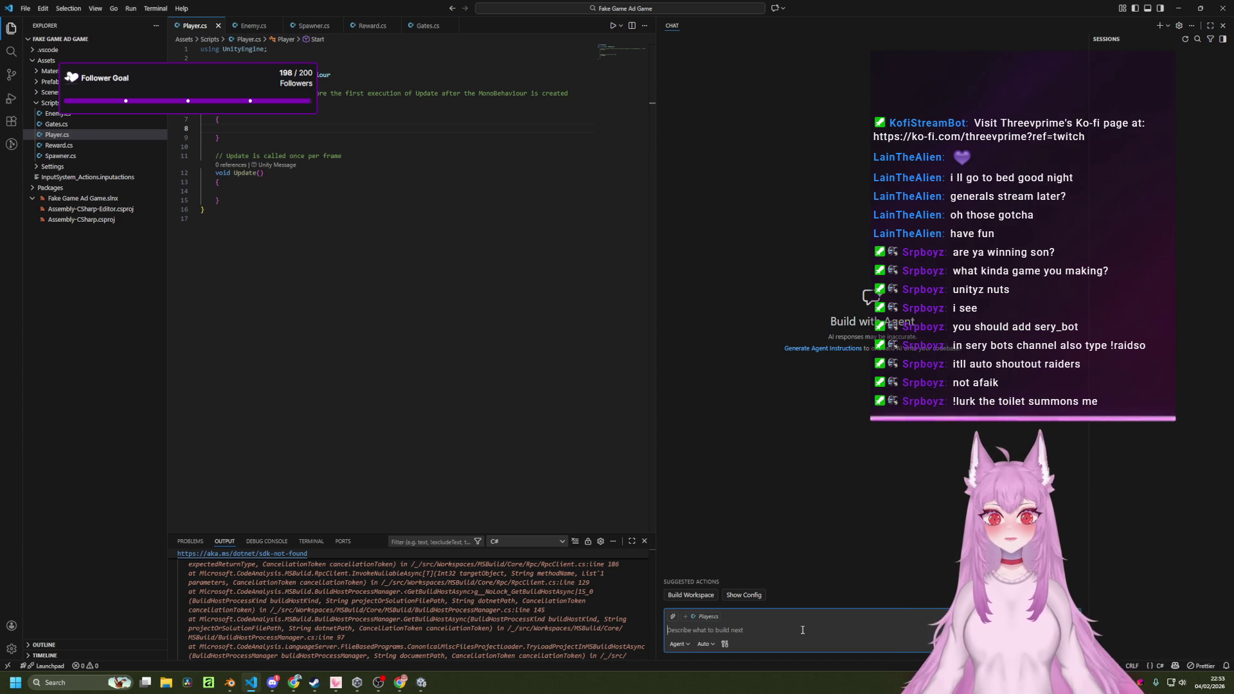
{"action": "type", "text": "This"}
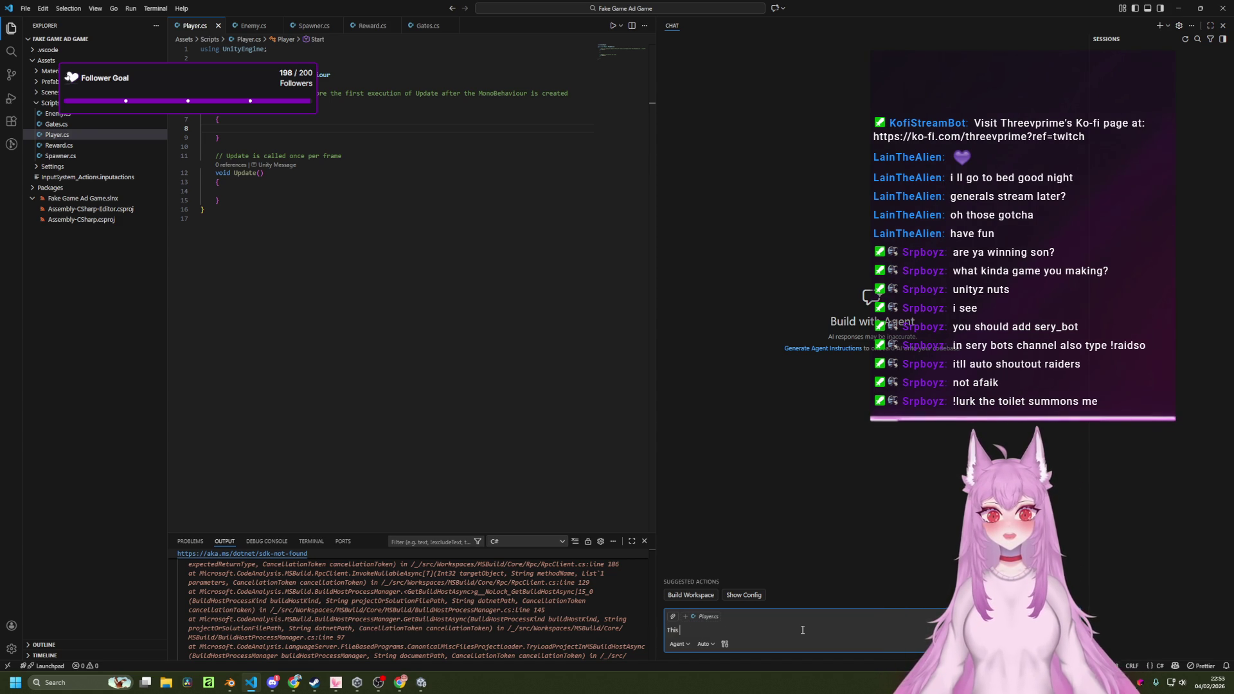
{"action": "type", "text": " player will "}
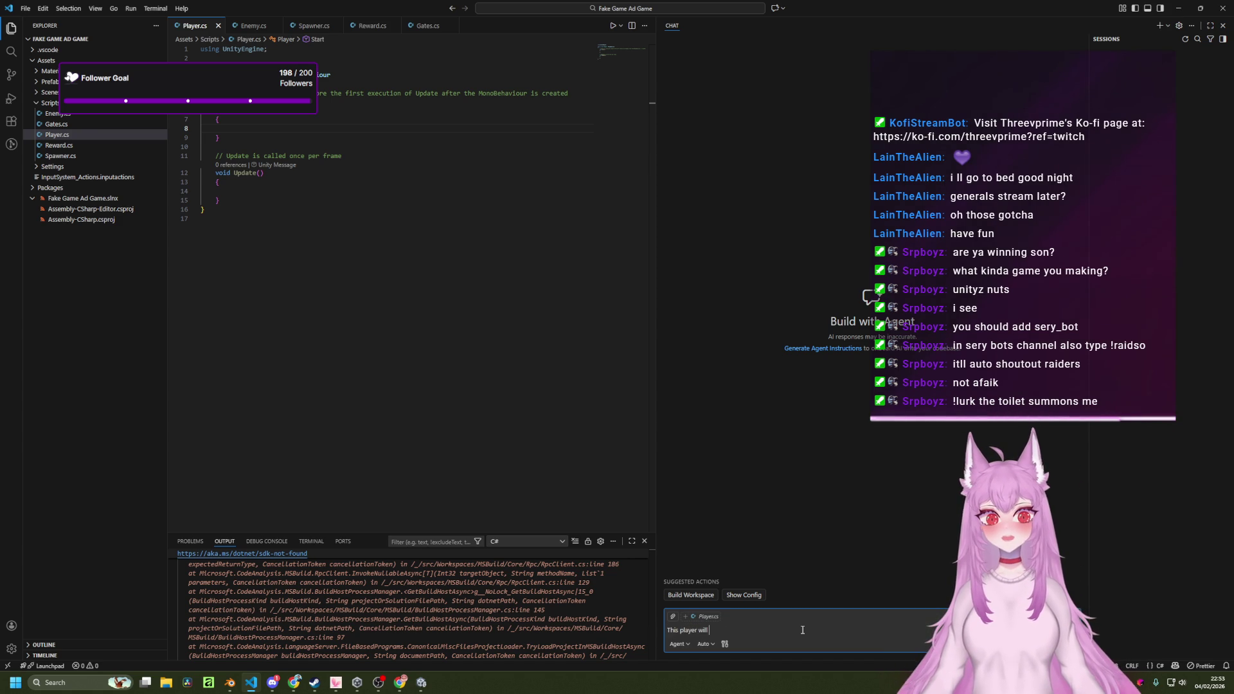
{"action": "type", "text": "only move "}
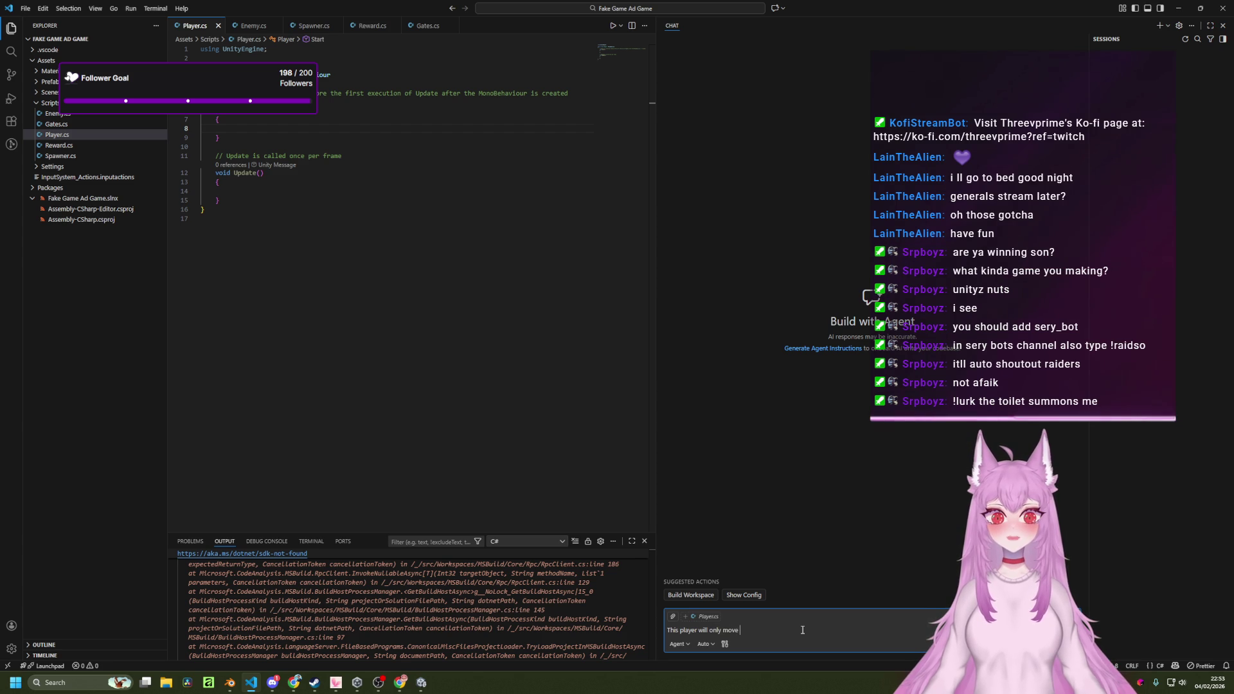
{"action": "type", "text": "left and"}
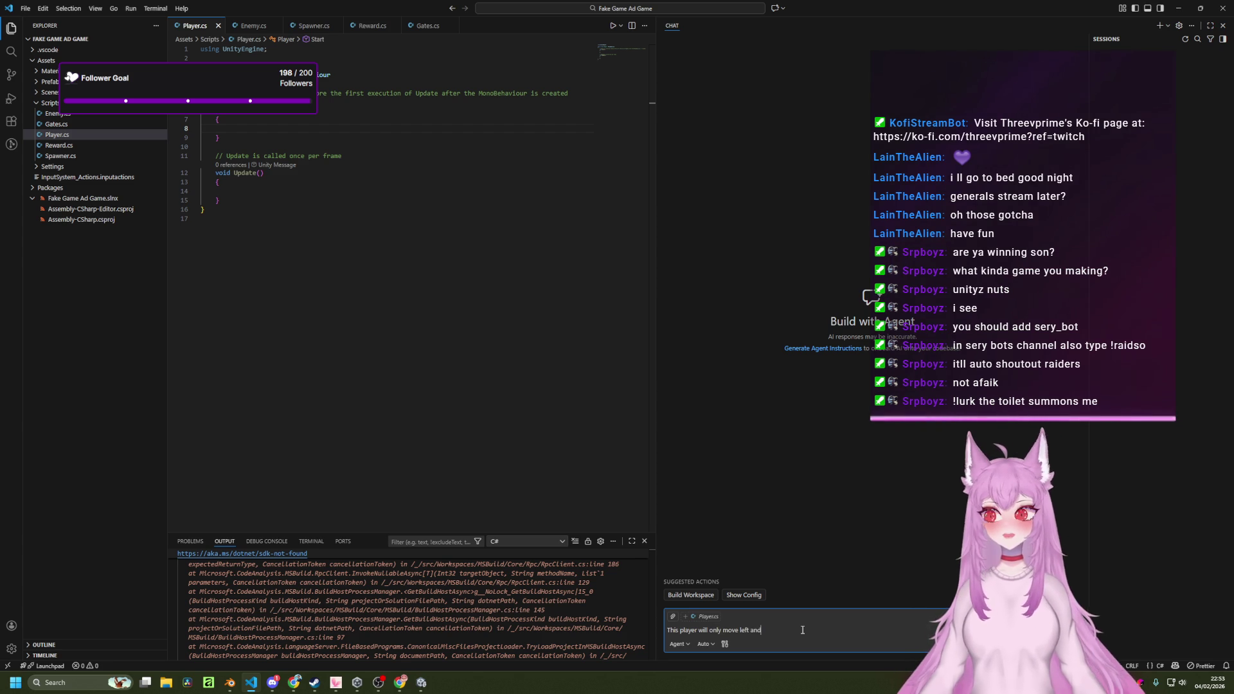
{"action": "type", "text": " right based on a "}
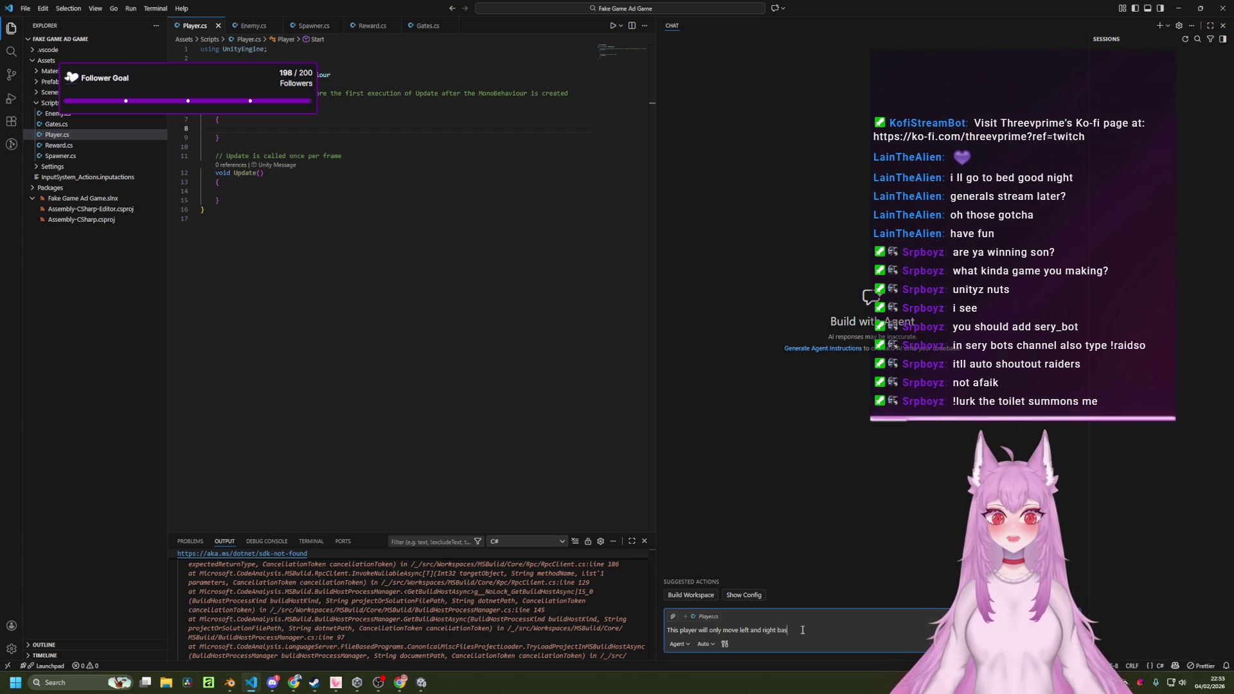
{"action": "type", "text": "speed s"}
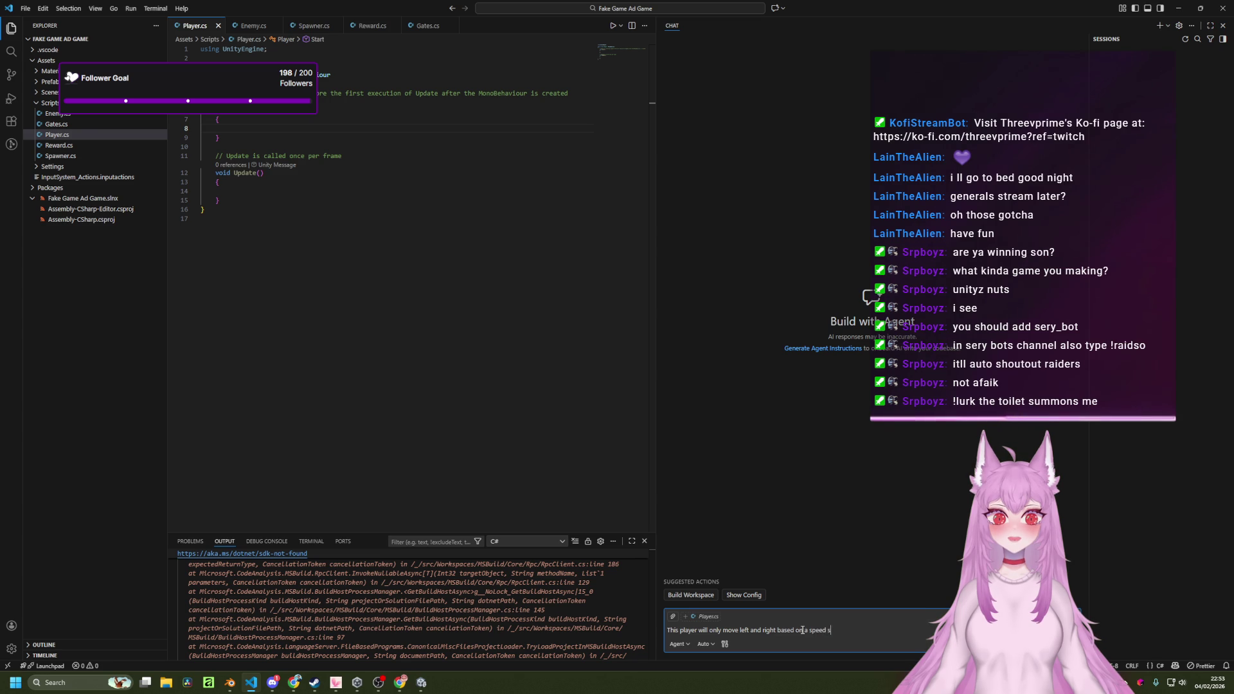
{"action": "type", "text": "elected in the editor."}
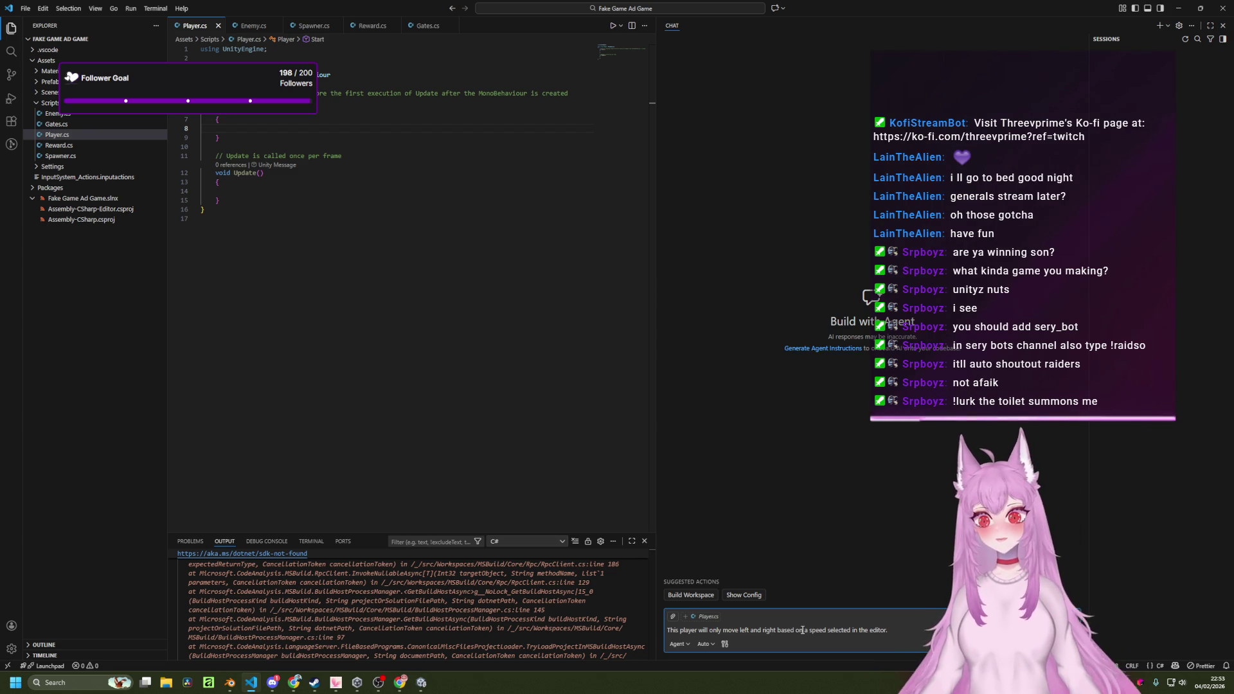
{"action": "type", "text": " Instead of being"}
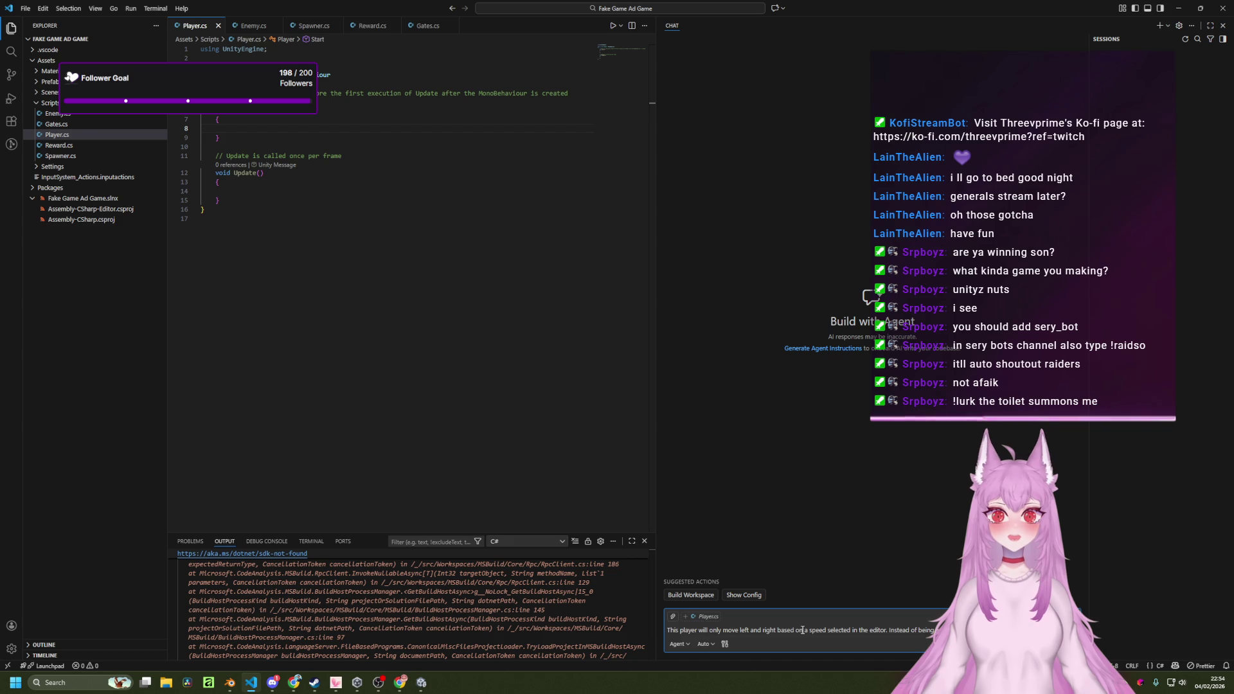
{"action": "type", "text": "the pla"}
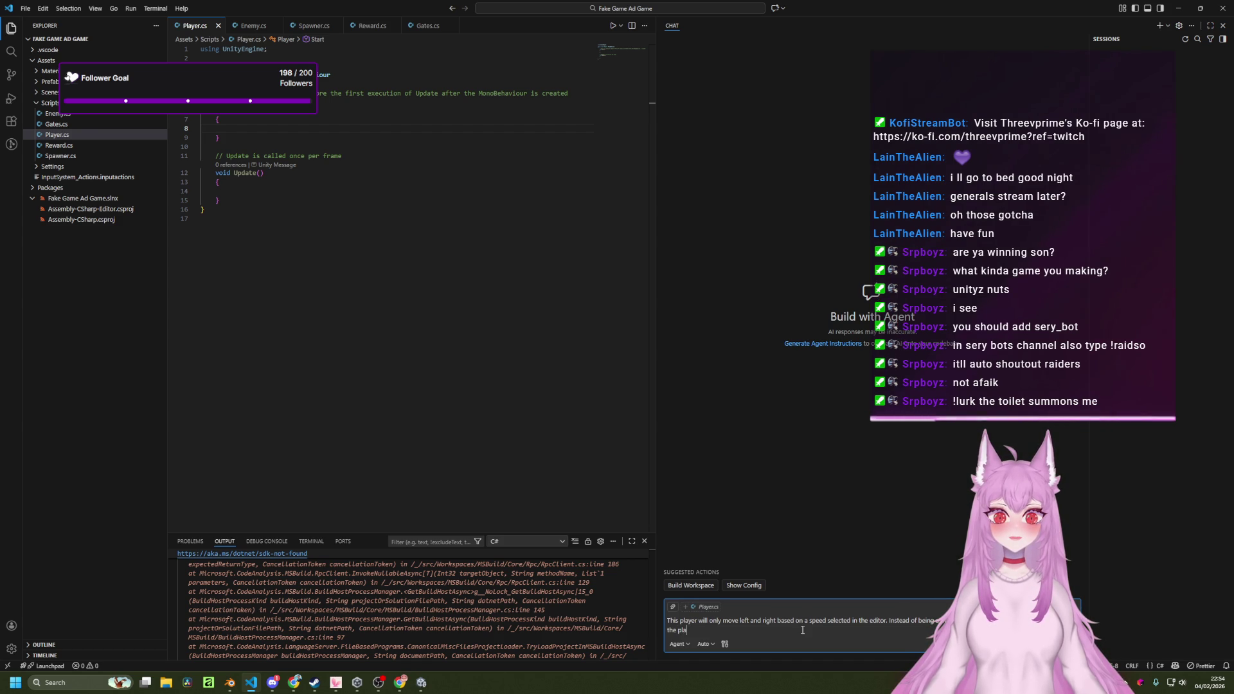
{"action": "type", "text": "yer unit thing"}
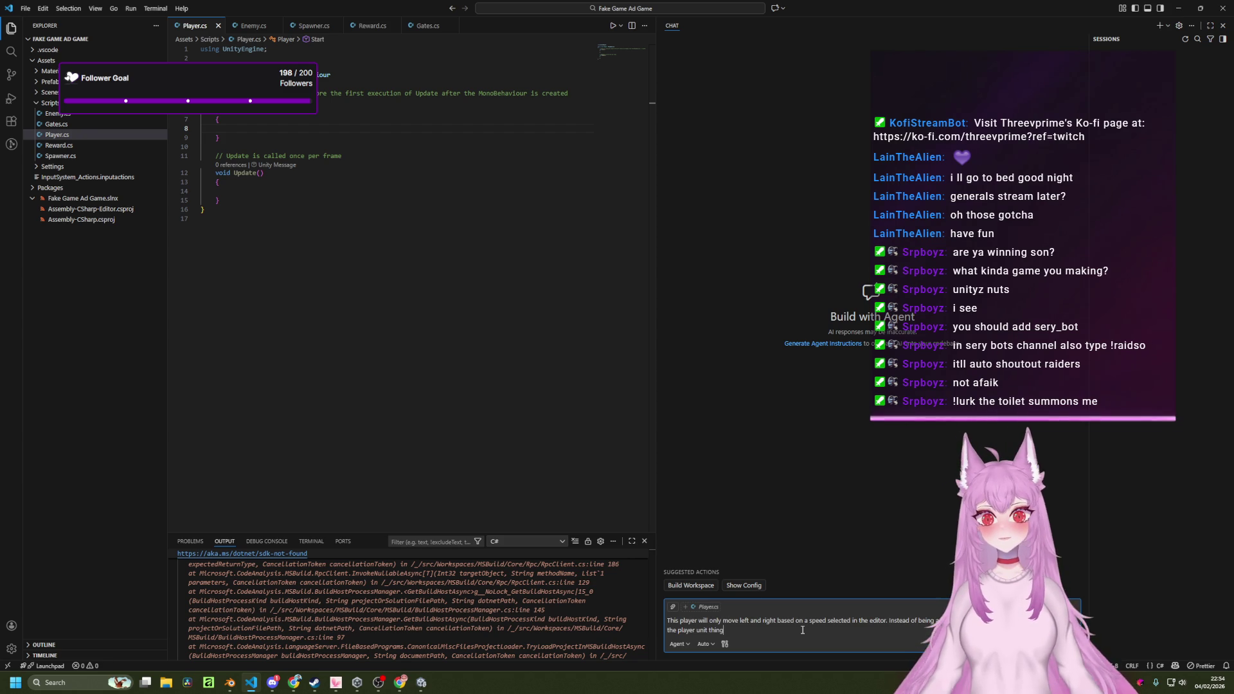
{"action": "type", "text": " added in t"}
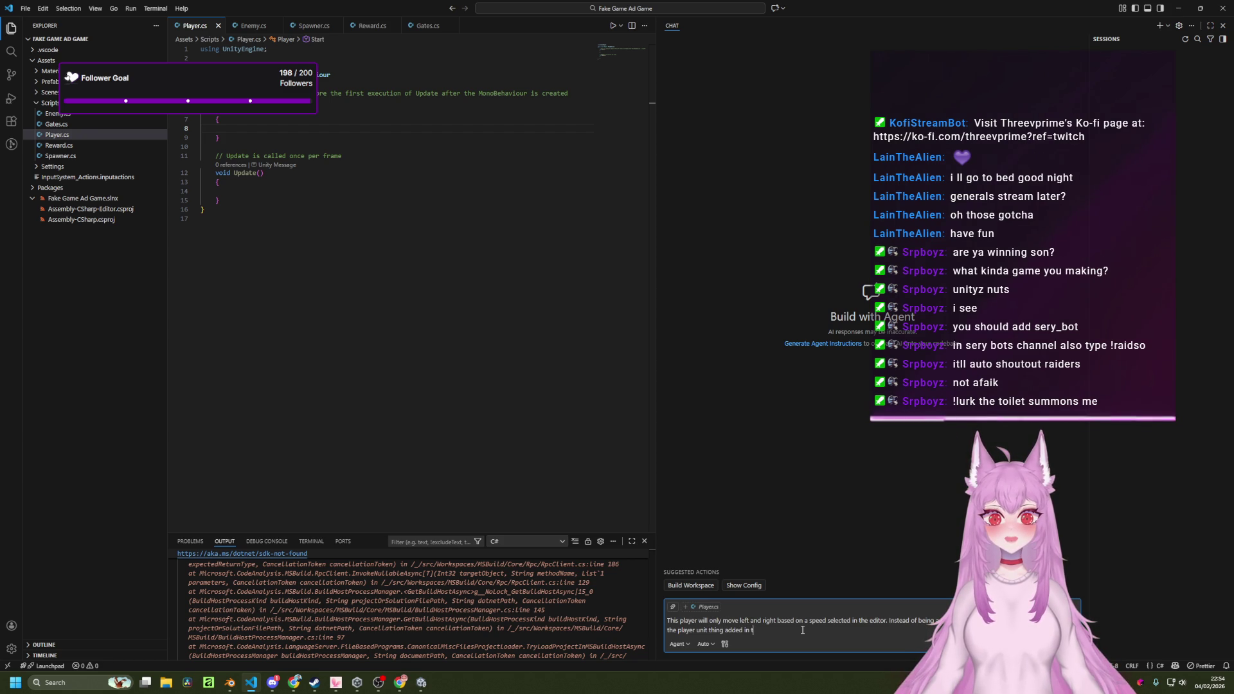
{"action": "type", "text": "he unity editor"}
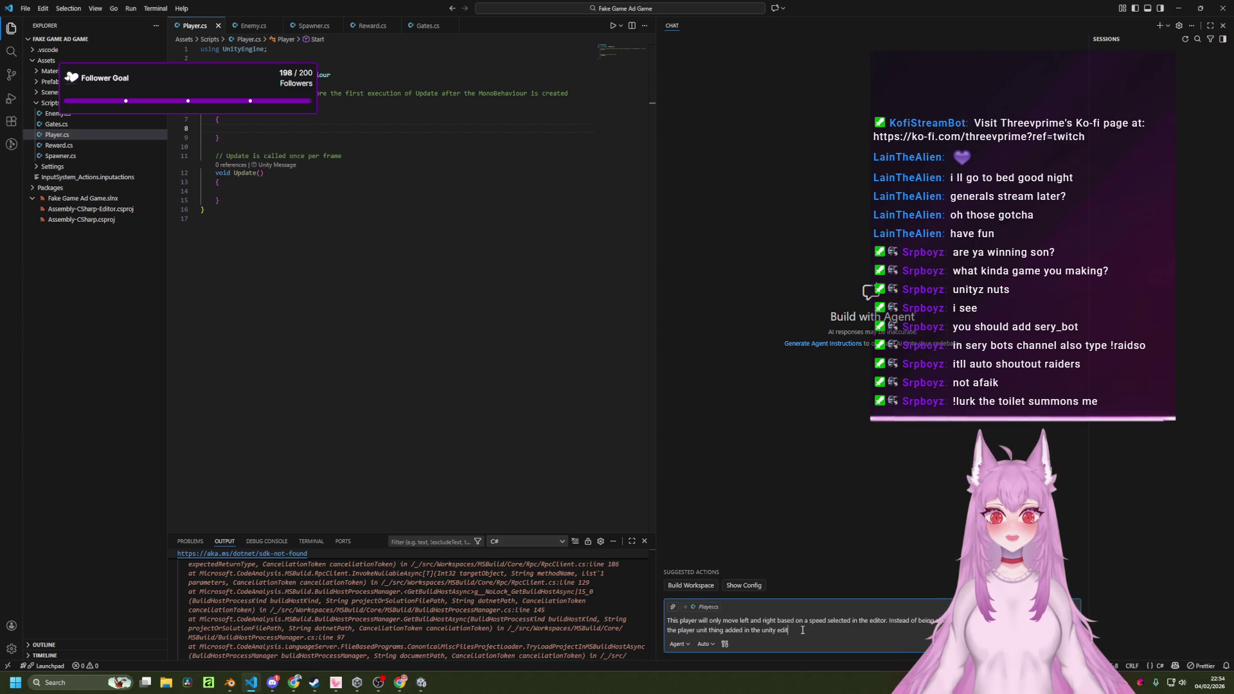
{"action": "key", "text": "ctrl+shift+Left"}
Change 'thing' to 'prefab', say units follow the main empty object, and send the prompt.
{"action": "type", "text": "prefab"}
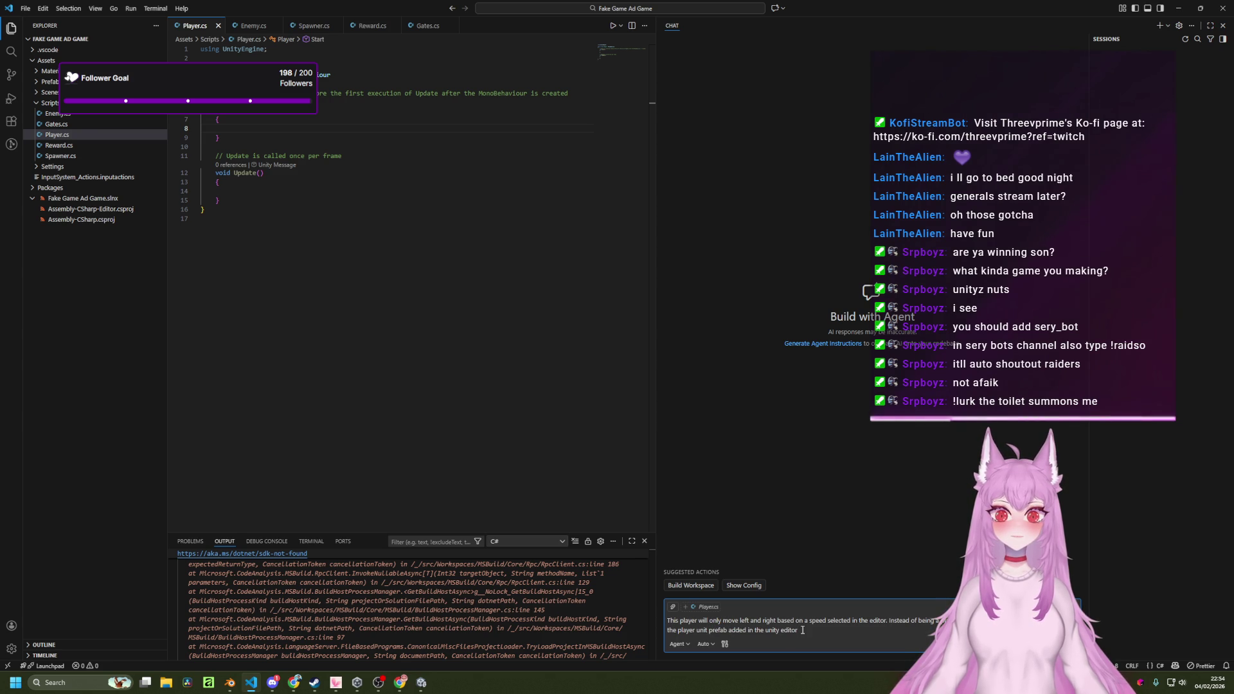
{"action": "type", "text": " r."}
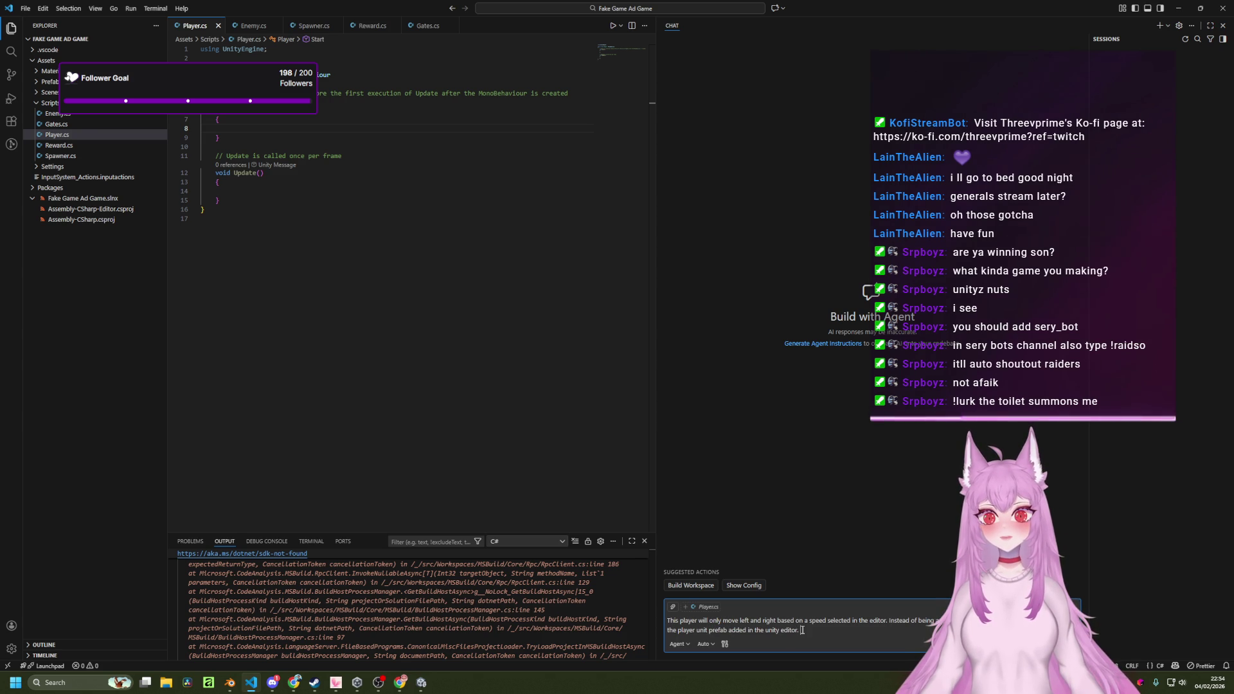
{"action": "type", "text": "bje"}
{"action": "type", "text": "ct that has "}
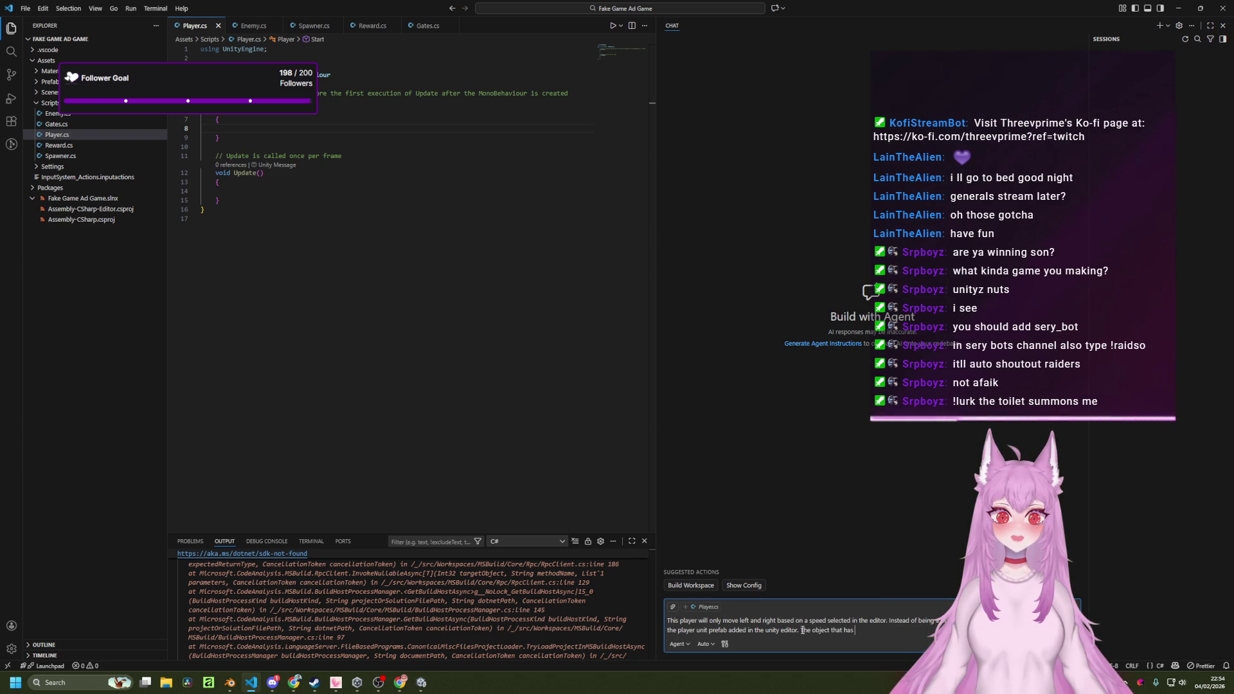
{"action": "type", "text": "t i"}
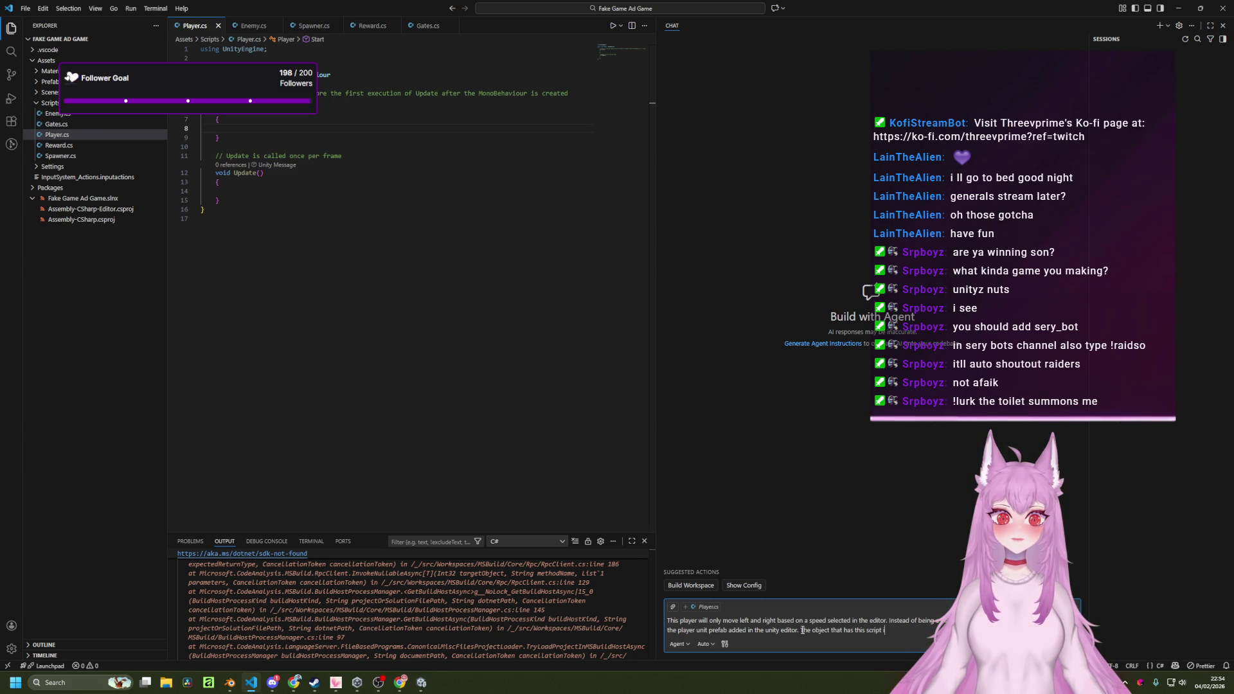
{"action": "type", "text": "ts is an "}
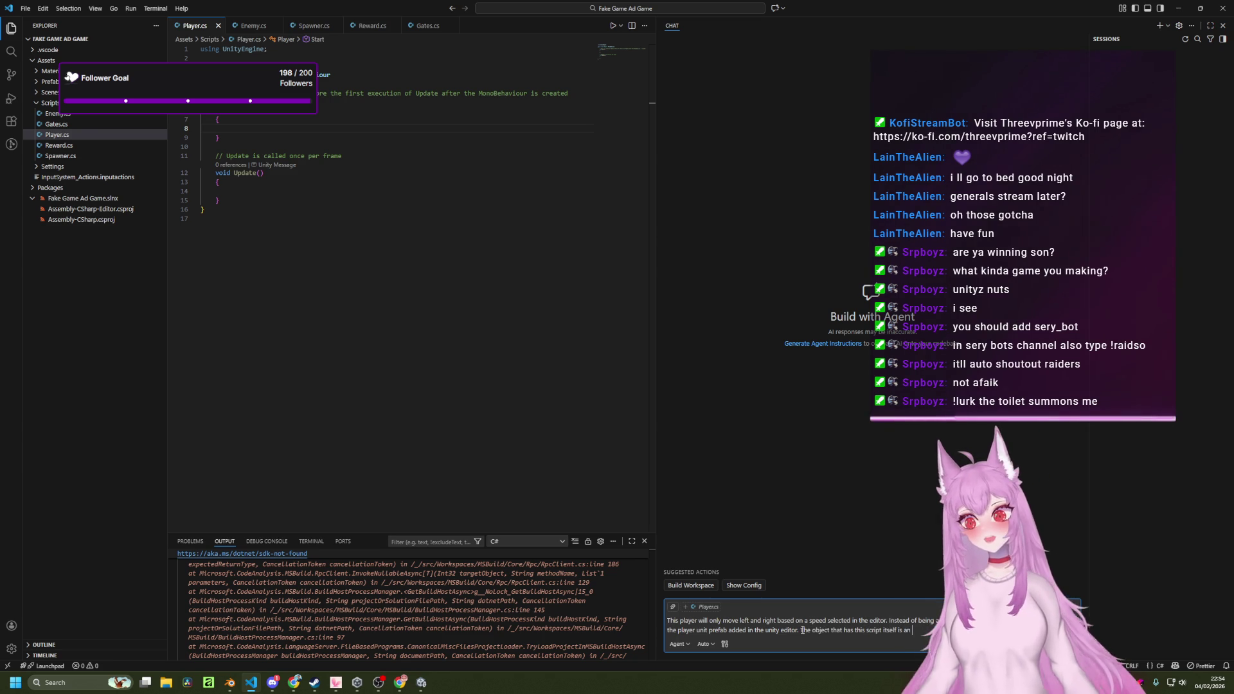
{"action": "type", "text": "En"}
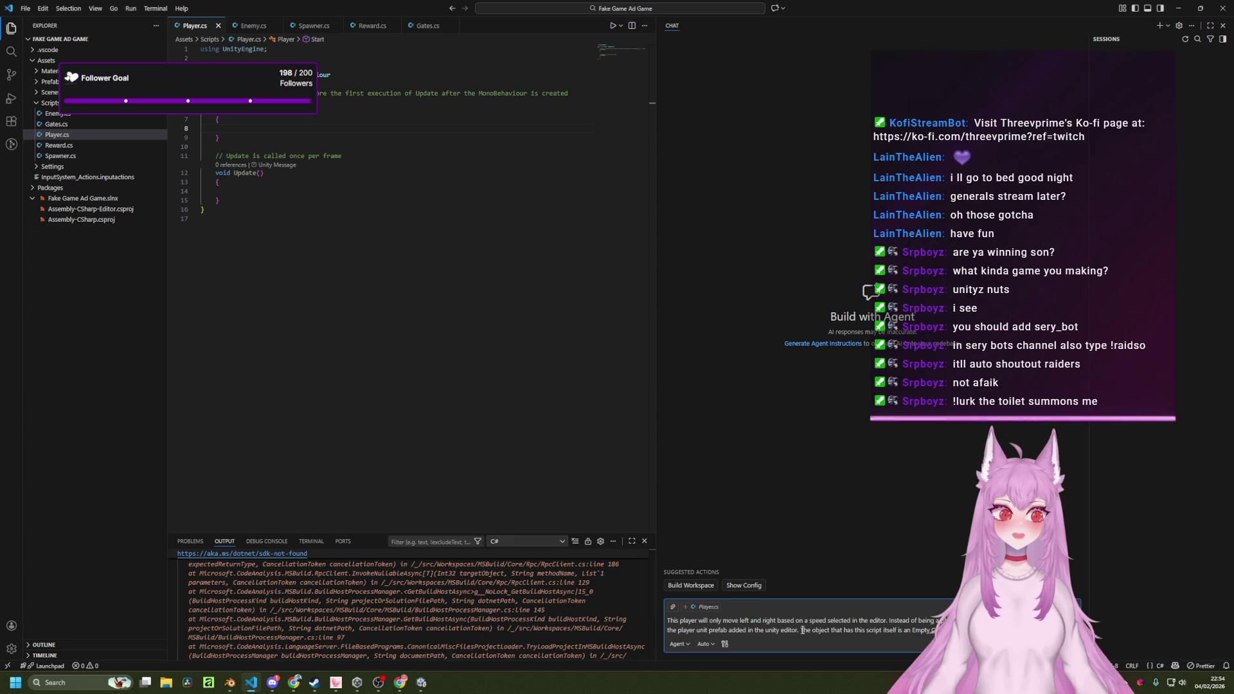
{"action": "type", "text": "change and"}
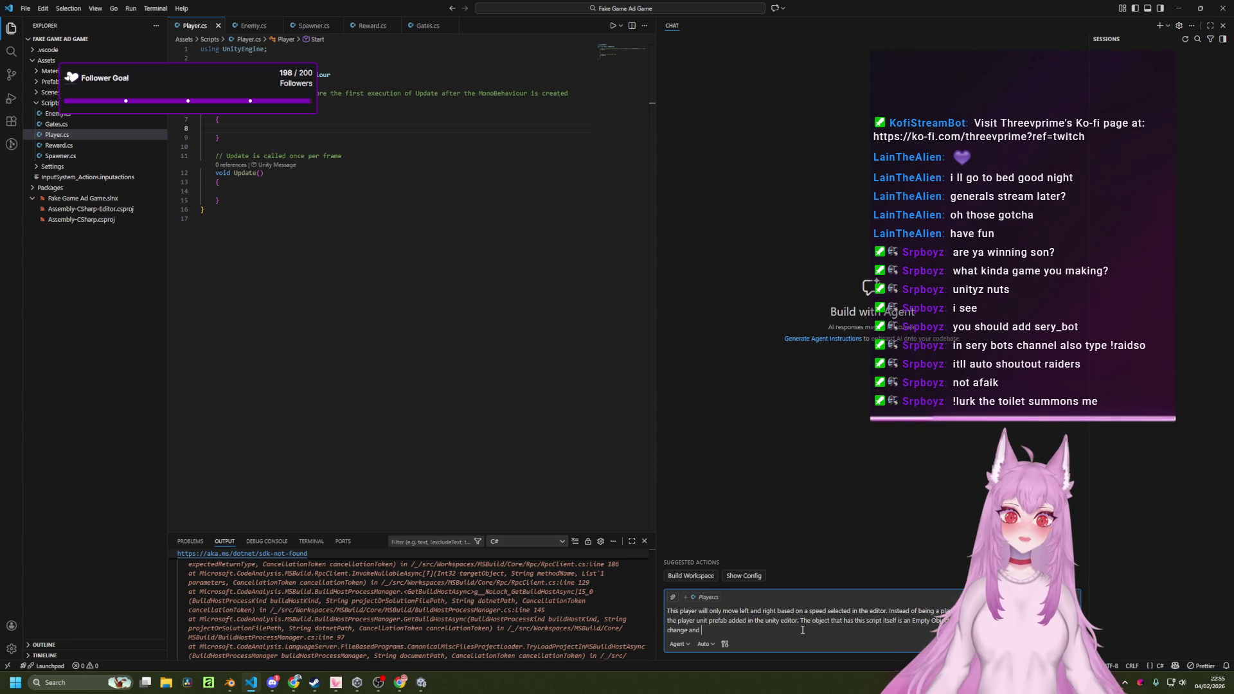
{"action": "type", "text": "comes to movement"}
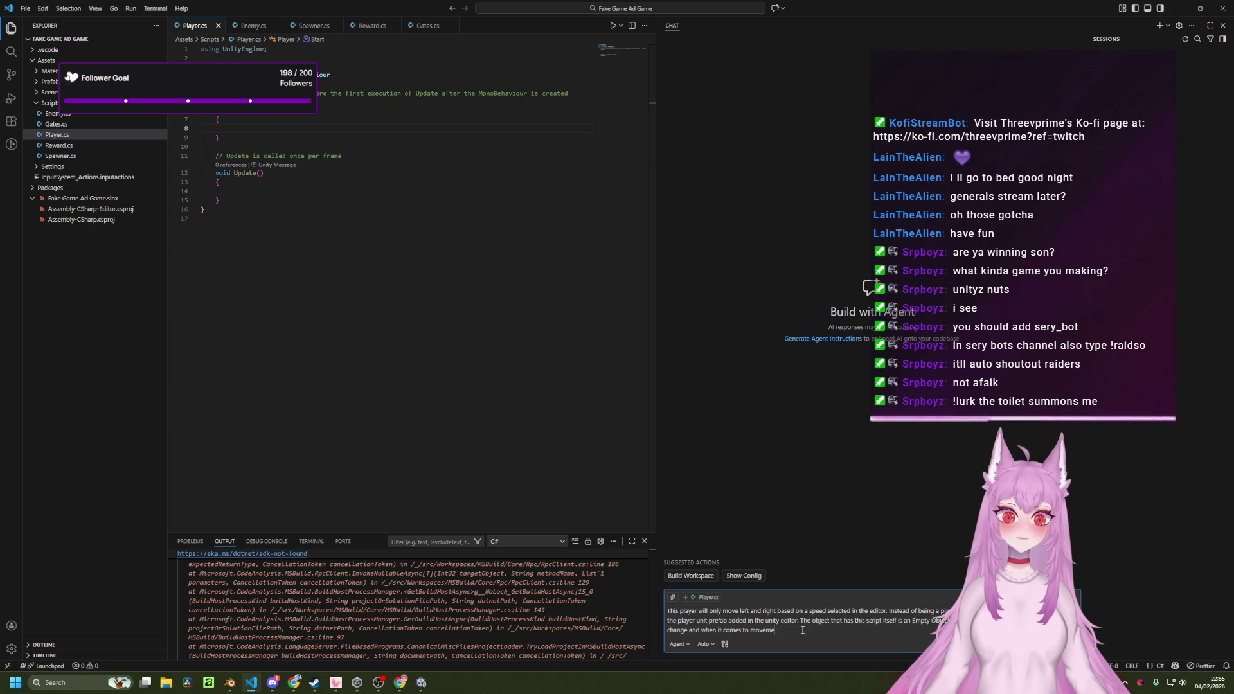
{"action": "type", "text": " it will"}
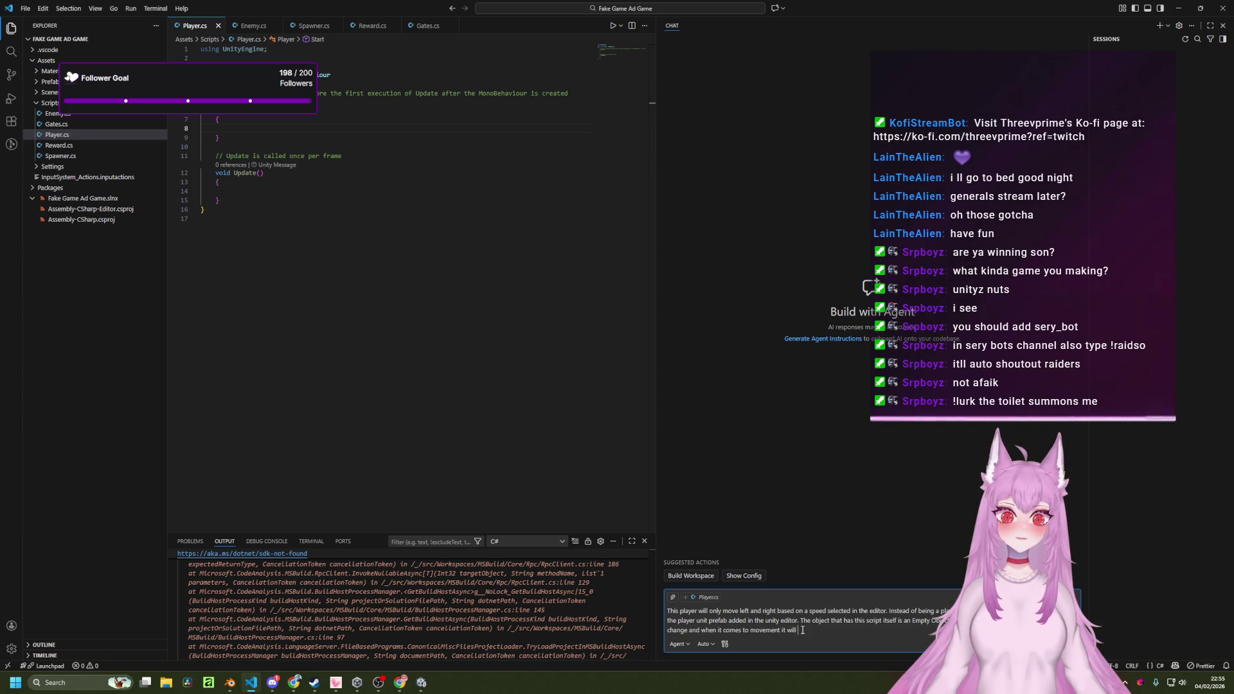
{"action": "key", "text": "ctrl+shift+Left"}
{"action": "key", "text": "ctrl+shift+Left"}
{"action": "key", "text": "ctrl+shift+Left"}
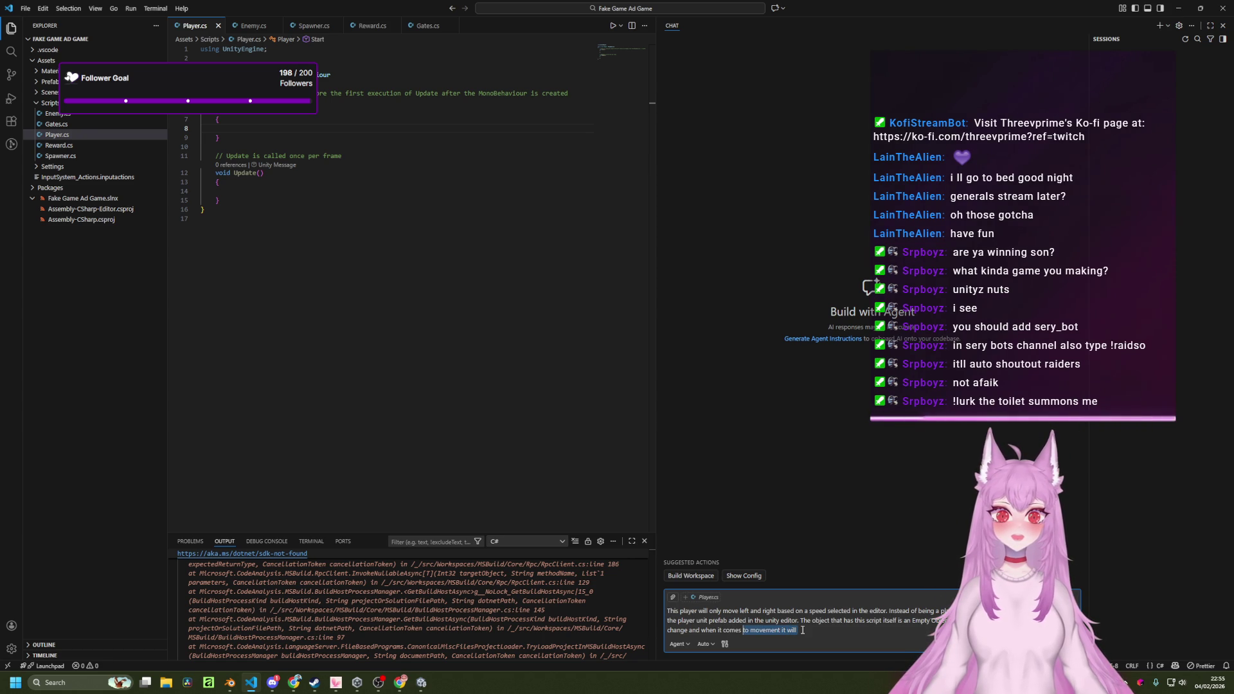
{"action": "key", "text": "ctrl+shift+Right"}
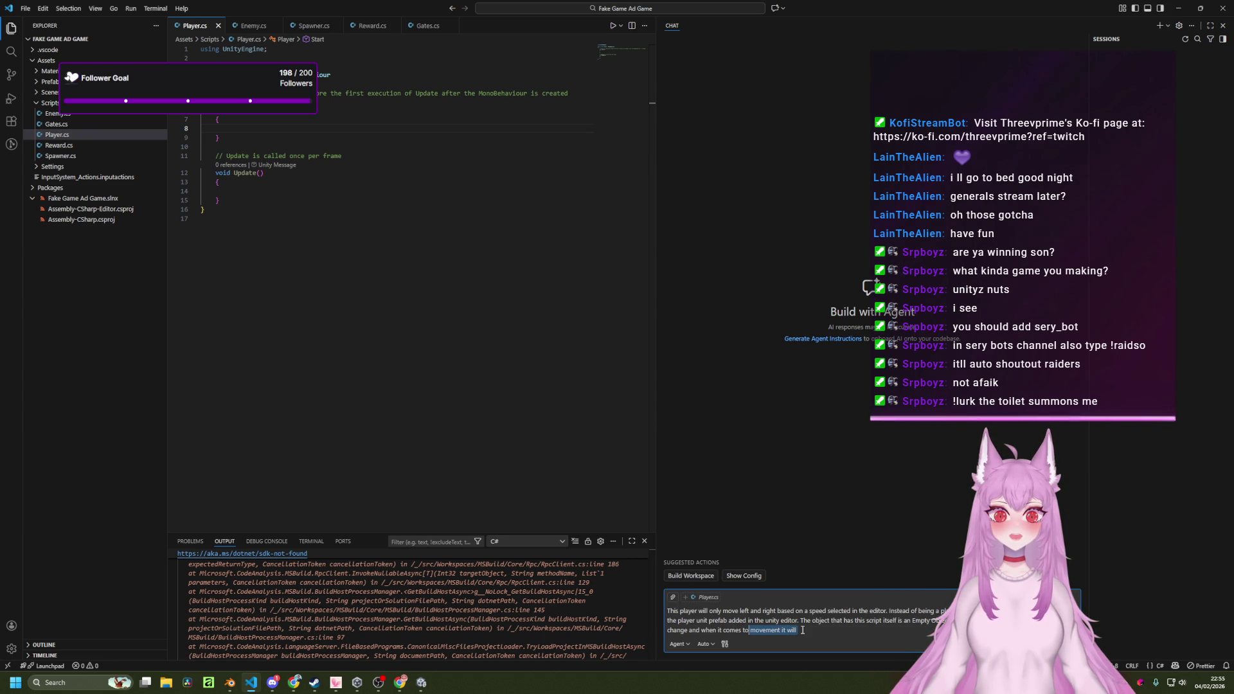
{"action": "type", "text": "movement the u"}
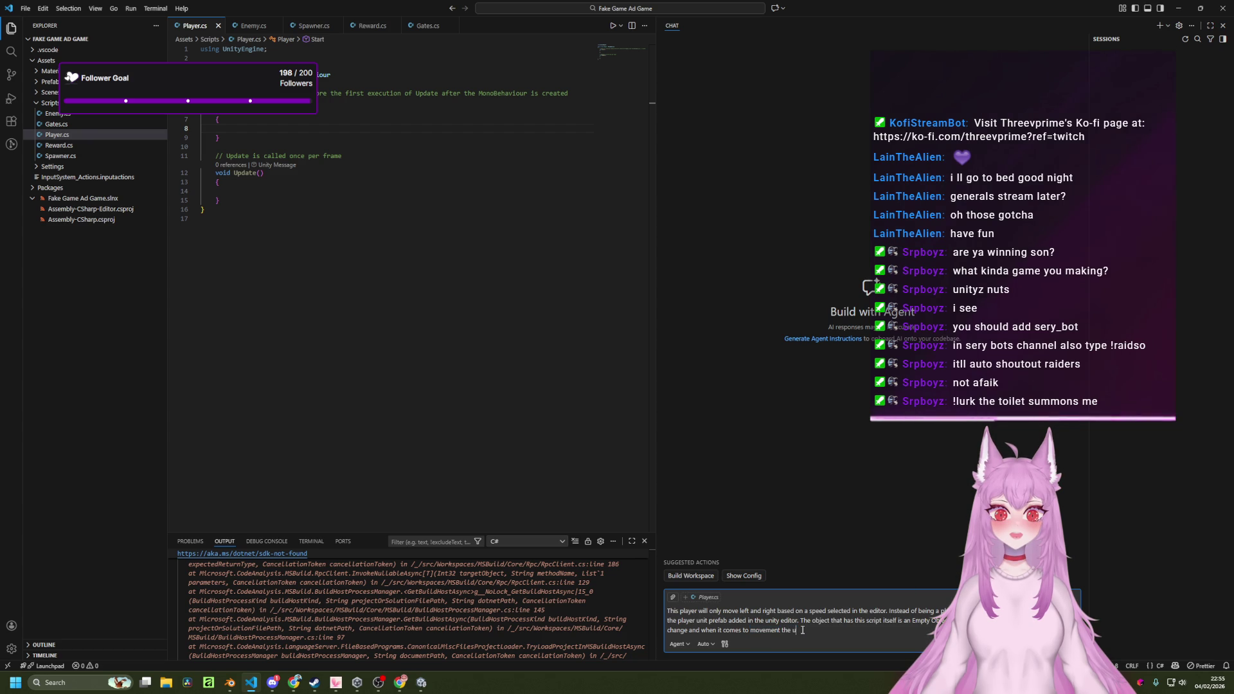
{"action": "type", "text": "nits will"}
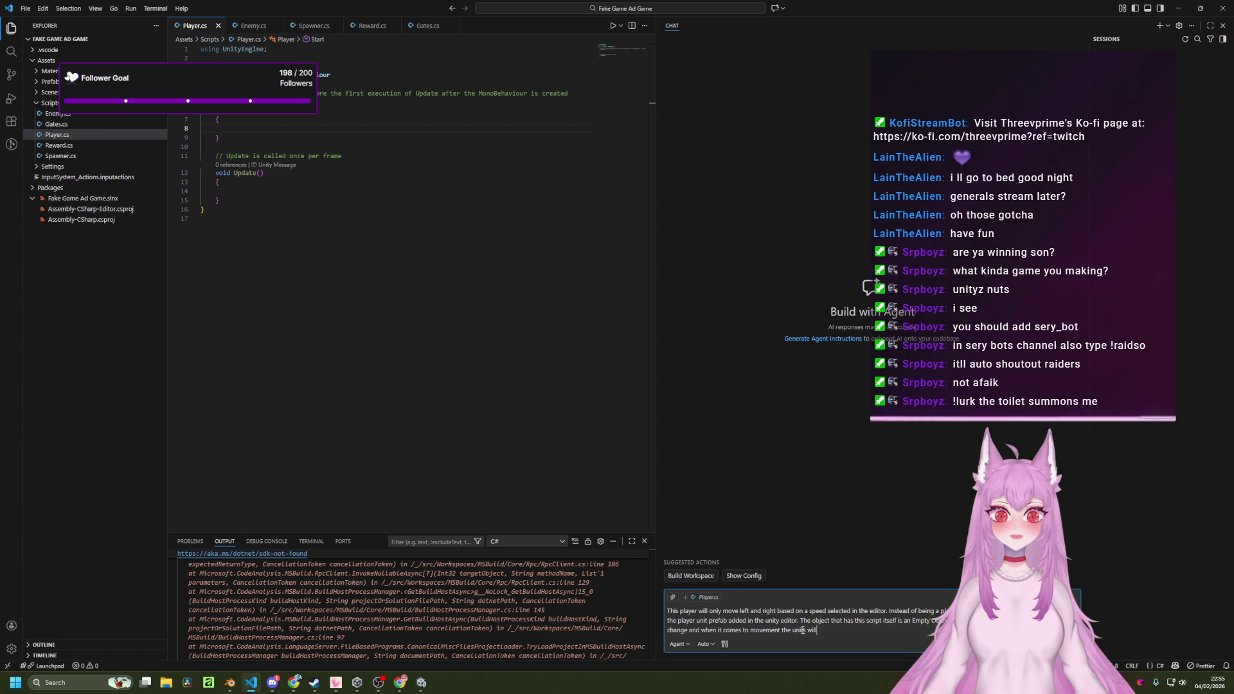
{"action": "type", "text": " simply follow where the"}
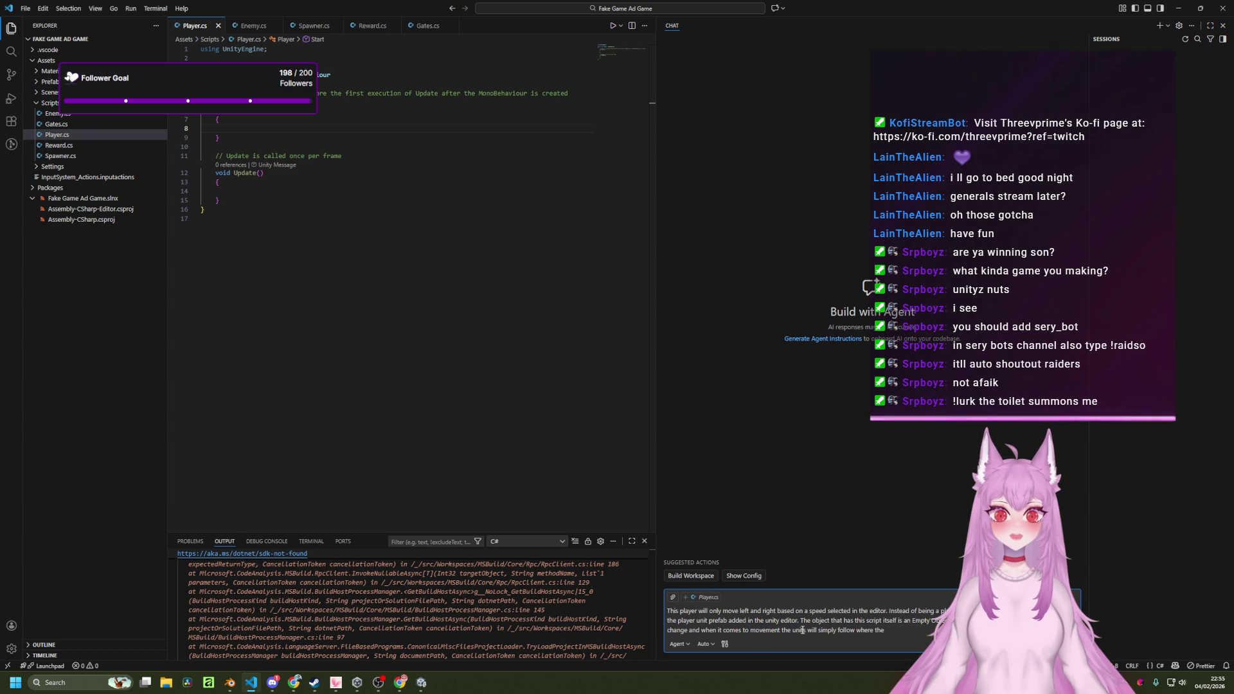
{"action": "type", "text": " main emp"}
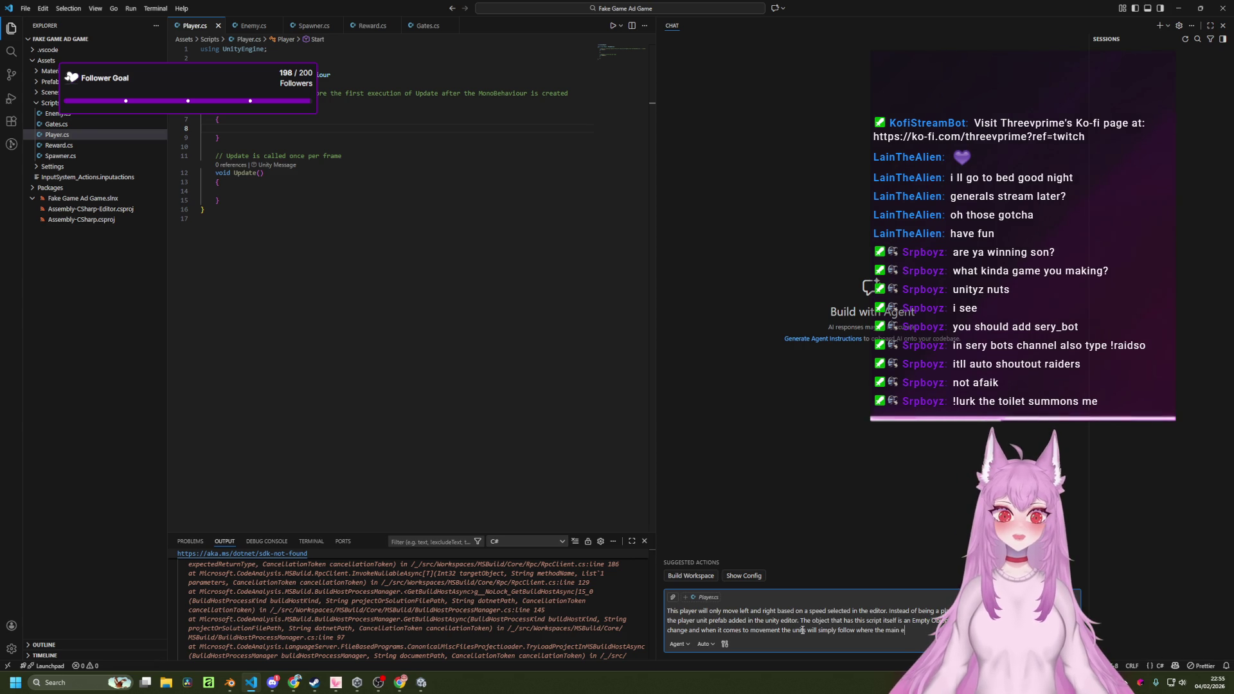
{"action": "type", "text": "ty objec"}
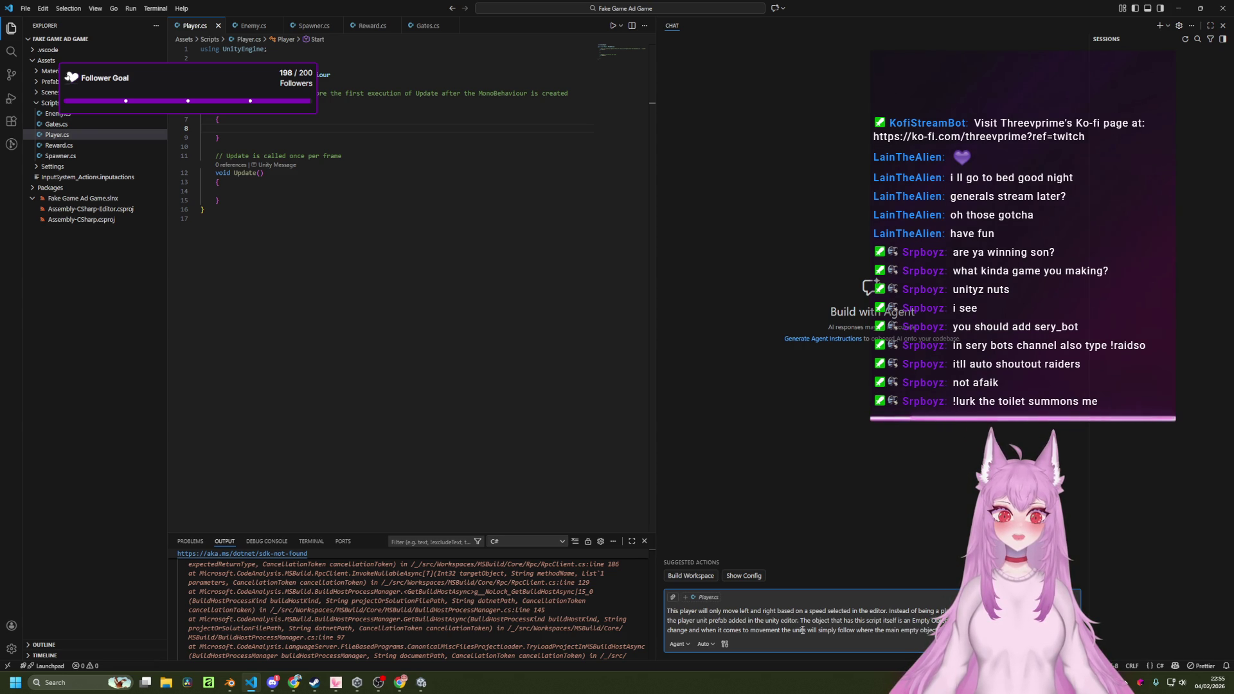
{"action": "key", "text": "Return"}
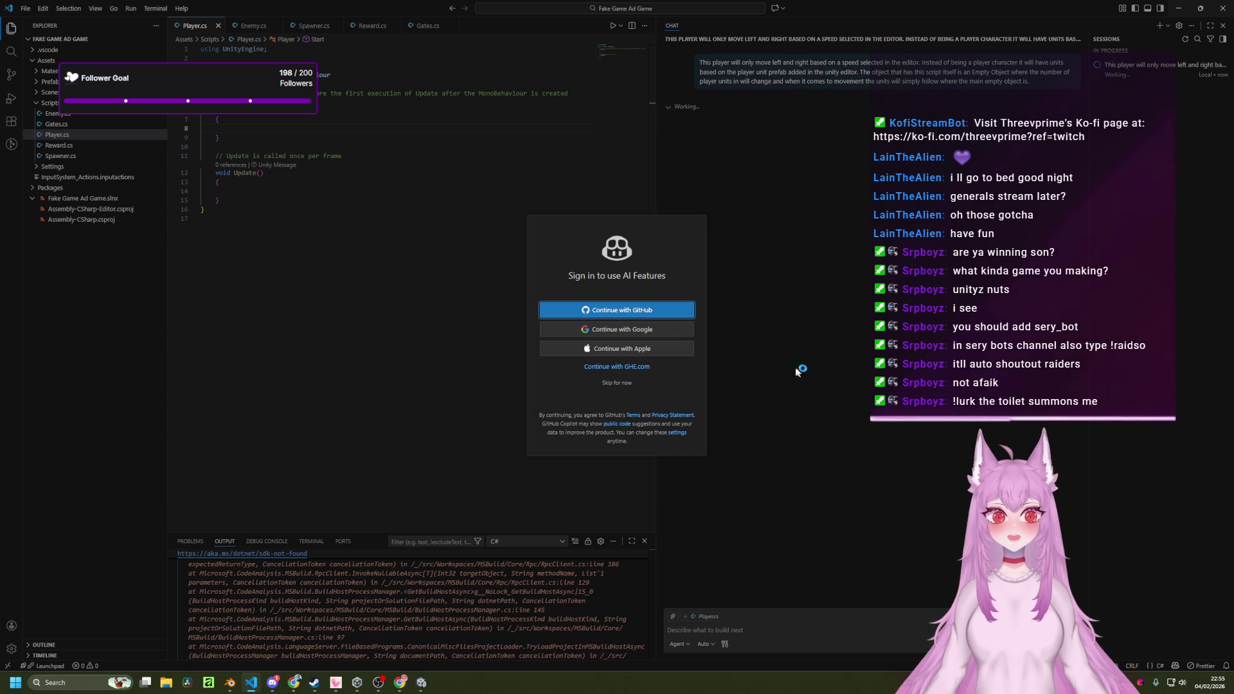
Try signing in to GitHub with a Google account, then close the failed sign-in tab.
{"action": "left_click", "coordinate": [651, 329]}
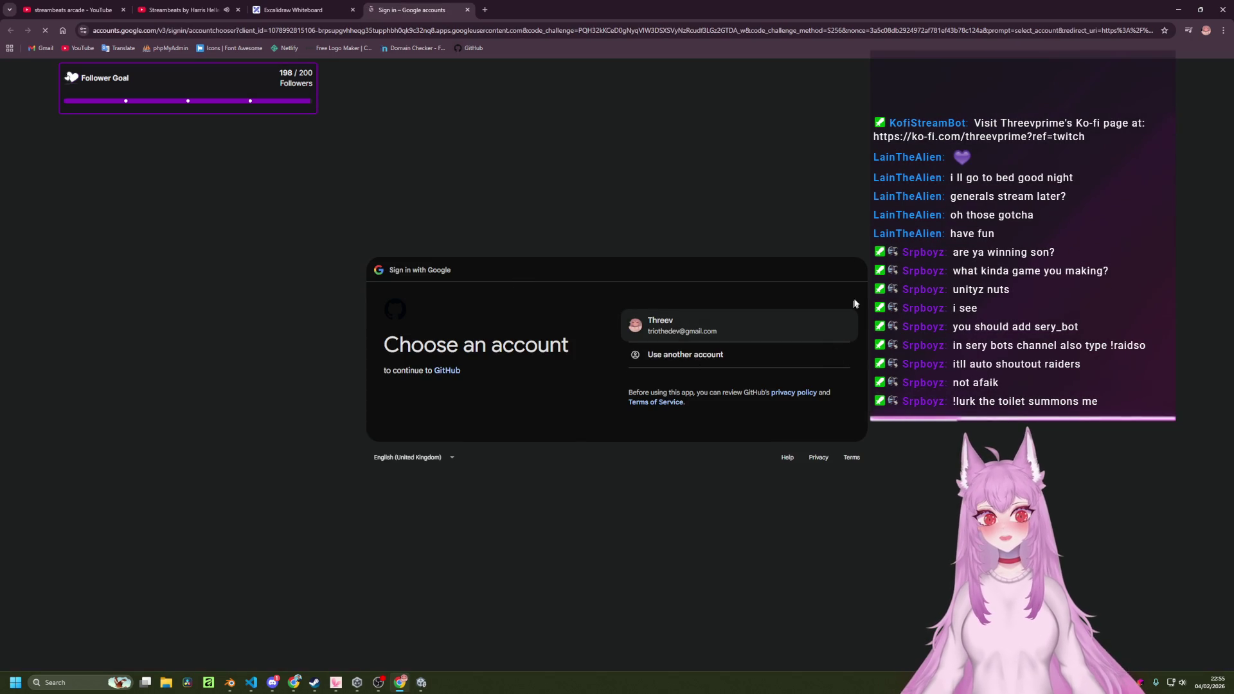
{"action": "left_click", "coordinate": [660, 325]}
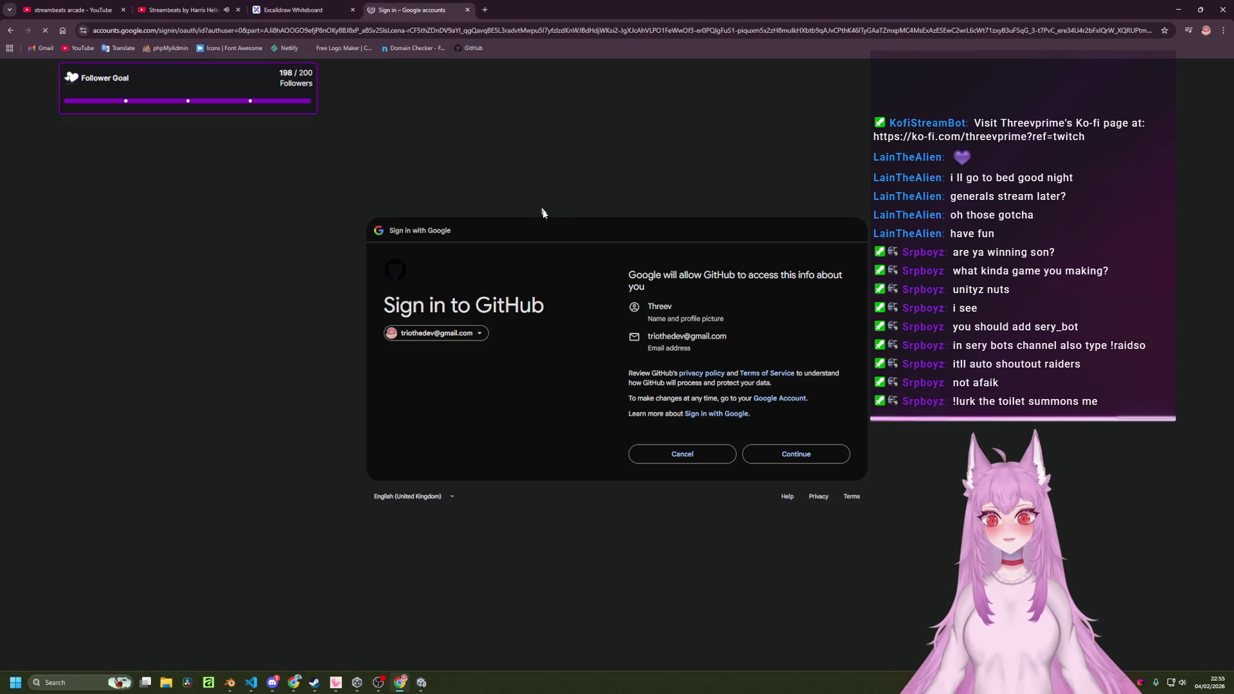
{"action": "left_click", "coordinate": [807, 446]}
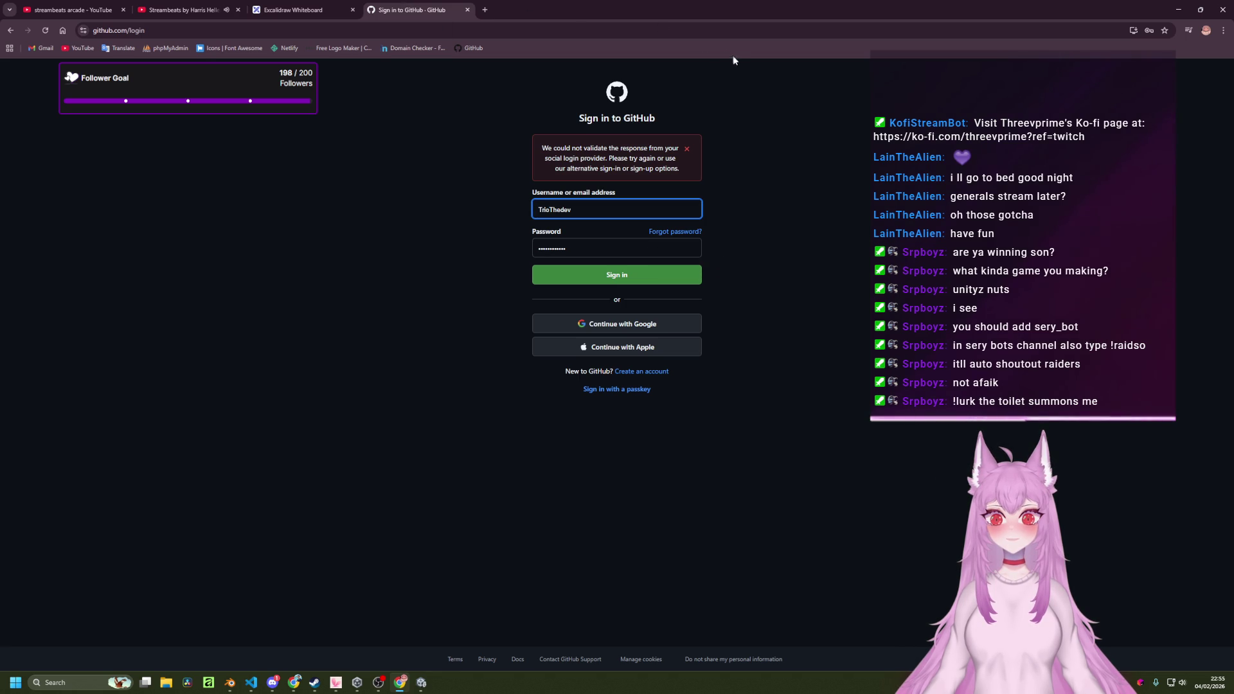
{"action": "key", "text": "ctrl+w"}
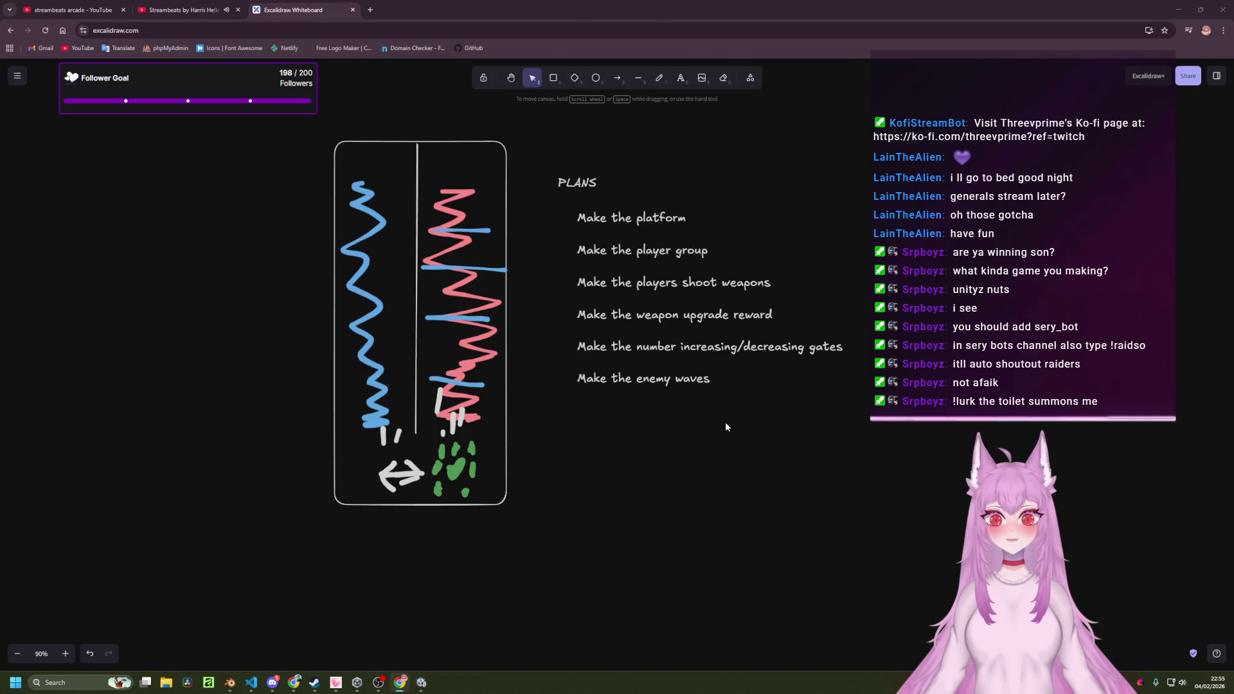
Switch back to the Visual Studio Code window.
{"action": "key", "text": "alt+Tab"}
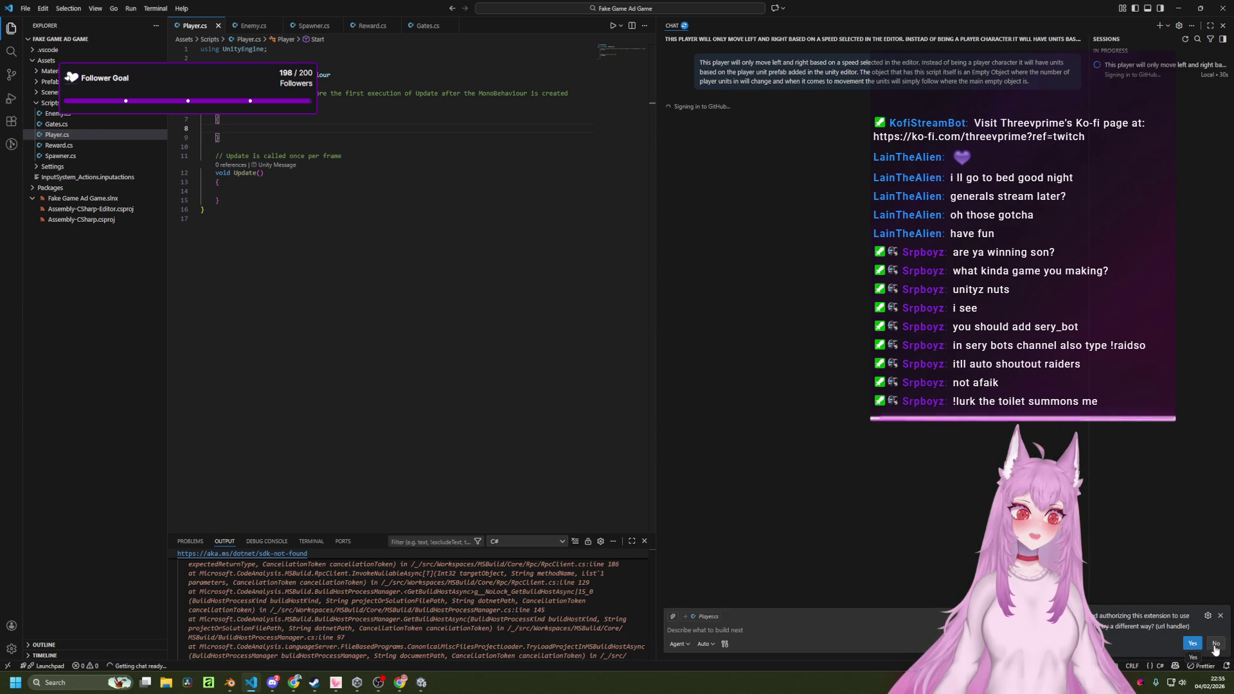
Dismiss the failed sign-in prompts, hide the chat sidebar and Output panel, and return to Player.cs.
{"action": "left_click", "coordinate": [1215, 645]}
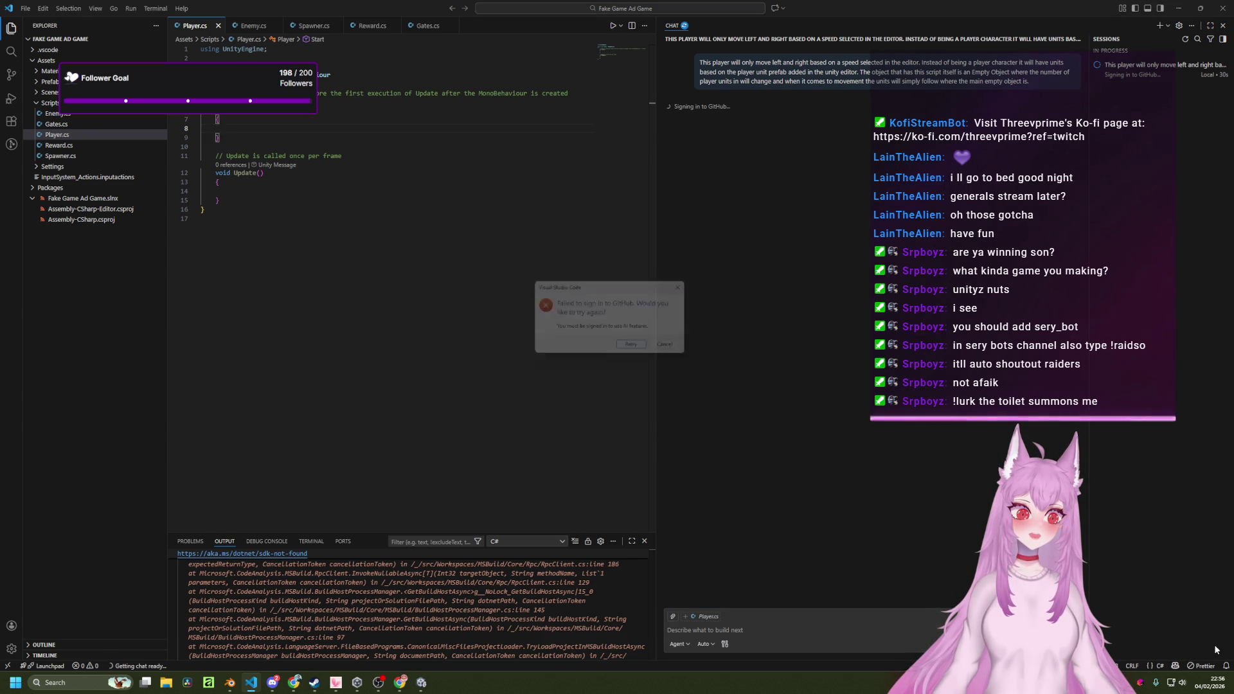
{"action": "left_click", "coordinate": [636, 349]}
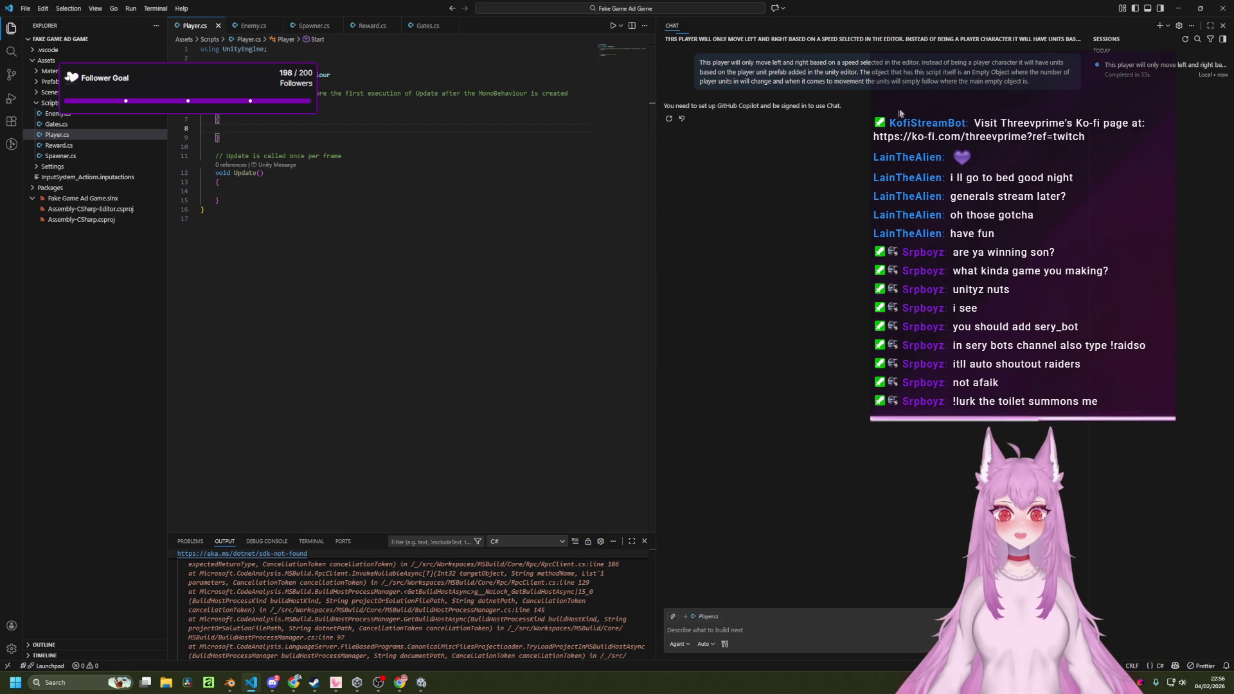
{"action": "key", "text": "ctrl+alt+b"}
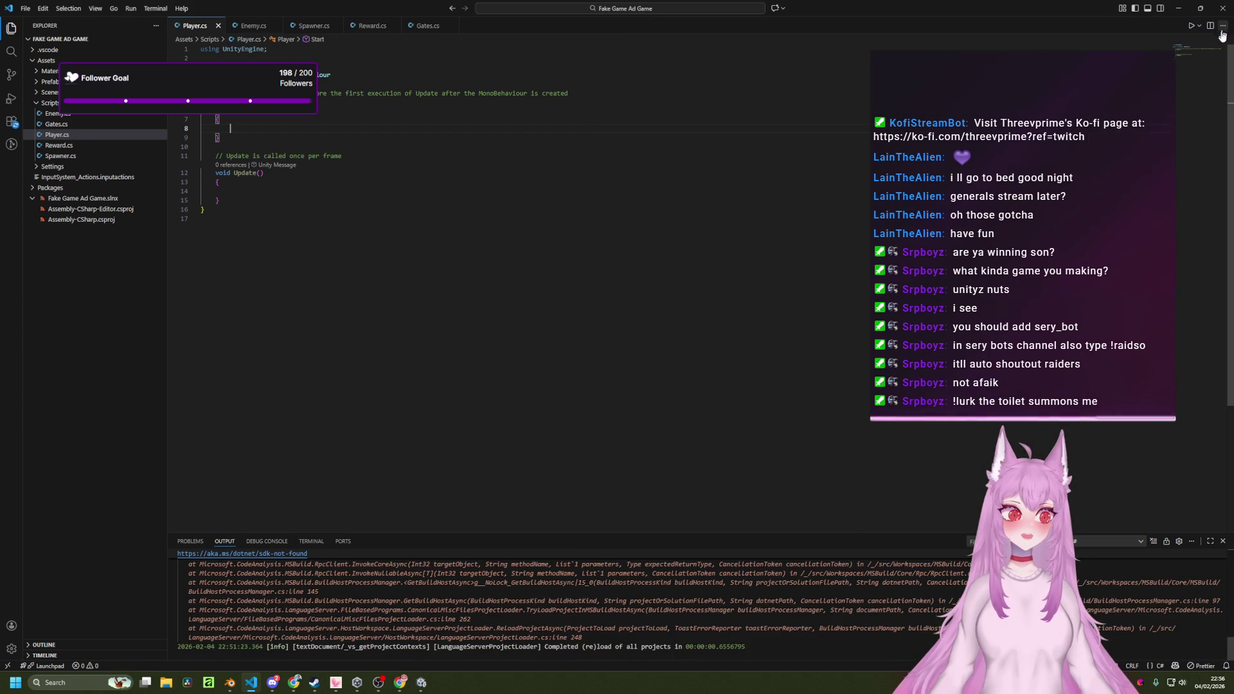
{"action": "key", "text": "Down"}
{"action": "key", "text": "Down"}
{"action": "key", "text": "Down"}
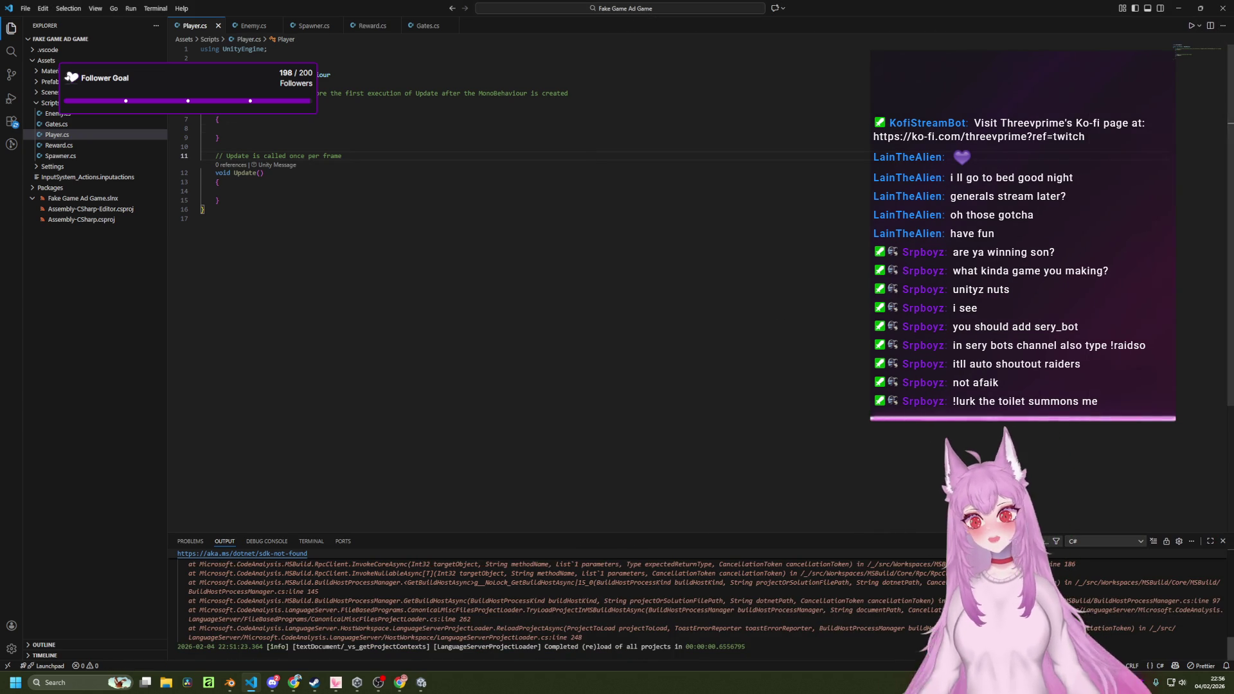
{"action": "left_click", "coordinate": [1224, 544]}
{"action": "left_click", "coordinate": [414, 122]}
{"action": "key", "text": "alt+Tab"}
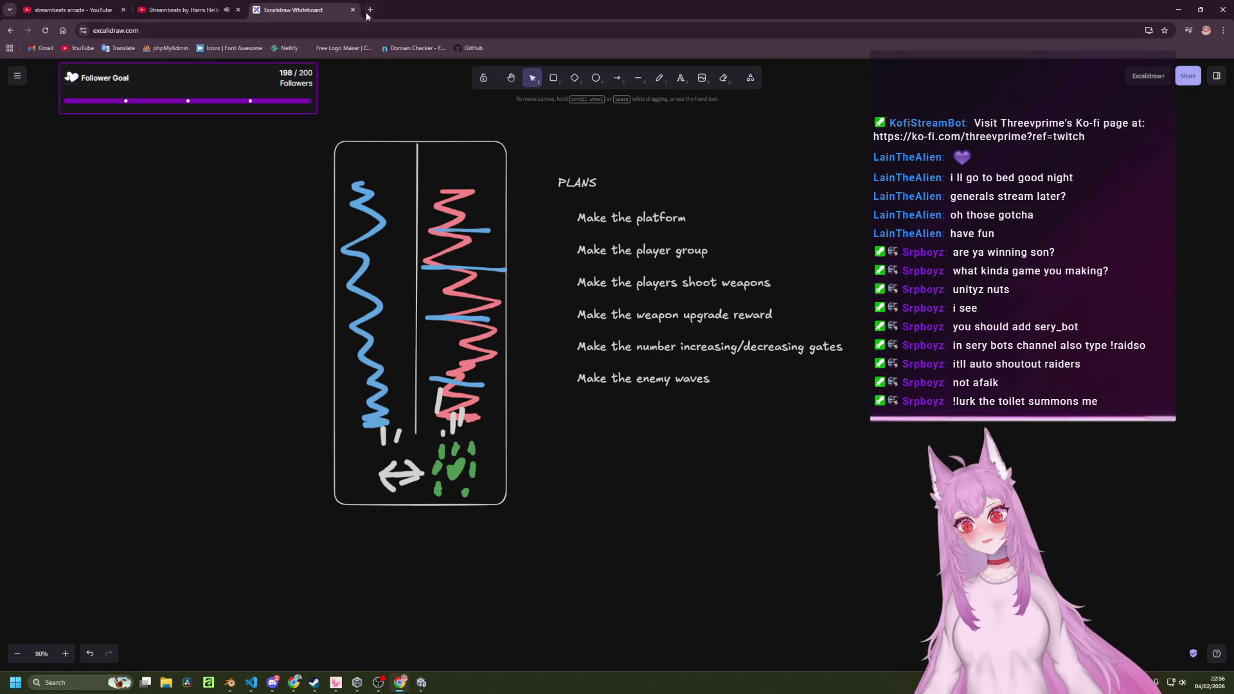
Search Google for 'unity scripting documentation' and open the Unity Scripting Reference in its own tab.
{"action": "left_click", "coordinate": [370, 9]}
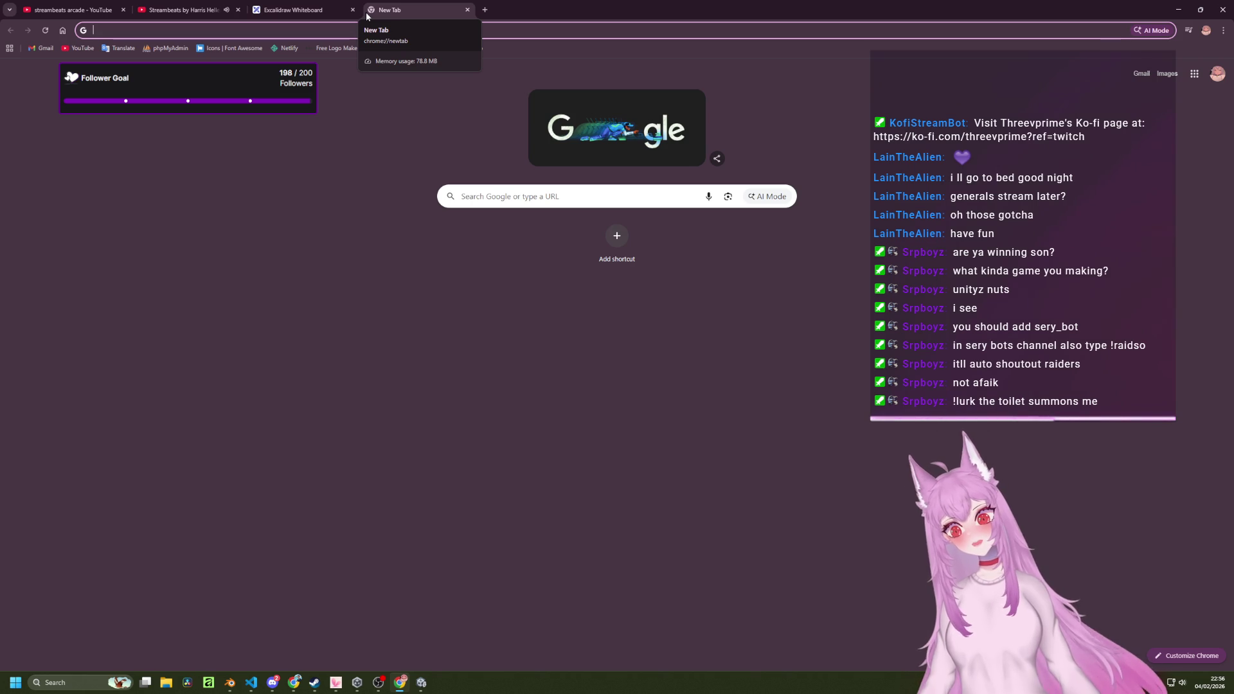
{"action": "key", "text": "alt+Tab"}
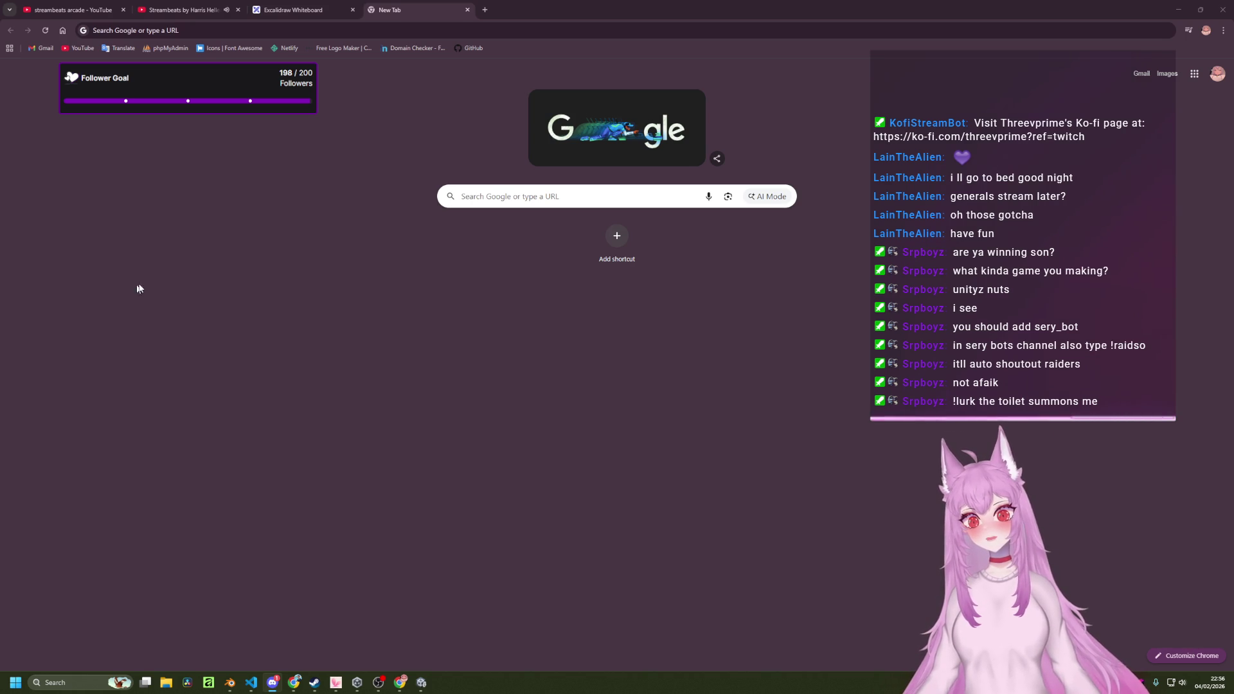
{"action": "left_click", "coordinate": [465, 262]}
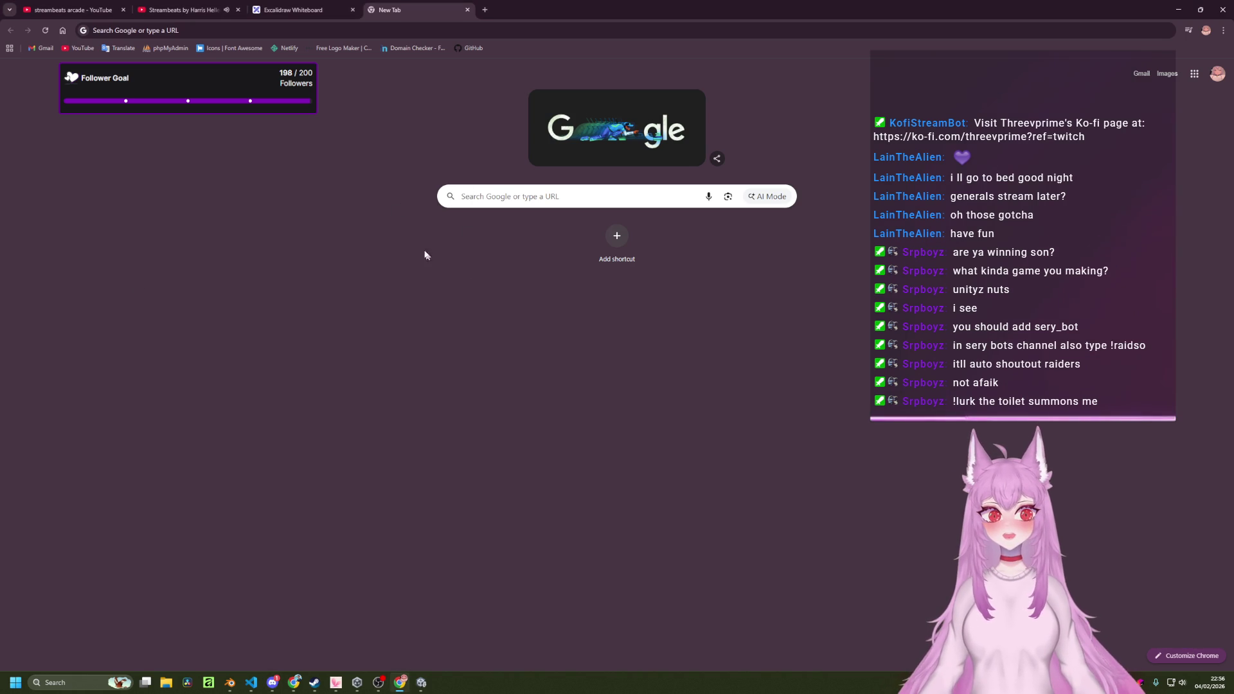
{"action": "left_click", "coordinate": [309, 31]}
{"action": "type", "text": "unity scri"}
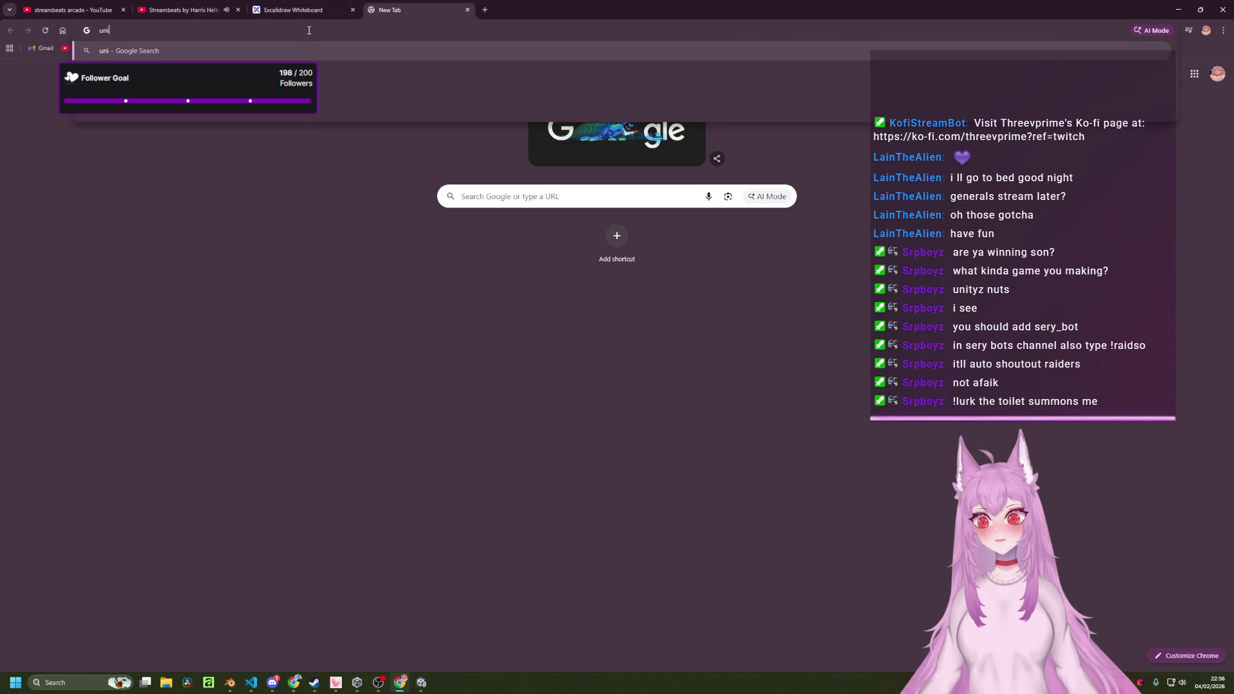
{"action": "type", "text": "pting "}
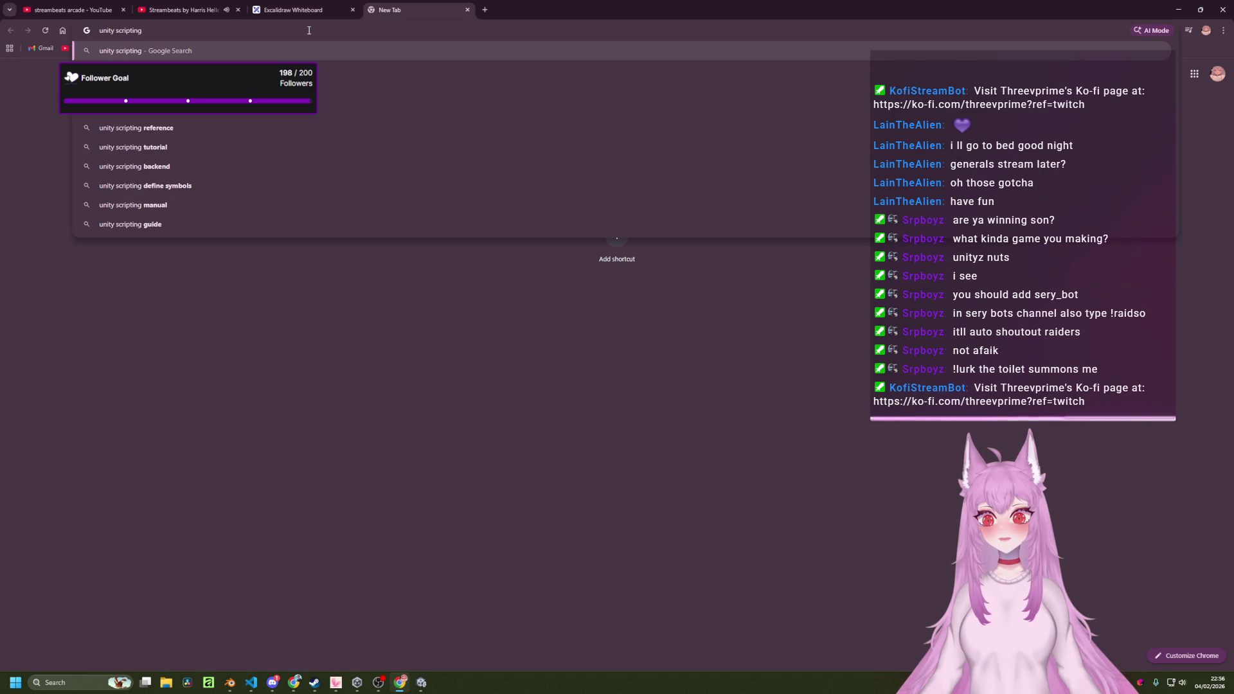
{"action": "type", "text": "documentation"}
{"action": "key", "text": "Return"}
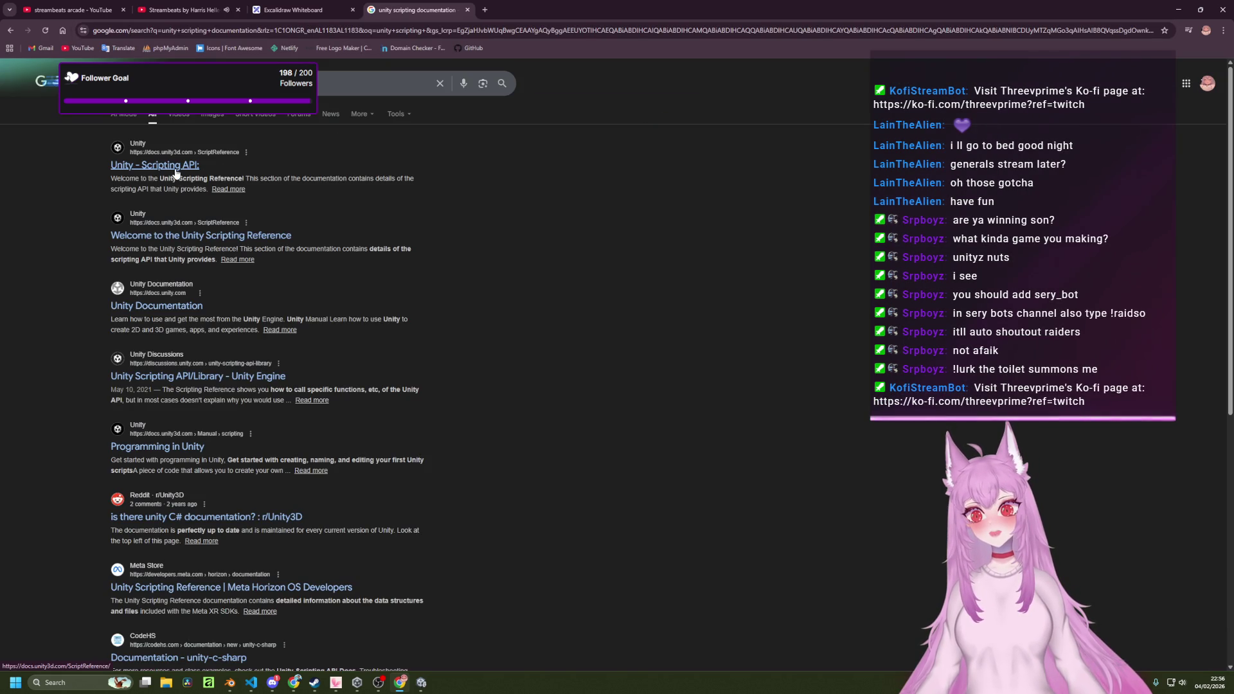
{"action": "middle_click", "coordinate": [196, 241]}
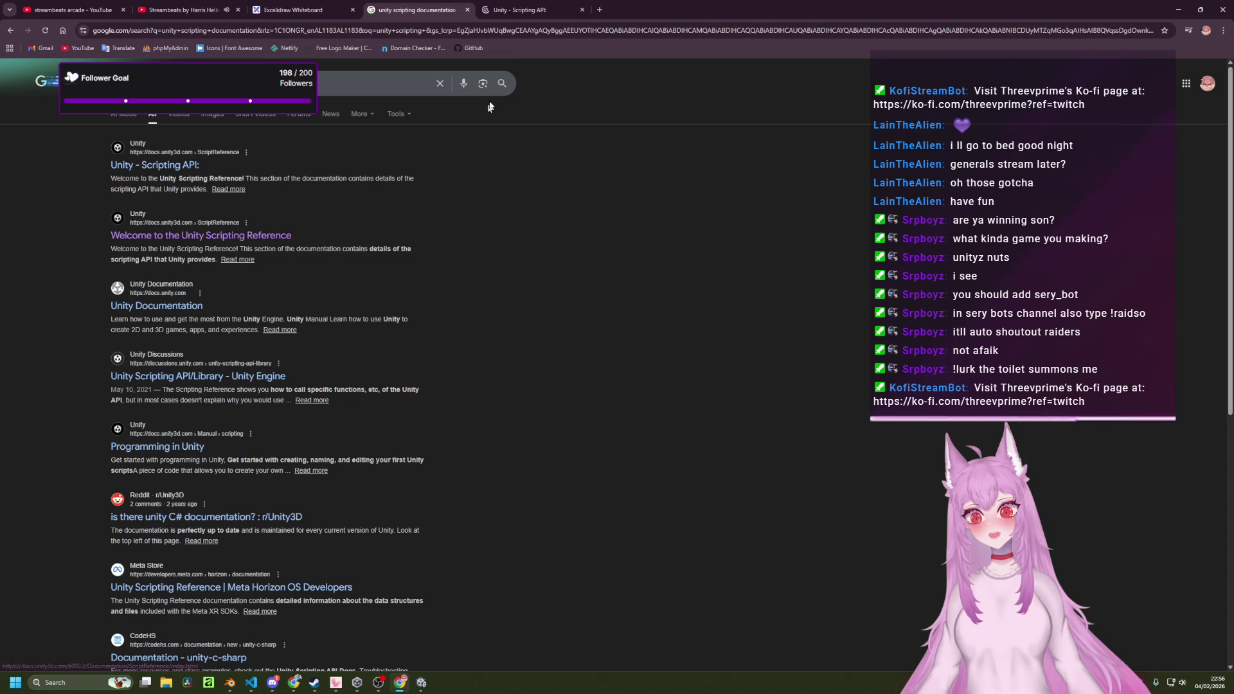
{"action": "left_click", "coordinate": [549, 5]}
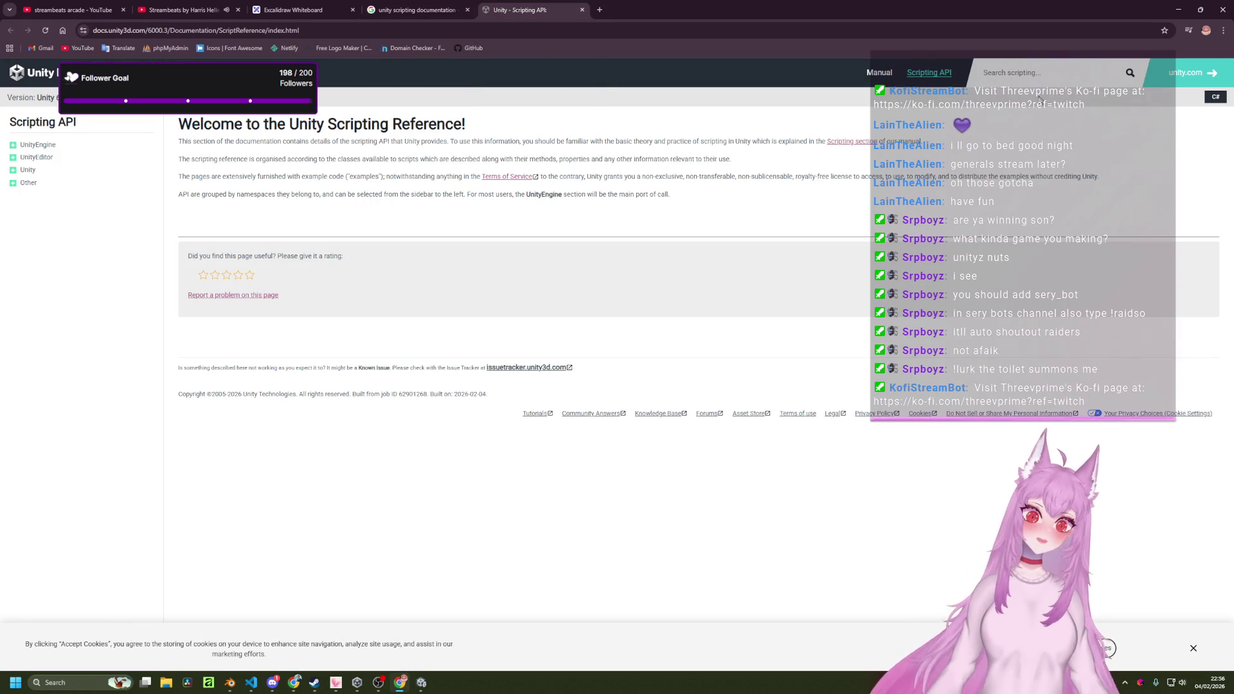
{"action": "left_click", "coordinate": [600, 10]}
Search Google for 'dark version gogle extension'.
{"action": "type", "text": "ght"}
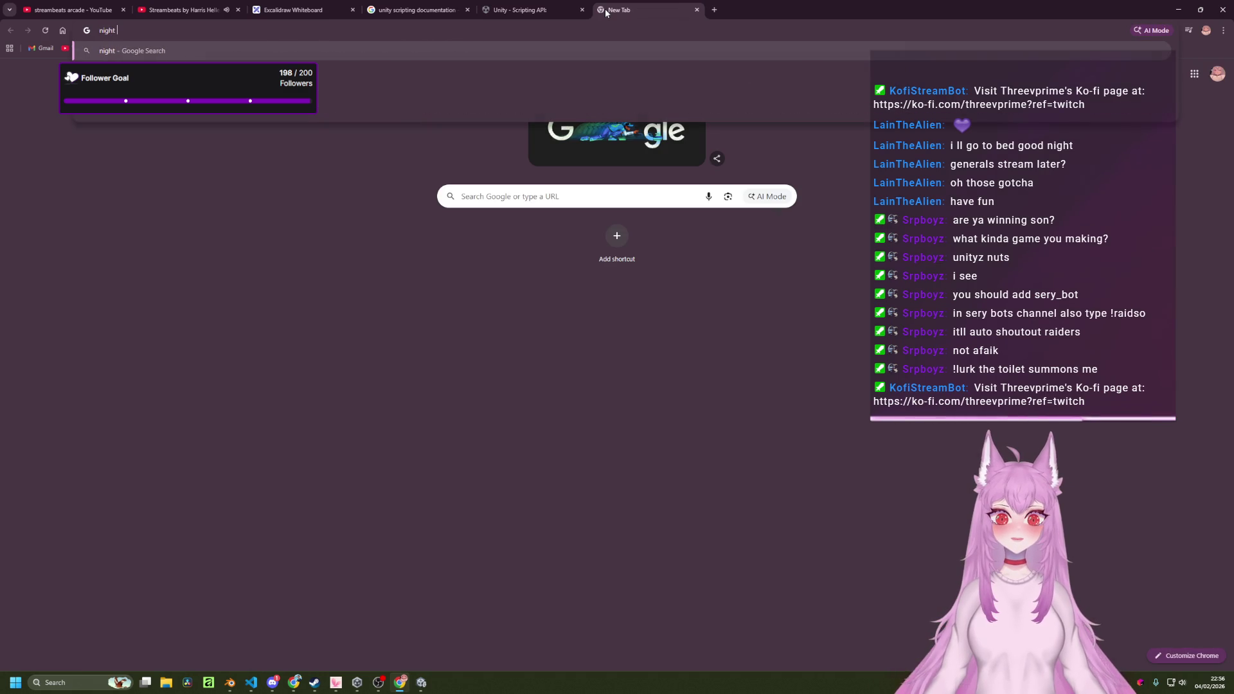
{"action": "key", "text": "BackSpace"}
{"action": "key", "text": "BackSpace"}
{"action": "key", "text": "BackSpace"}
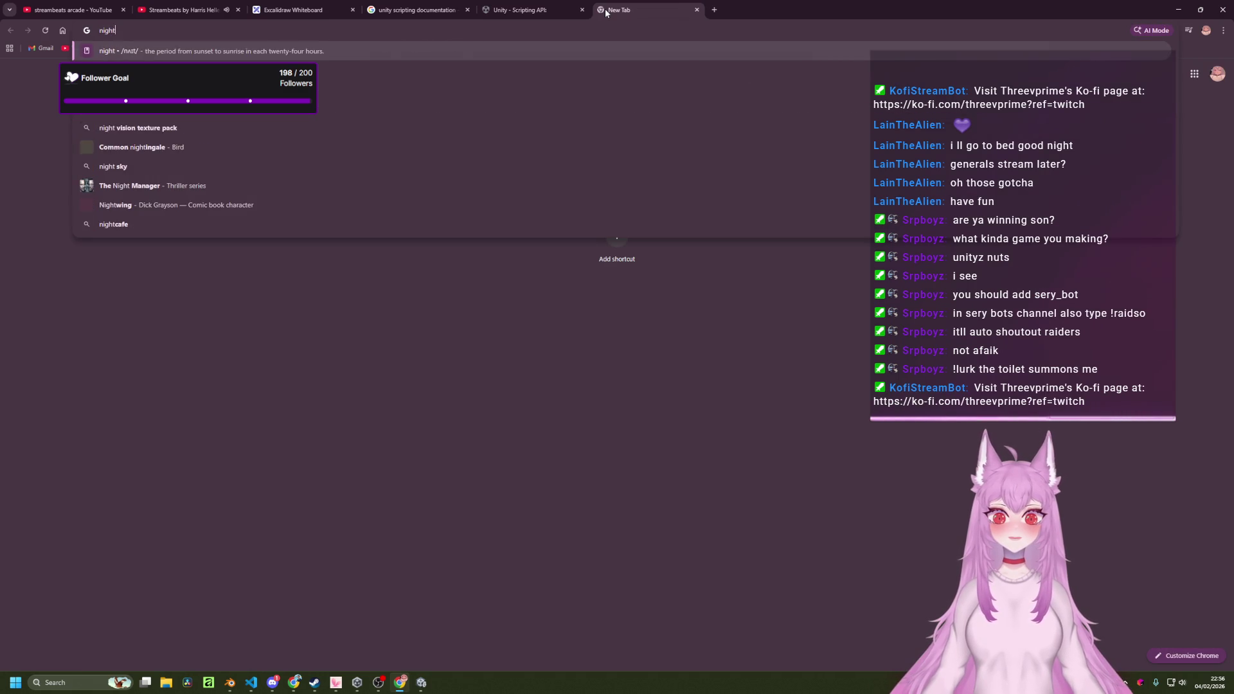
{"action": "type", "text": "dark"}
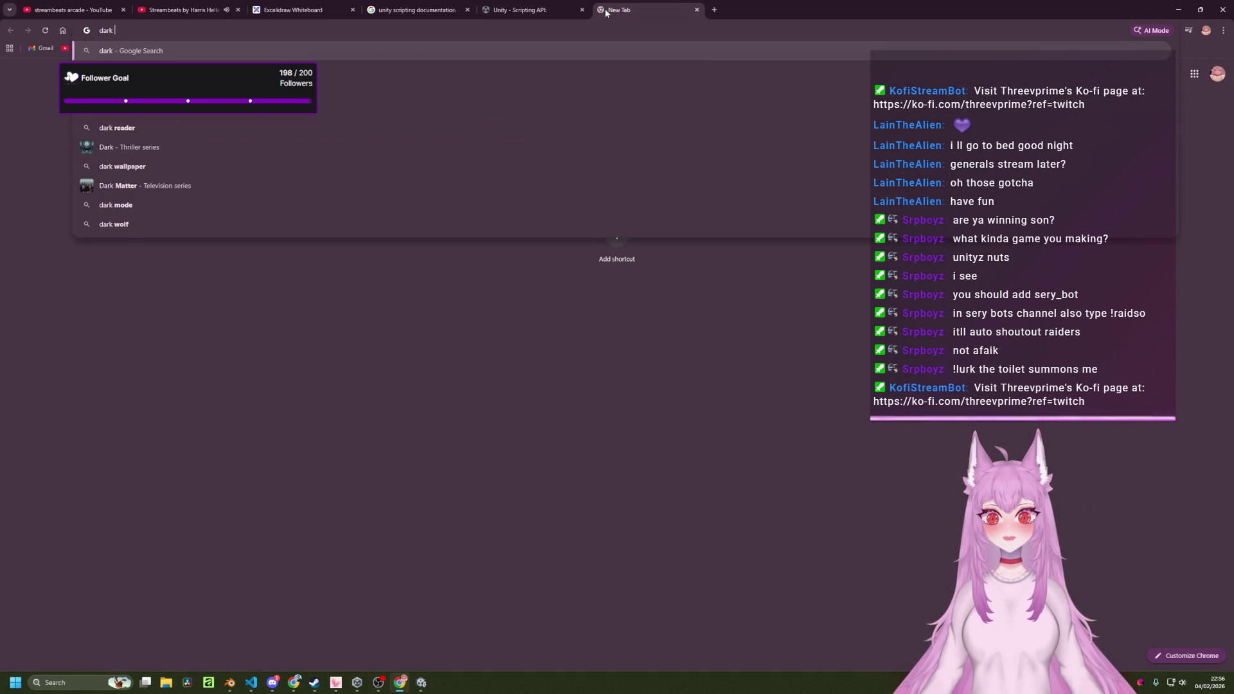
{"action": "type", "text": " version"}
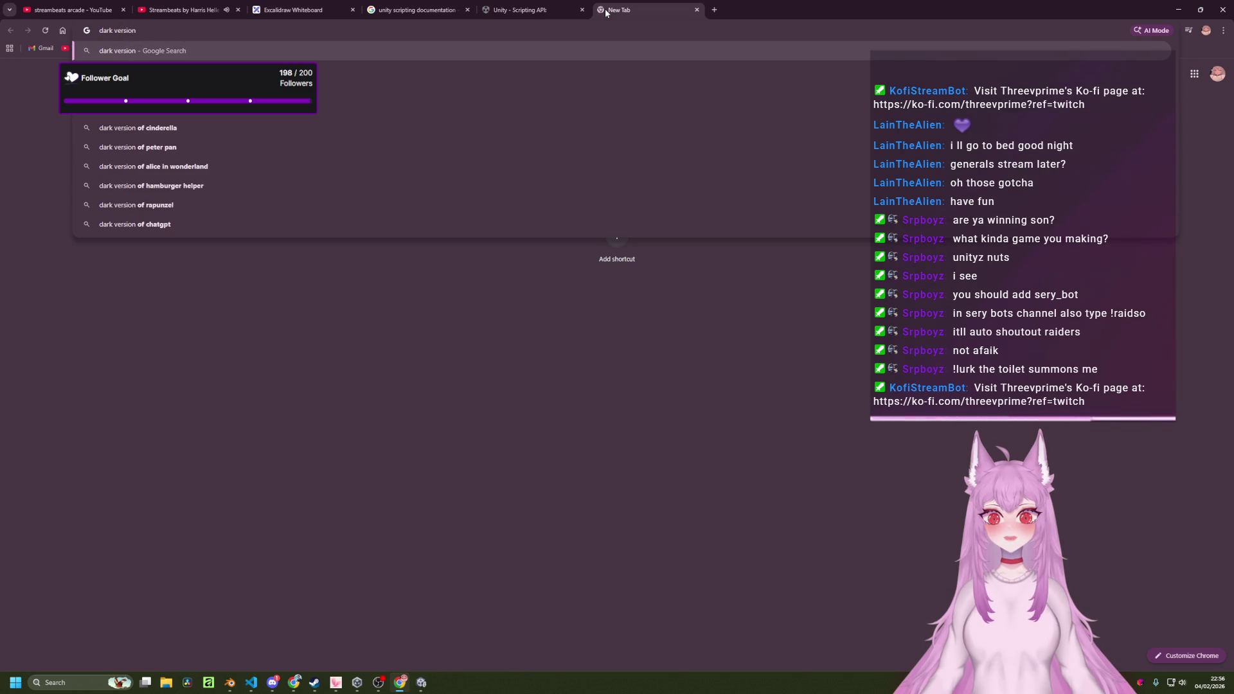
{"action": "type", "text": " go"}
{"action": "type", "text": "gle"}
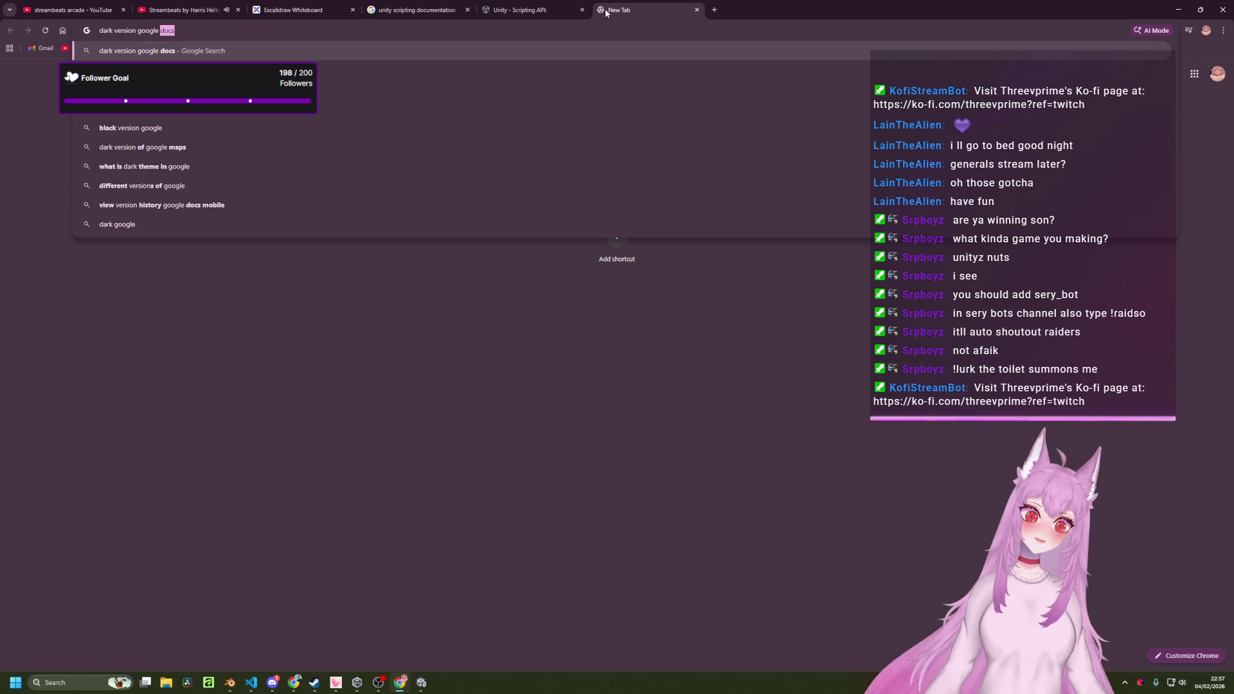
{"action": "type", "text": " extension"}
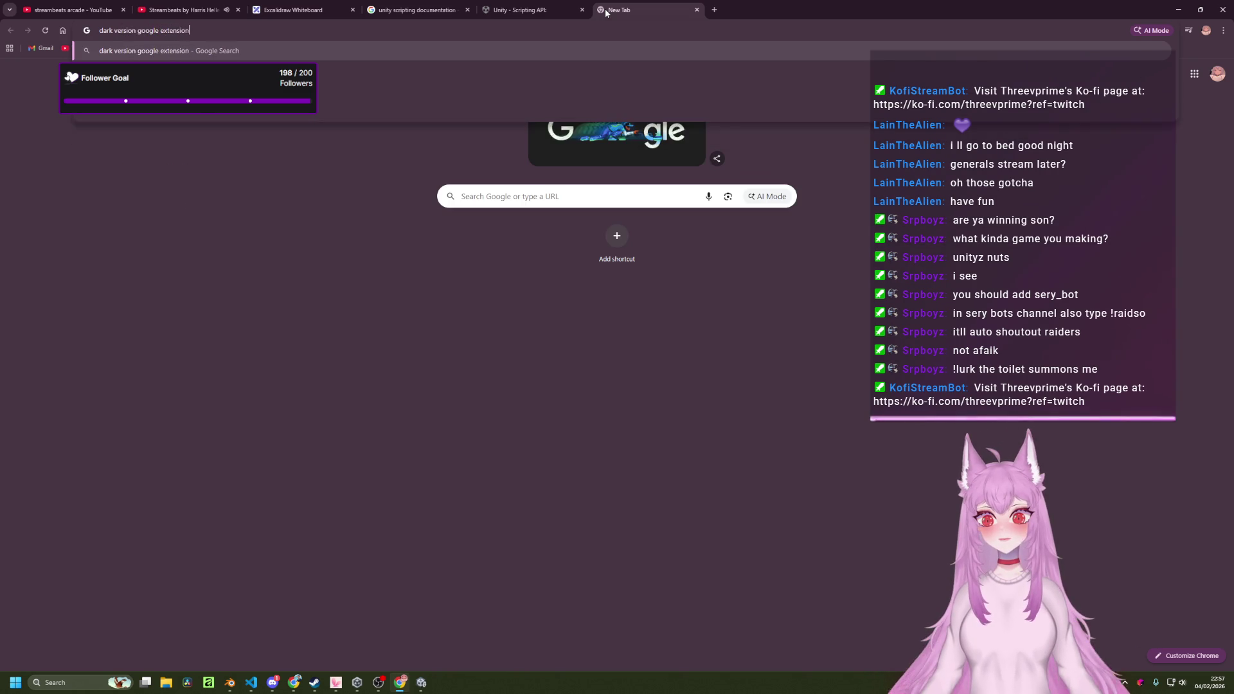
{"action": "key", "text": "Return"}
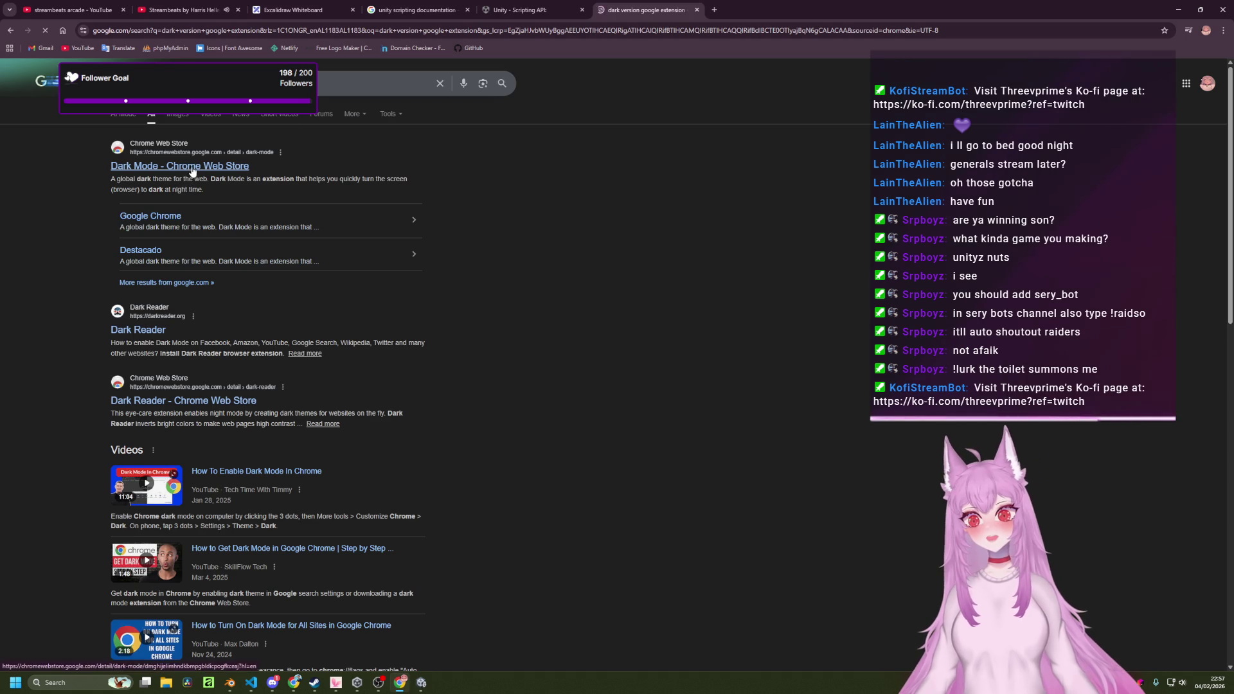
Open Dark Reader's Chrome Web Store page, try adding it, then close the Dark Reader tabs.
{"action": "left_click", "coordinate": [139, 330]}
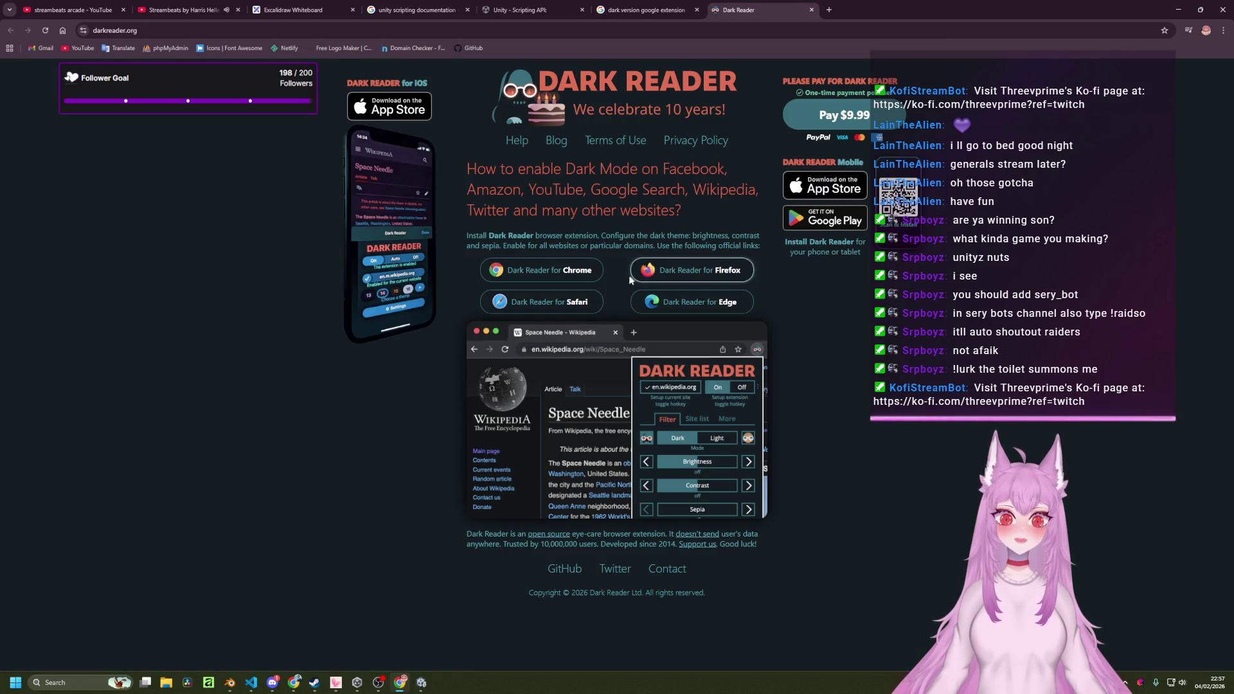
{"action": "left_click", "coordinate": [550, 272]}
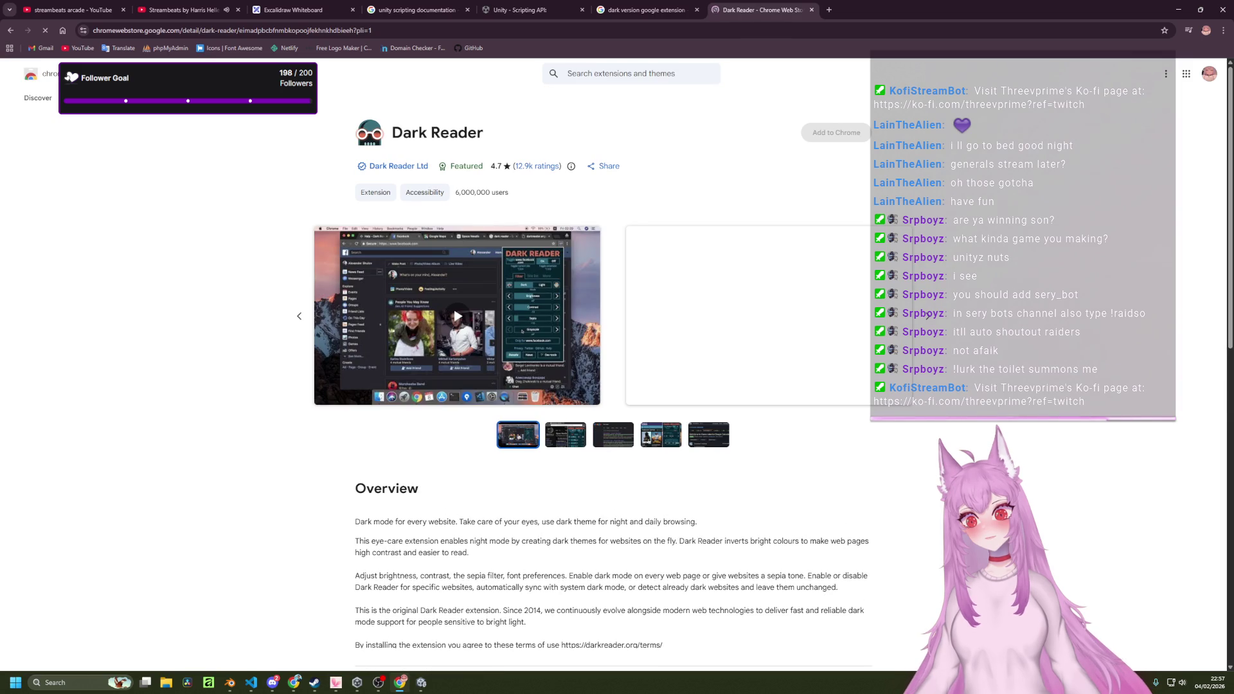
{"action": "left_click", "coordinate": [827, 141]}
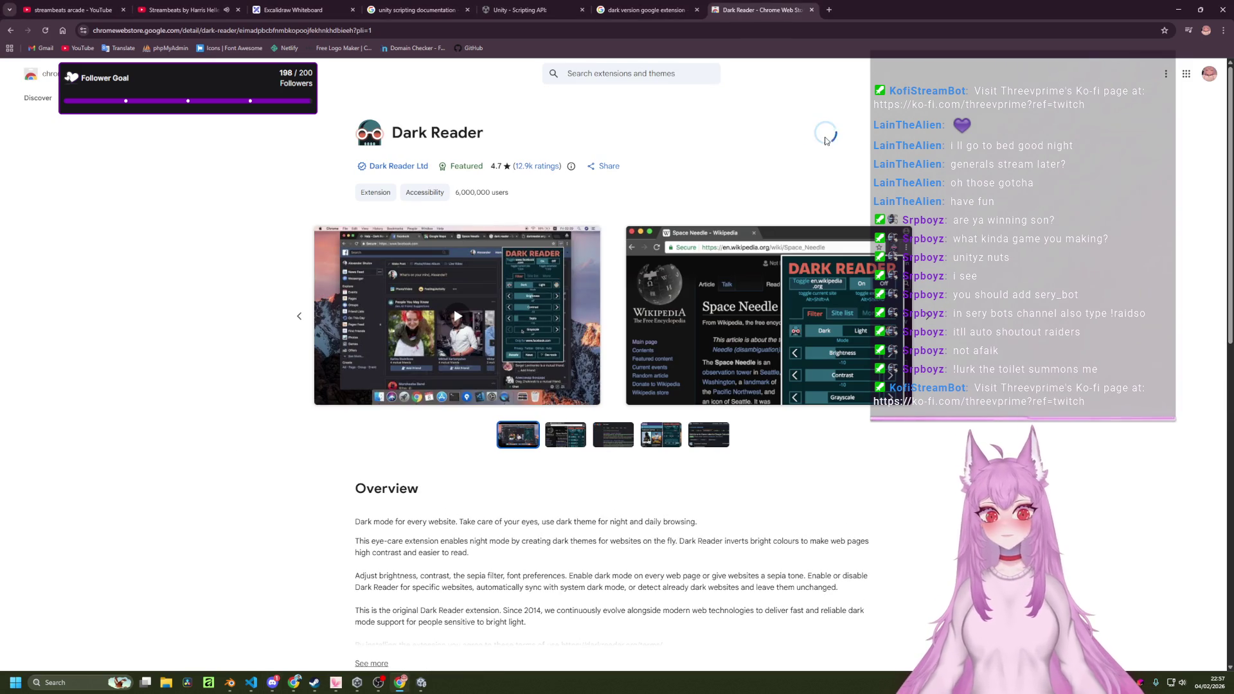
{"action": "left_click", "coordinate": [664, 121]}
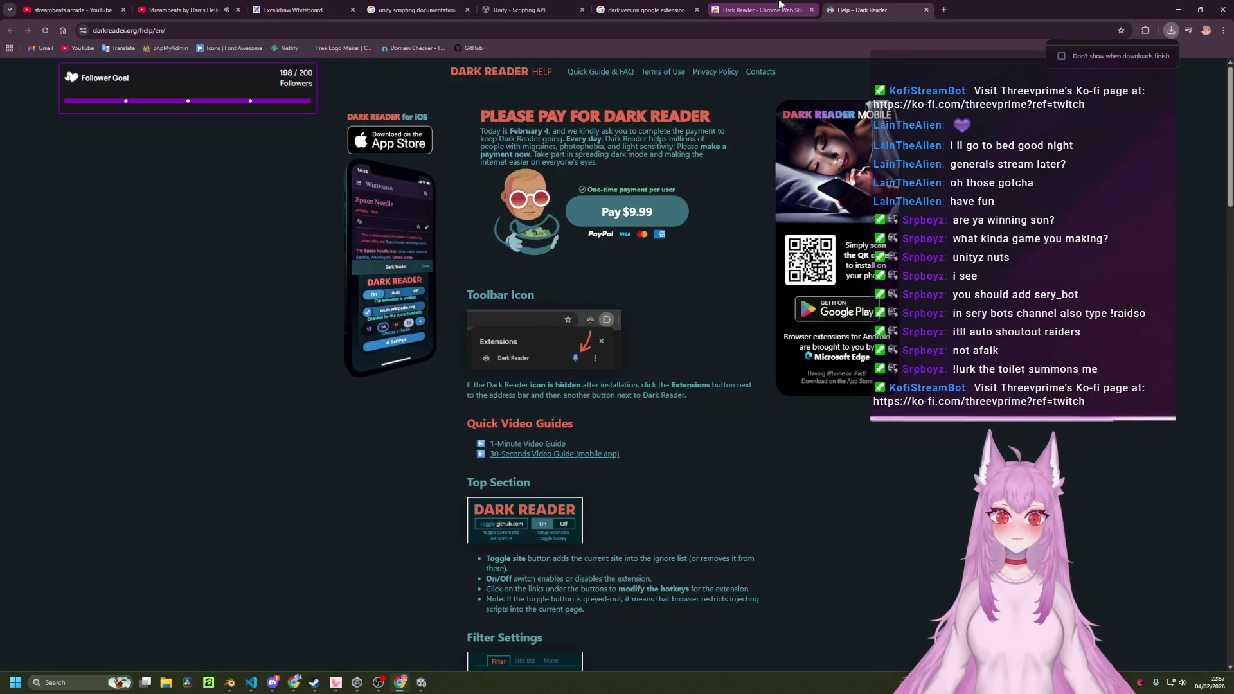
{"action": "left_click", "coordinate": [926, 10]}
{"action": "left_click", "coordinate": [812, 9]}
{"action": "left_click", "coordinate": [696, 10]}
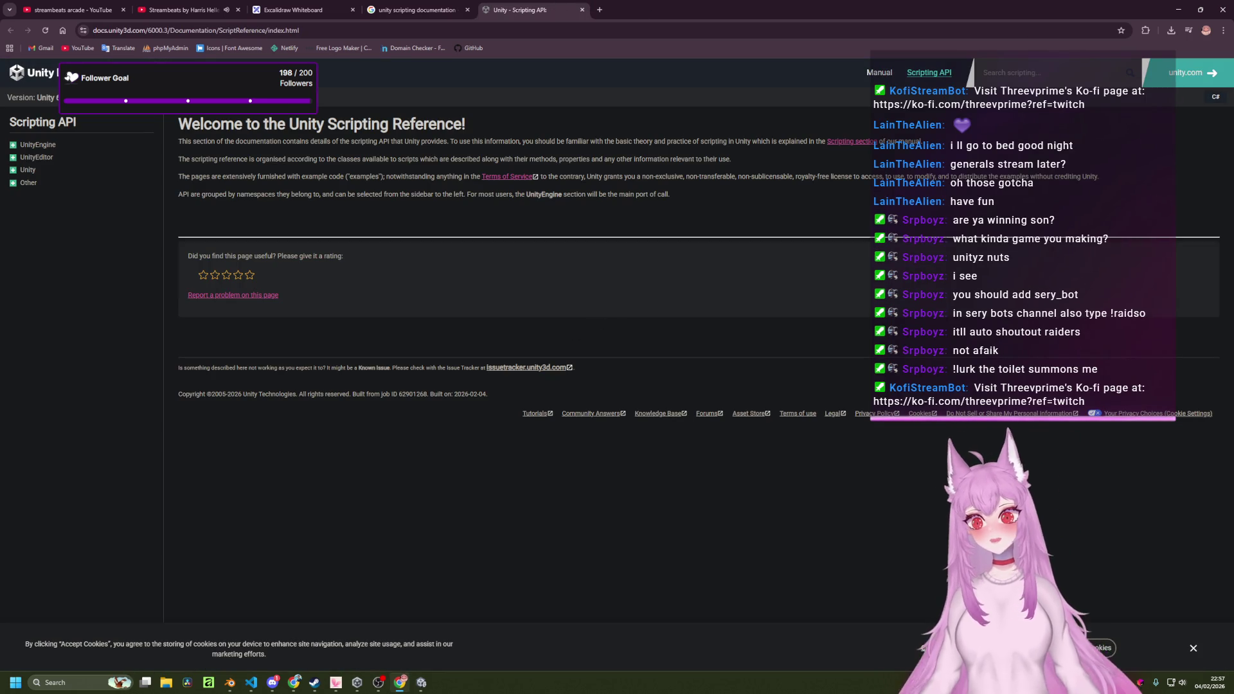
Expand and collapse the UnityEngine, UnityEditor and Unity namespace lists in the Scripting API sidebar.
{"action": "left_click", "coordinate": [272, 682]}
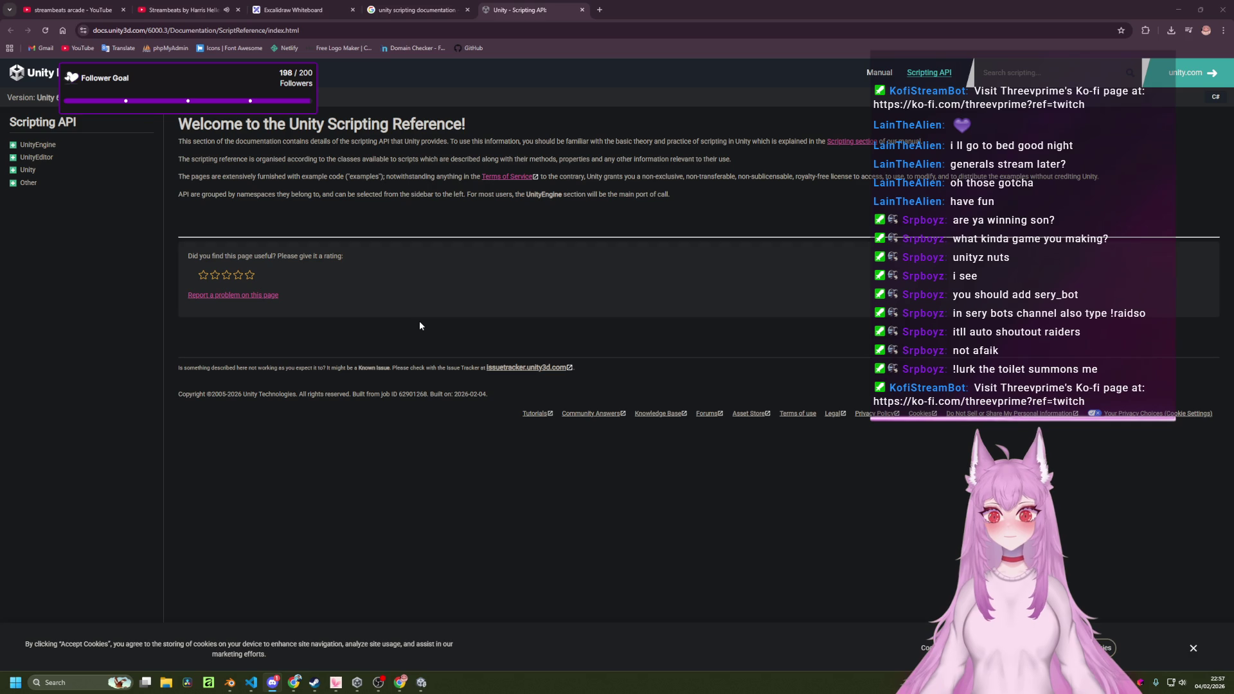
{"action": "left_click", "coordinate": [13, 145]}
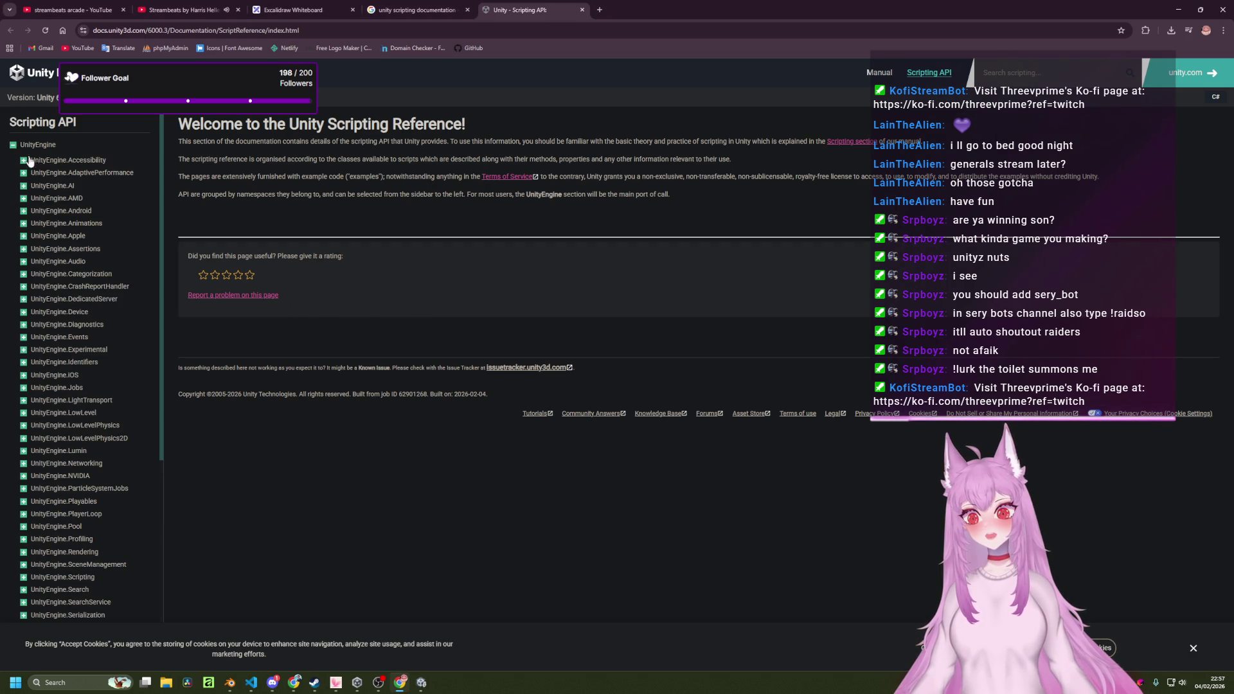
{"action": "scroll", "coordinate": [93, 302], "scroll_direction": "down", "scroll_amount": 2}
{"action": "scroll", "coordinate": [95, 312], "scroll_direction": "up", "scroll_amount": 2}
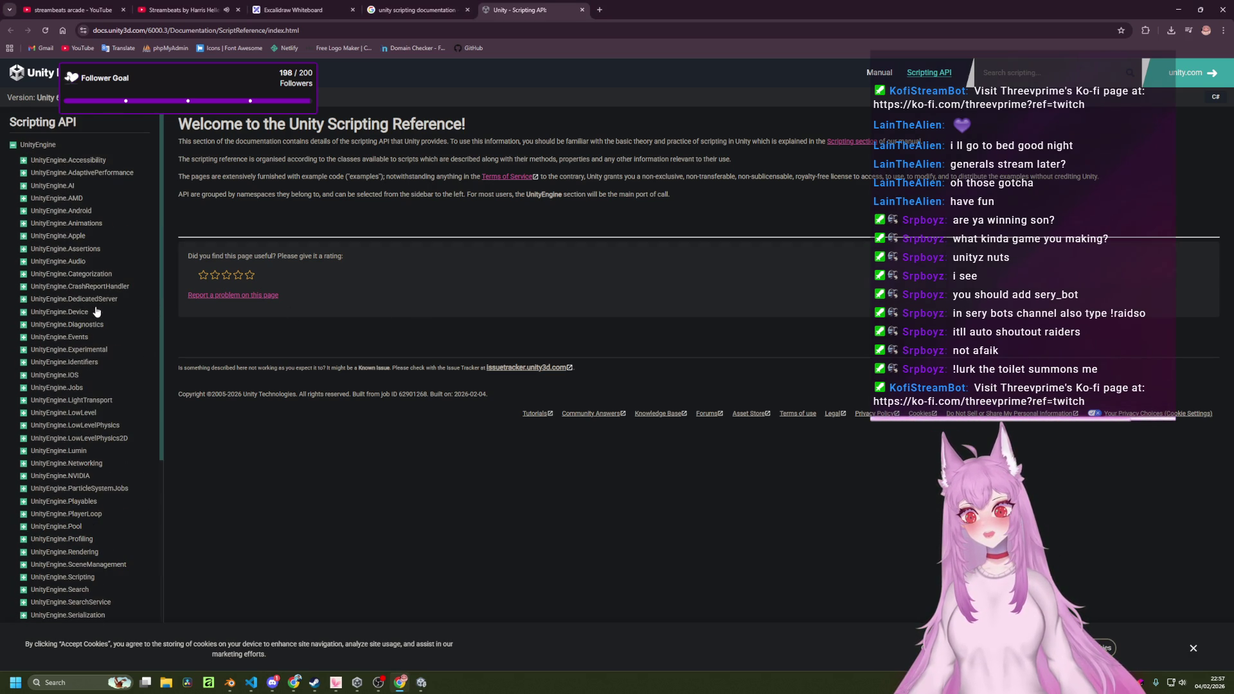
{"action": "left_click", "coordinate": [14, 145]}
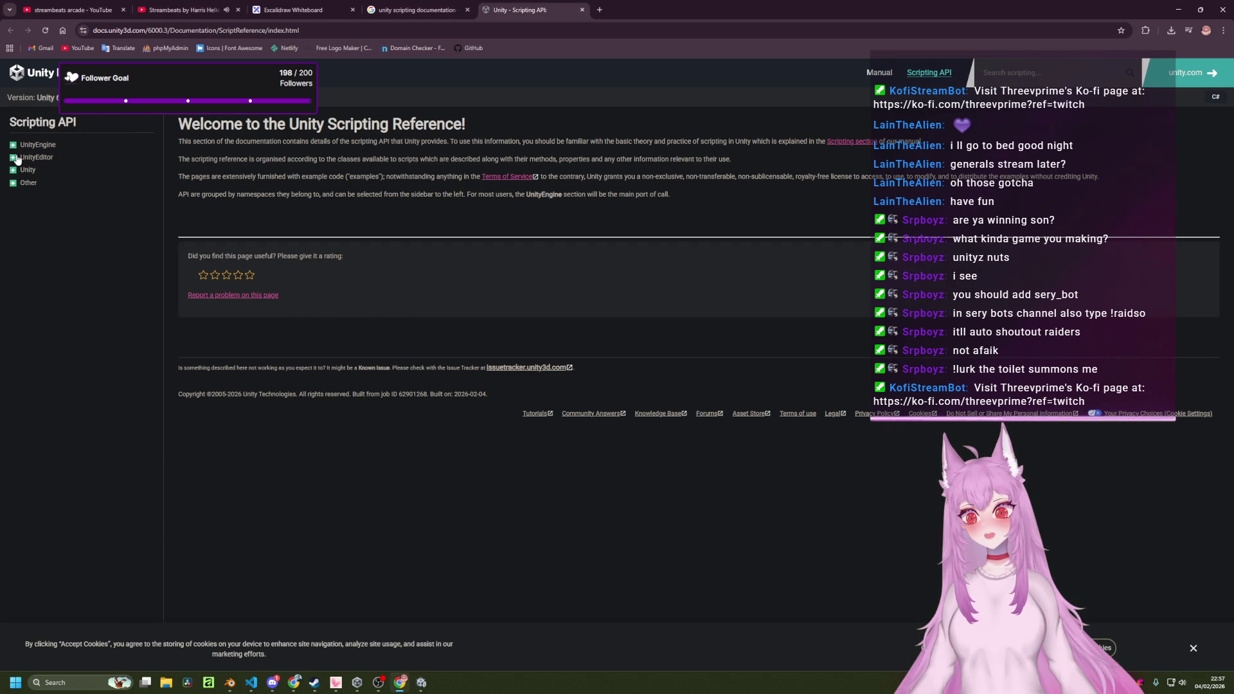
{"action": "left_click", "coordinate": [14, 158]}
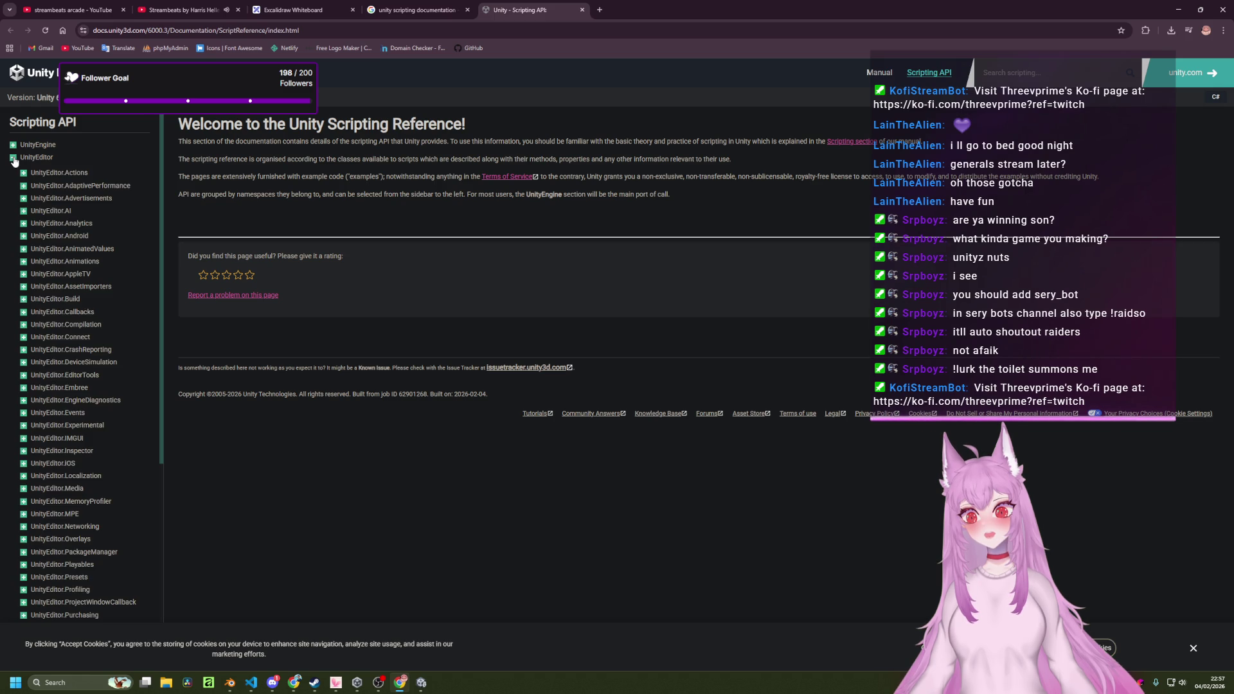
{"action": "left_click", "coordinate": [14, 158]}
{"action": "left_click", "coordinate": [13, 171]}
{"action": "left_click", "coordinate": [13, 171]}
Open the Reddit thread 'is there unity C# documentation?' from the search results.
{"action": "left_click", "coordinate": [412, 9]}
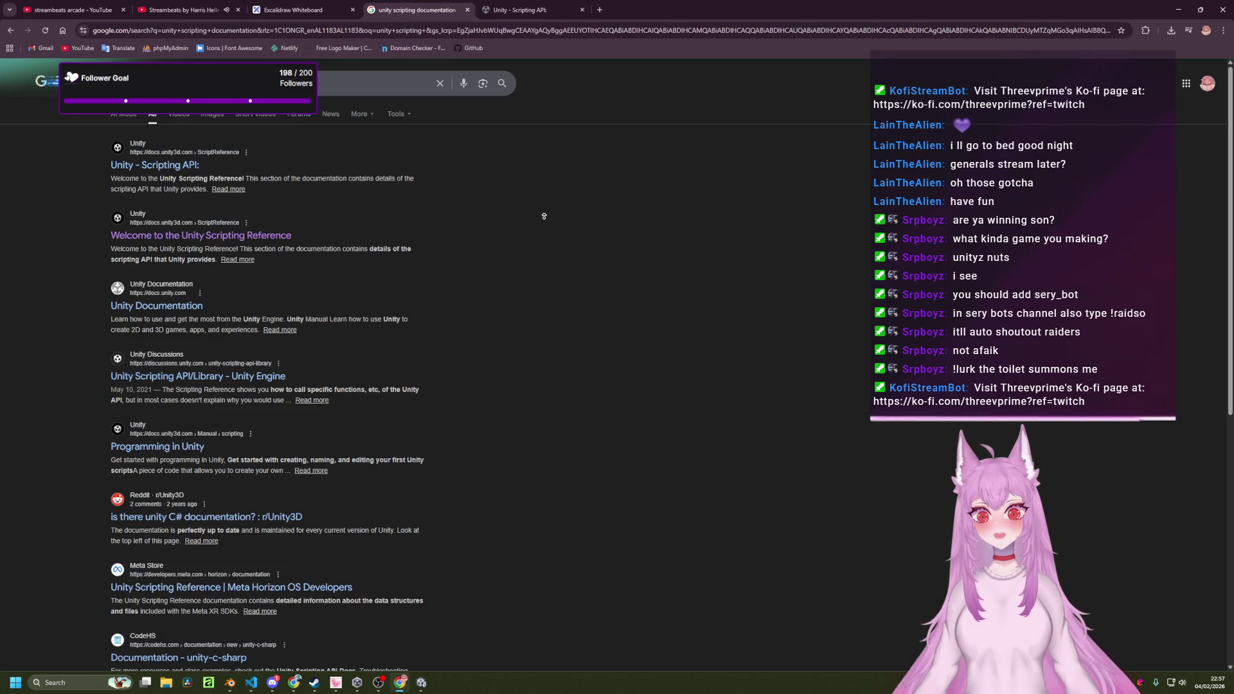
{"action": "left_click", "coordinate": [244, 519]}
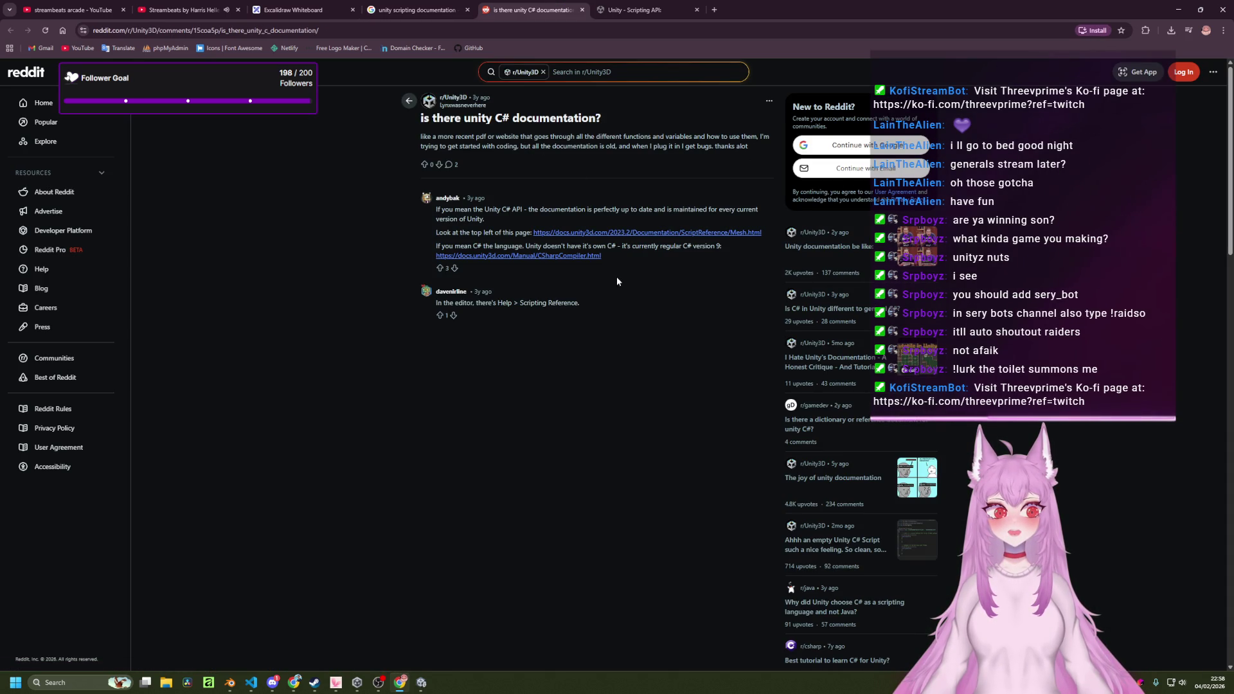
{"action": "left_click", "coordinate": [714, 10]}
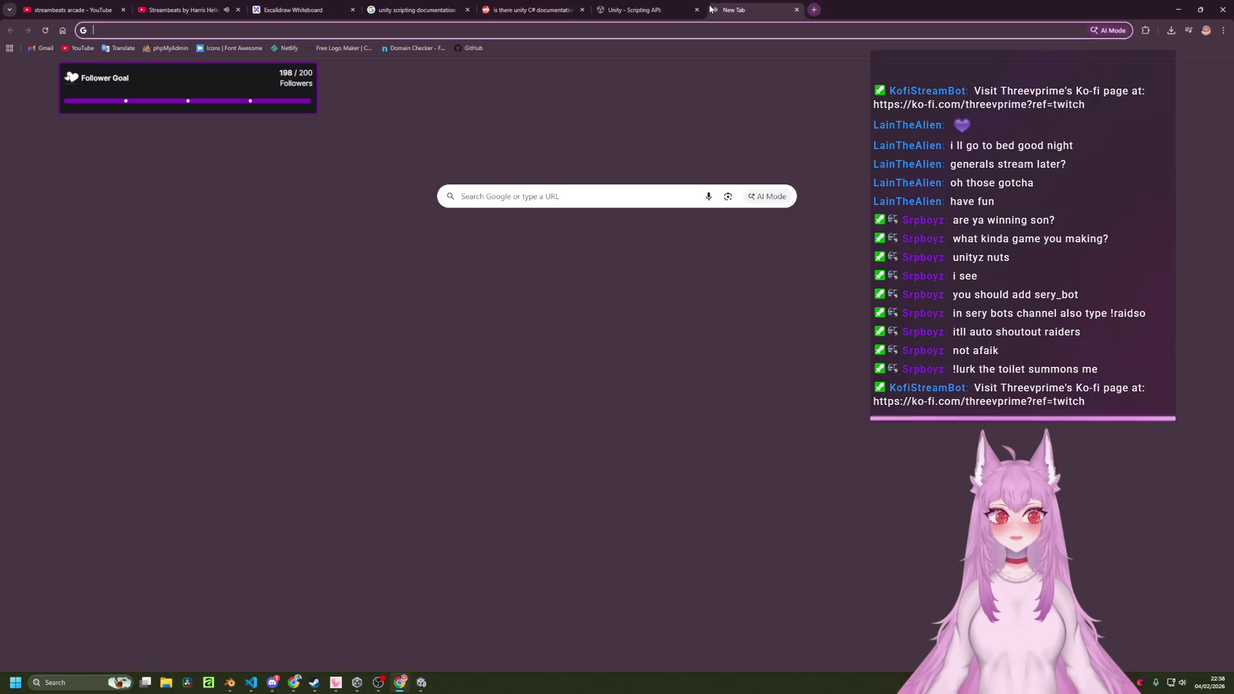
Search 'how to make a unity script where you can add prefabs to', expand the AI overview, return to VS Code.
{"action": "left_click", "coordinate": [409, 33]}
{"action": "type", "text": "how to "}
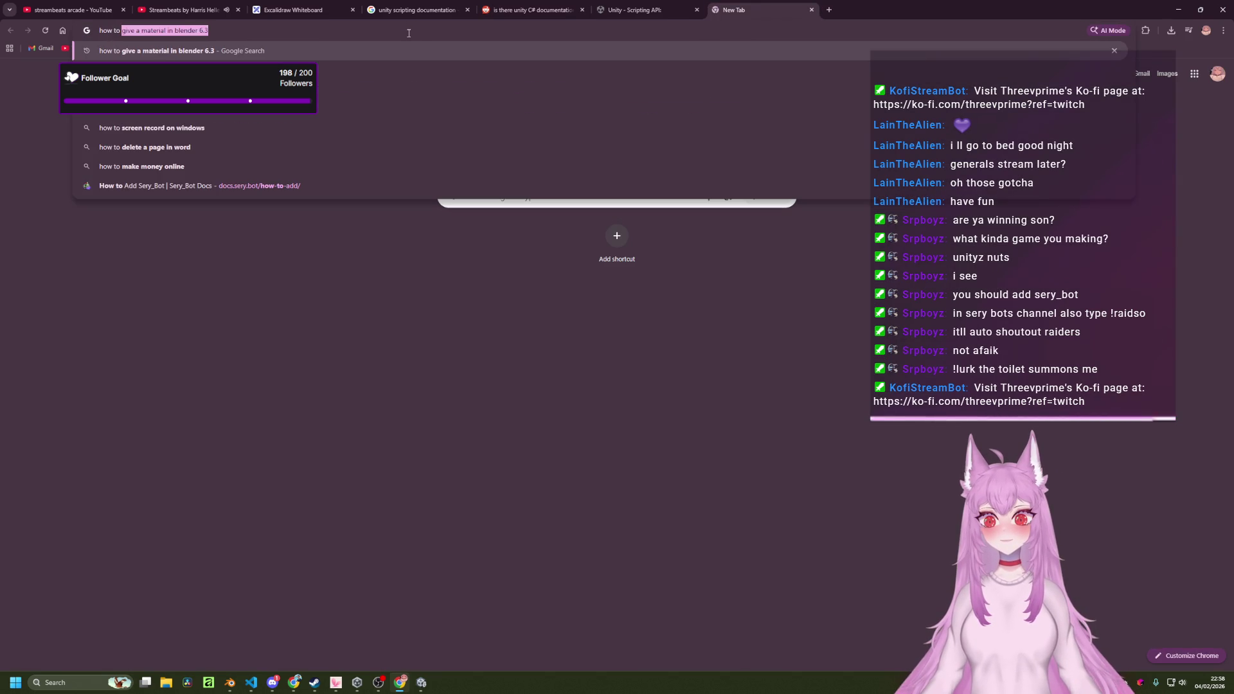
{"action": "type", "text": "make"}
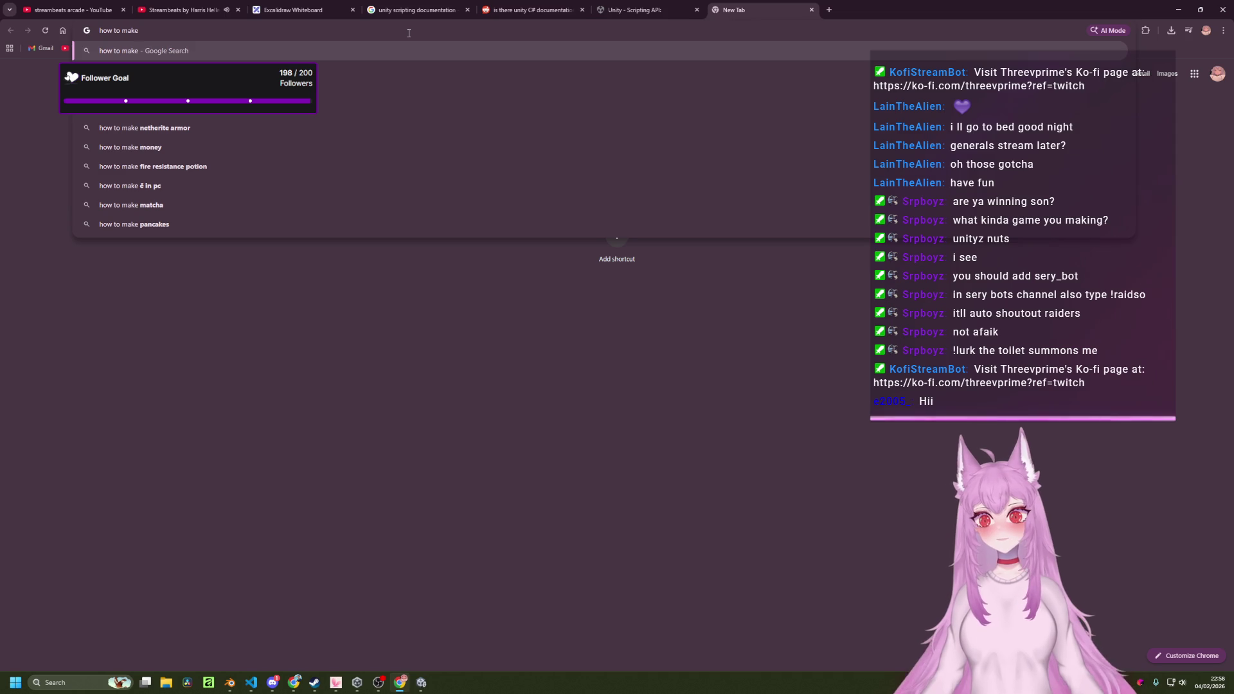
{"action": "type", "text": " a un"}
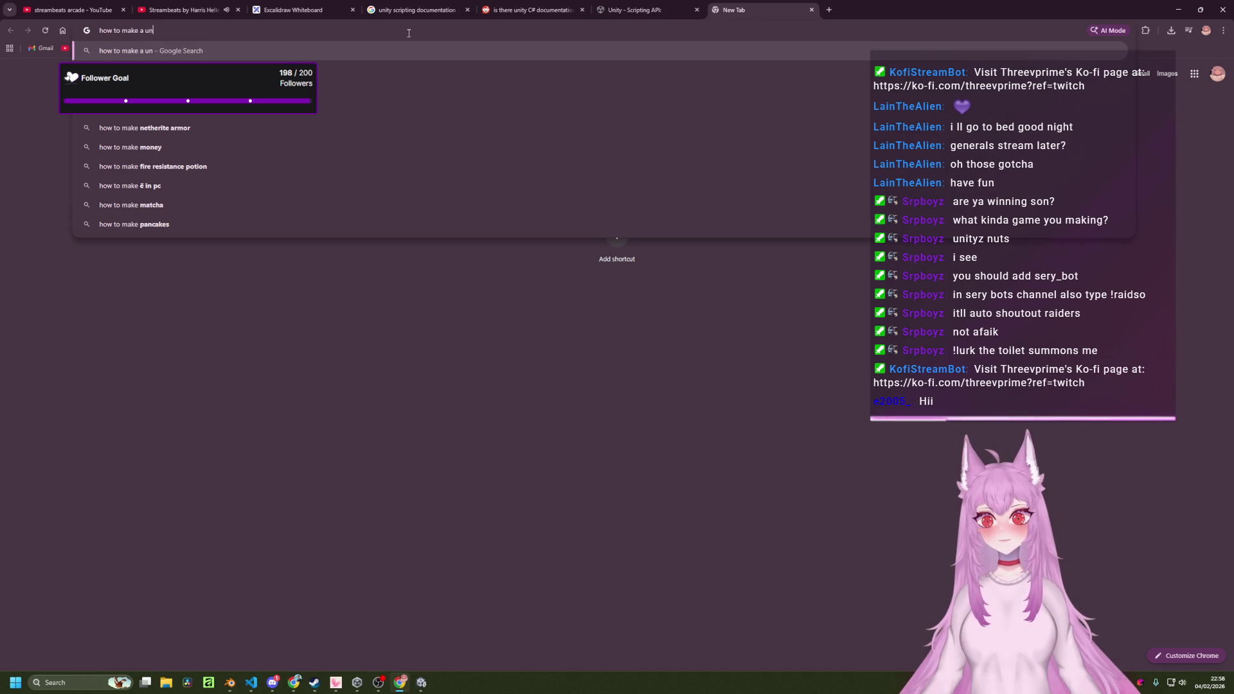
{"action": "type", "text": "ity script that"}
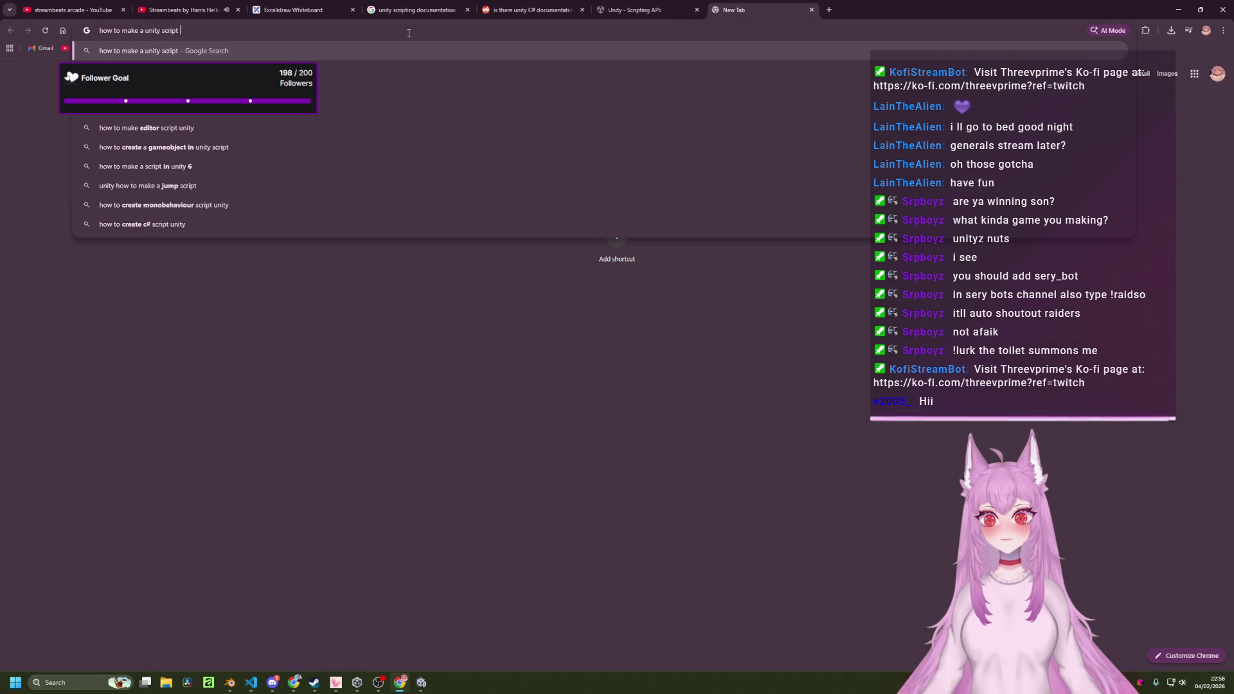
{"action": "key", "text": "BackSpace"}
{"action": "key", "text": "BackSpace"}
{"action": "key", "text": "BackSpace"}
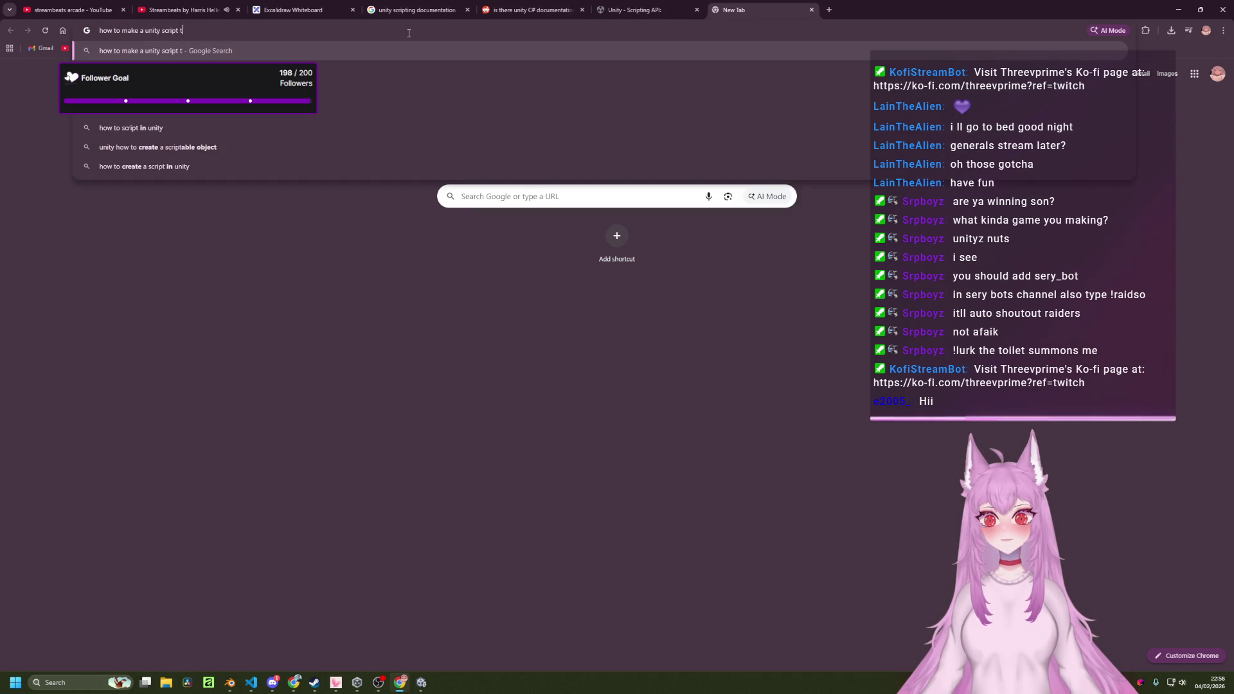
{"action": "type", "text": "where you can add"}
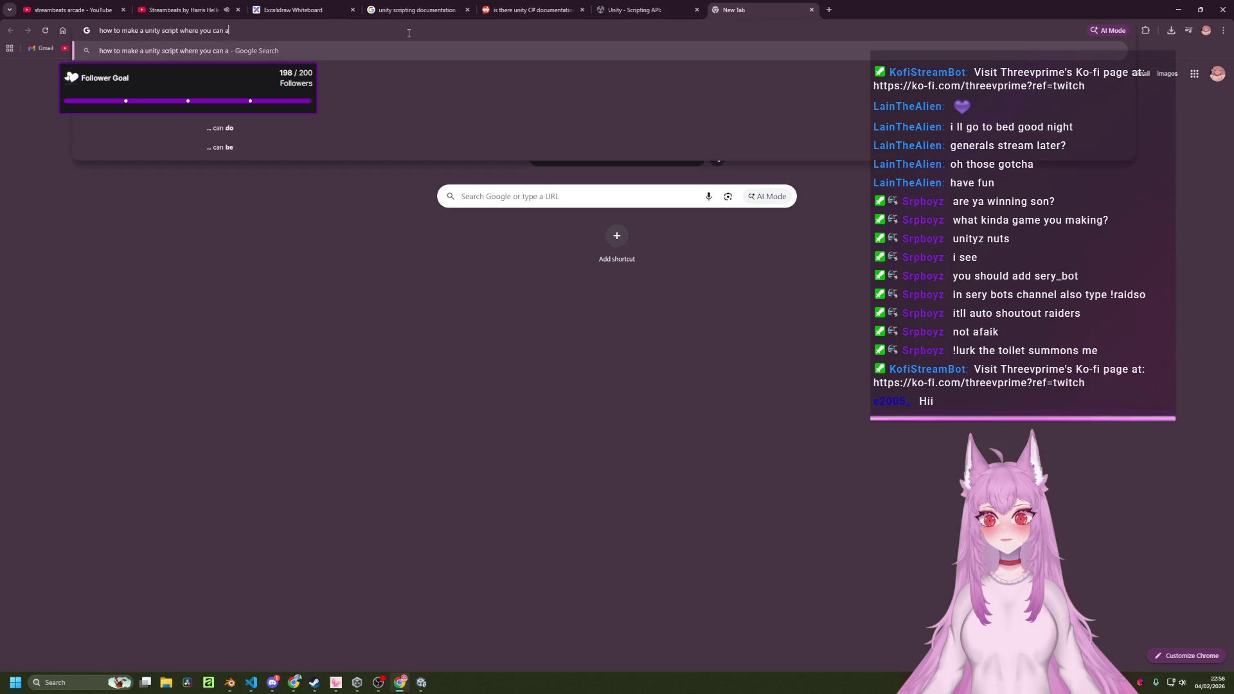
{"action": "type", "text": " prefabs to"}
{"action": "key", "text": "Return"}
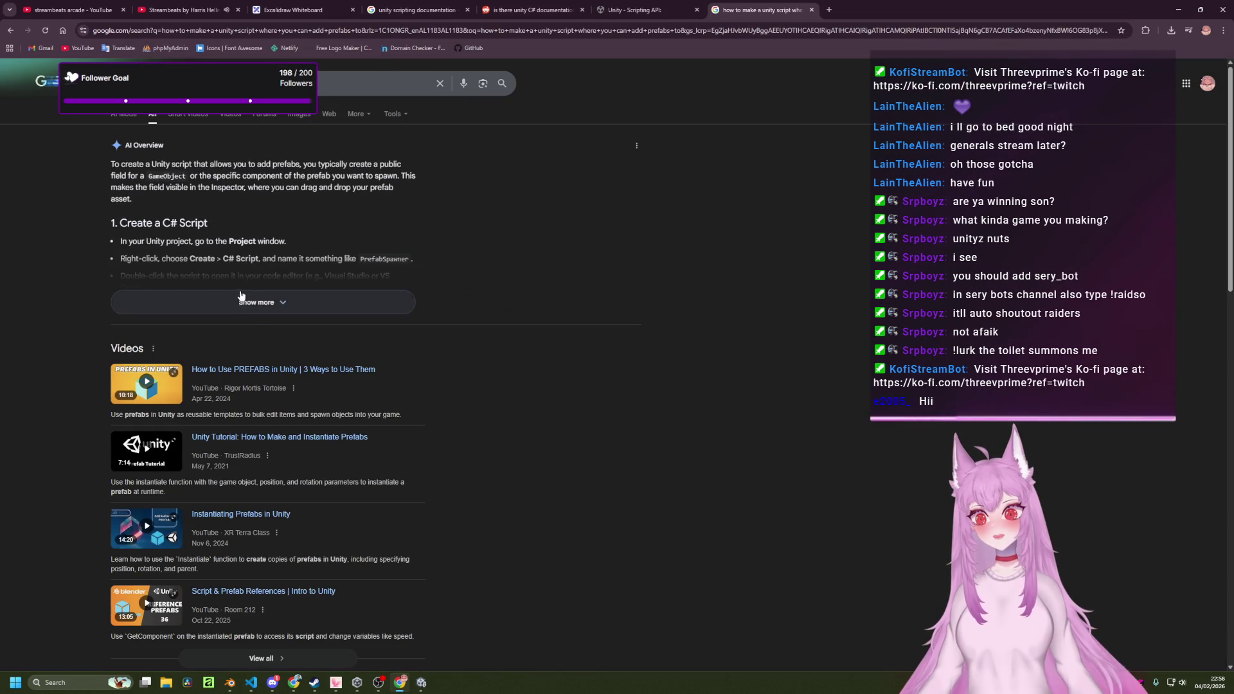
{"action": "left_click", "coordinate": [257, 302]}
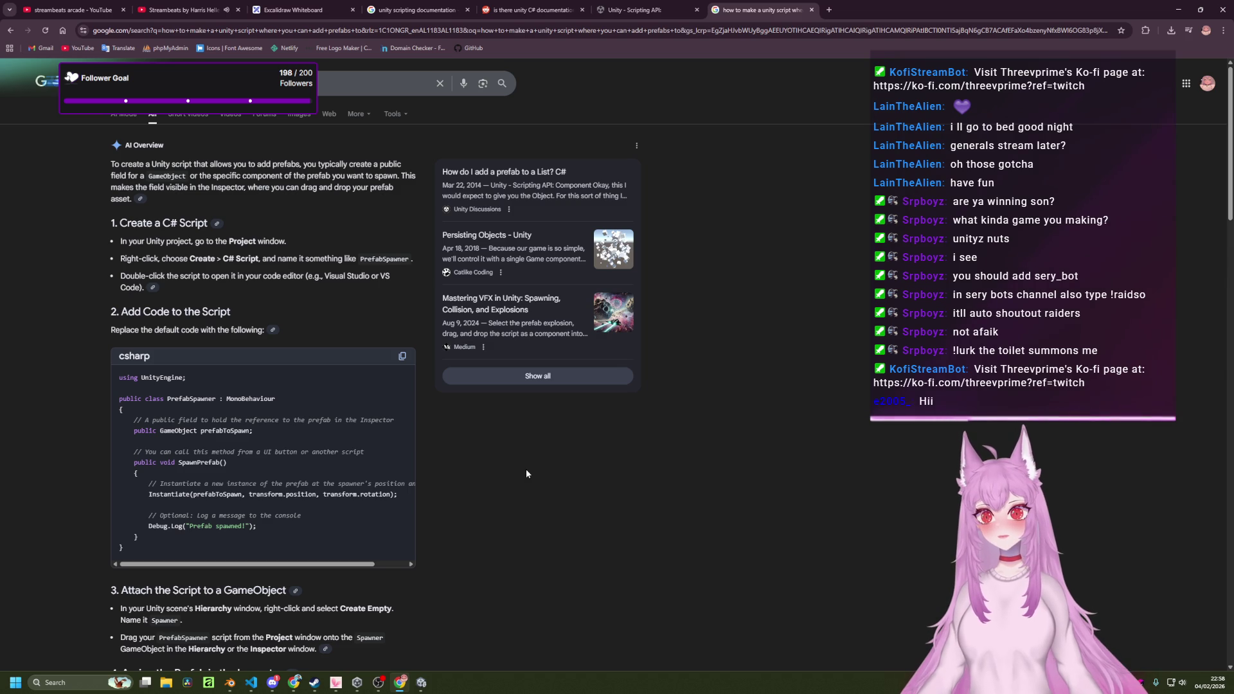
{"action": "key", "text": "alt+Tab"}
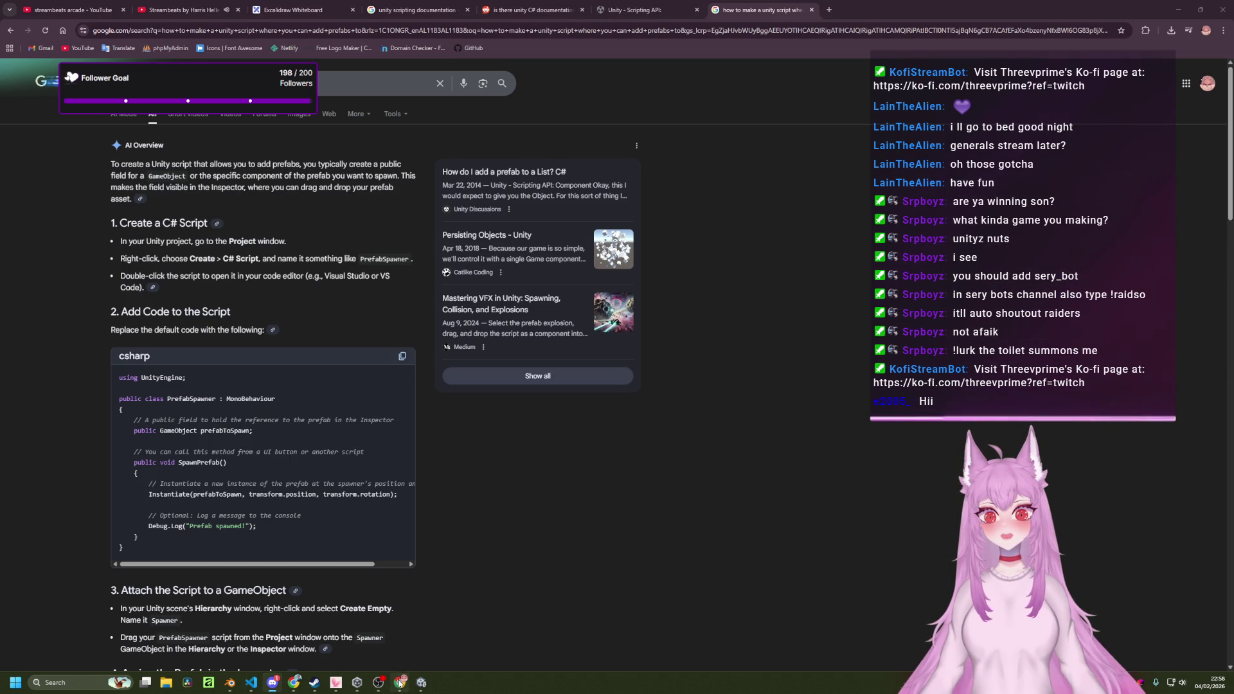
{"action": "left_click", "coordinate": [256, 683]}
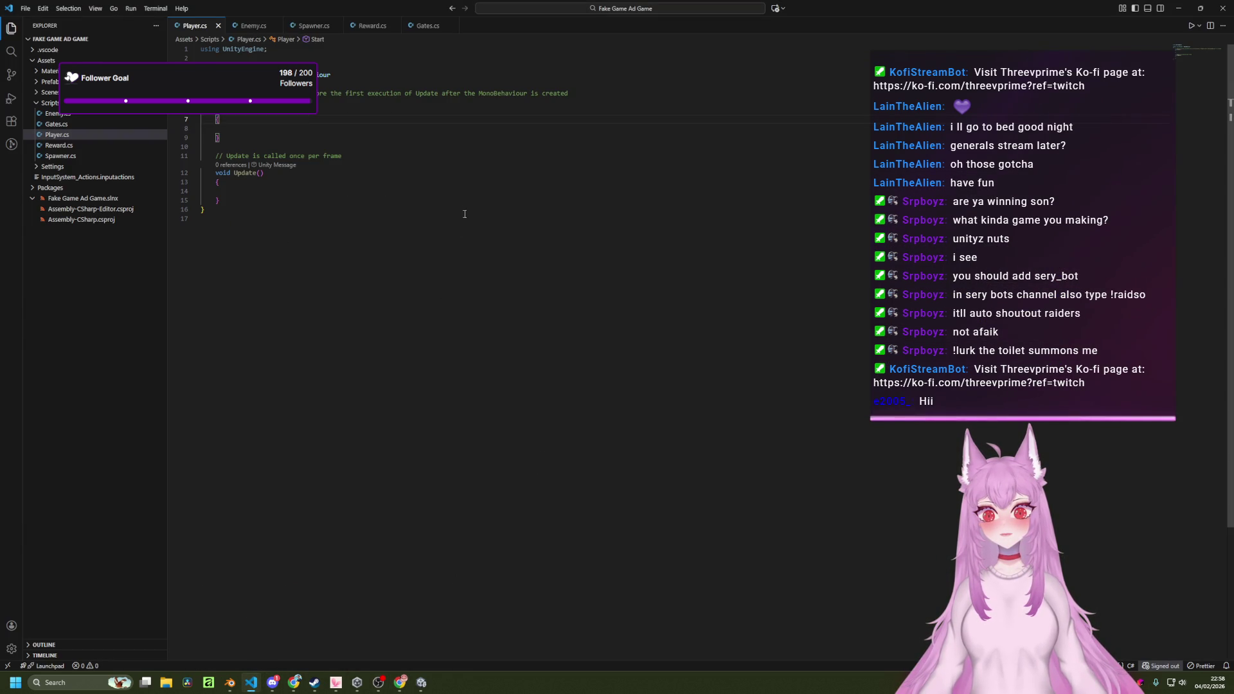
Declare a GameObject playerUnit field above the Start method in Player.cs.
{"action": "left_click", "coordinate": [620, 93]}
{"action": "key", "text": "ctrl+shift+Return"}
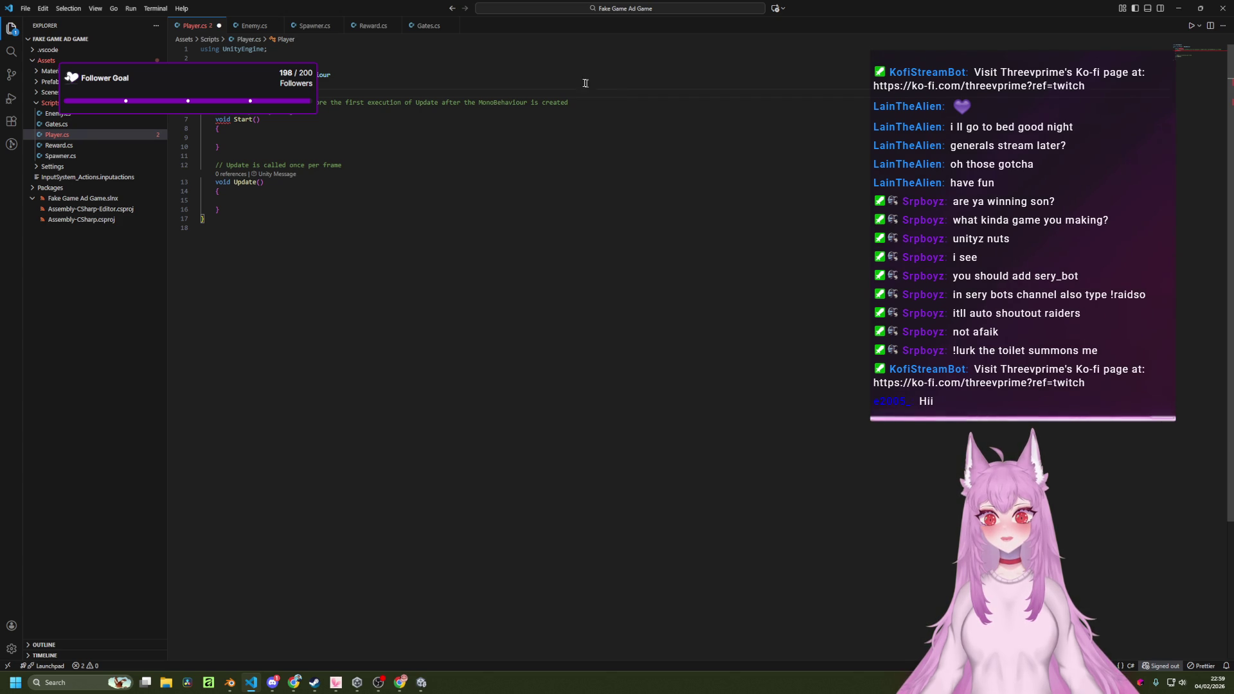
{"action": "type", "text": "G"}
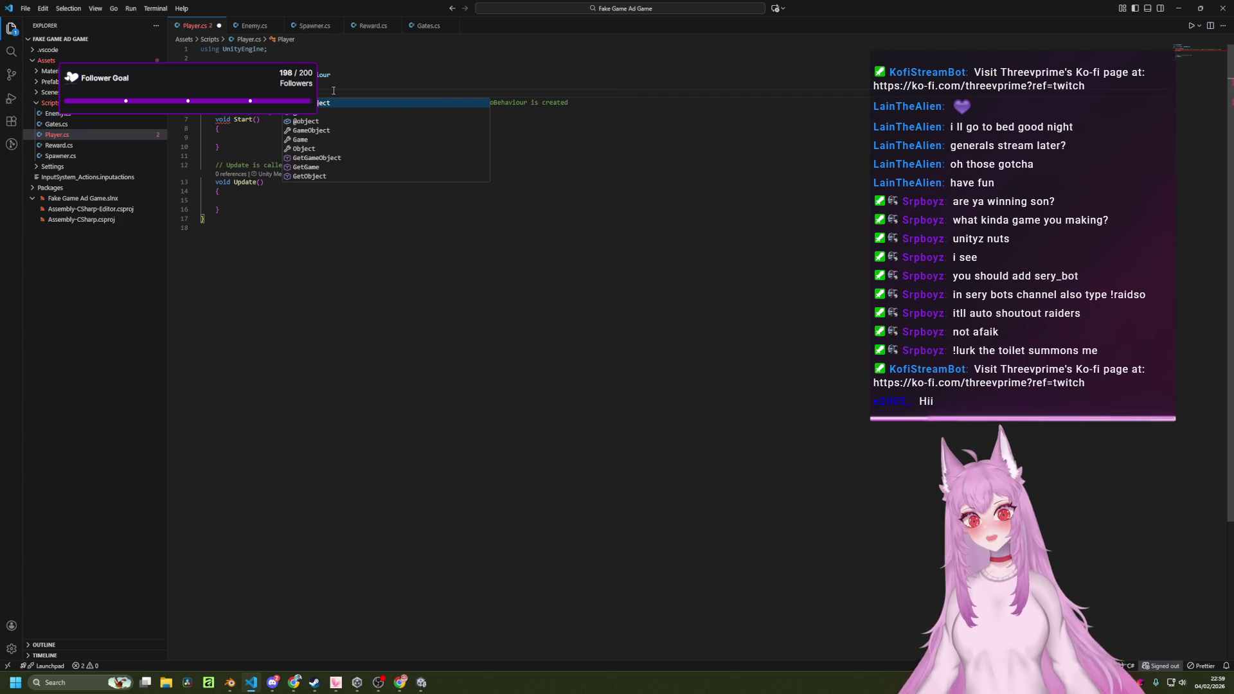
{"action": "key", "text": "BackSpace"}
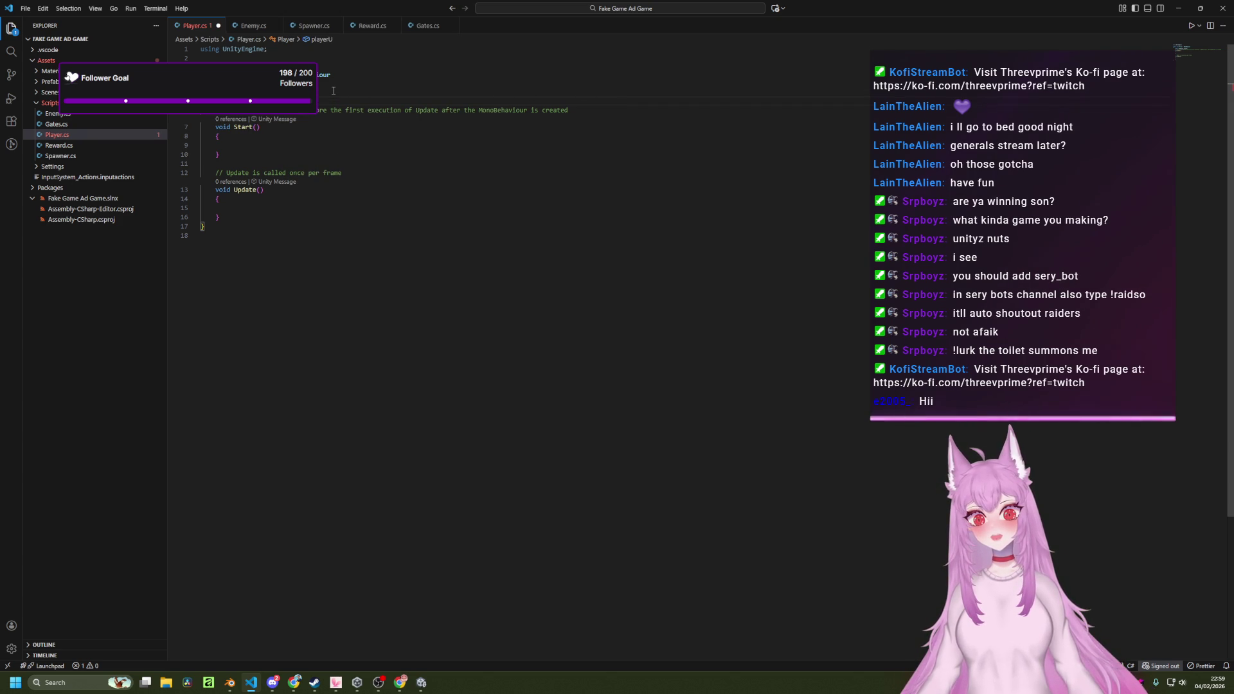
{"action": "type", "text": ";"}
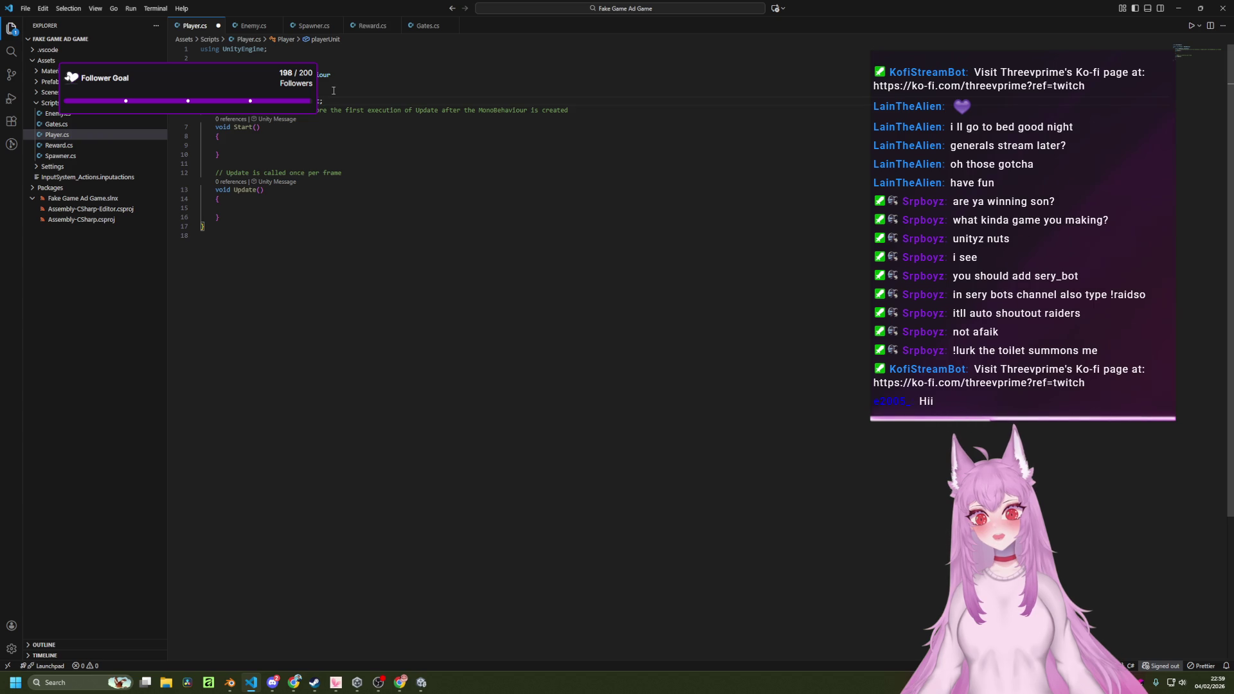
Save Player.cs, return to Unity and select Player in the Hierarchy.
{"action": "key", "text": "ctrl+s"}
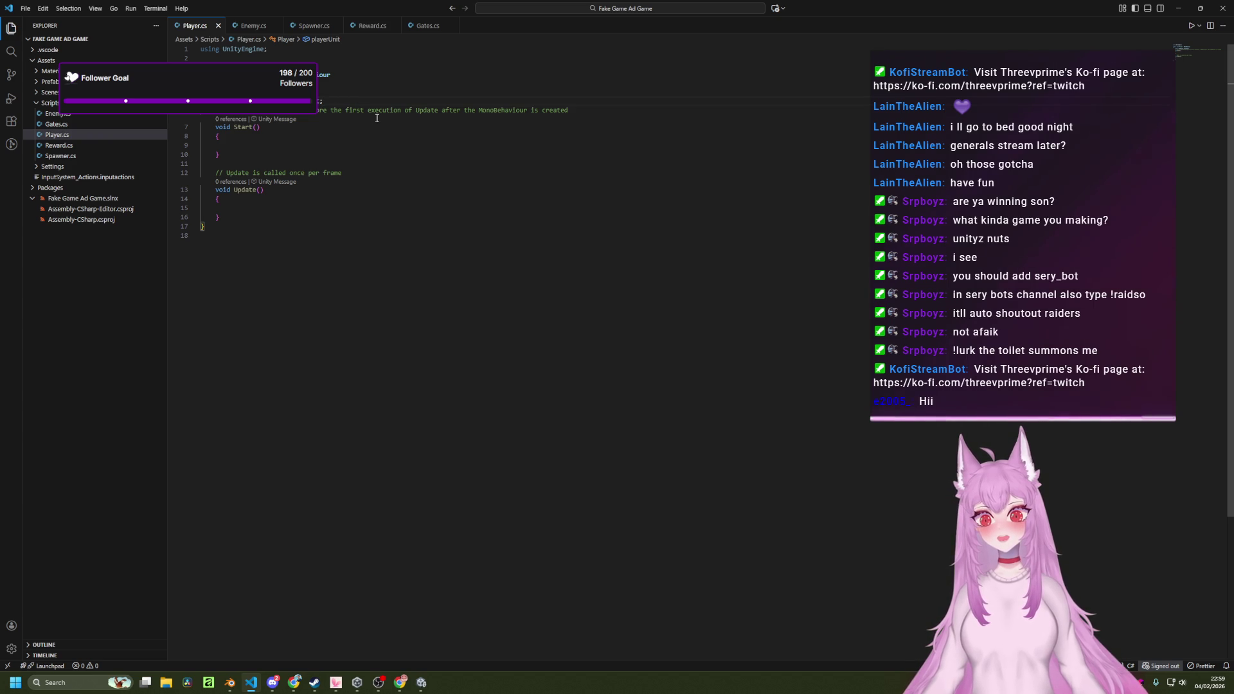
{"action": "key", "text": "alt+Tab"}
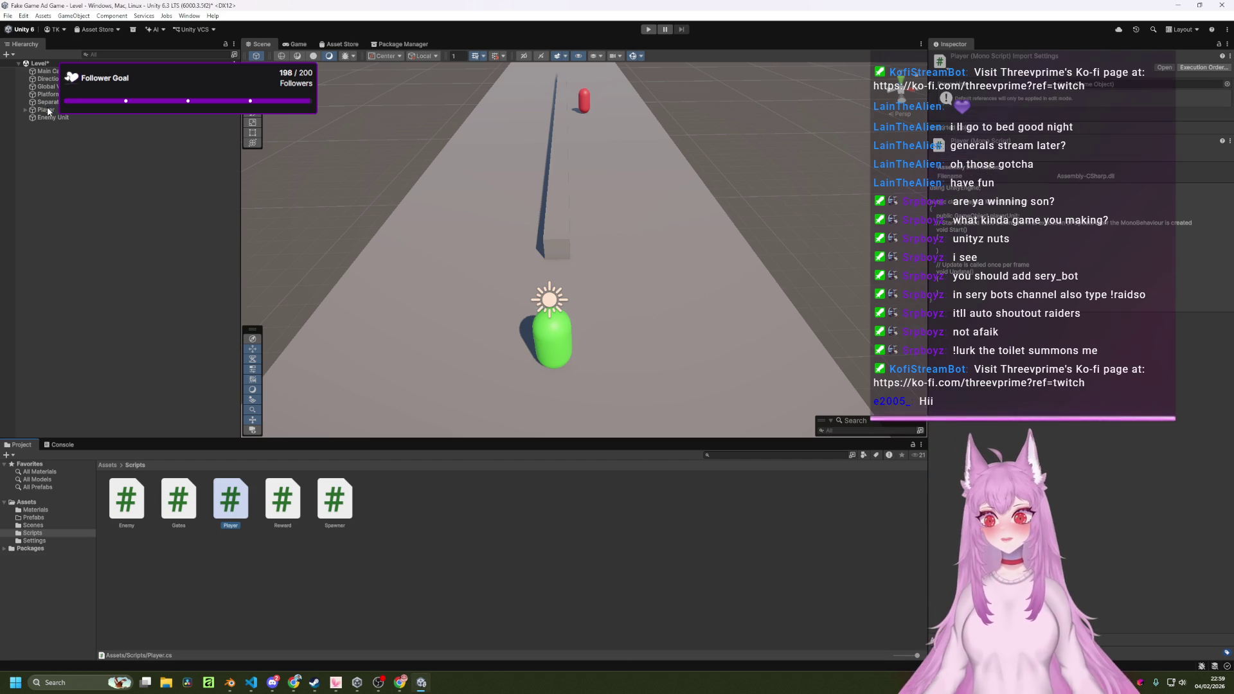
{"action": "left_click", "coordinate": [49, 112]}
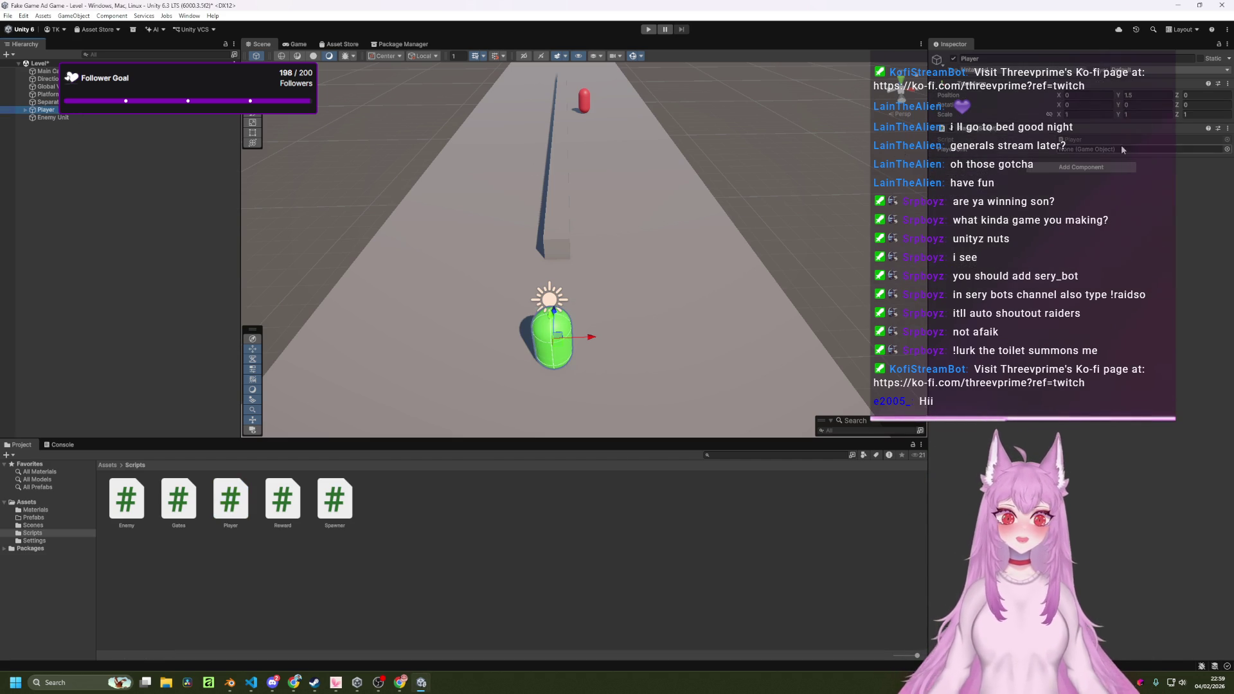
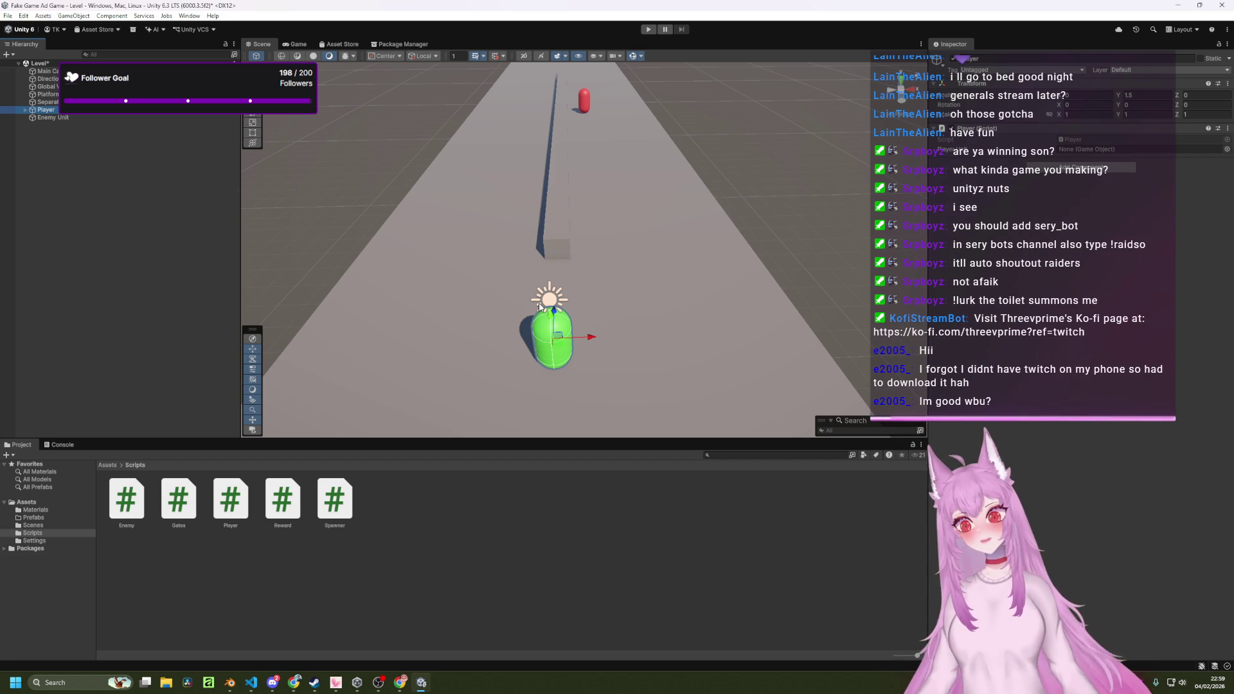
Add a 'public float speed;' field below playerUnit in Player.cs and save.
{"action": "key", "text": "alt+Tab"}
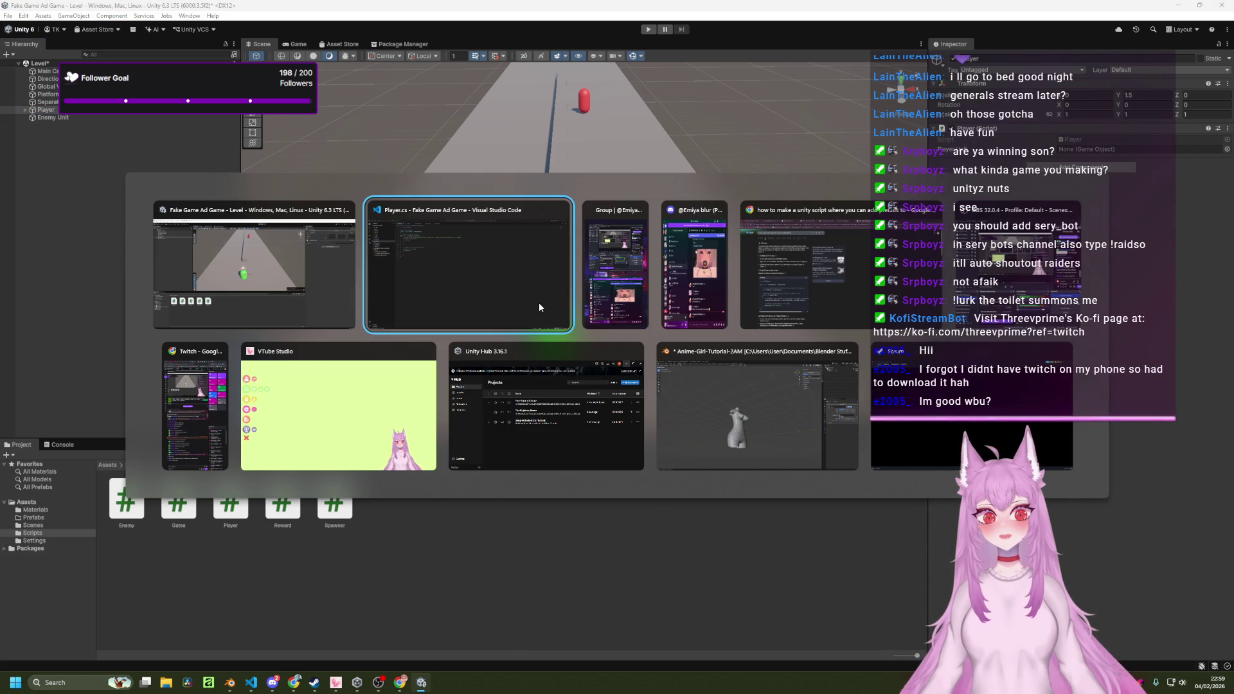
{"action": "key", "text": "Return"}
{"action": "type", "text": "pu"}
{"action": "key", "text": "Tab"}
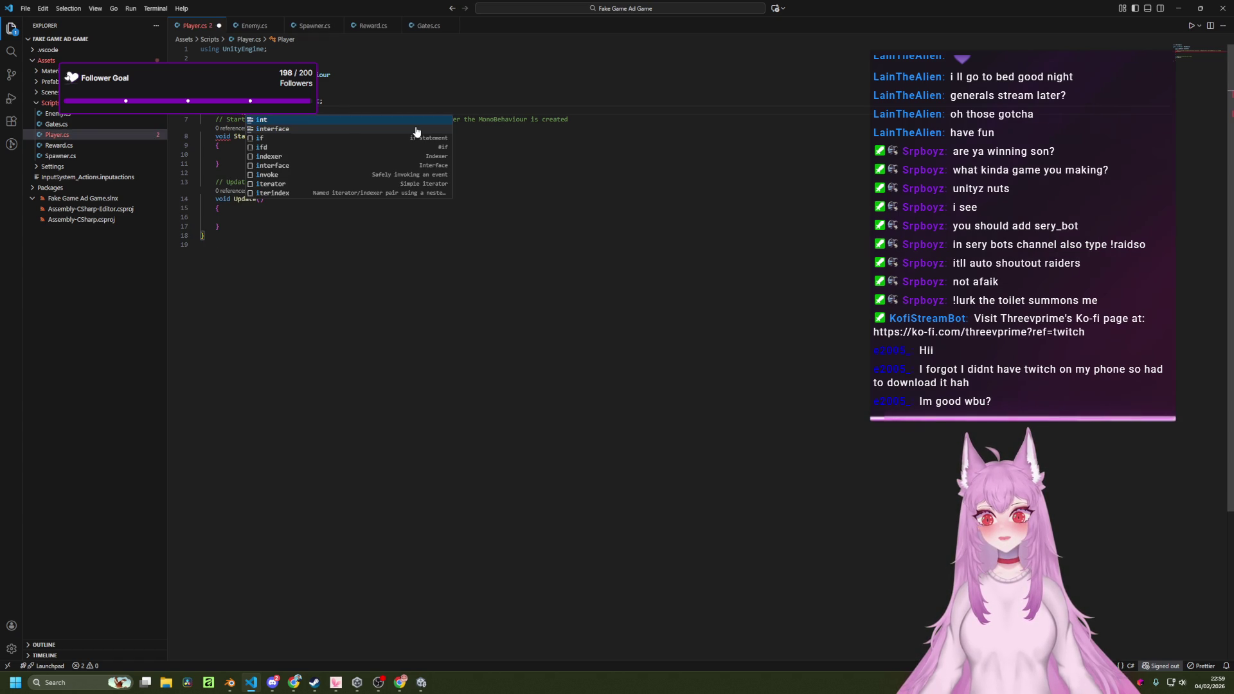
{"action": "type", "text": "f"}
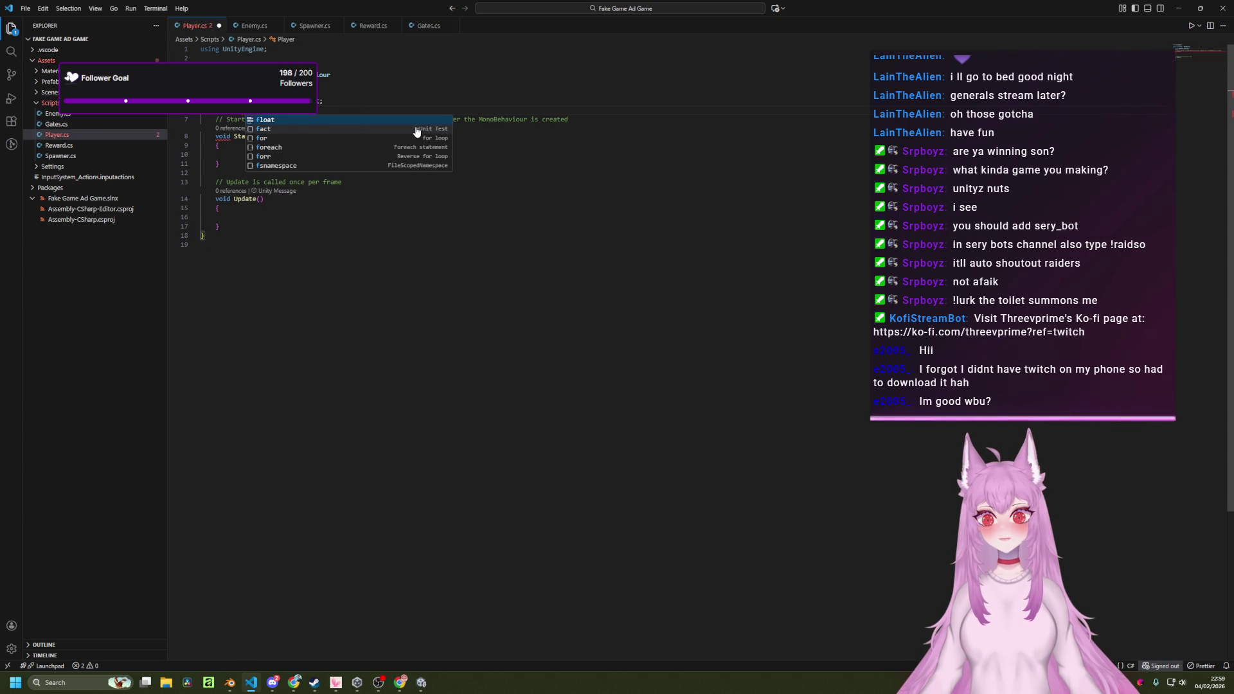
{"action": "key", "text": "Tab"}
{"action": "type", "text": "speed;"}
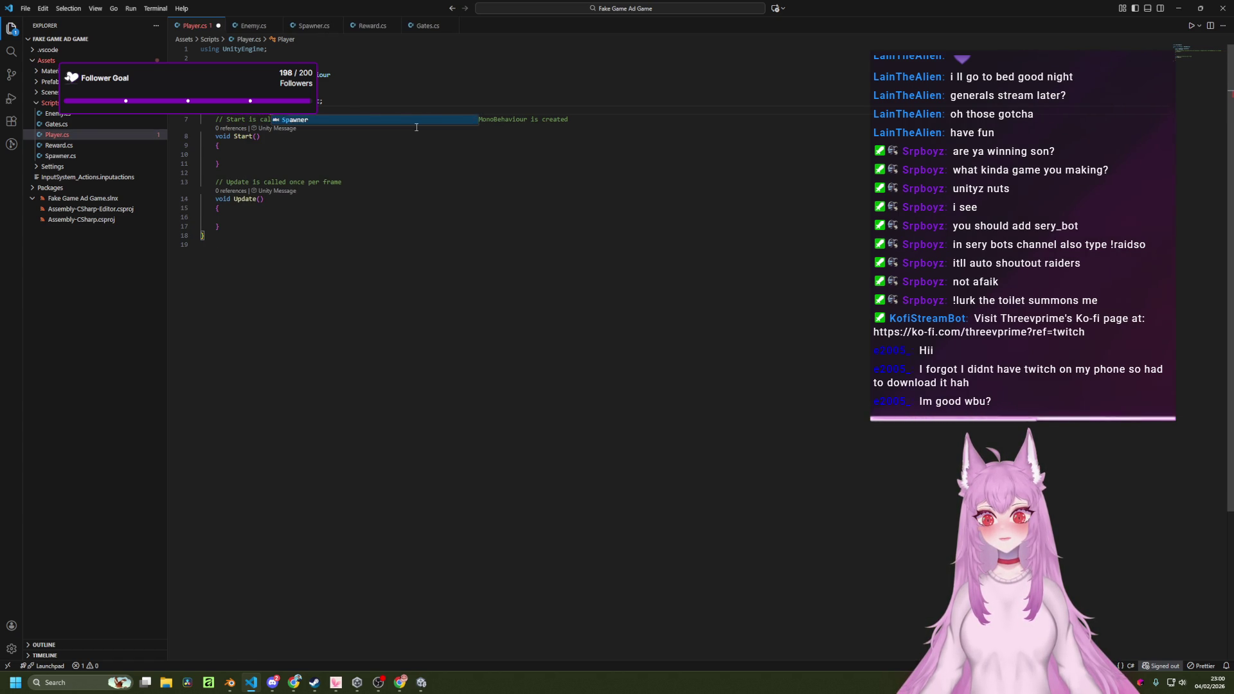
{"action": "key", "text": "ctrl+s"}
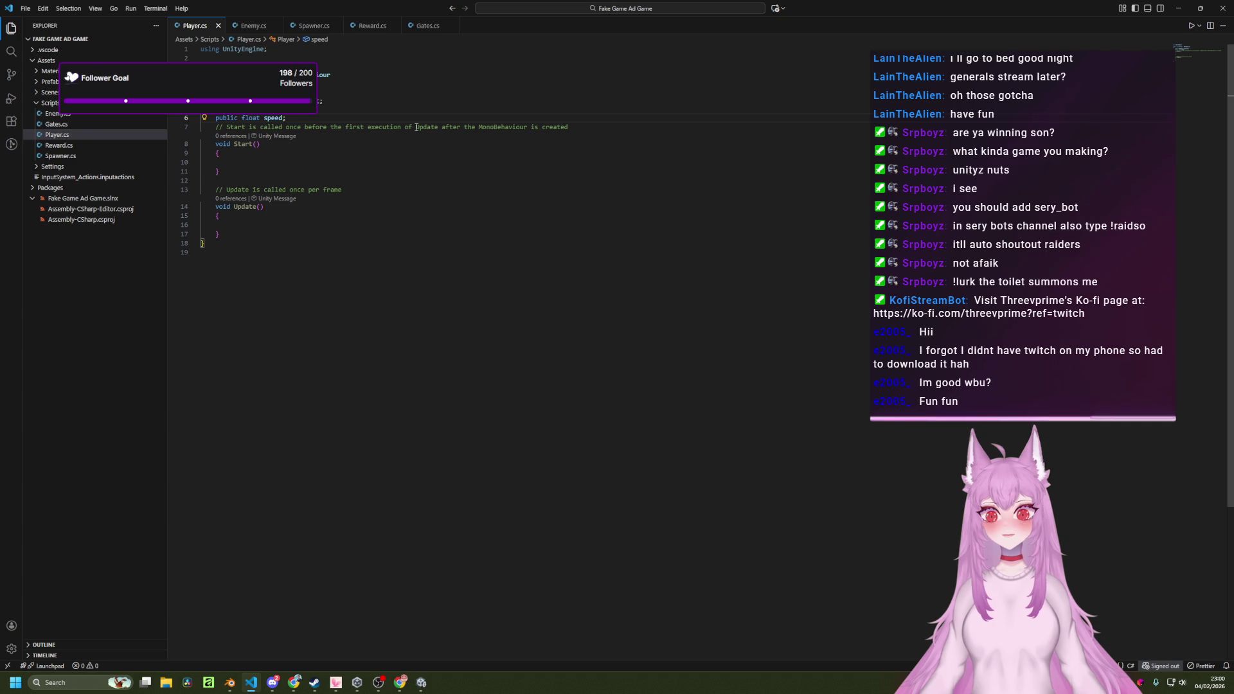
Add 'public int initialPlayerUnits;', move it above the speed field, and save.
{"action": "key", "text": "Return"}
{"action": "type", "text": "p"}
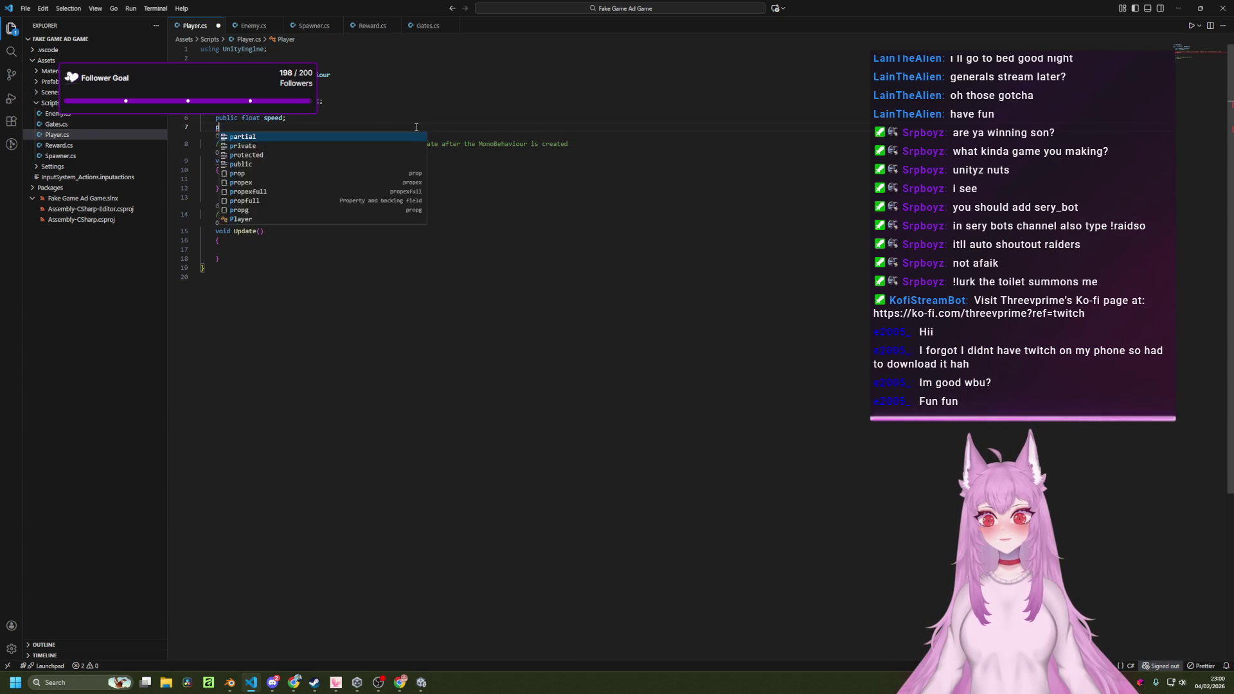
{"action": "type", "text": "ublic int "}
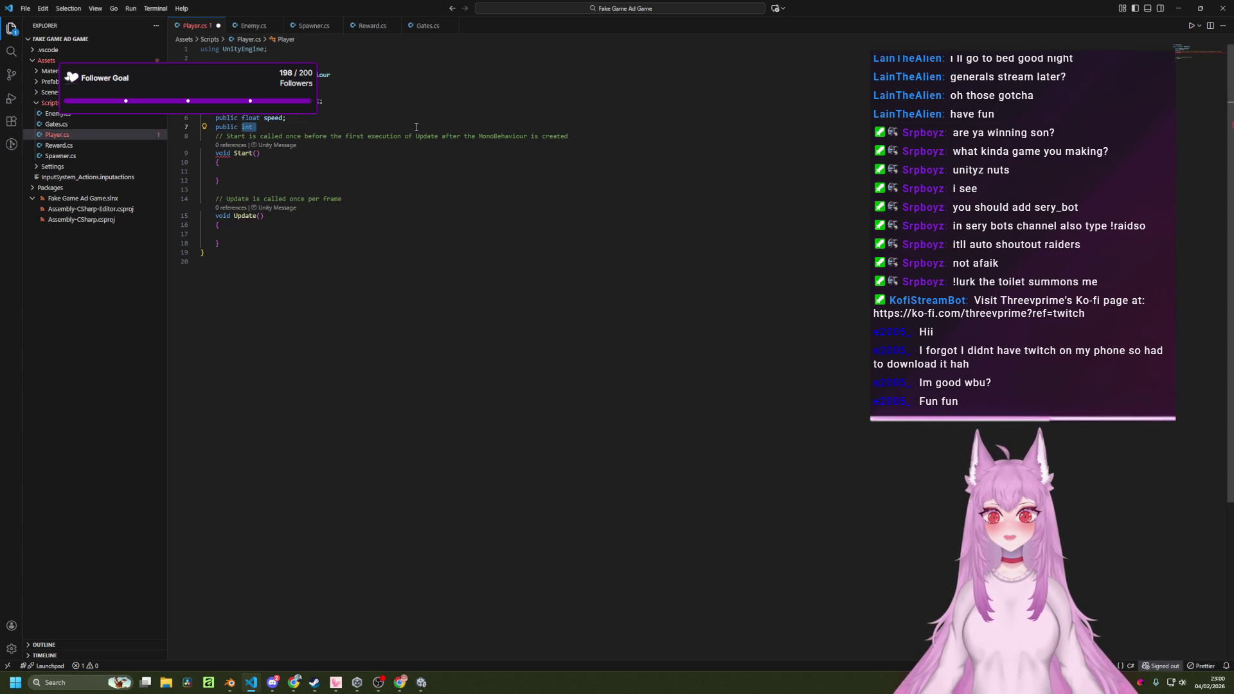
{"action": "type", "text": "In"}
{"action": "key", "text": "Tab"}
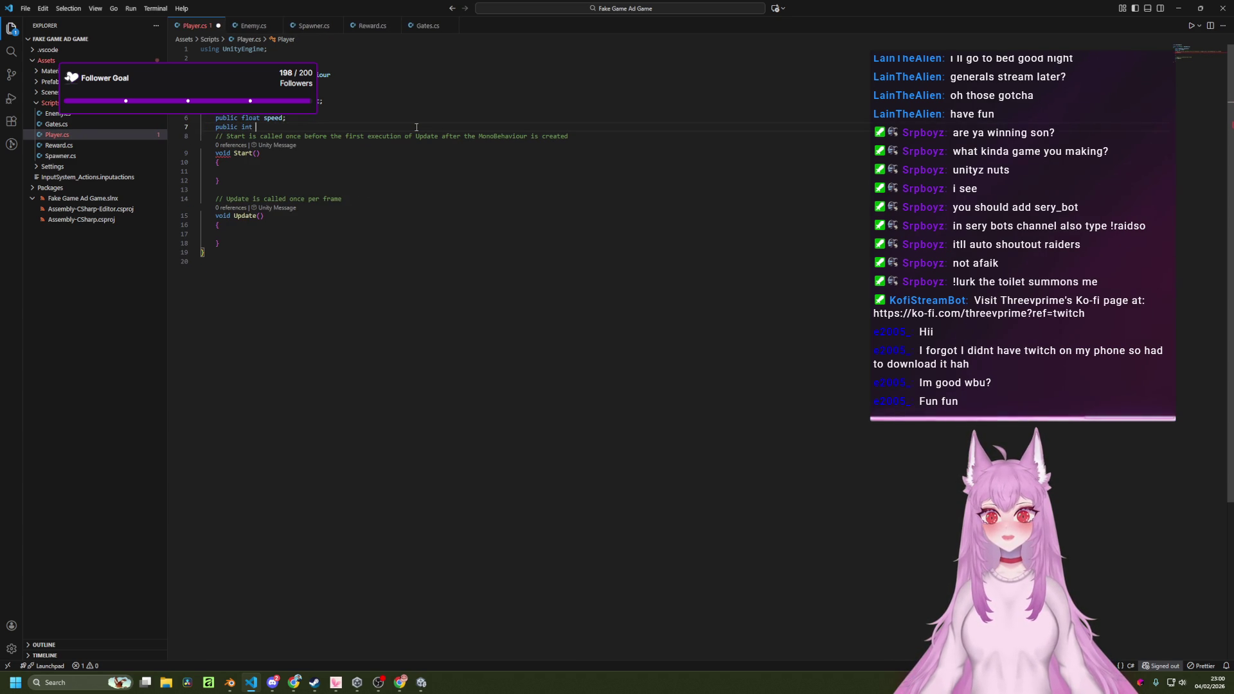
{"action": "type", "text": "init"}
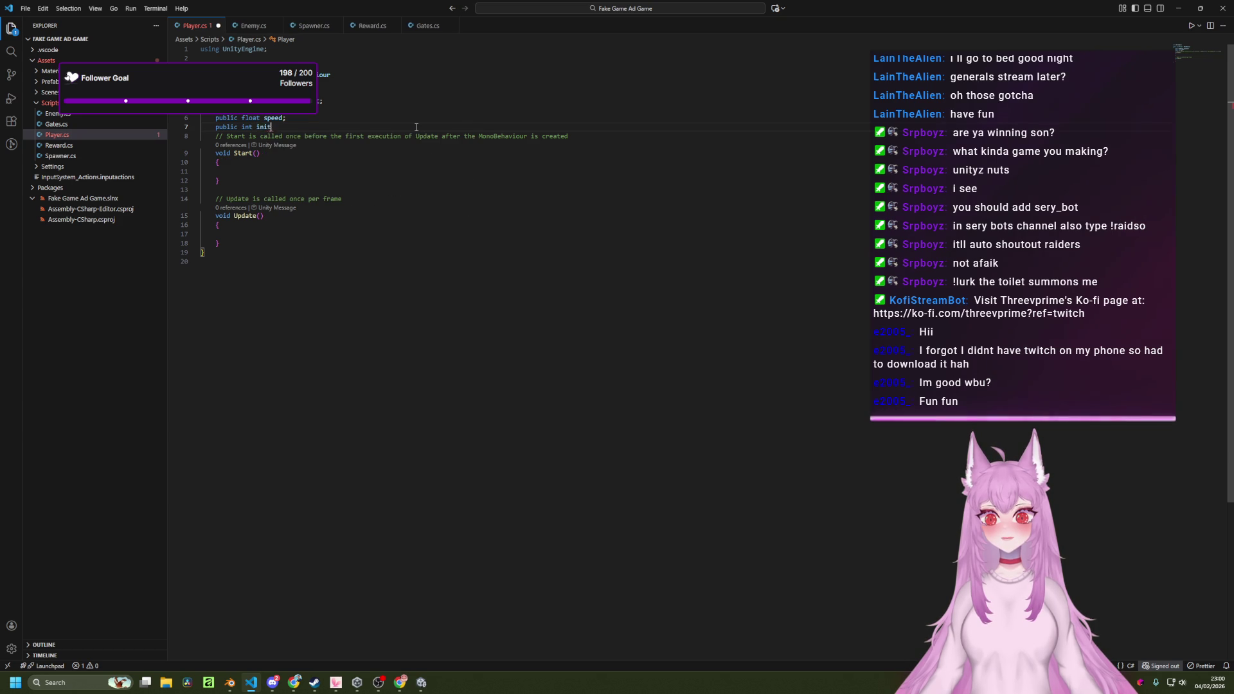
{"action": "type", "text": "ialPlayerUnits;"}
{"action": "key", "text": "ctrl+shift+Left"}
{"action": "key", "text": "ctrl+shift+Left"}
{"action": "key", "text": "ctrl+shift+Left"}
{"action": "key", "text": "shift+Up"}
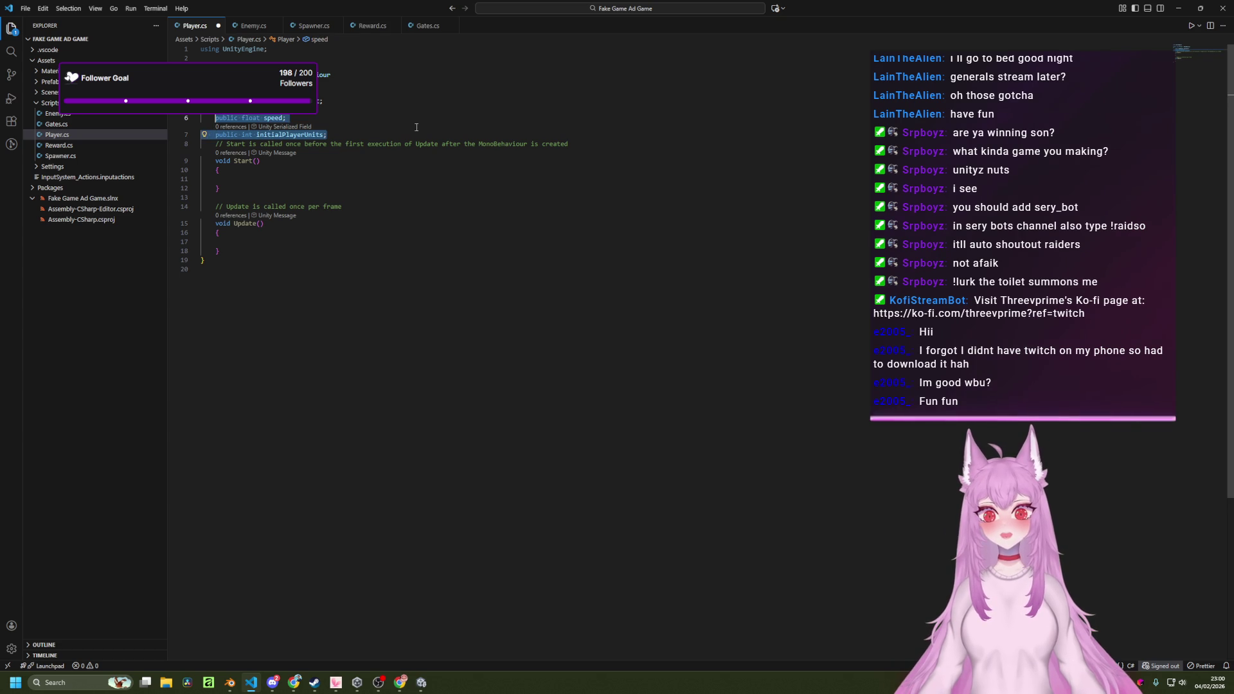
{"action": "key", "text": "shift+Down"}
{"action": "key", "text": "ctrl+c"}
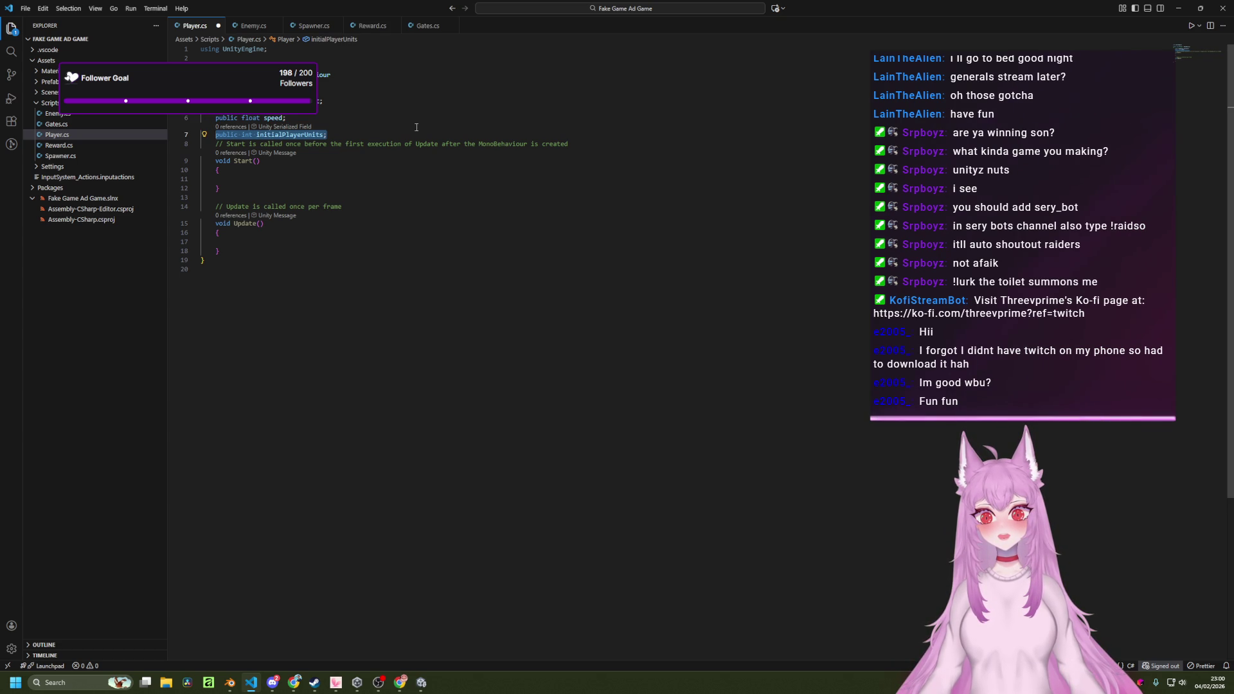
{"action": "key", "text": "BackSpace"}
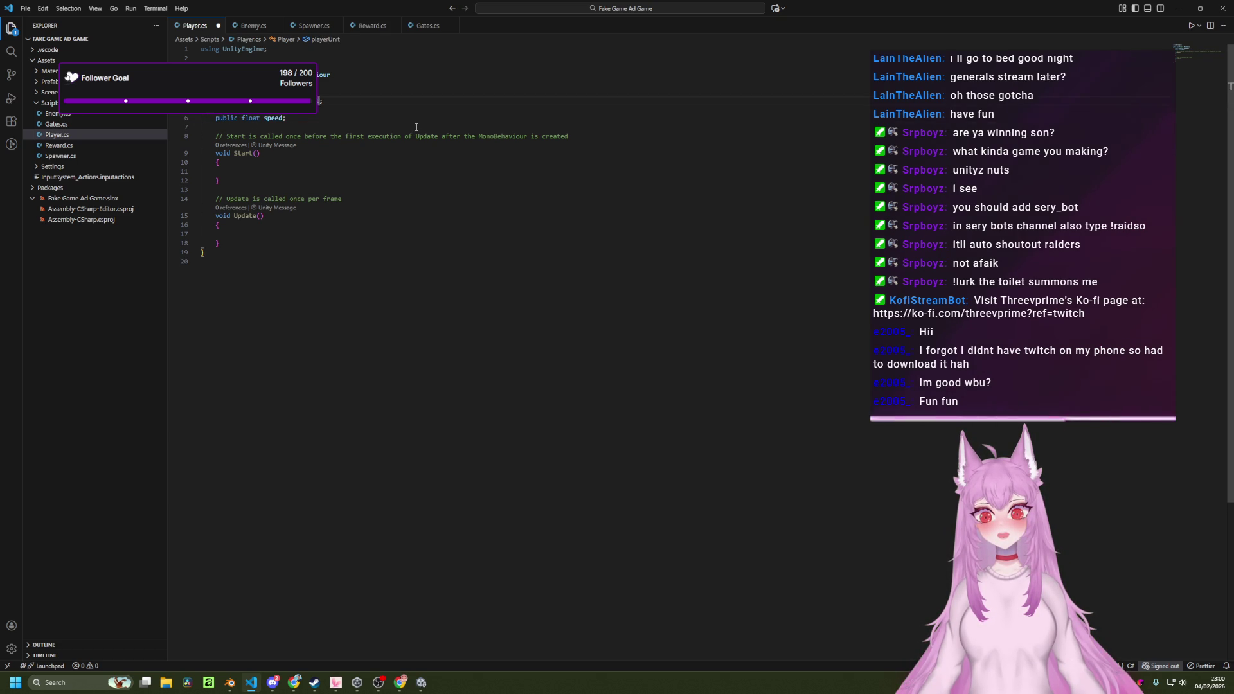
{"action": "key", "text": "ctrl+v"}
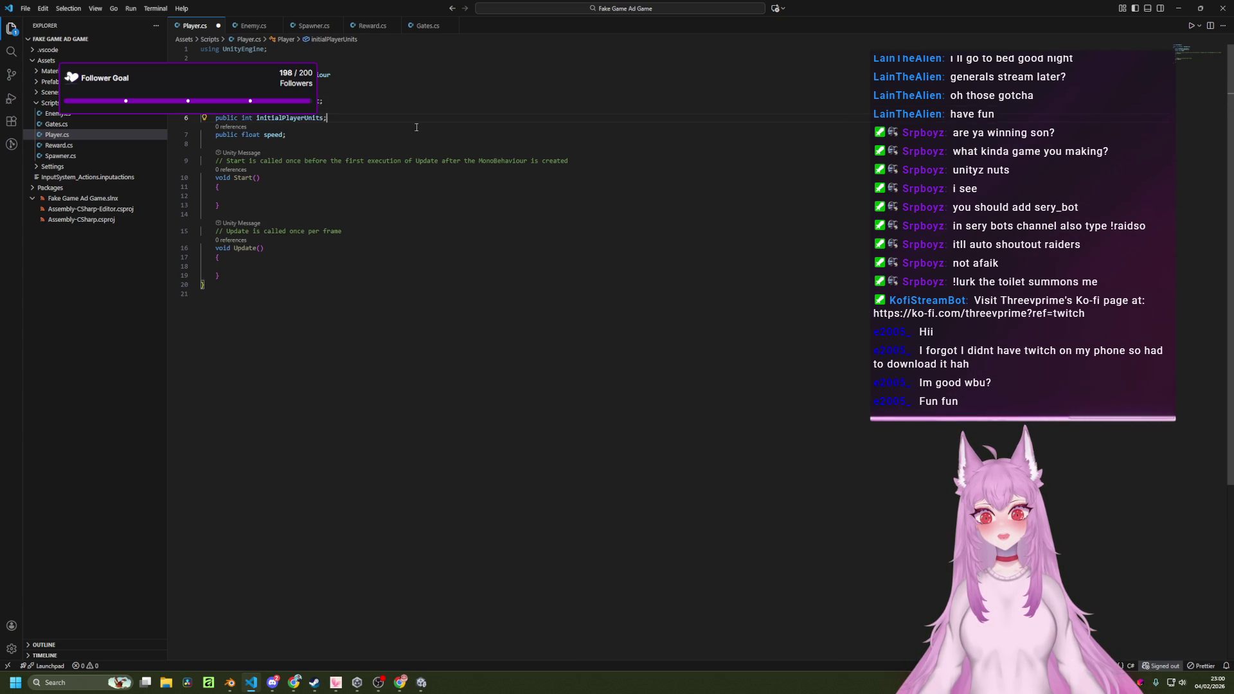
{"action": "key", "text": "ctrl+s"}
Place the insertion point inside the Start() method of Player.cs.
{"action": "left_click", "coordinate": [615, 158]}
{"action": "left_click", "coordinate": [667, 132]}
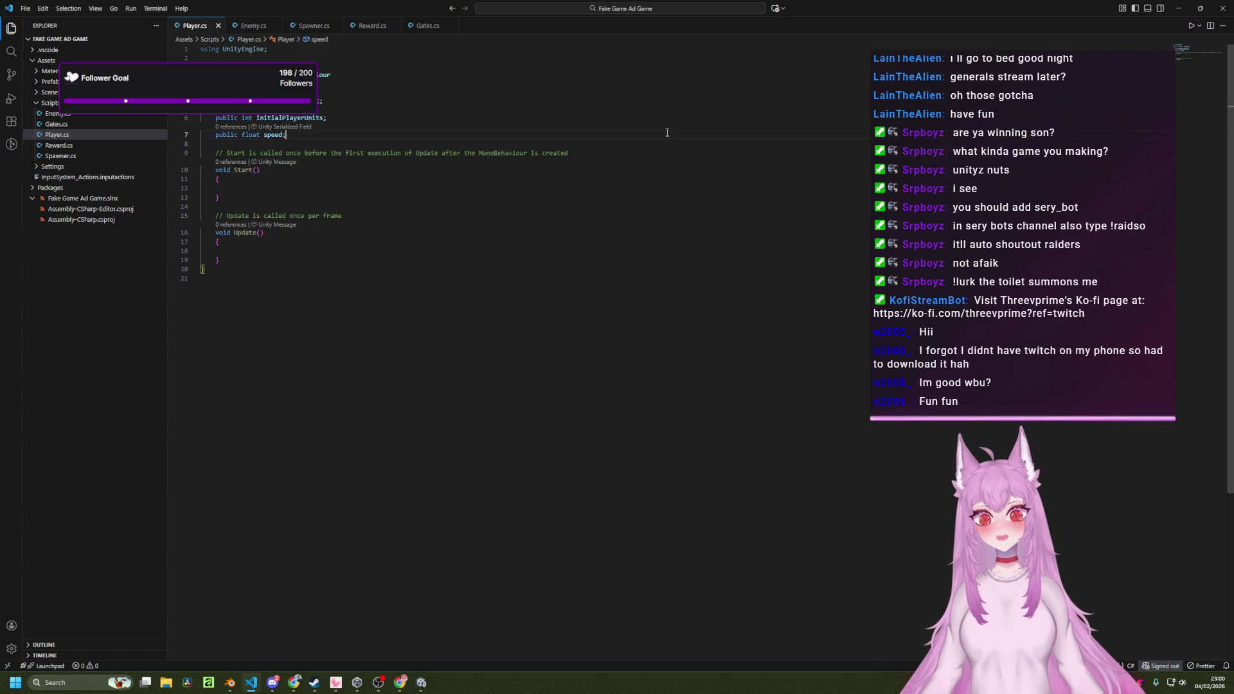
{"action": "left_click", "coordinate": [679, 188]}
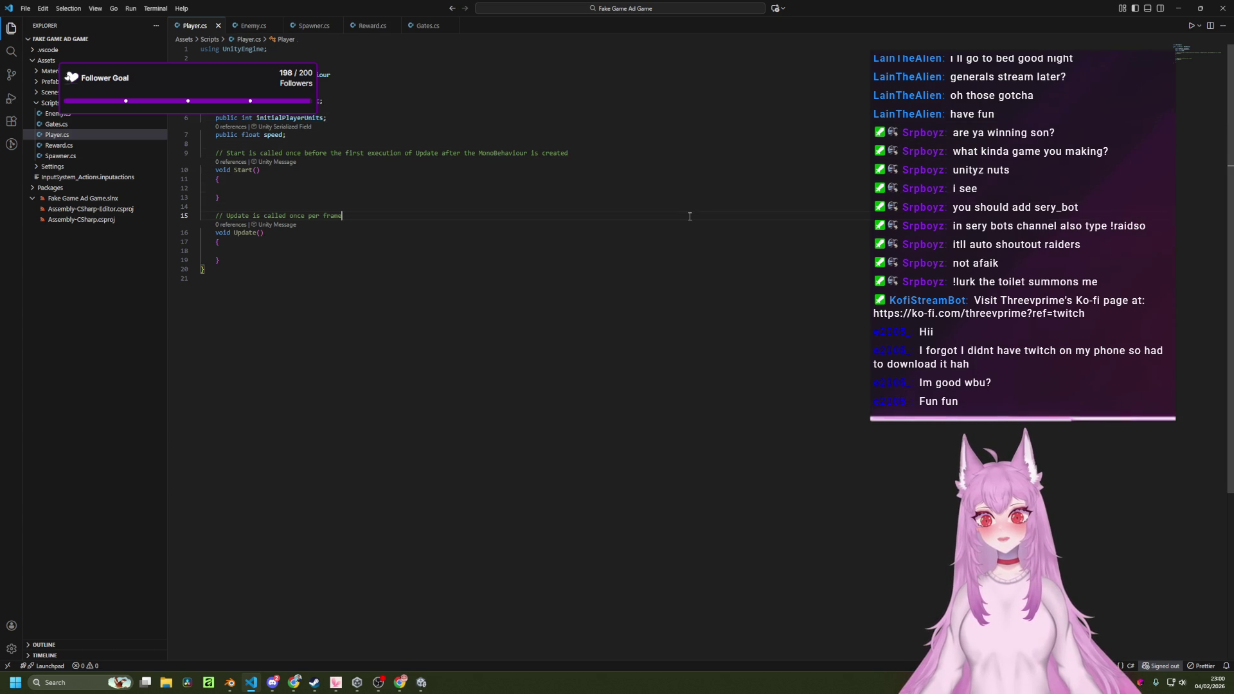
{"action": "key", "text": "alt+Tab"}
Confirm the Player's new Initial Player Units field shows 0 in Unity's Inspector after recompiling.
{"action": "key", "text": "Tab"}
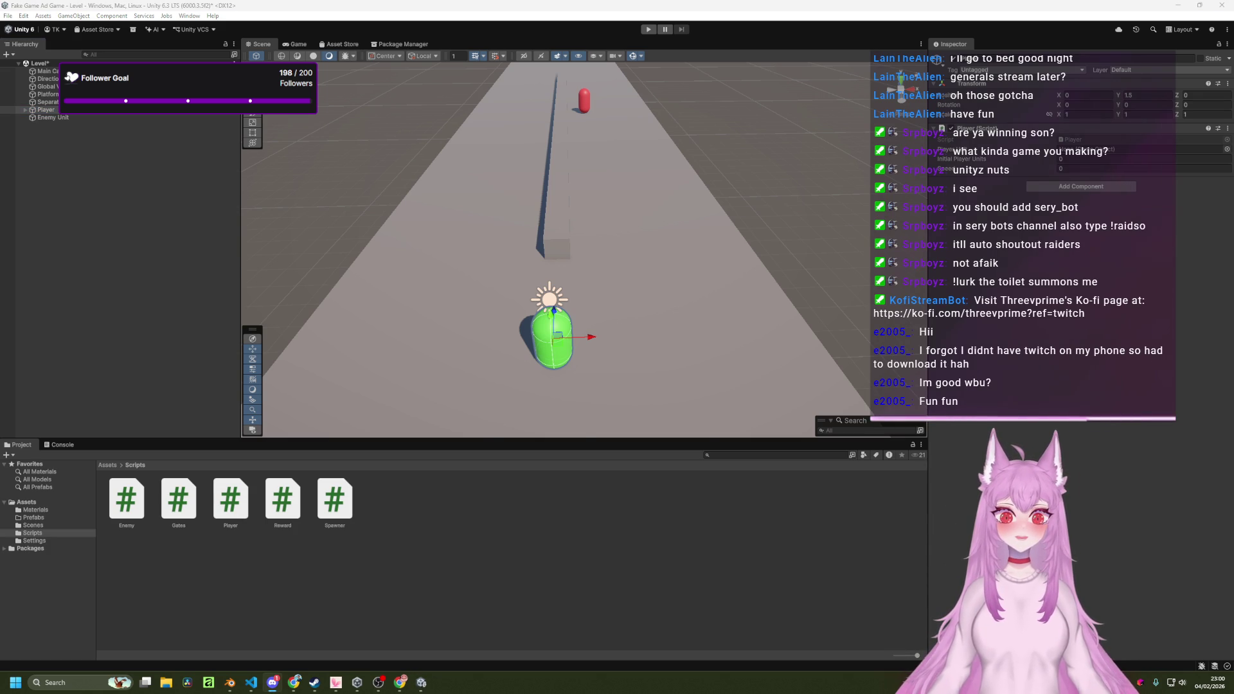
{"action": "key", "text": "alt+Tab"}
{"action": "key", "text": "alt+Tab"}
{"action": "key", "text": "alt+Tab"}
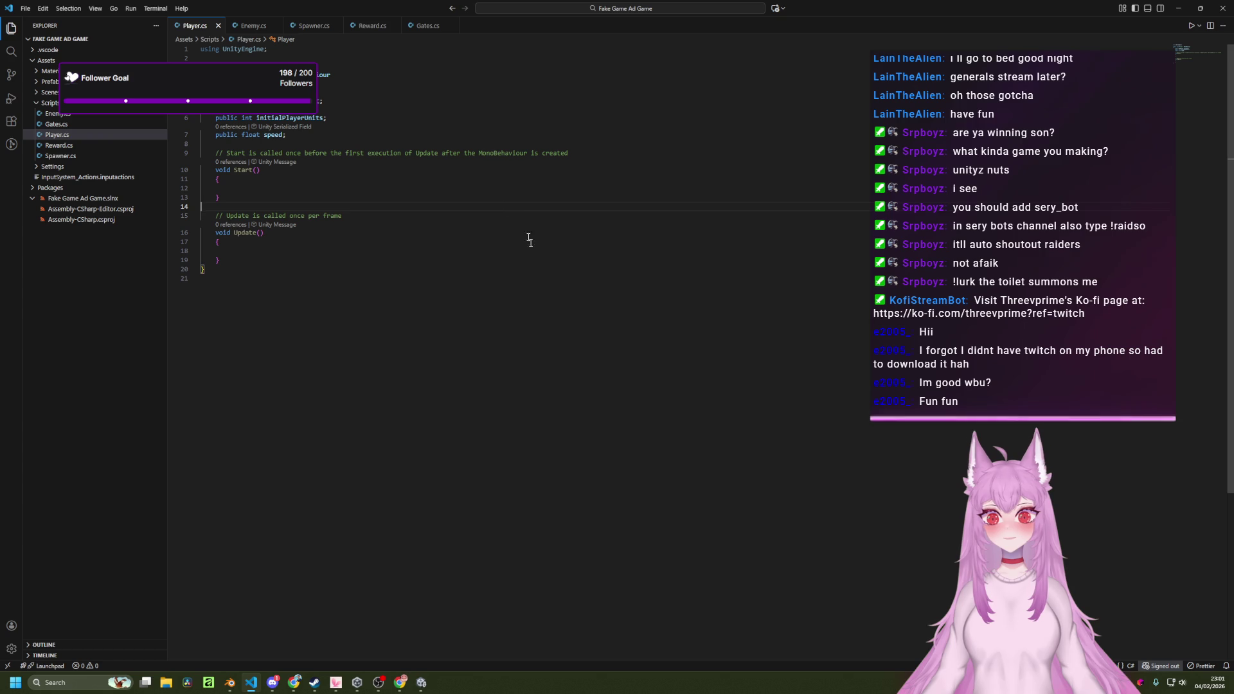
Default initialPlayerUnits to 1 and speed to 5 in Player.cs, saving after each.
{"action": "left_click", "coordinate": [325, 117]}
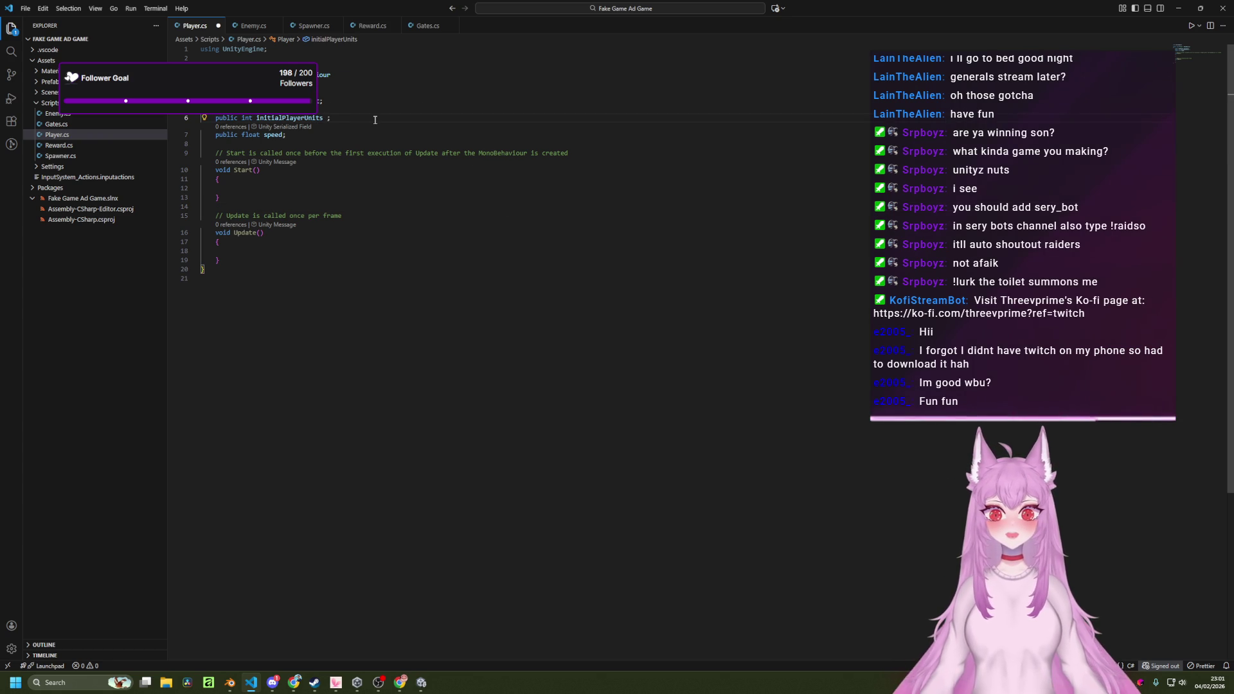
{"action": "type", "text": "= 1"}
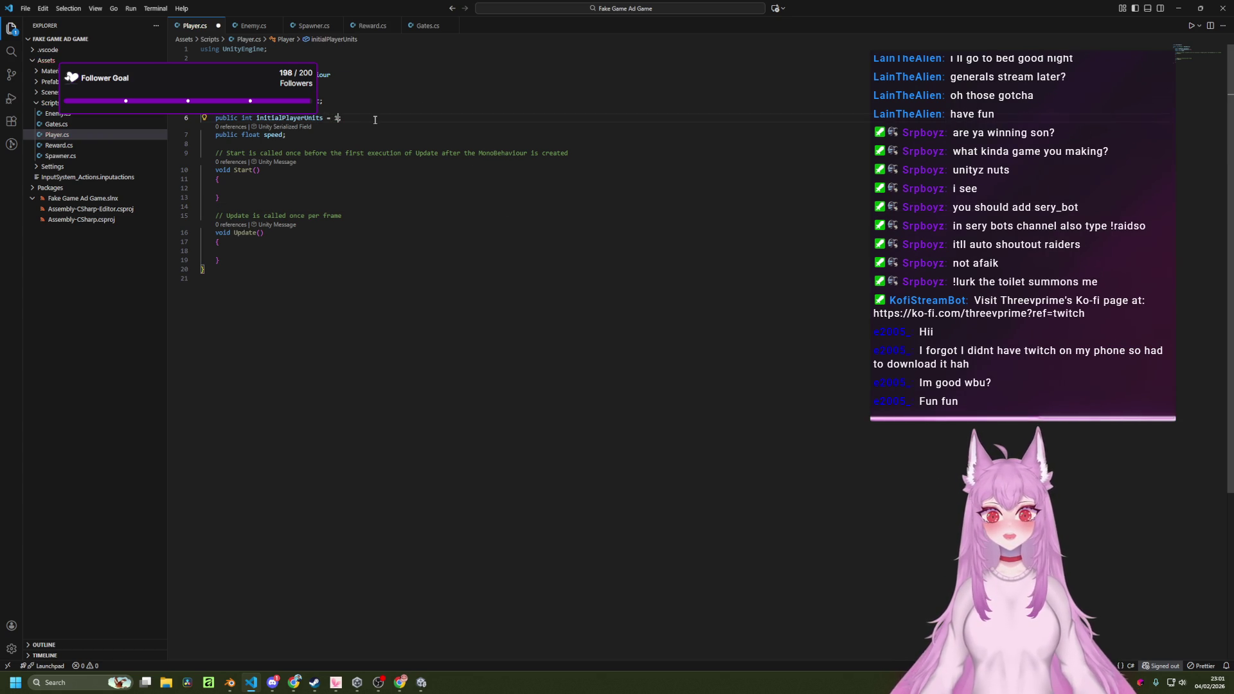
{"action": "key", "text": "ctrl+s"}
{"action": "key", "text": "Down"}
{"action": "type", "text": "= "}
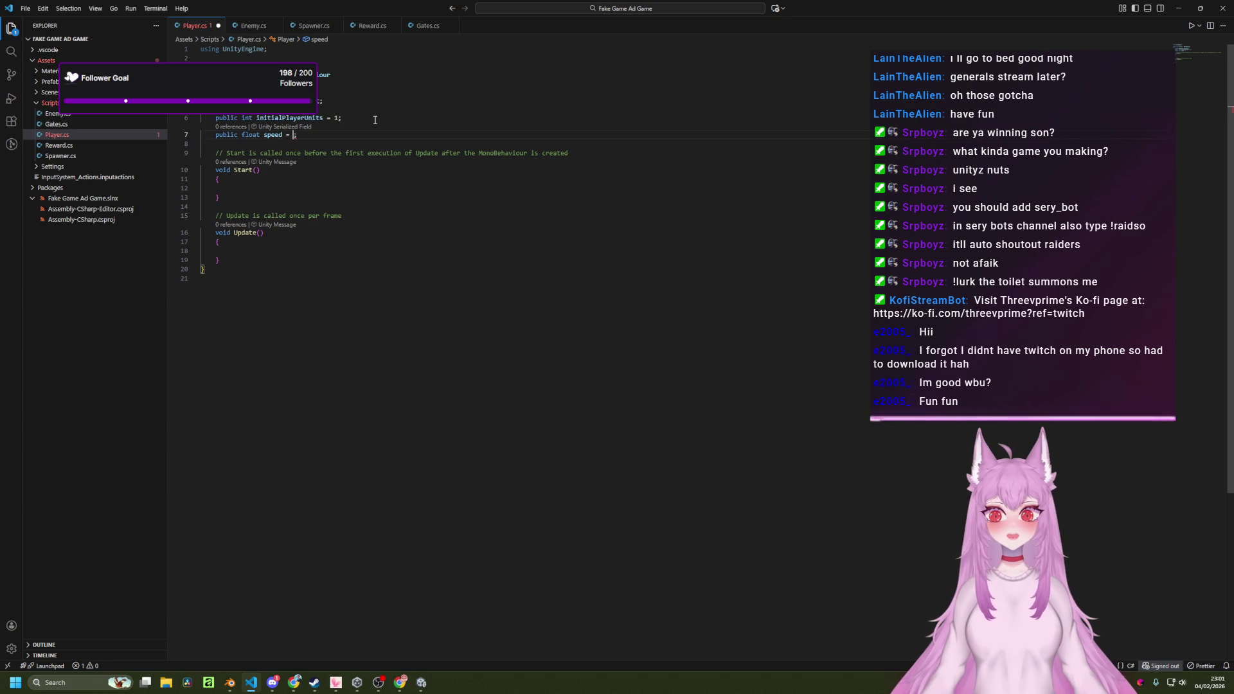
{"action": "type", "text": "5"}
{"action": "key", "text": "ctrl+s"}
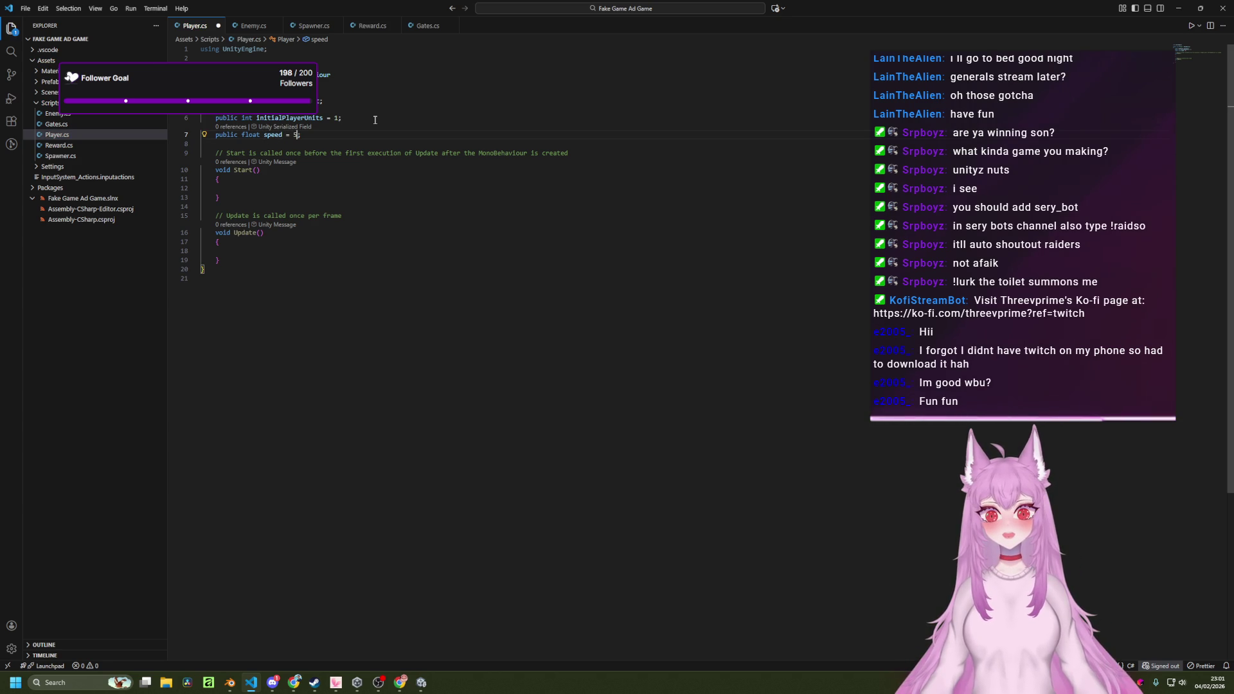
{"action": "key", "text": "alt+Tab"}
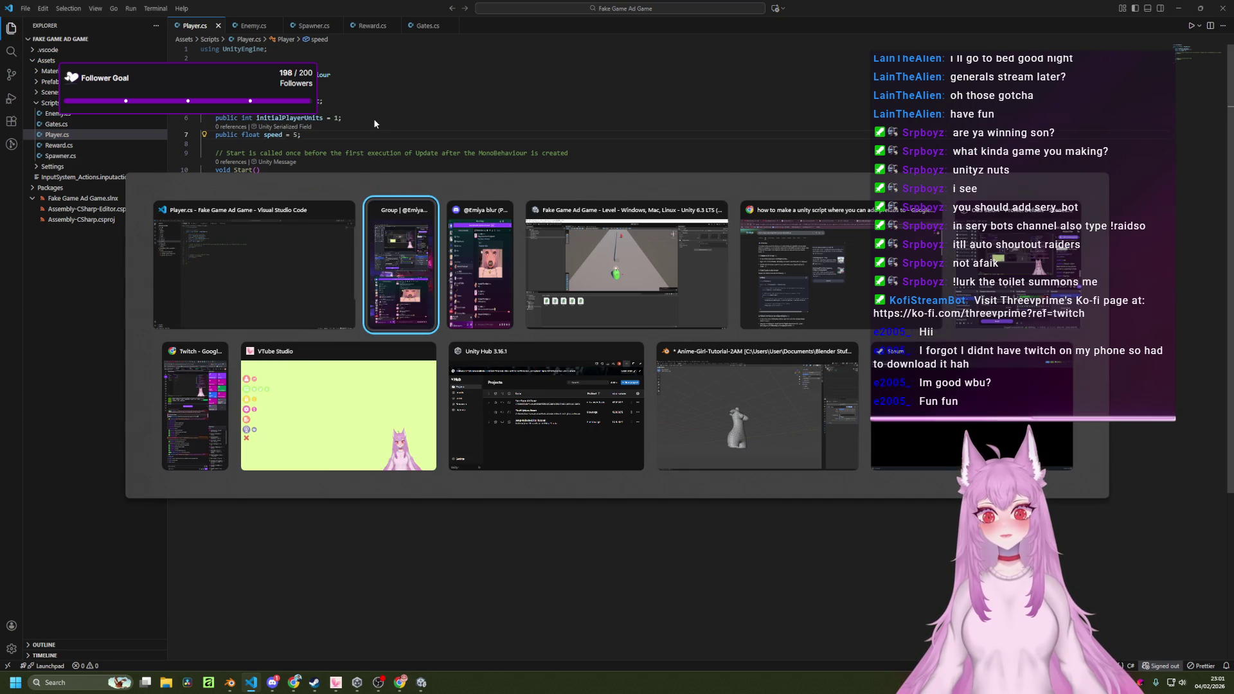
{"action": "key", "text": "alt+Tab"}
{"action": "key", "text": "alt+Tab"}
{"action": "key", "text": "alt+Tab"}
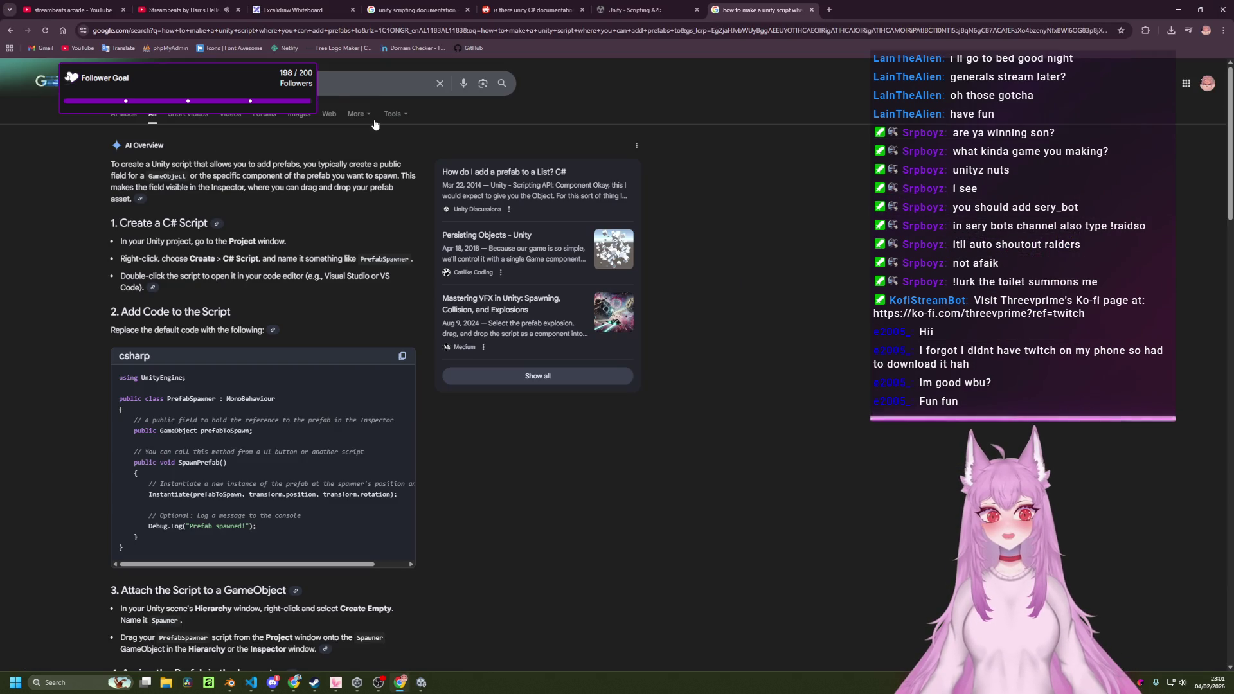
Search Google for 'how to make player move to left and right in unity with a and d'.
{"action": "left_click", "coordinate": [829, 9]}
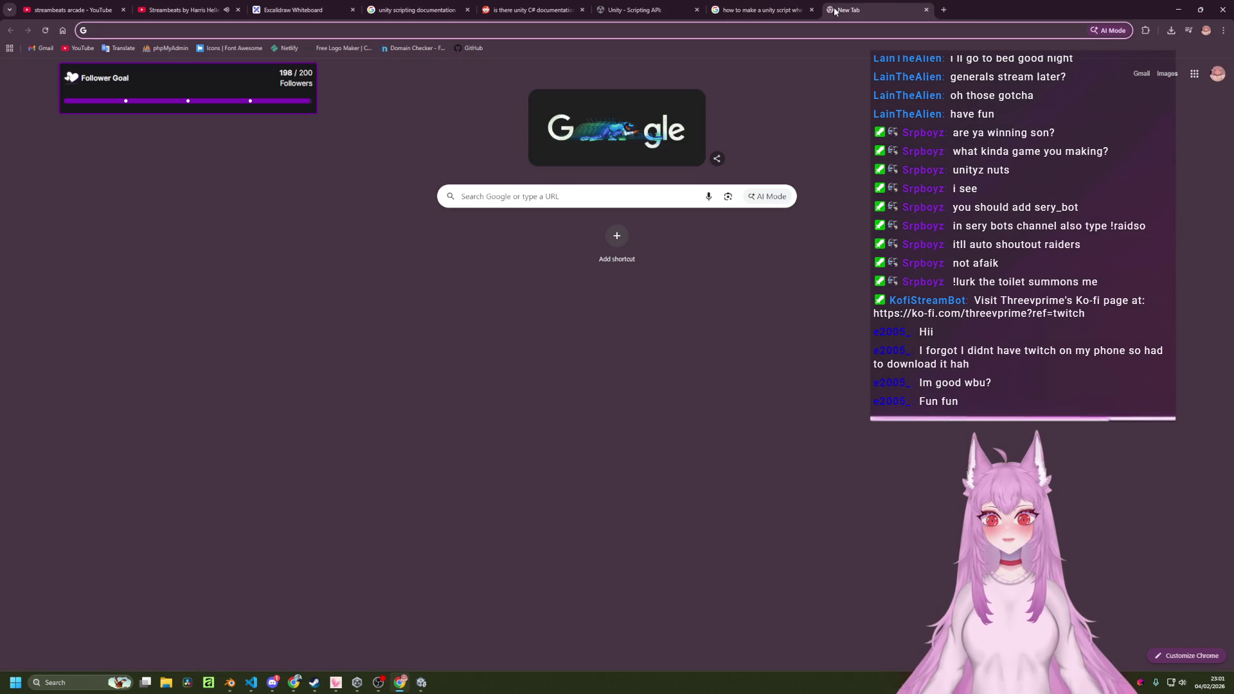
{"action": "key", "text": "ctrl+w"}
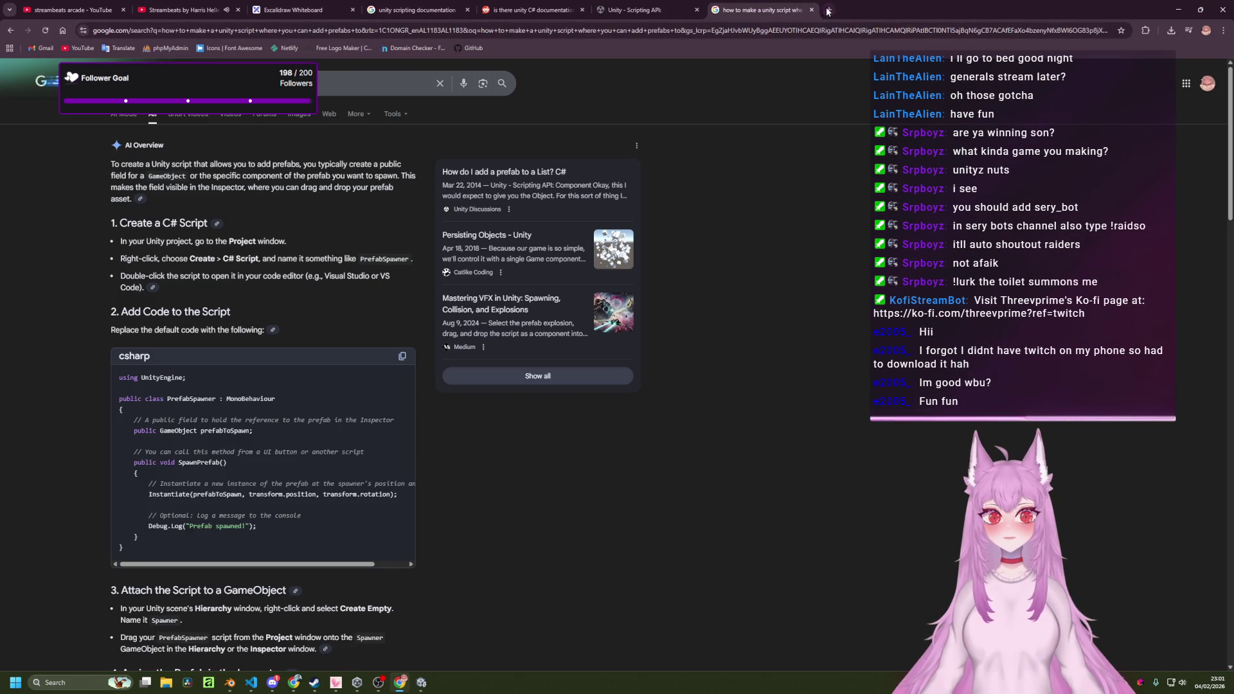
{"action": "left_click", "coordinate": [827, 10]}
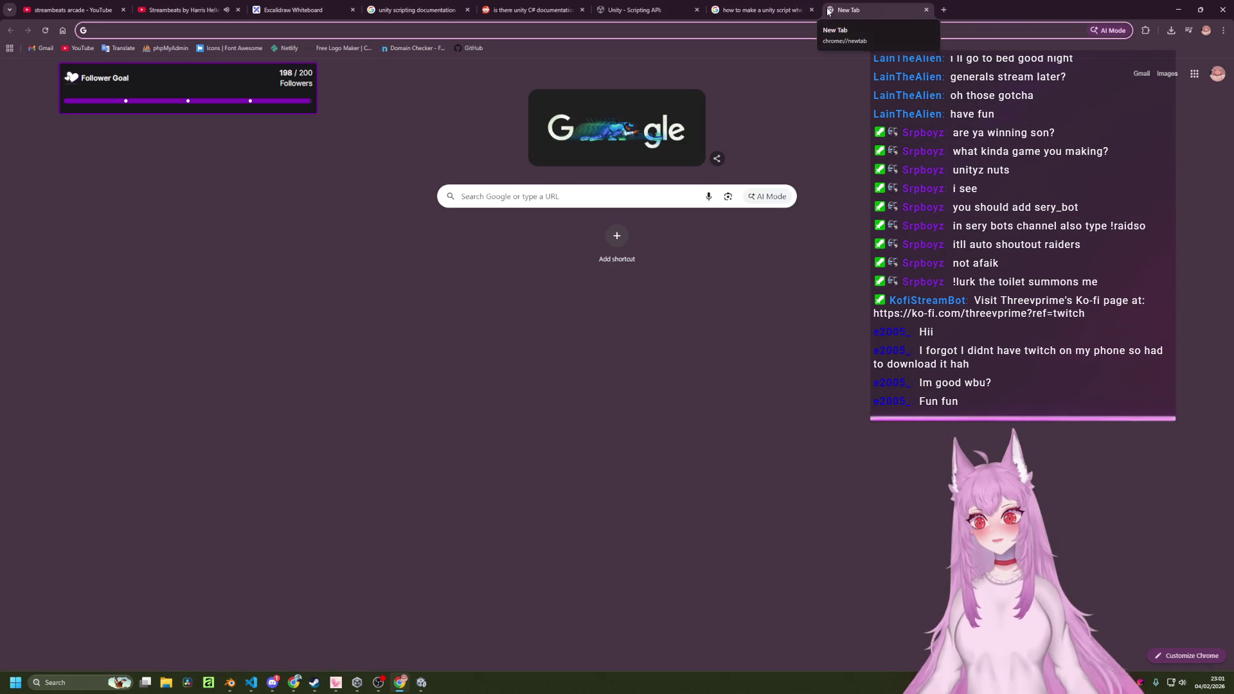
{"action": "type", "text": "how to make"}
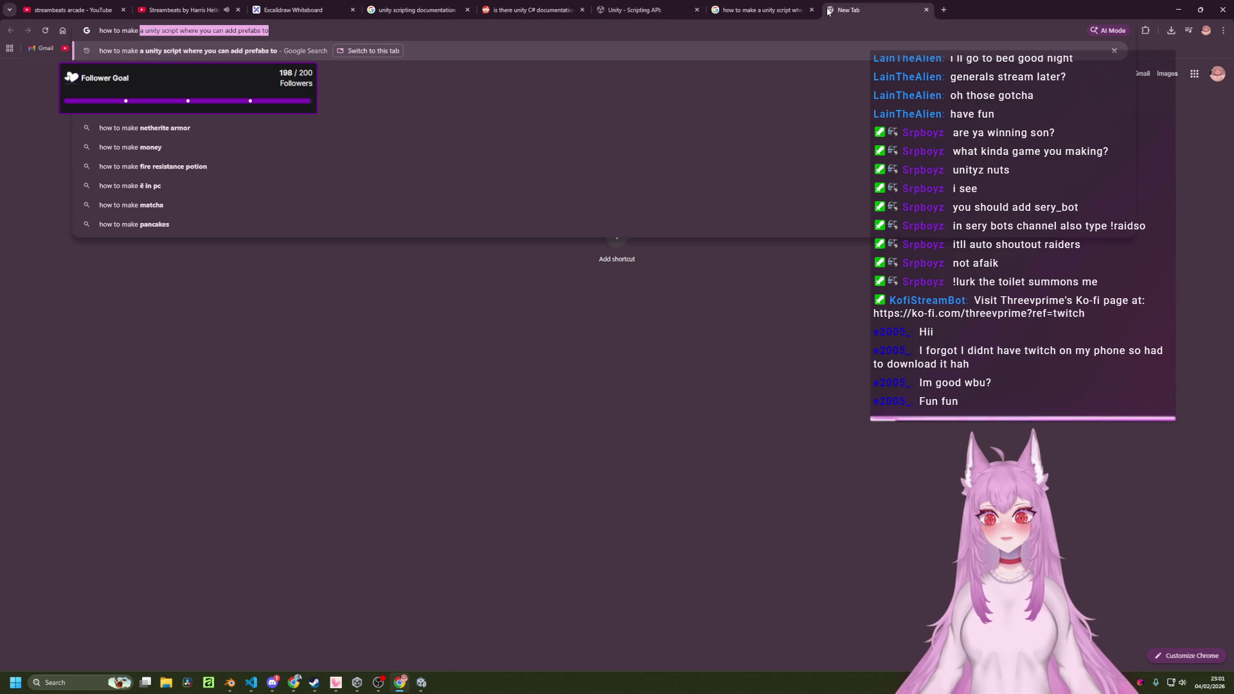
{"action": "key", "text": "BackSpace"}
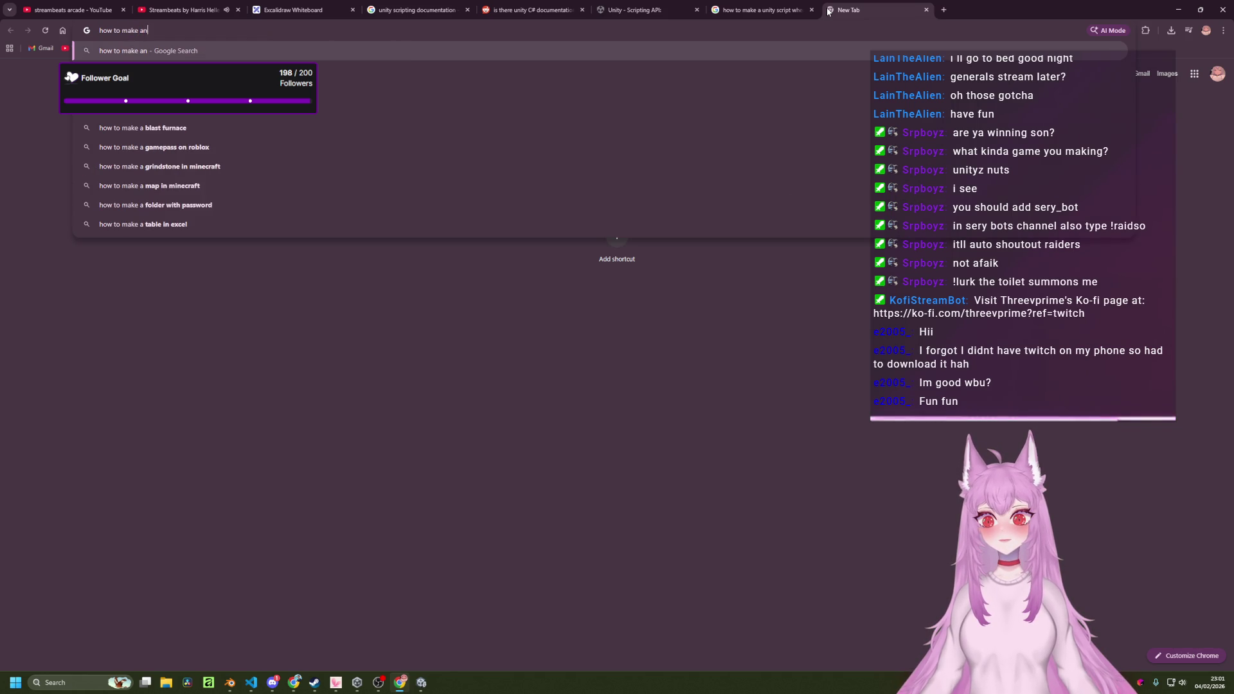
{"action": "type", "text": "pla"}
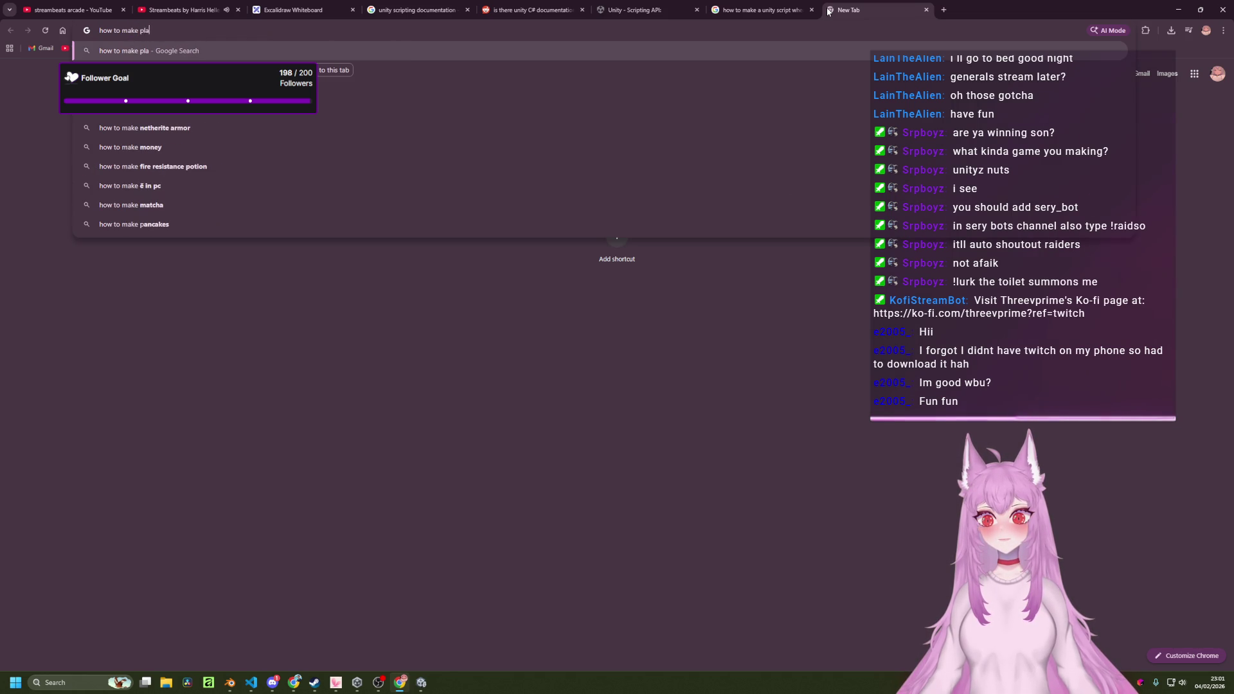
{"action": "type", "text": "yer move to left"}
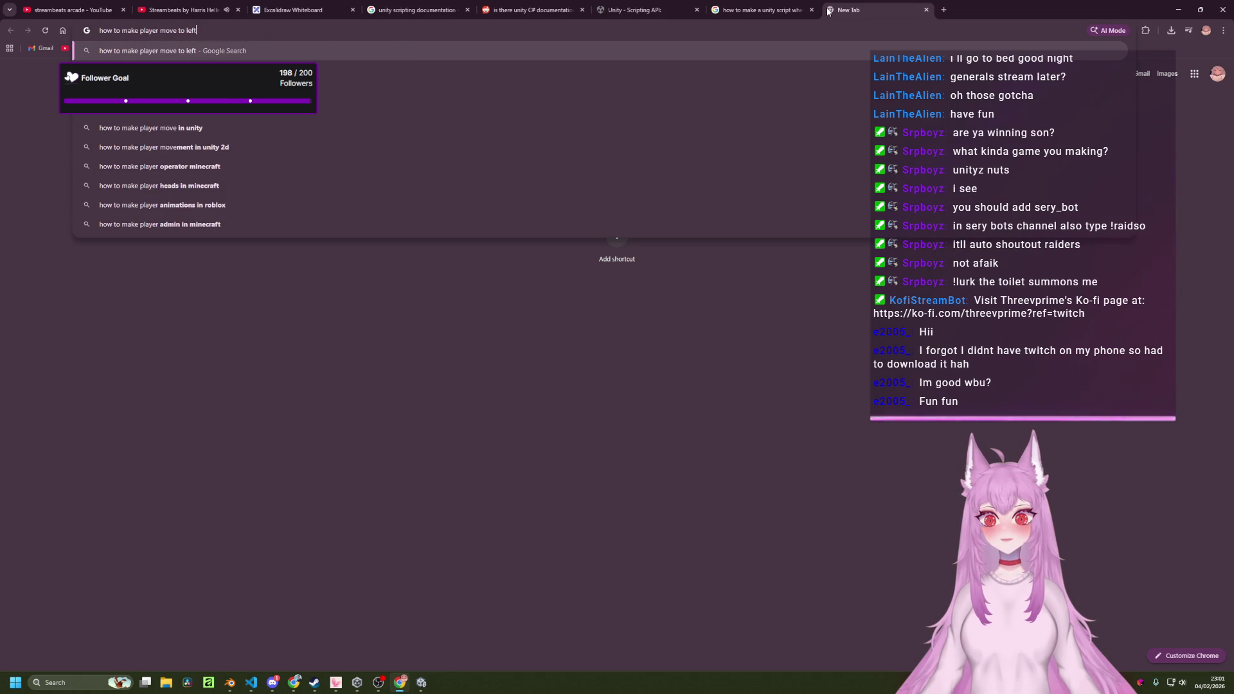
{"action": "type", "text": " and right "}
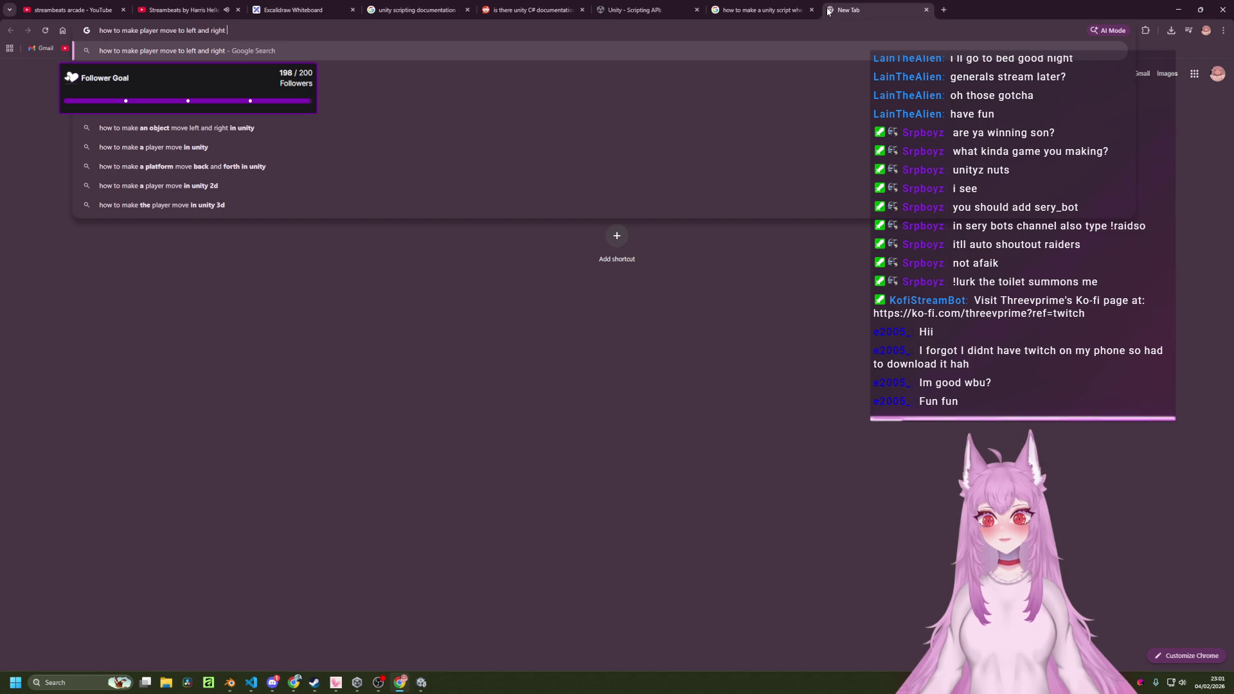
{"action": "type", "text": "in unity with "}
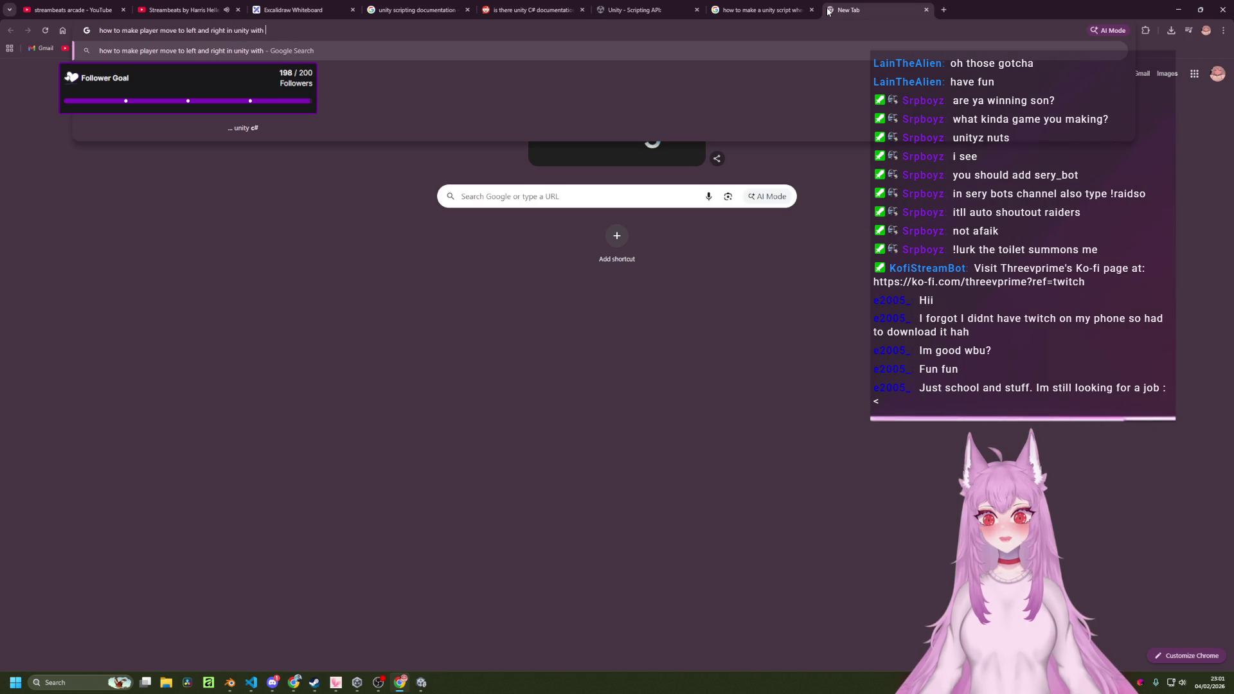
{"action": "type", "text": "a and d"}
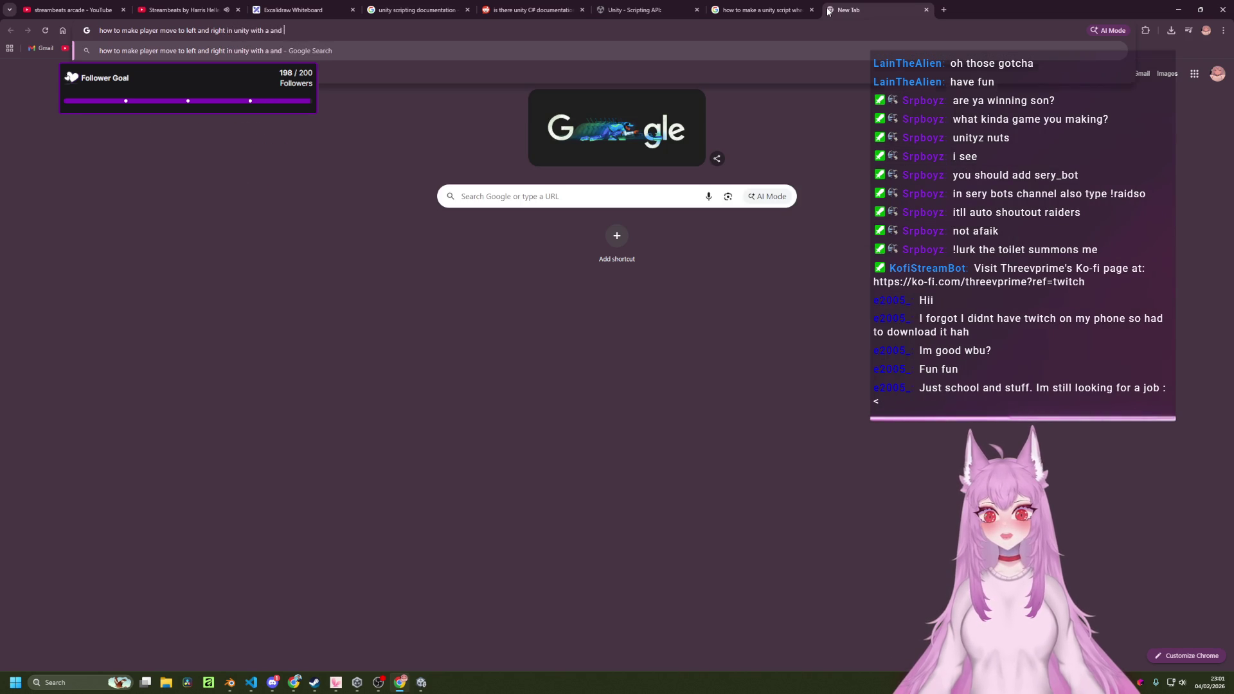
{"action": "key", "text": "Return"}
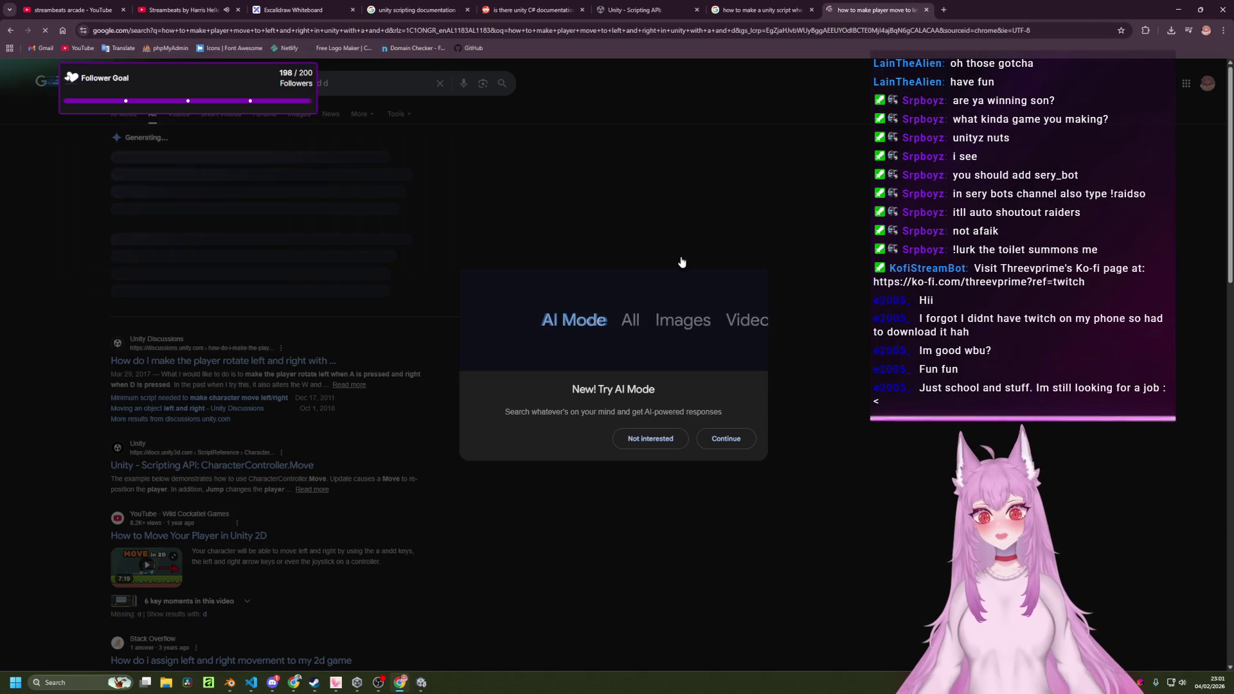
Dismiss the AI Mode prompt and expand the AI Overview to read its C# movement code.
{"action": "left_click", "coordinate": [678, 440]}
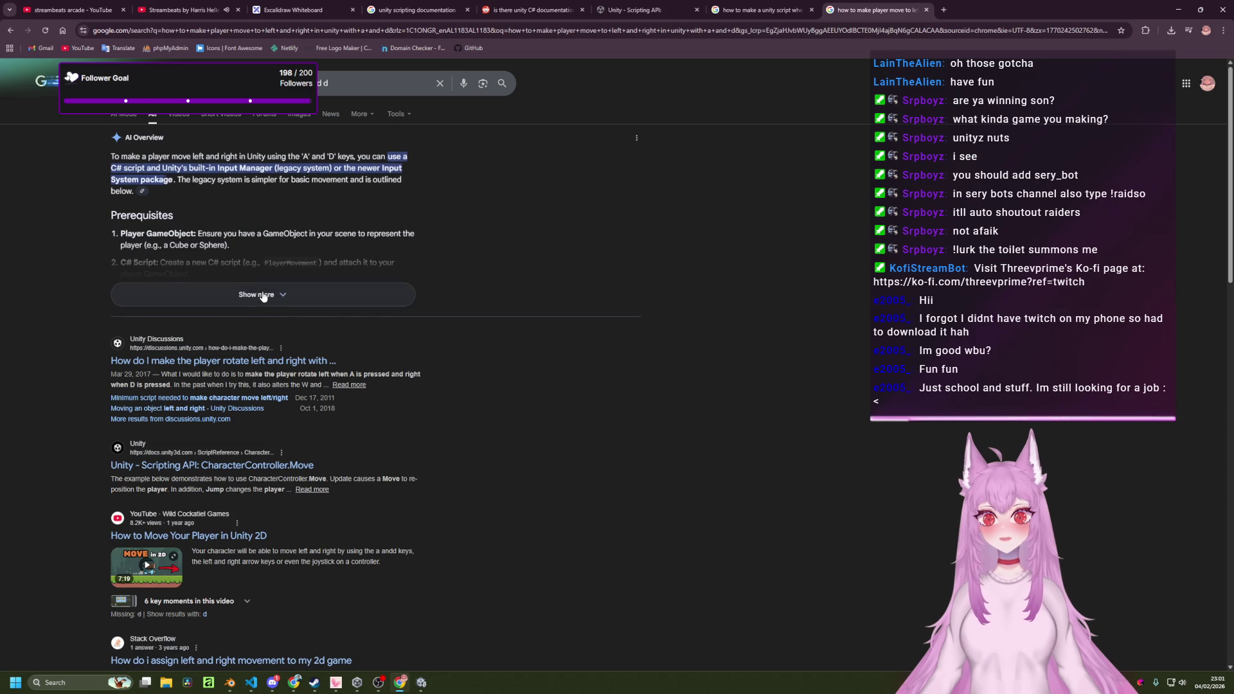
{"action": "left_click", "coordinate": [257, 290]}
{"action": "scroll", "coordinate": [316, 336], "scroll_direction": "down", "scroll_amount": 1}
{"action": "scroll", "coordinate": [317, 338], "scroll_direction": "down", "scroll_amount": 2}
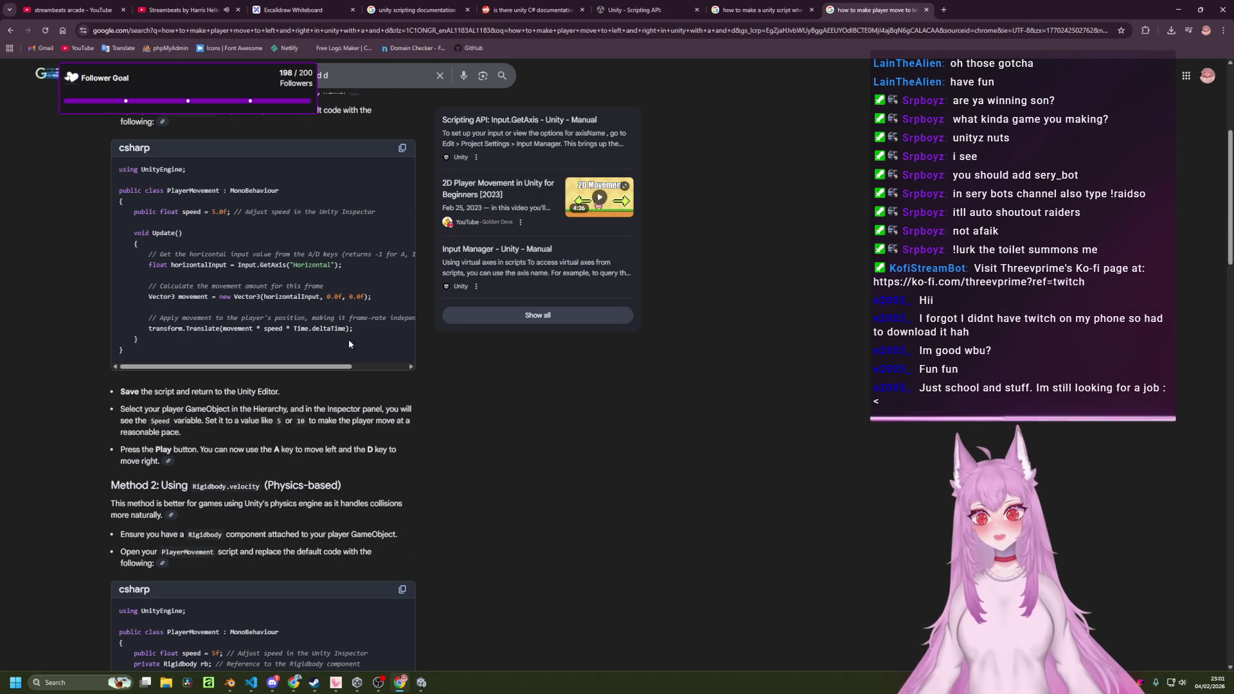
{"action": "key", "text": "alt+Tab"}
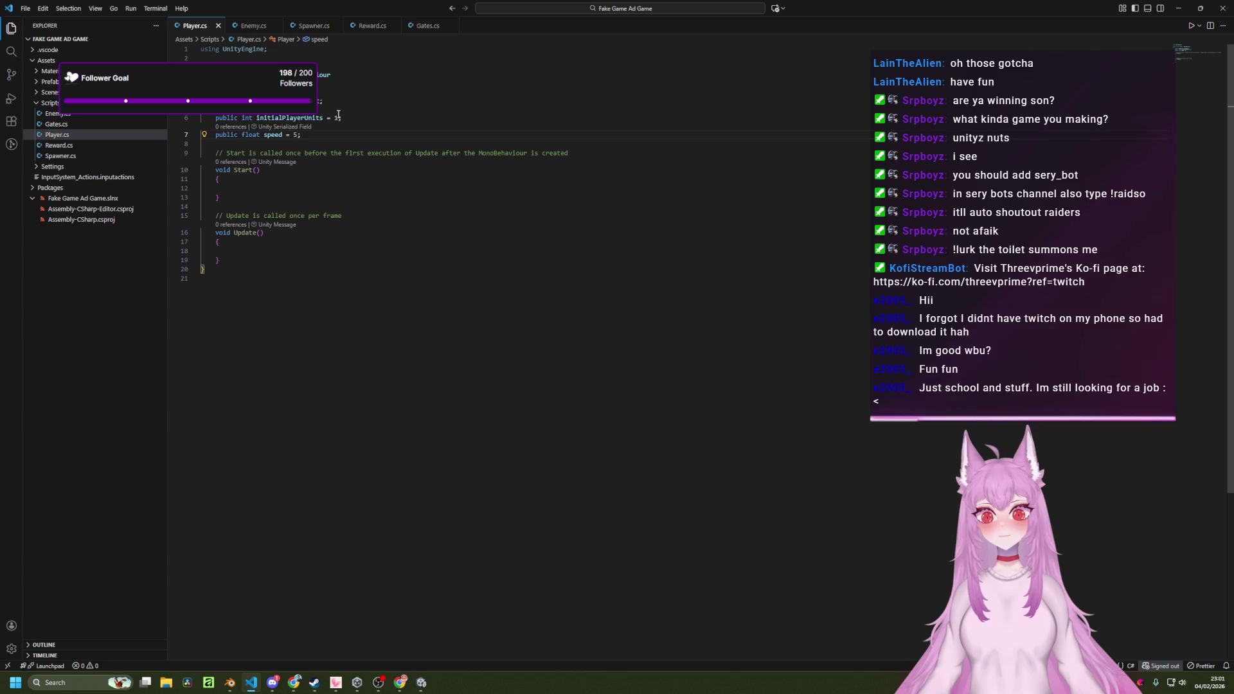
Change the speed field's default from 5 to 5.0f in Player.cs.
{"action": "left_click", "coordinate": [341, 118]}
{"action": "key", "text": "Down"}
{"action": "key", "text": "Left"}
{"action": "type", "text": ".0"}
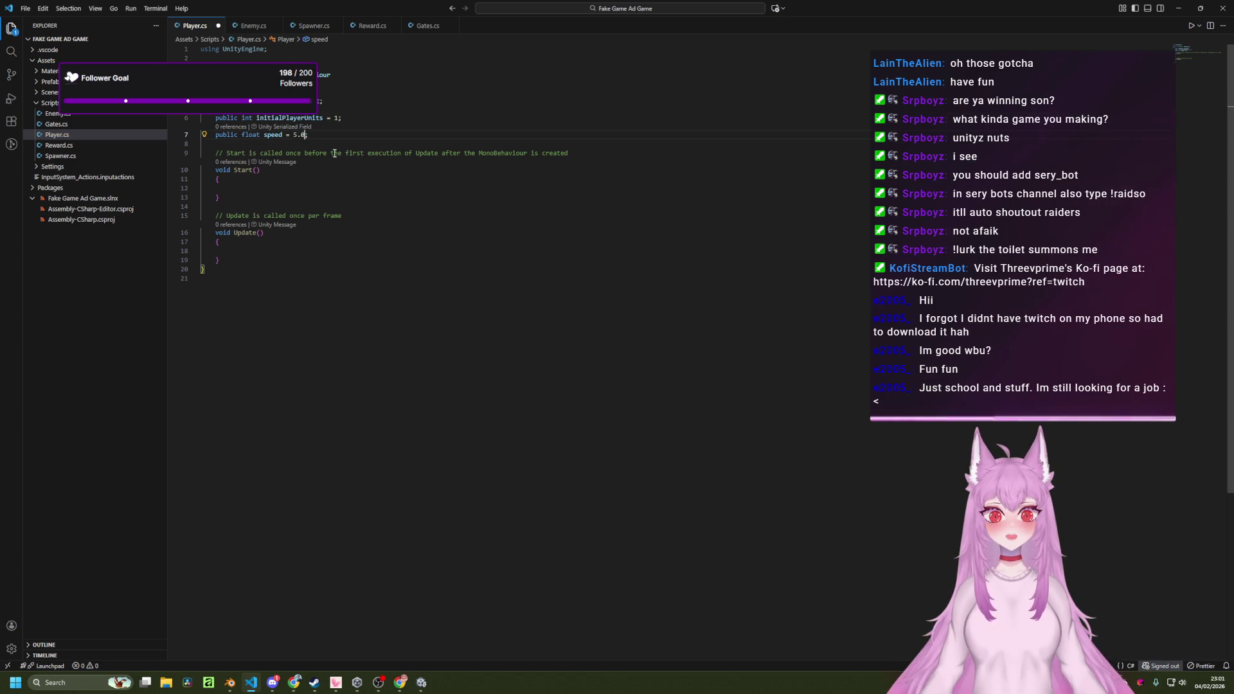
{"action": "key", "text": "alt+Tab"}
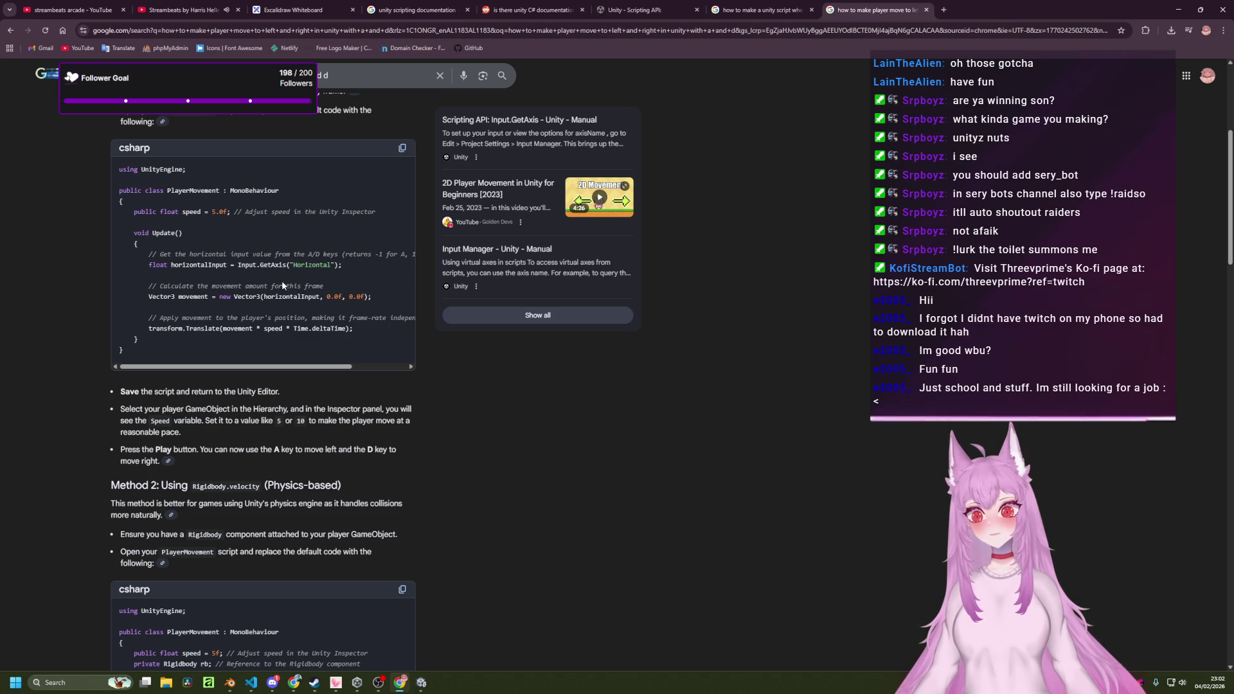
{"action": "scroll", "coordinate": [300, 278], "scroll_direction": "down", "scroll_amount": 1}
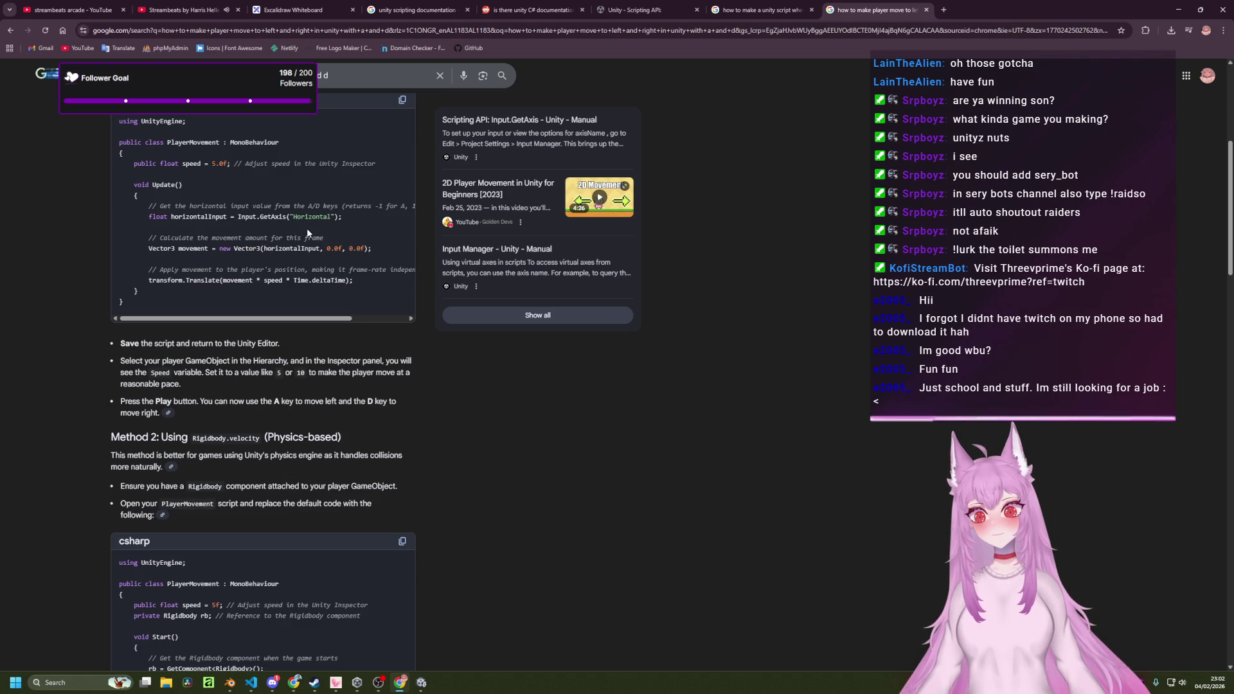
{"action": "scroll", "coordinate": [326, 247], "scroll_direction": "up", "scroll_amount": 2}
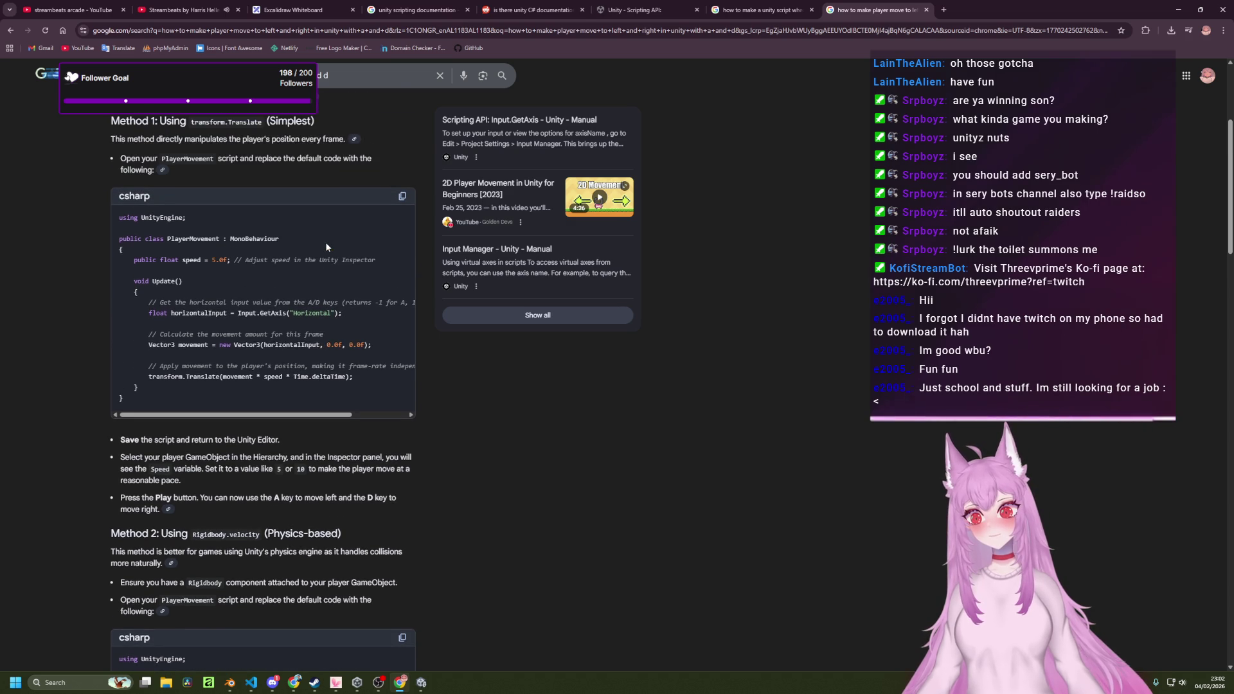
{"action": "scroll", "coordinate": [325, 247], "scroll_direction": "up", "scroll_amount": 1}
{"action": "scroll", "coordinate": [325, 242], "scroll_direction": "up", "scroll_amount": 1}
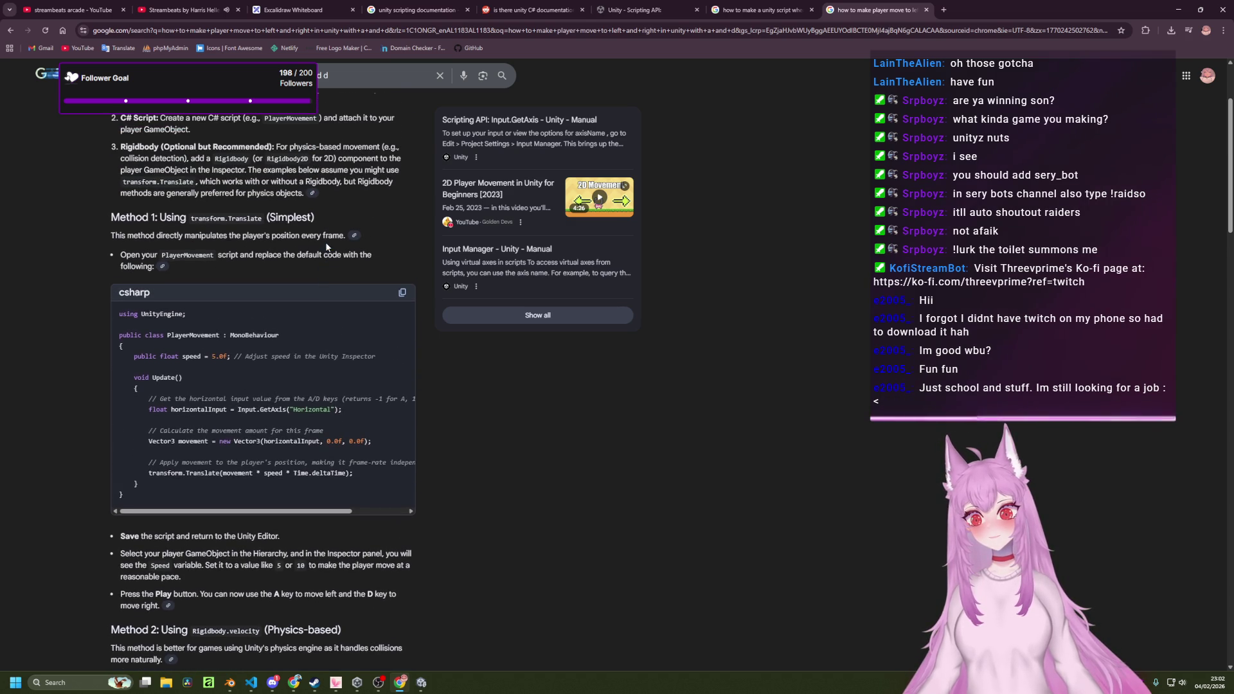
{"action": "scroll", "coordinate": [325, 242], "scroll_direction": "down", "scroll_amount": 3}
{"action": "scroll", "coordinate": [325, 241], "scroll_direction": "up", "scroll_amount": 1}
{"action": "scroll", "coordinate": [326, 242], "scroll_direction": "down", "scroll_amount": 3}
{"action": "scroll", "coordinate": [319, 260], "scroll_direction": "down", "scroll_amount": 4}
{"action": "scroll", "coordinate": [319, 259], "scroll_direction": "up", "scroll_amount": 7}
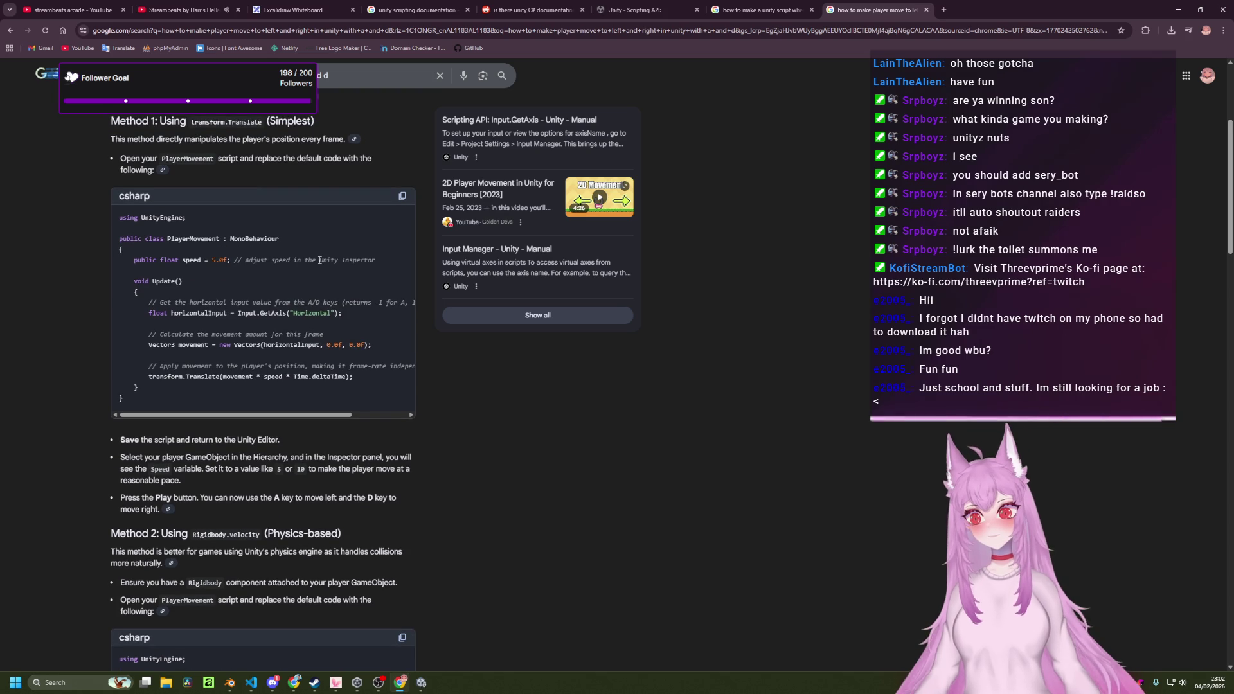
{"action": "scroll", "coordinate": [319, 260], "scroll_direction": "up", "scroll_amount": 1}
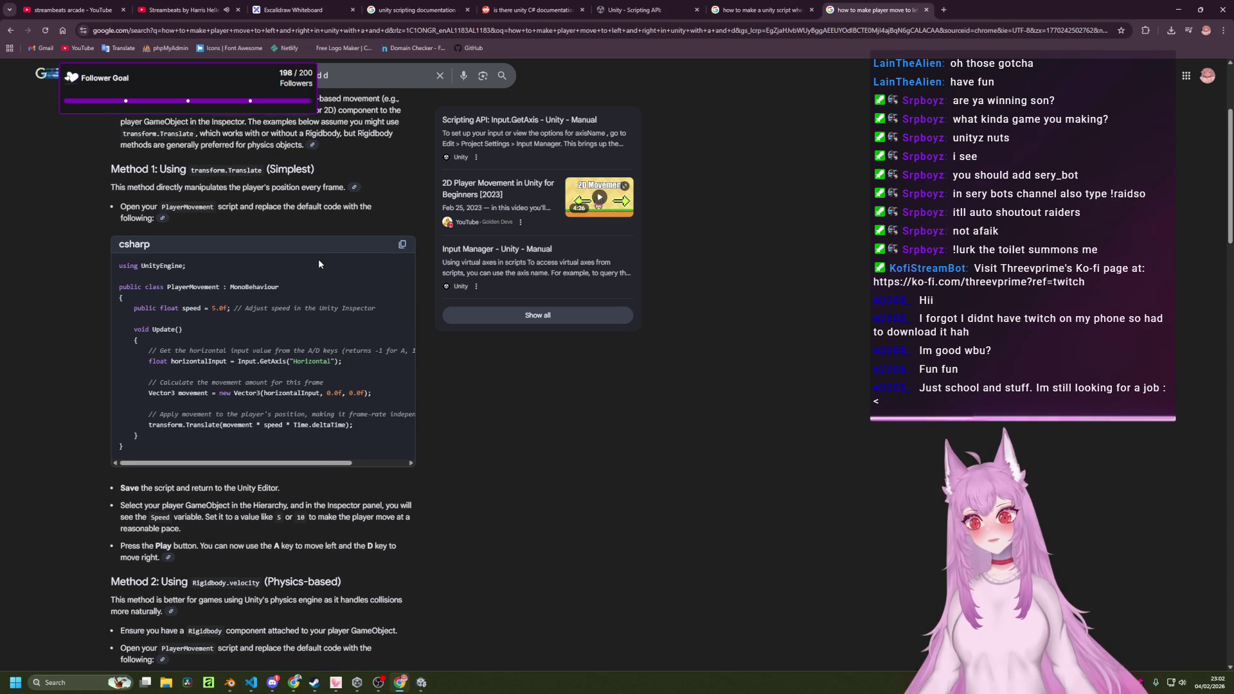
{"action": "key", "text": "alt+Tab"}
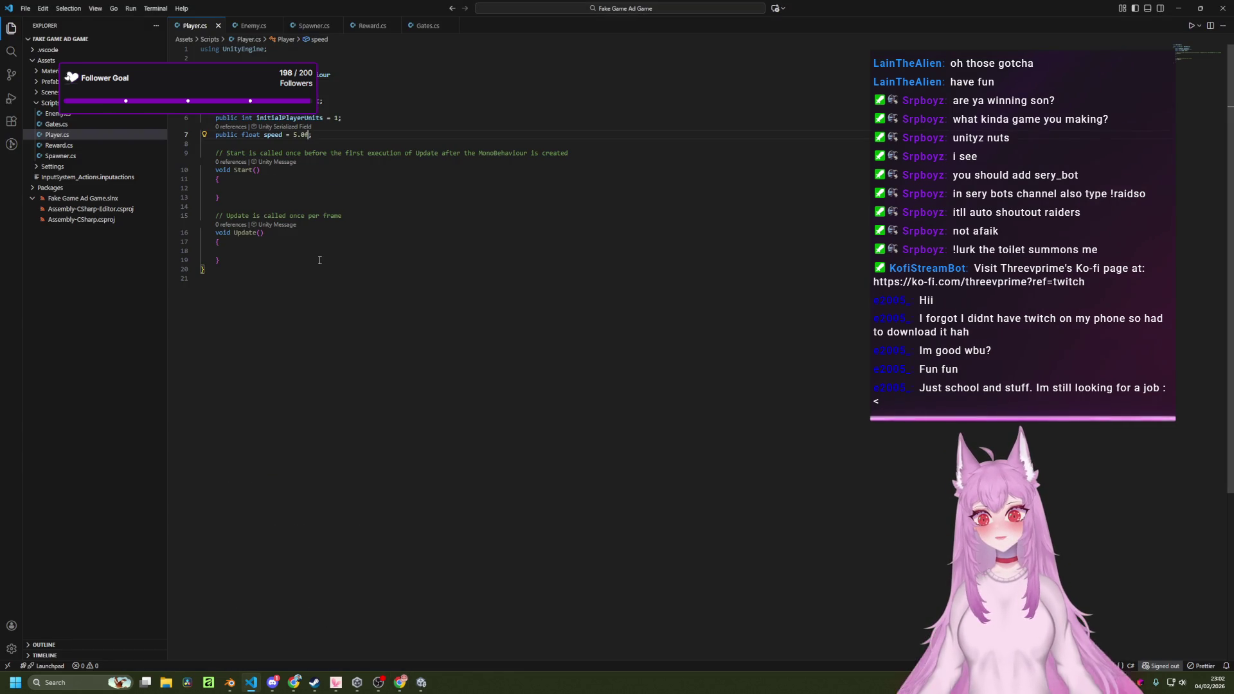
Delete the comment line above the Update method in Player.cs.
{"action": "key", "text": "Down"}
{"action": "key", "text": "Down"}
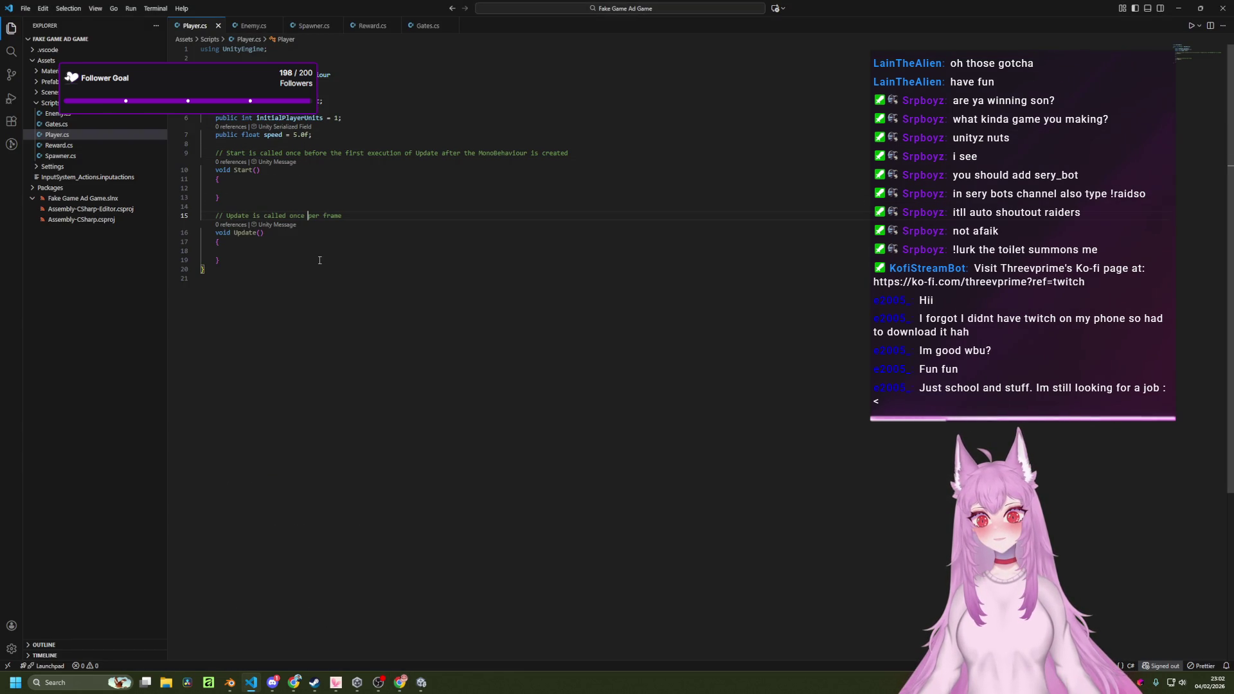
{"action": "key", "text": "Down"}
{"action": "key", "text": "Home"}
{"action": "key", "text": "Up"}
{"action": "key", "text": "End"}
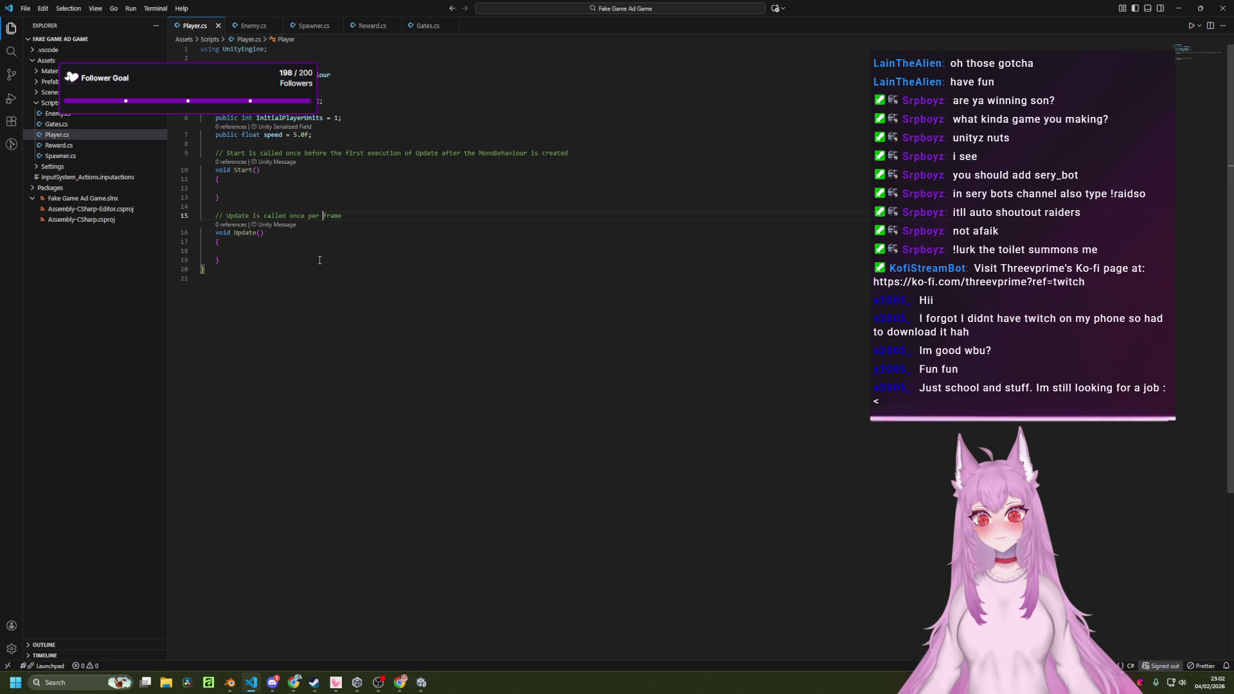
{"action": "key", "text": "ctrl+shift+Left"}
{"action": "key", "text": "ctrl+shift+Left"}
{"action": "key", "text": "ctrl+shift+Left"}
{"action": "key", "text": "ctrl+shift+Left"}
{"action": "key", "text": "ctrl+shift+Left"}
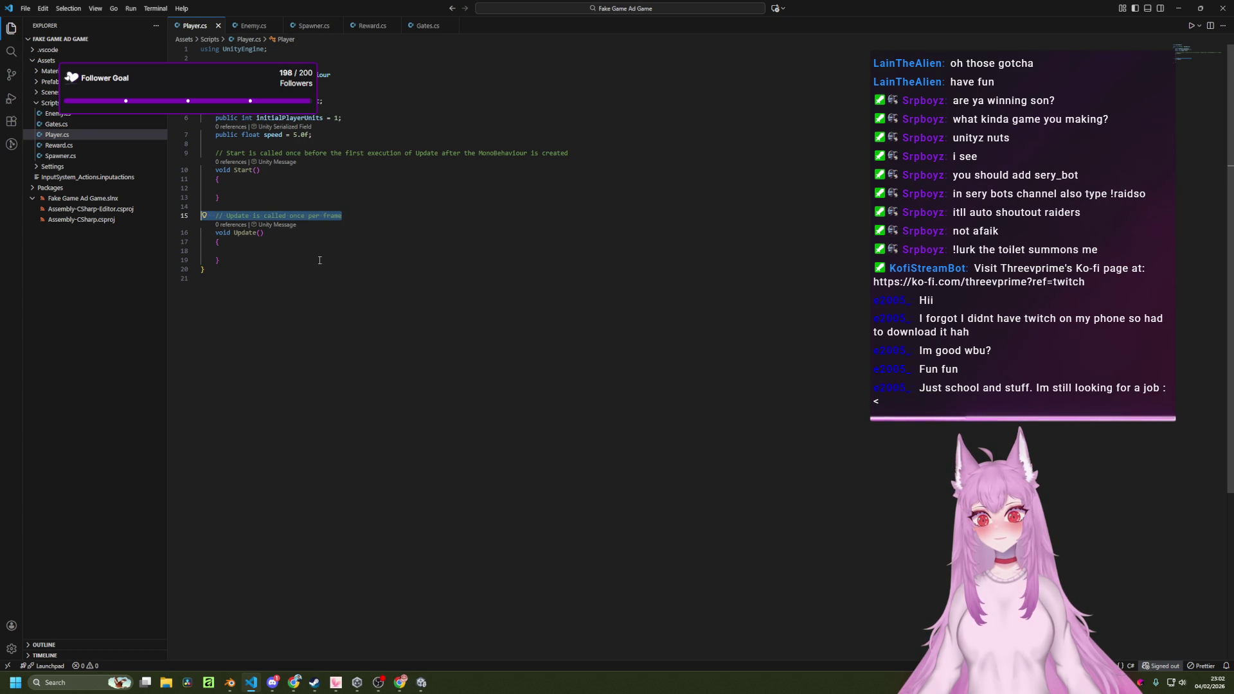
{"action": "key", "text": "BackSpace"}
{"action": "key", "text": "BackSpace"}
{"action": "key", "text": "Down"}
{"action": "key", "text": "Down"}
{"action": "key", "text": "Down"}
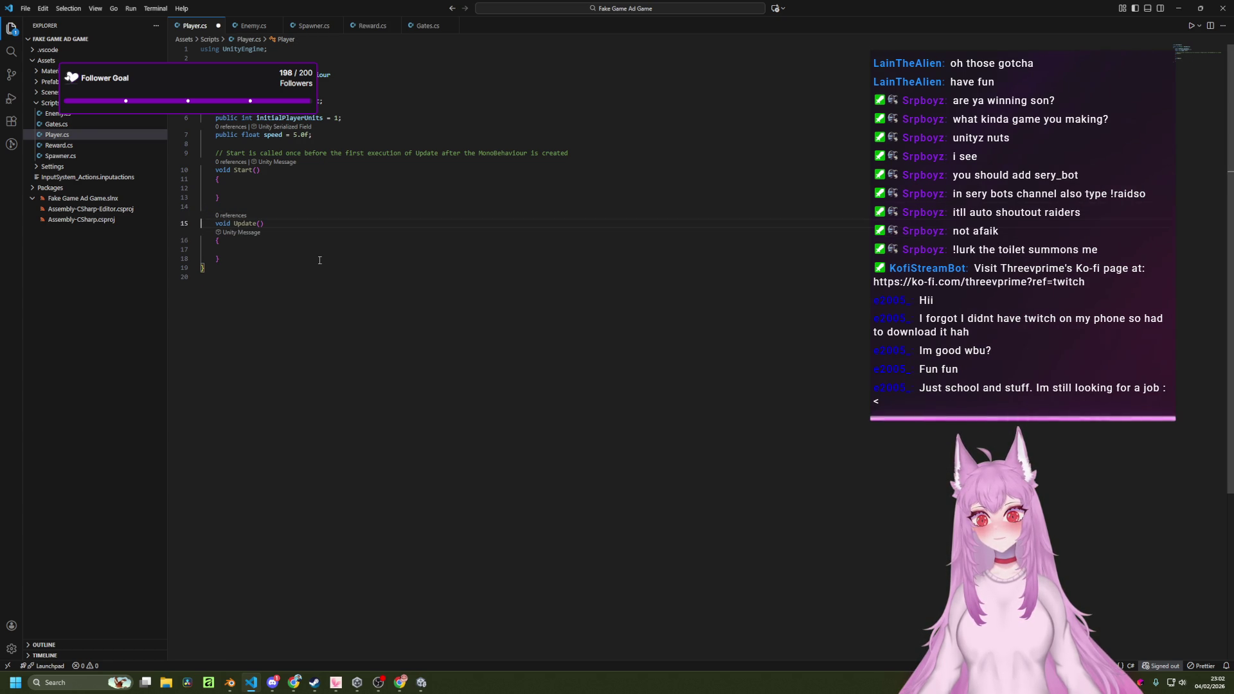
{"action": "key", "text": "End"}
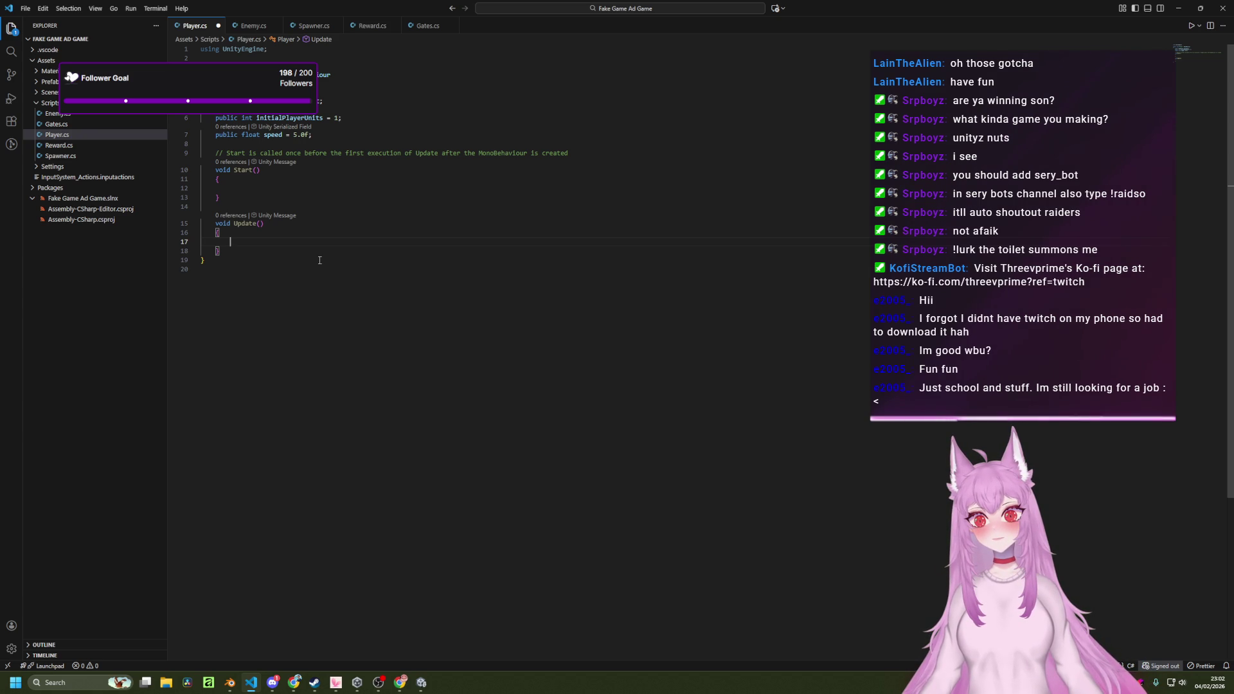
Rename the initialPlayerUnits field to playerUnitNumber.
{"action": "key", "text": "Up"}
{"action": "key", "text": "Up"}
{"action": "key", "text": "Up"}
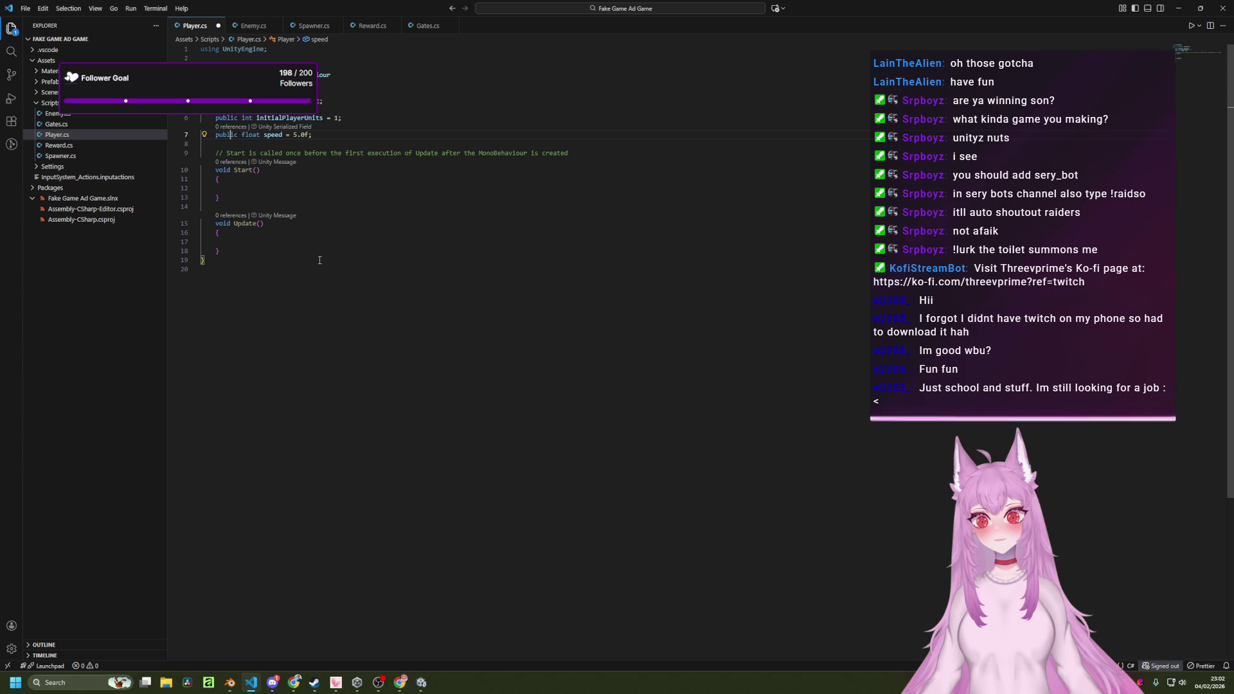
{"action": "key", "text": "ctrl+shift+Left"}
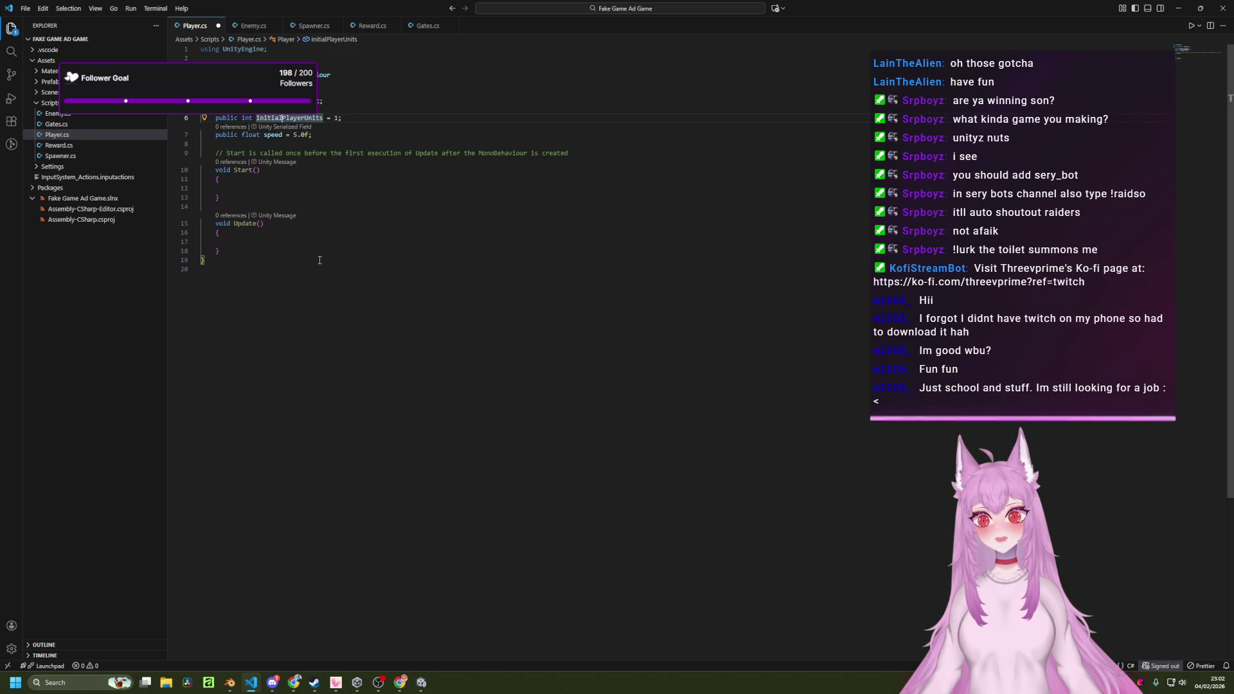
{"action": "type", "text": "playerUnits"}
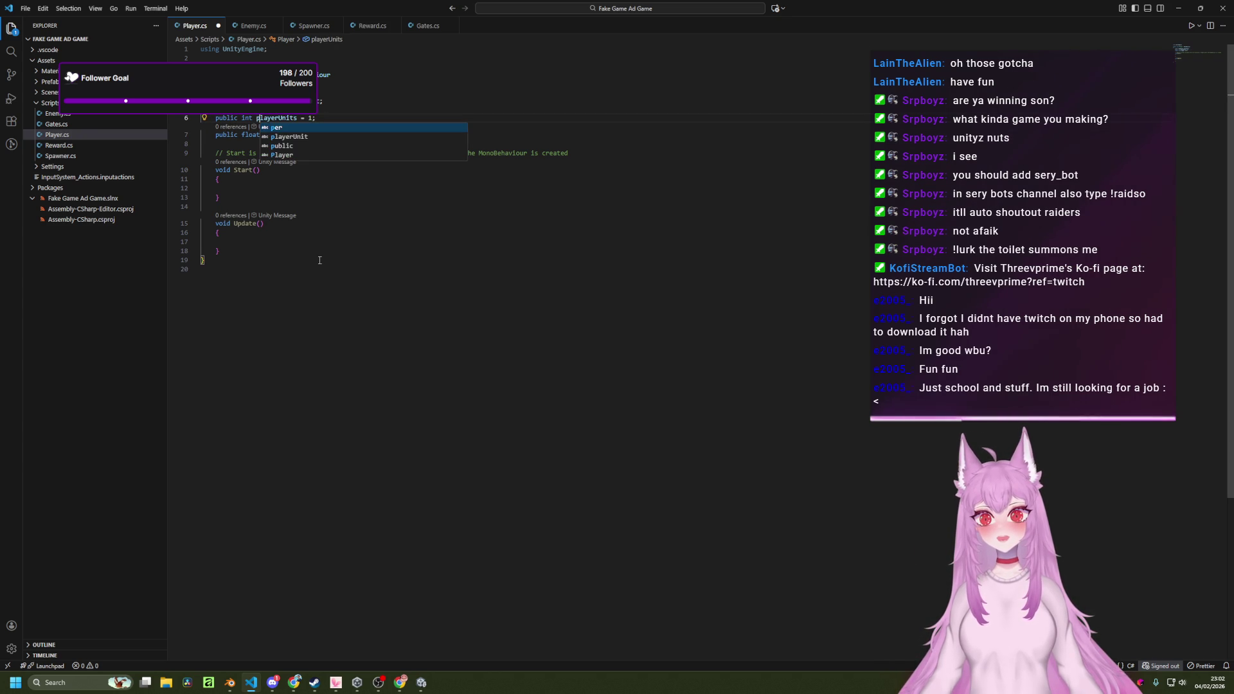
{"action": "key", "text": "BackSpace"}
{"action": "type", "text": "Number"}
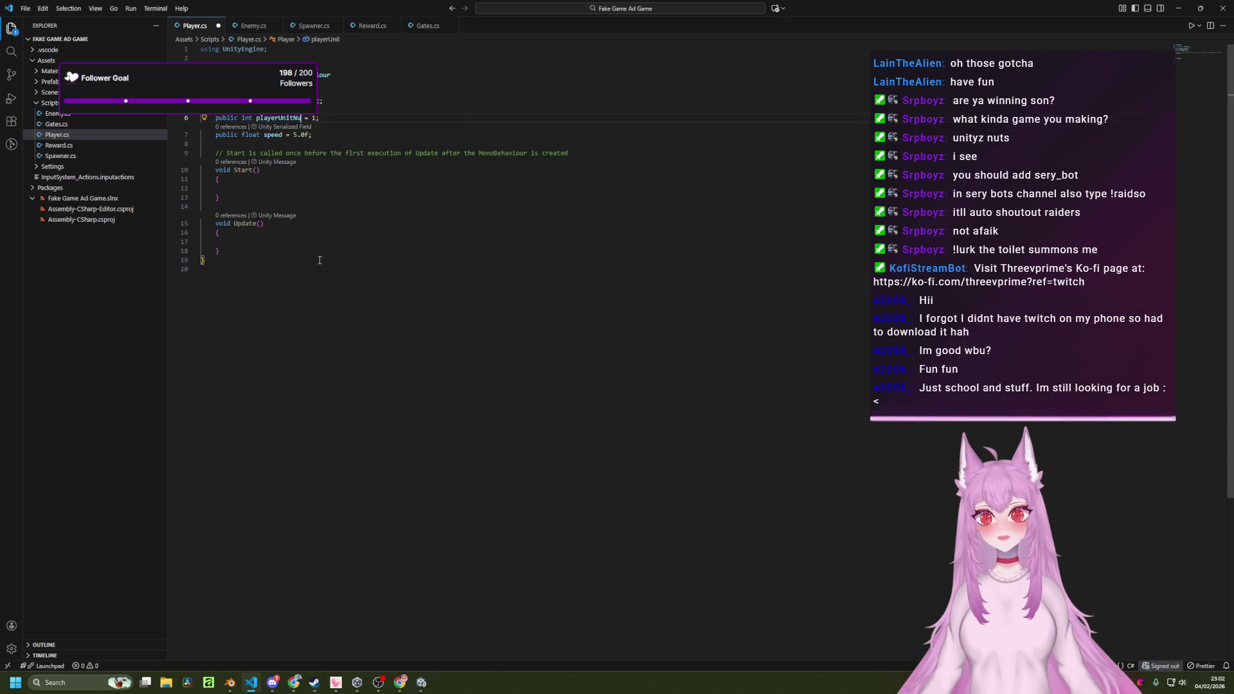
{"action": "key", "text": "Down"}
{"action": "key", "text": "Down"}
{"action": "key", "text": "Down"}
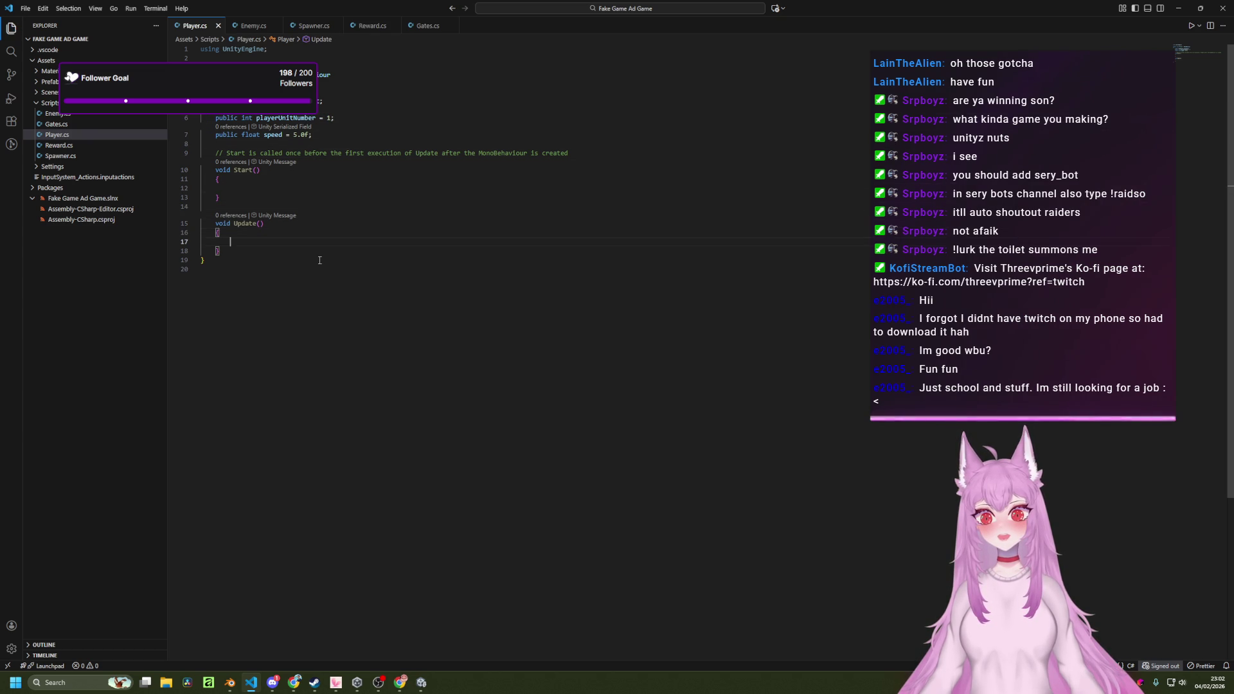
{"action": "key", "text": "alt+Tab"}
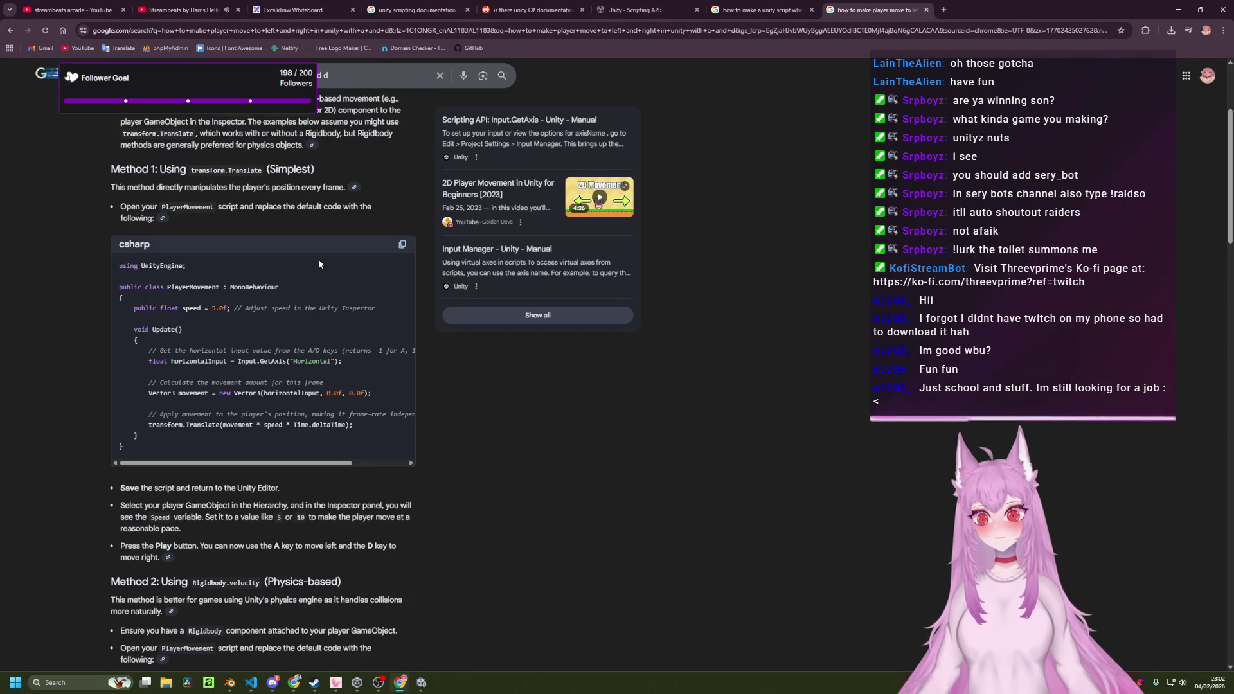
Begin line 17 in Update as 'float horizontalInput' with a GetAxis call, checking the browser example.
{"action": "key", "text": "alt+Tab"}
{"action": "type", "text": "float horizontal"}
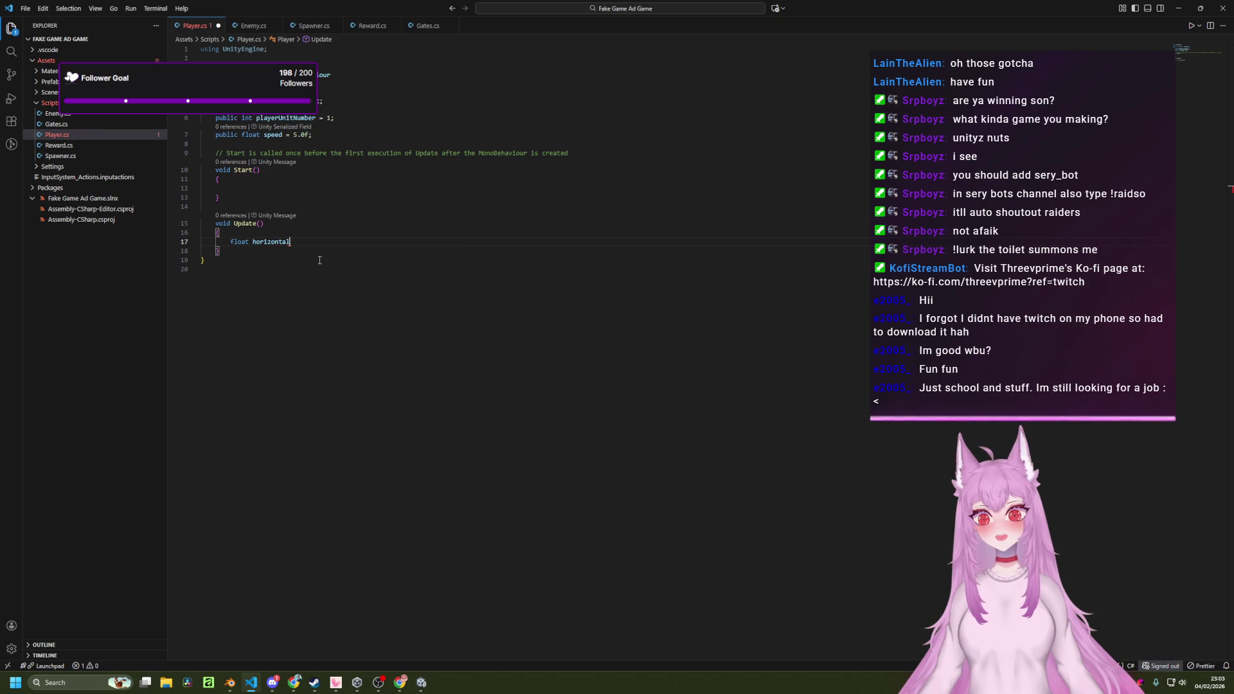
{"action": "key", "text": "alt+Tab"}
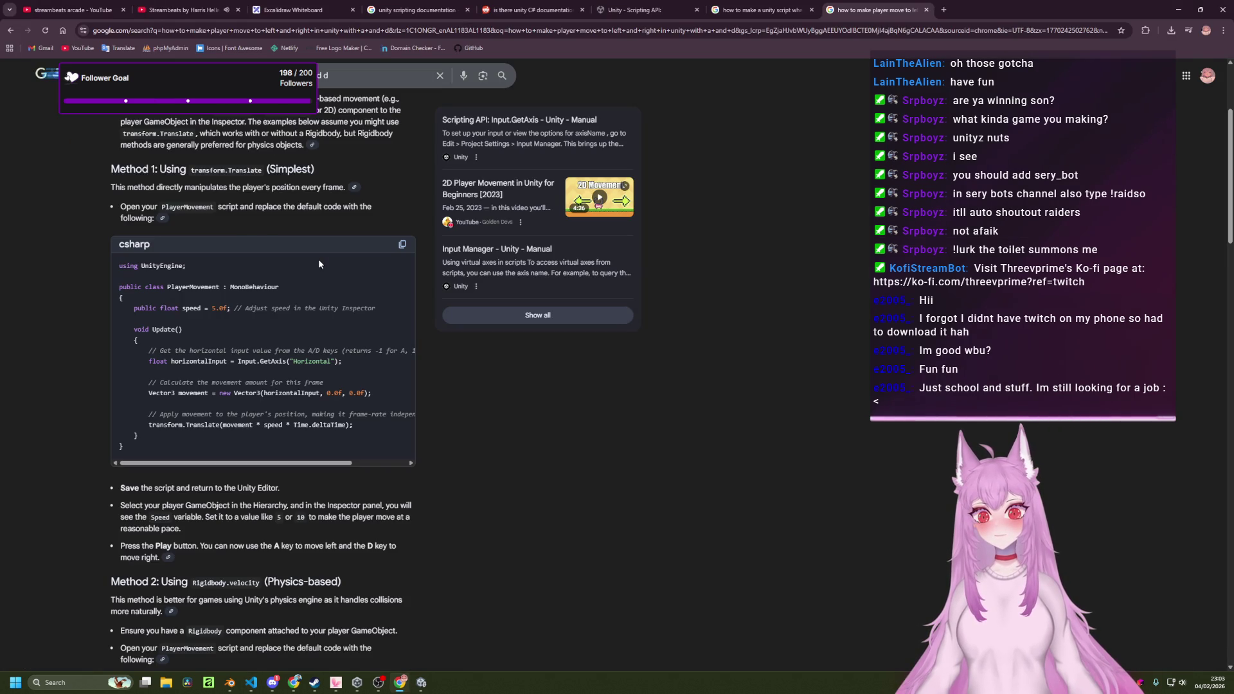
{"action": "key", "text": "alt+Tab"}
{"action": "type", "text": "Inpu"}
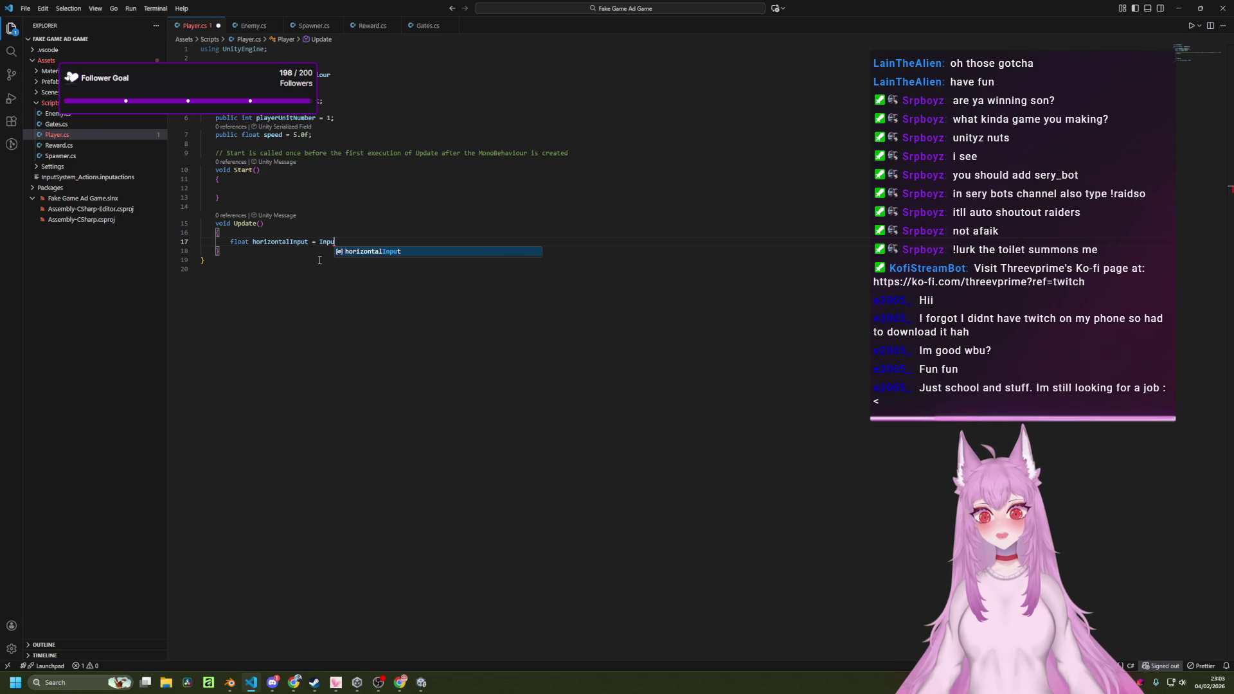
{"action": "key", "text": "Tab"}
{"action": "type", "text": ".Get"}
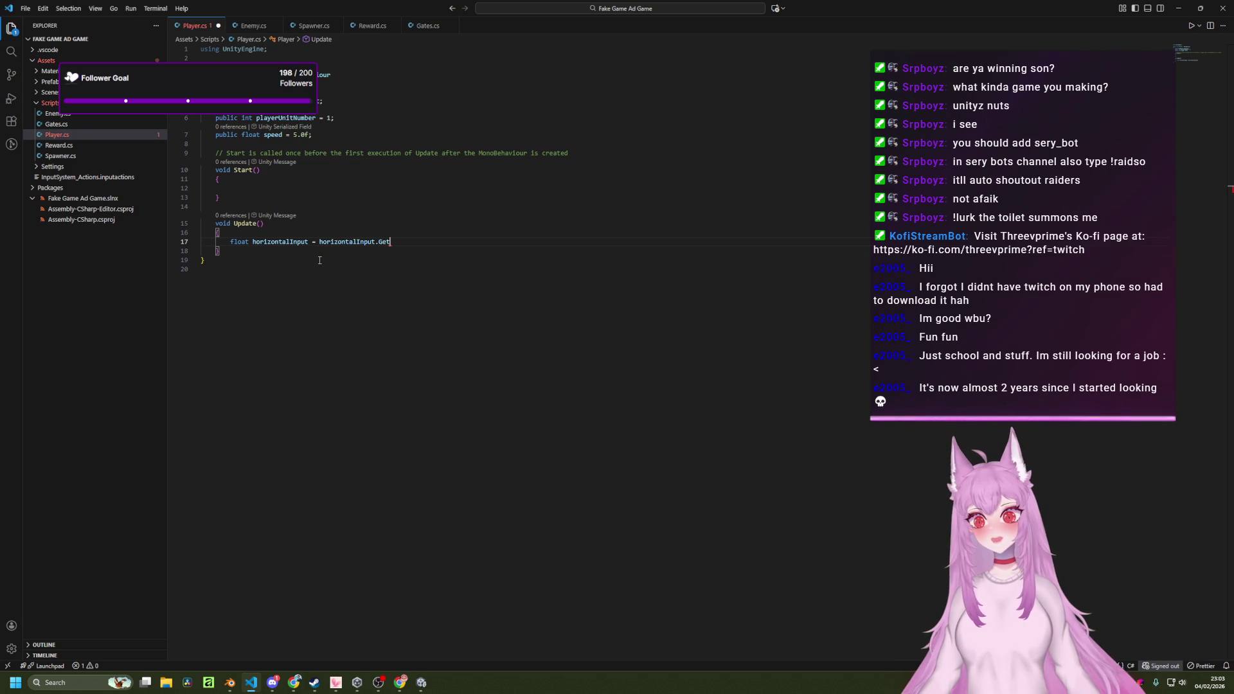
{"action": "type", "text": "Axis"}
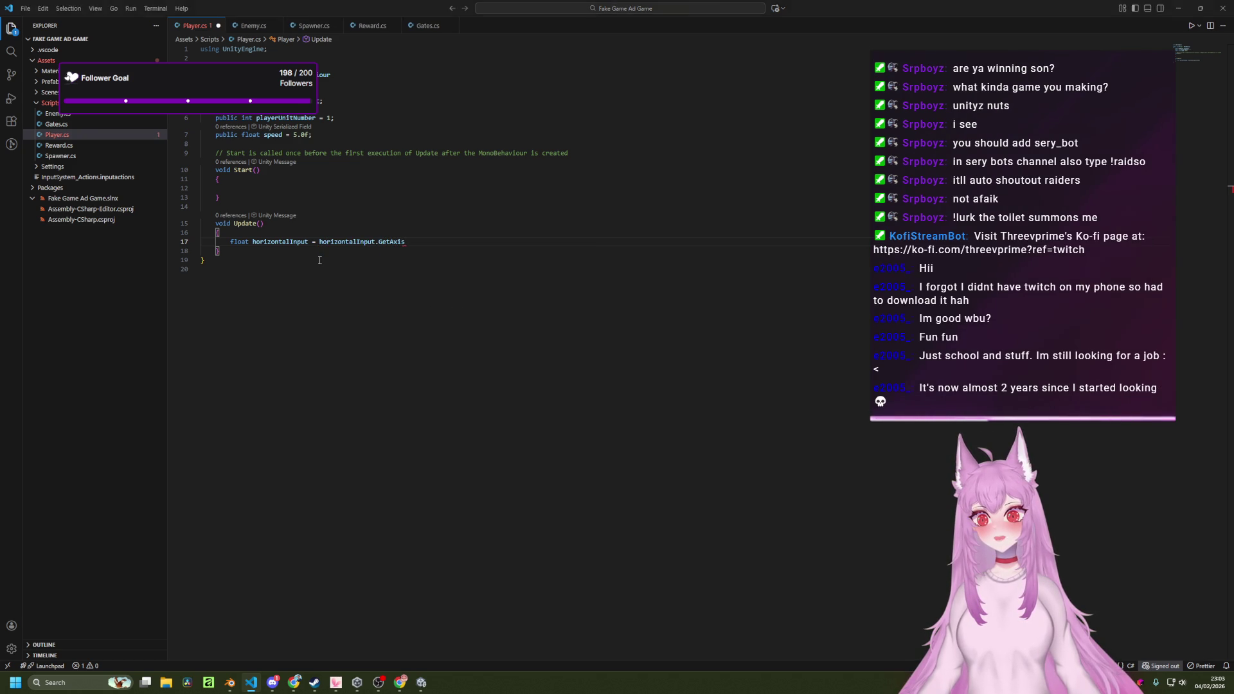
Finish the call with ("Horizontal"); and add an empty line below it.
{"action": "key", "text": "alt+Tab"}
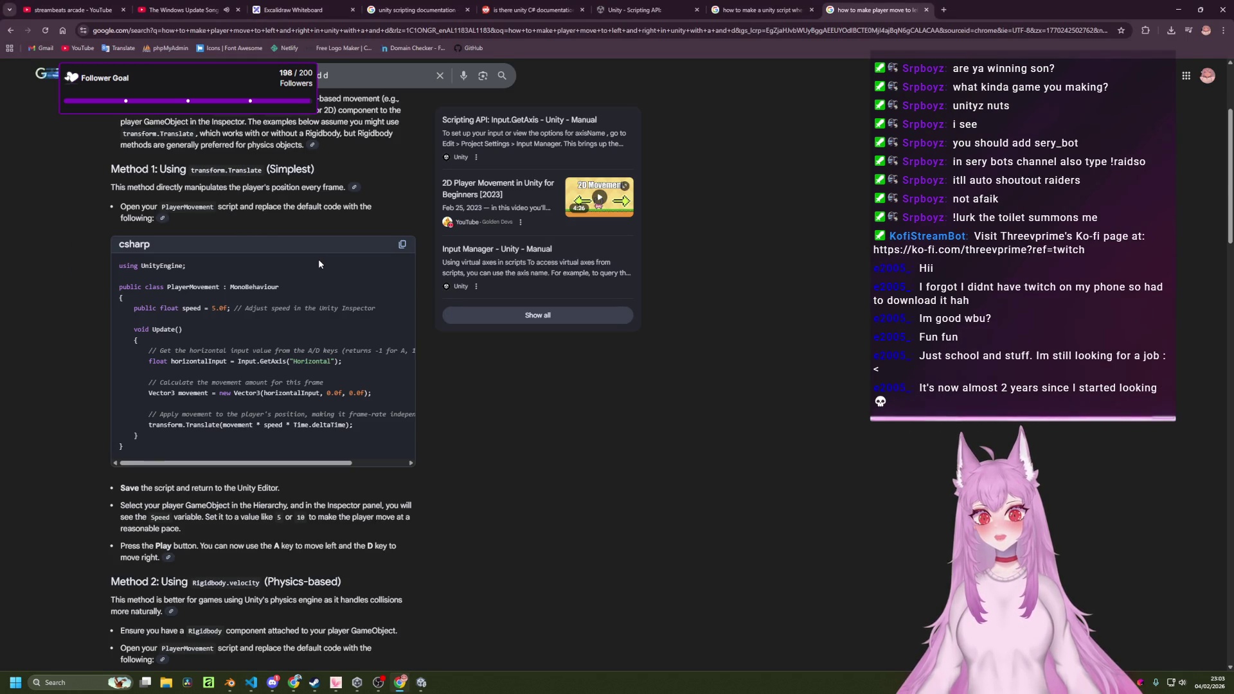
{"action": "key", "text": "alt+Tab"}
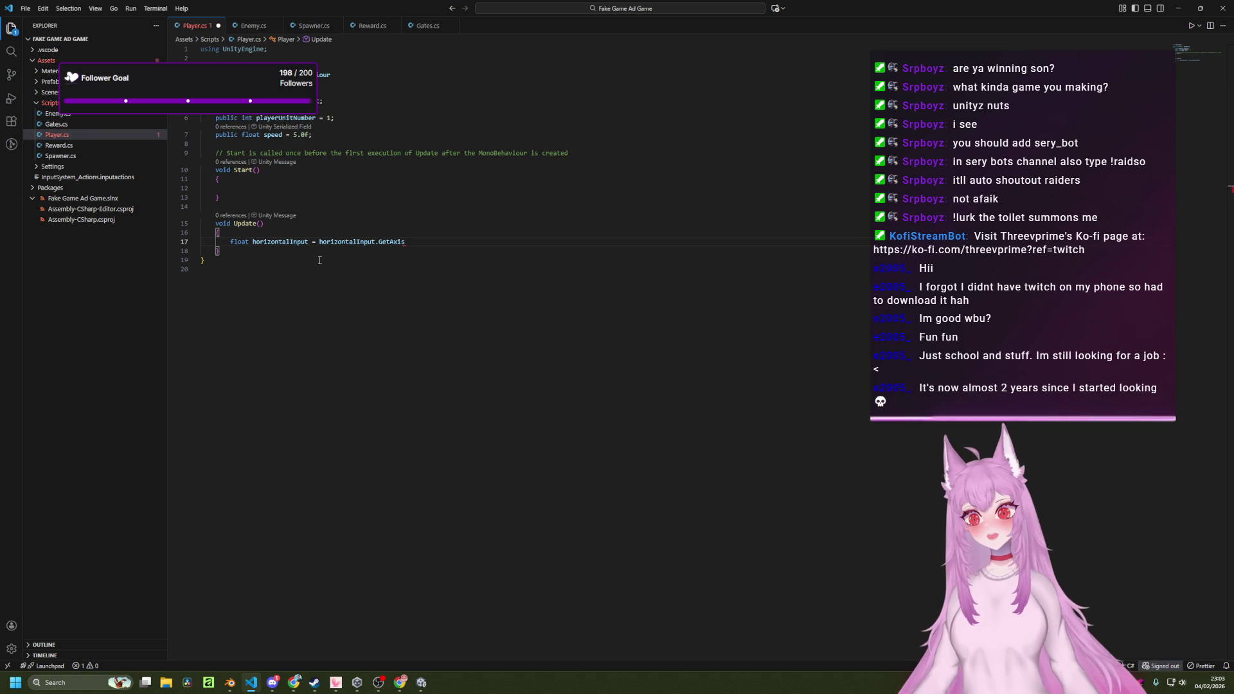
{"action": "type", "text": "("}
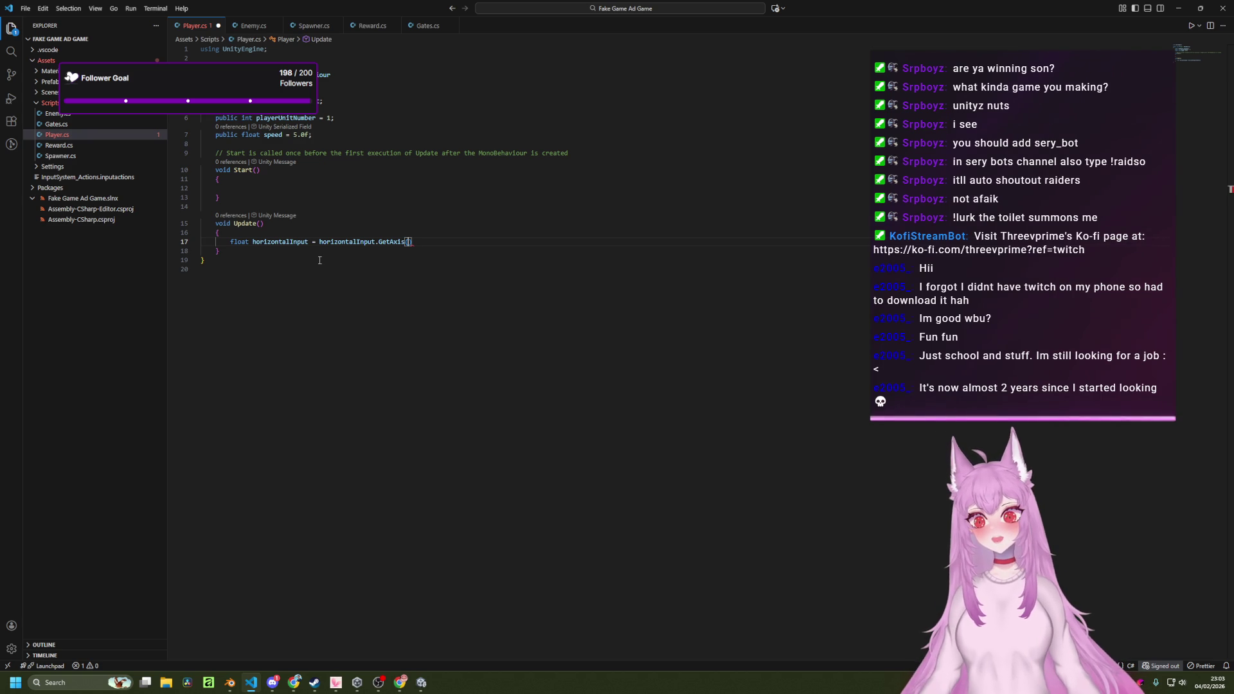
{"action": "key", "text": "alt+Tab"}
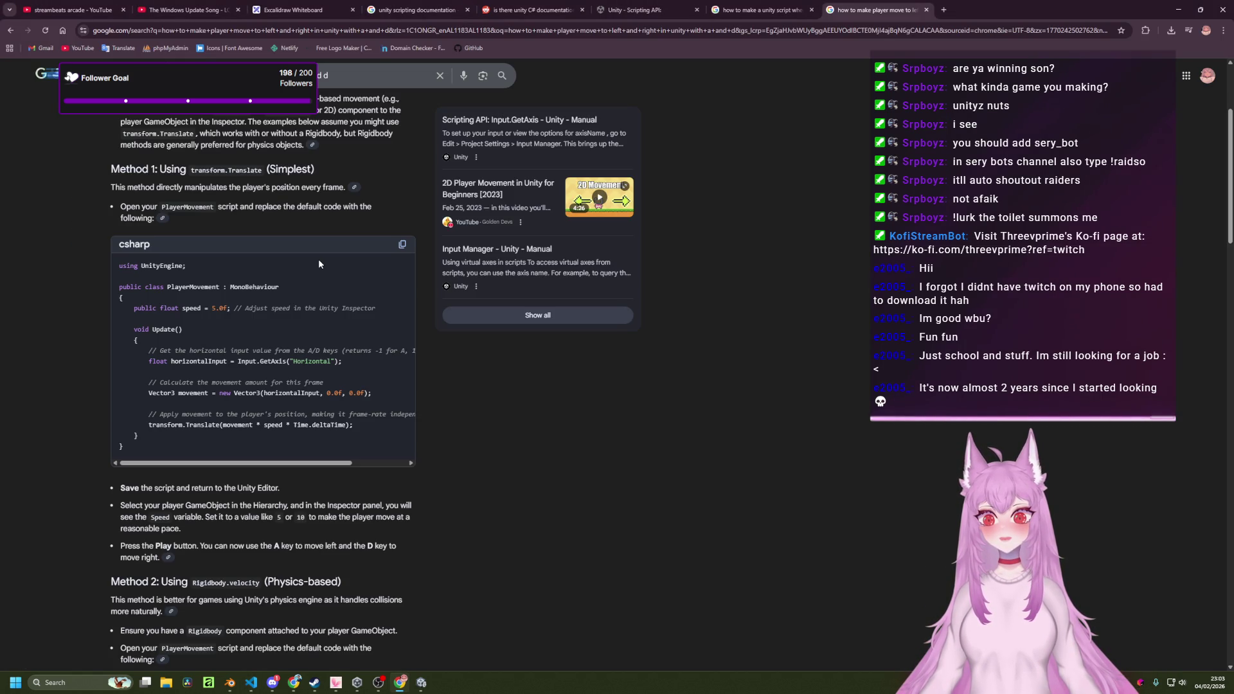
{"action": "key", "text": "alt+Tab"}
{"action": "type", "text": "Horizontal\");"}
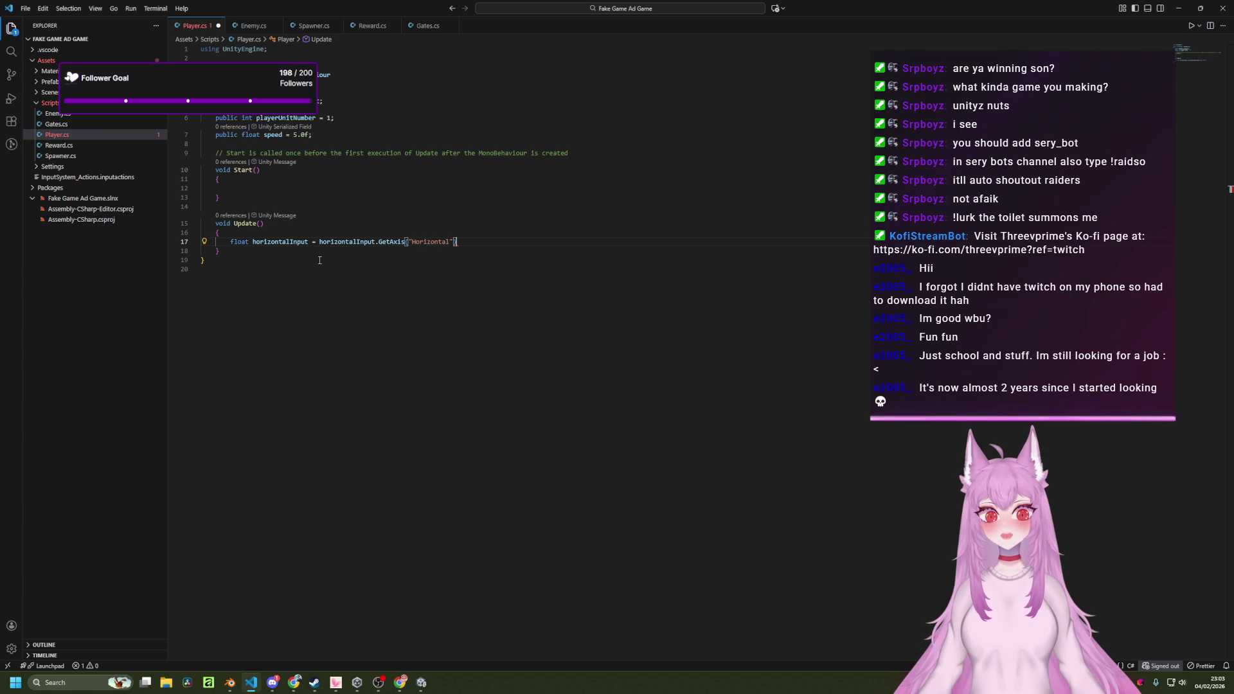
{"action": "key", "text": "Return"}
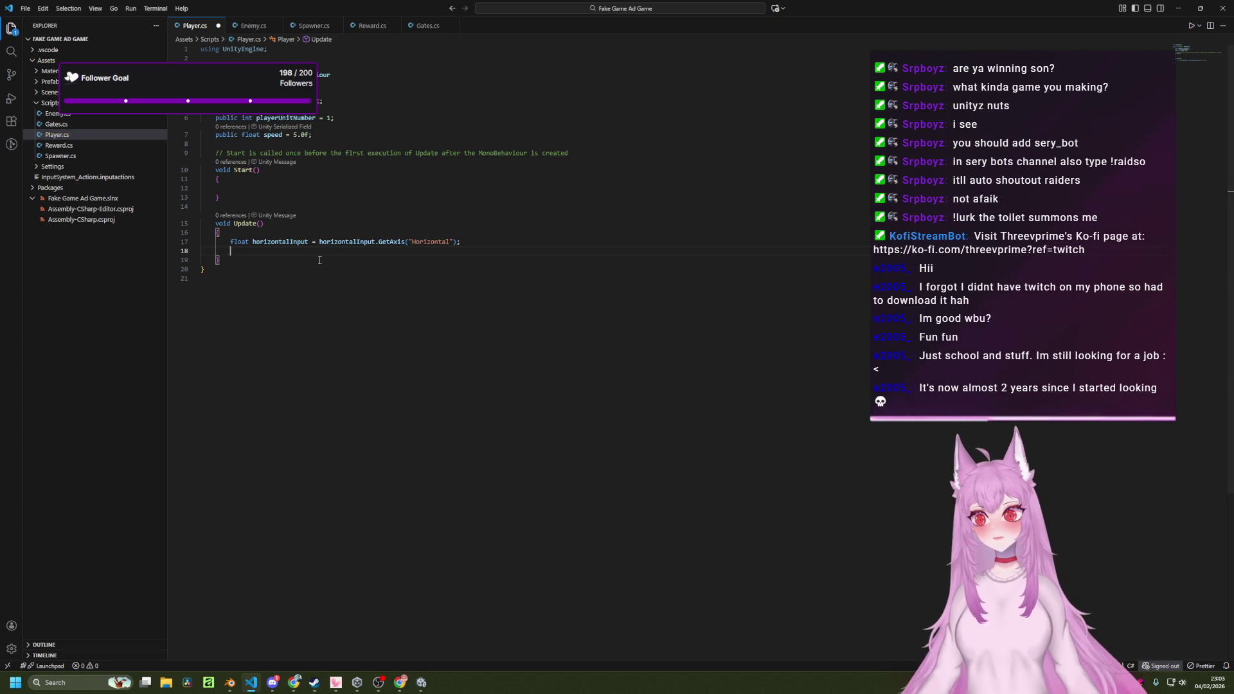
{"action": "key", "text": "alt+Tab"}
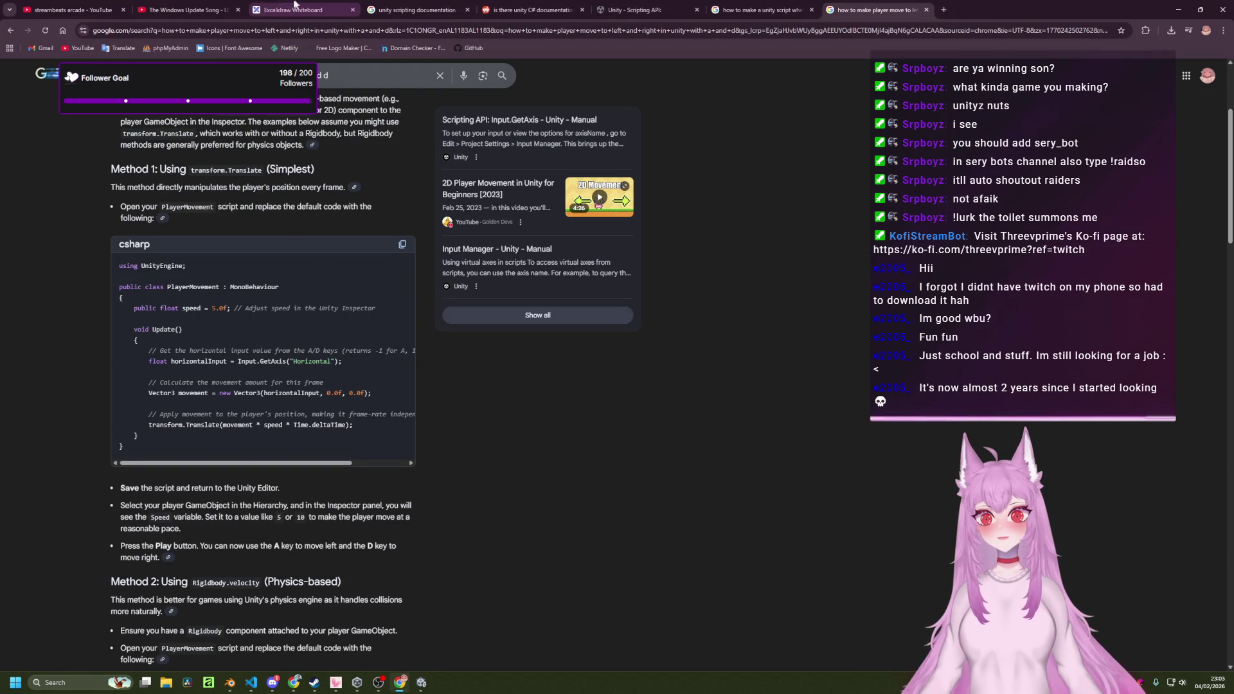
{"action": "left_click", "coordinate": [186, 10]}
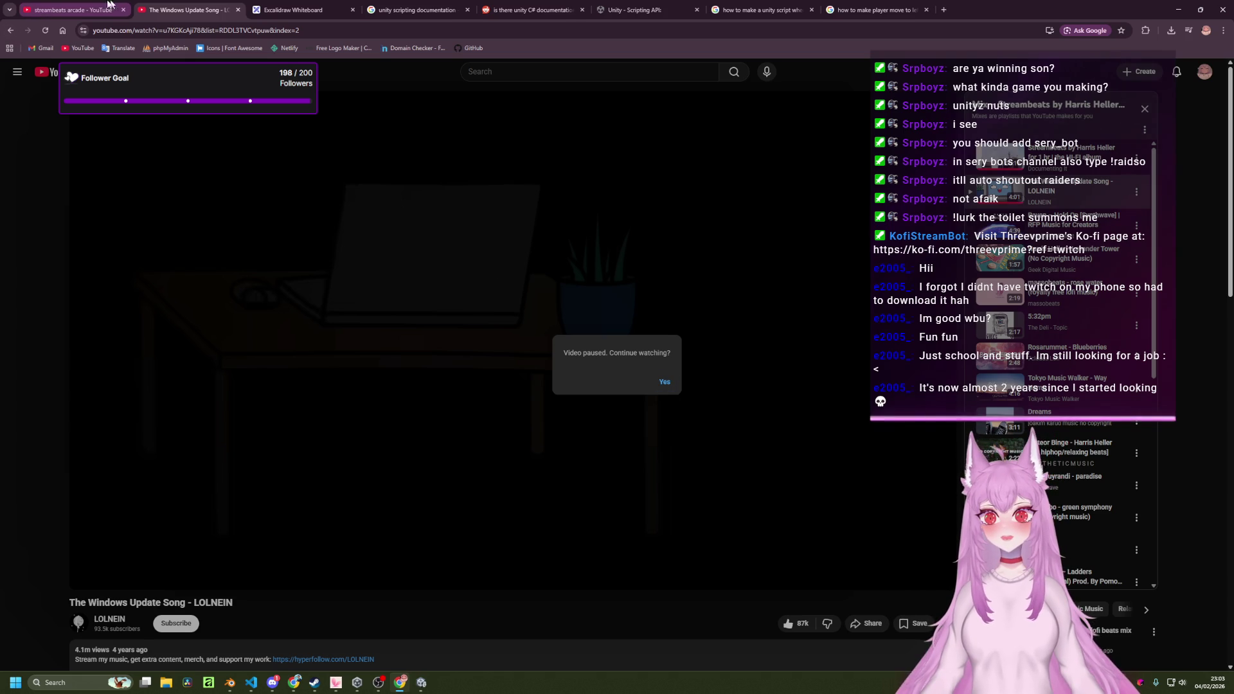
Close the Windows Update Song tab and discard an extra Streambeats video tab.
{"action": "key", "text": "ctrl+w"}
{"action": "scroll", "coordinate": [533, 362], "scroll_direction": "down", "scroll_amount": 2}
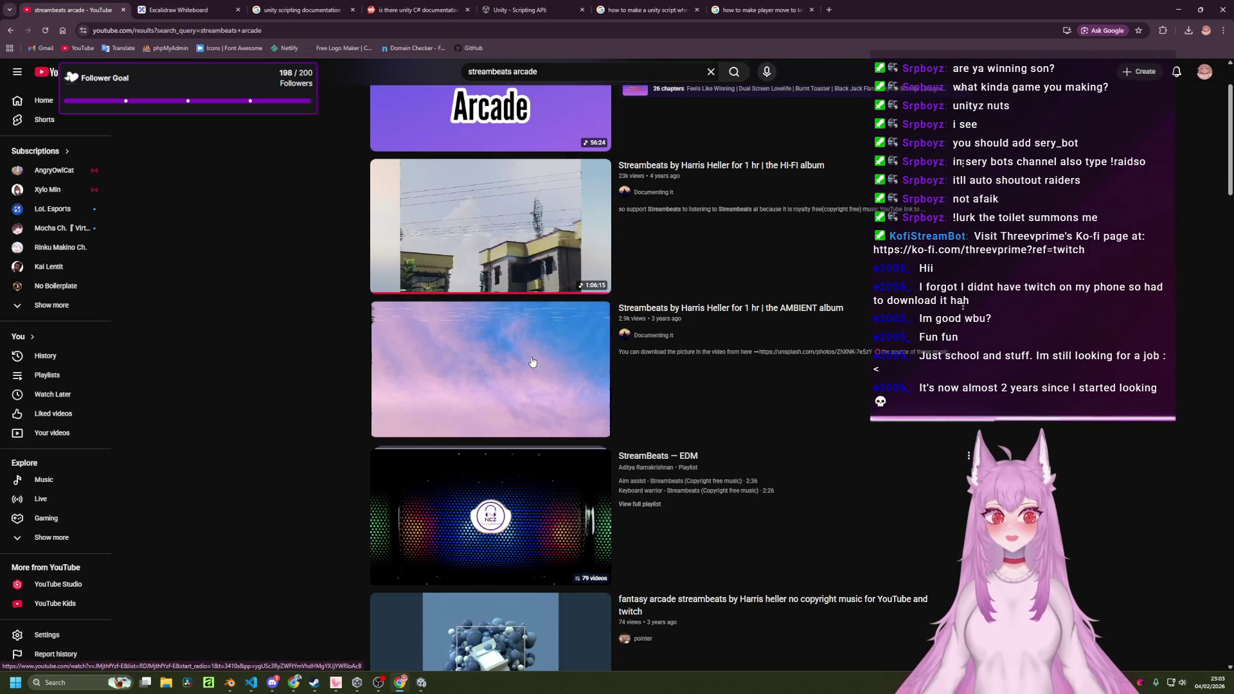
{"action": "middle_click", "coordinate": [532, 362]}
{"action": "scroll", "coordinate": [532, 362], "scroll_direction": "down", "scroll_amount": 6}
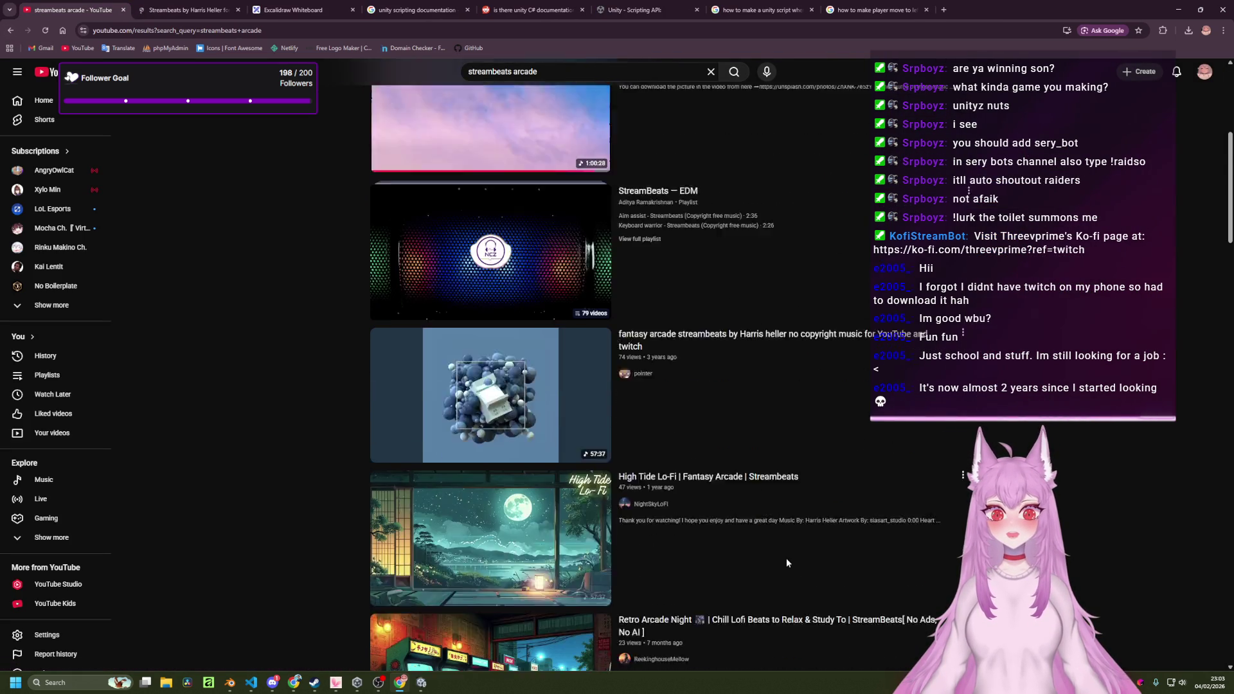
{"action": "scroll", "coordinate": [787, 564], "scroll_direction": "up", "scroll_amount": 7}
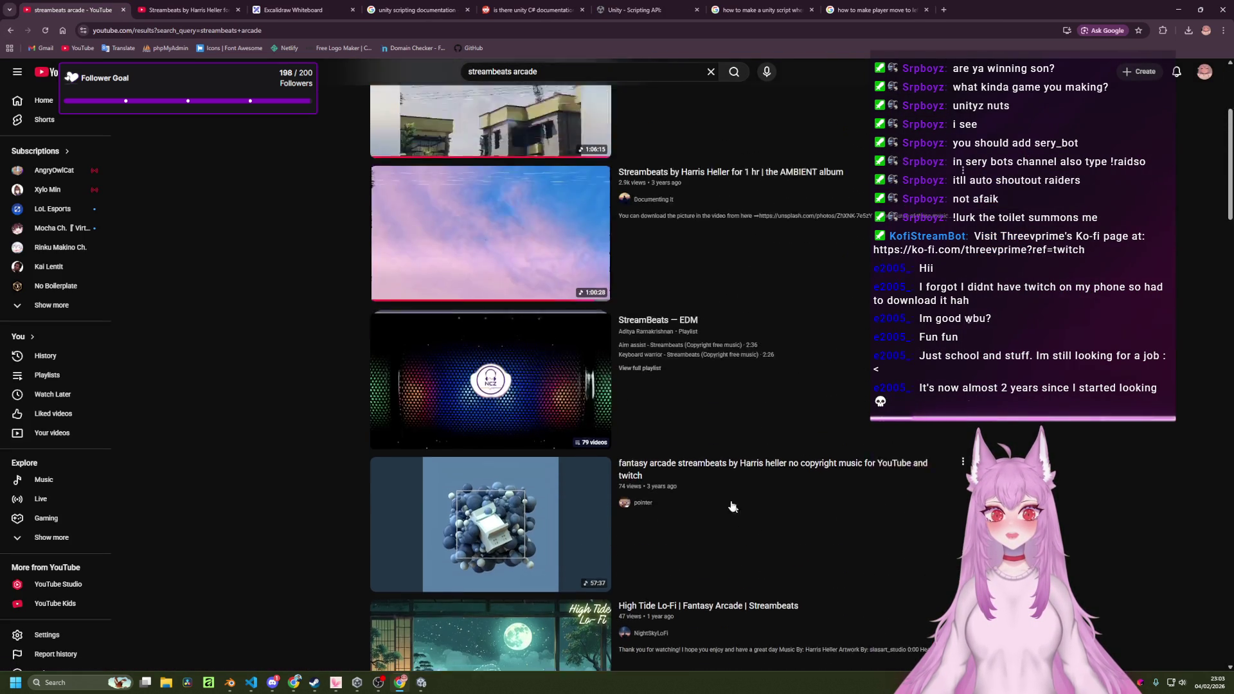
{"action": "middle_click", "coordinate": [186, 9]}
Search YouTube for 'no copyright music for streaming' and play the 3-hour Chill Vibes gaming mix.
{"action": "left_click", "coordinate": [710, 72]}
{"action": "type", "text": "no copyright music "}
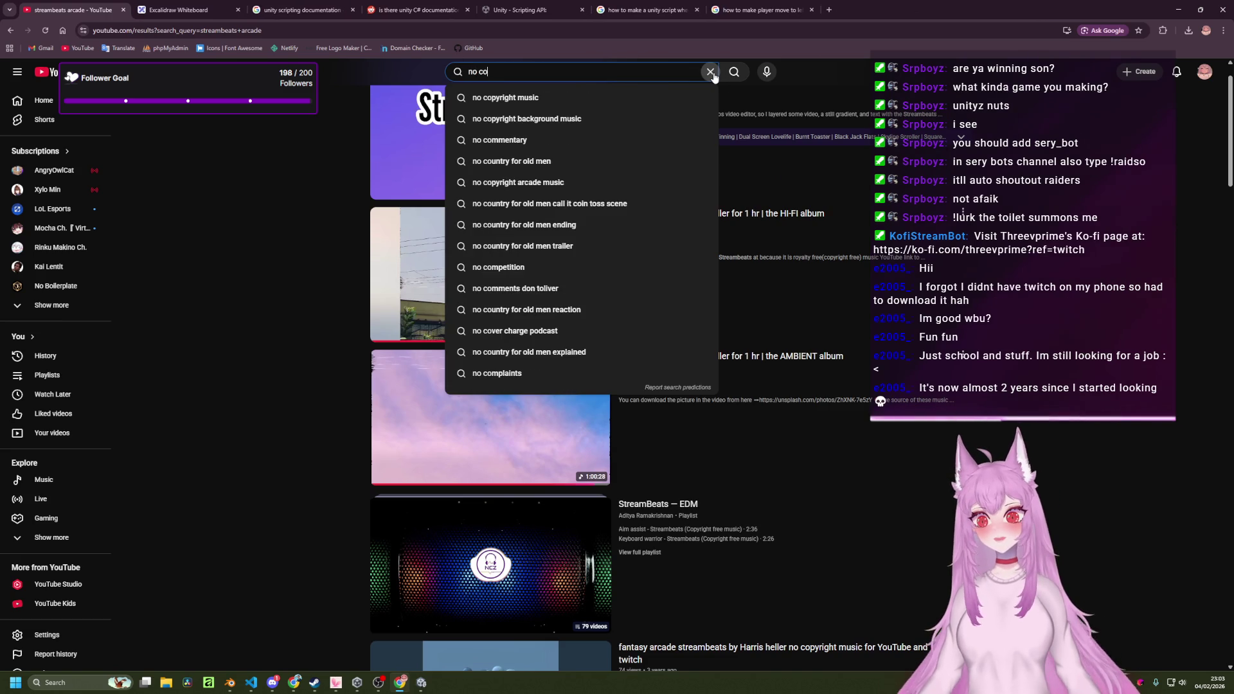
{"action": "type", "text": "for streaming"}
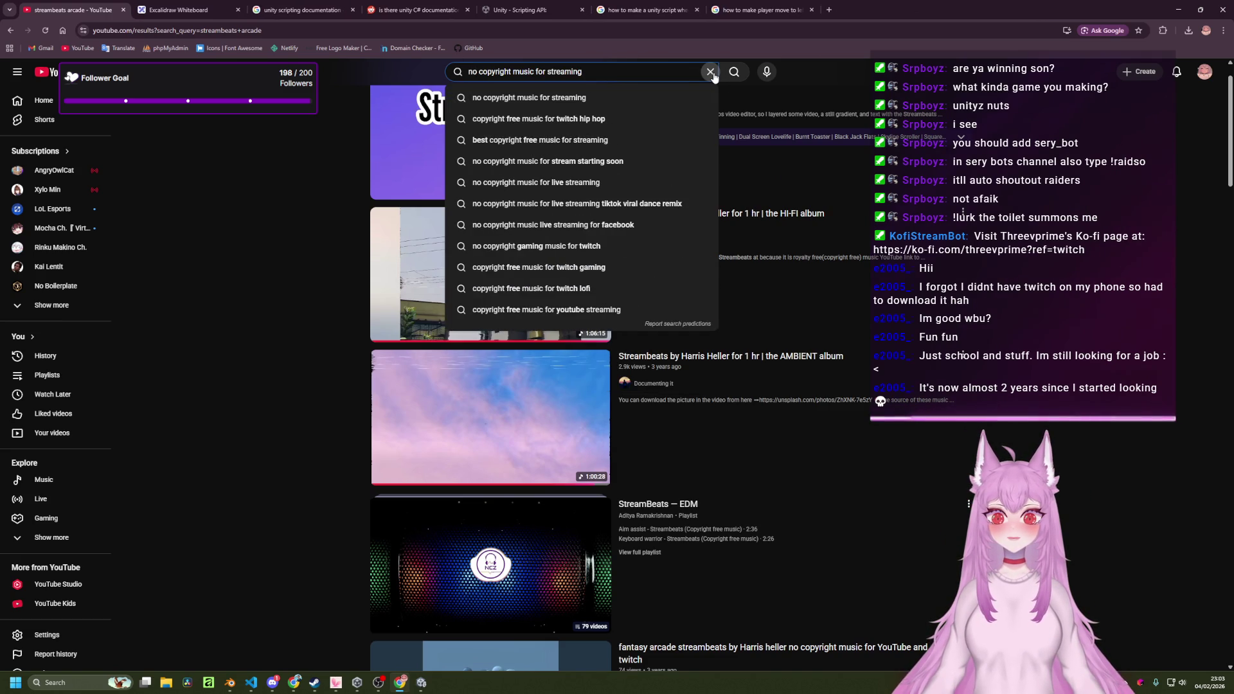
{"action": "key", "text": "Return"}
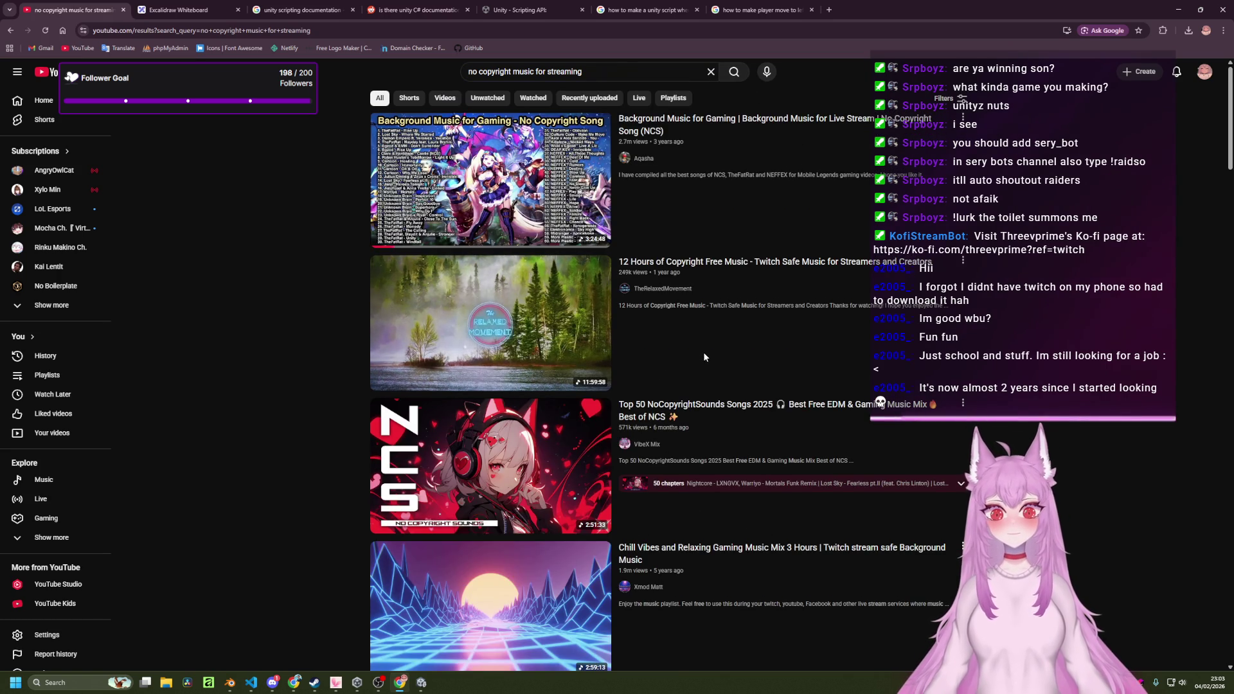
{"action": "scroll", "coordinate": [694, 349], "scroll_direction": "down", "scroll_amount": 2}
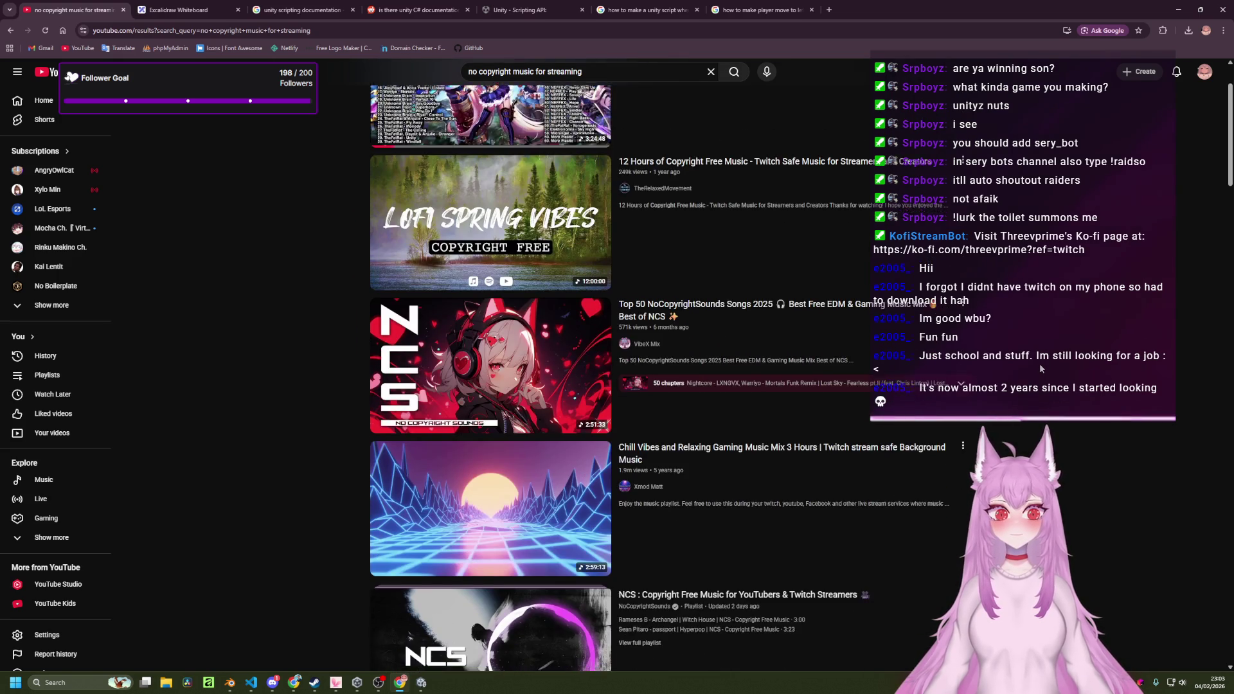
{"action": "scroll", "coordinate": [1039, 365], "scroll_direction": "down", "scroll_amount": 2}
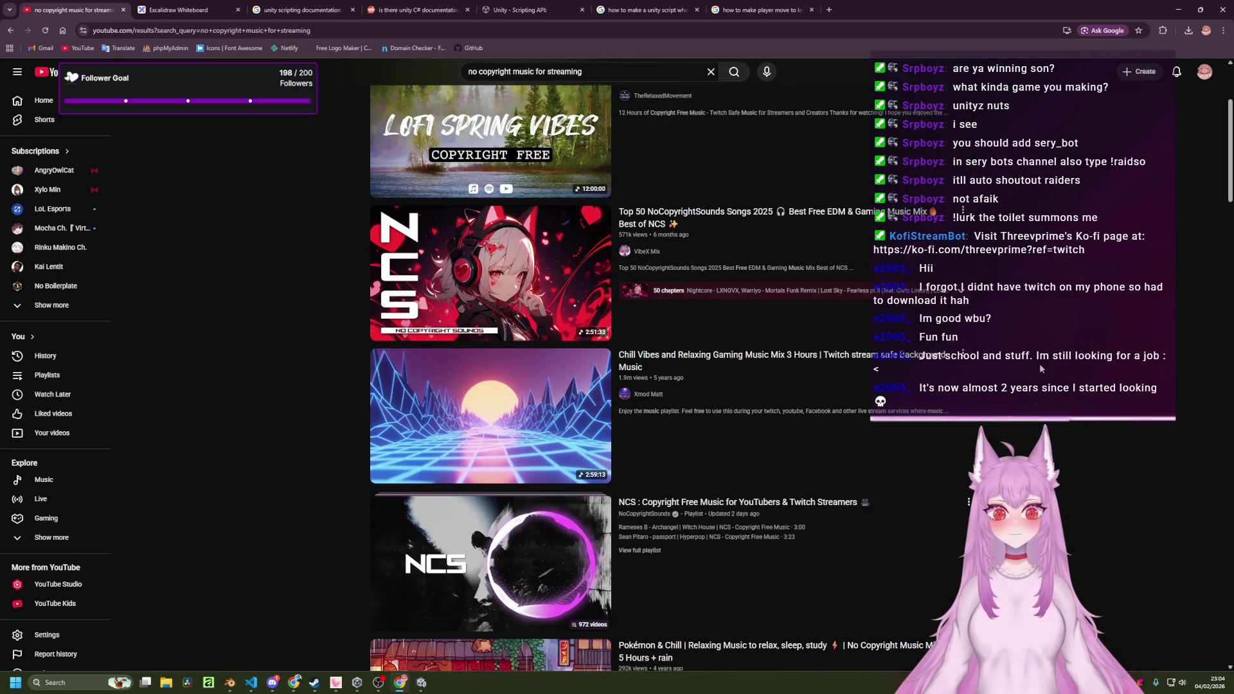
{"action": "middle_click", "coordinate": [806, 360]}
{"action": "left_click", "coordinate": [173, 7]}
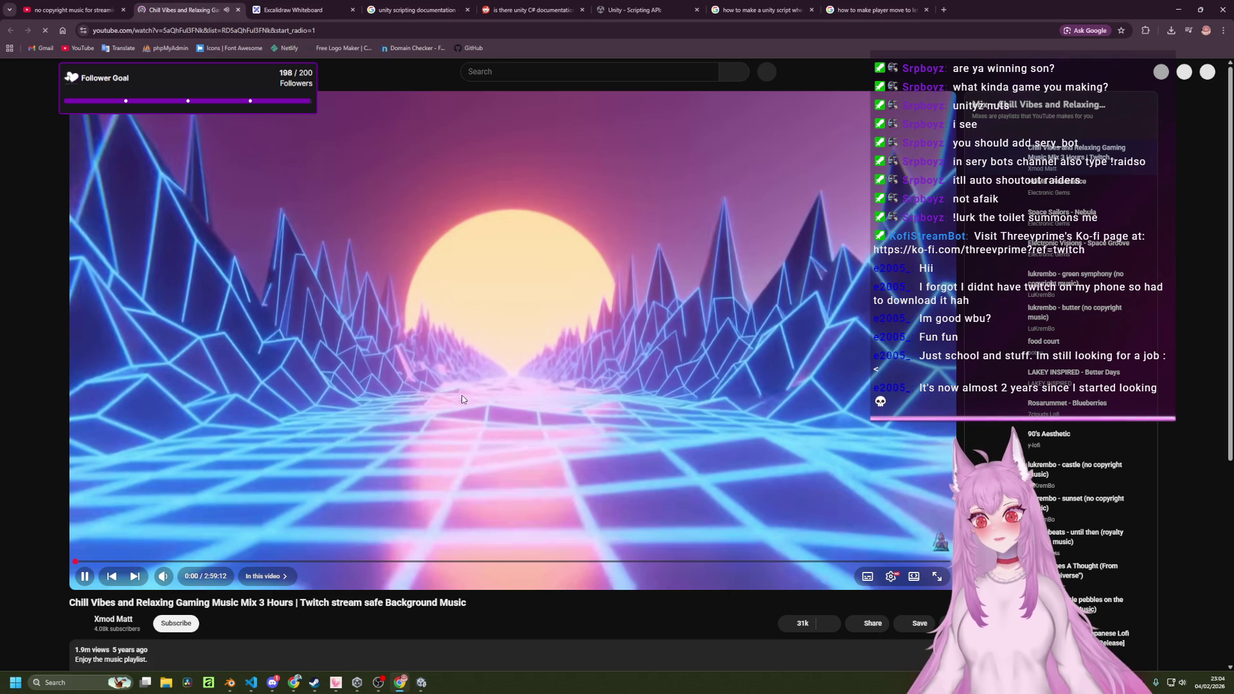
{"action": "left_click", "coordinate": [420, 684]}
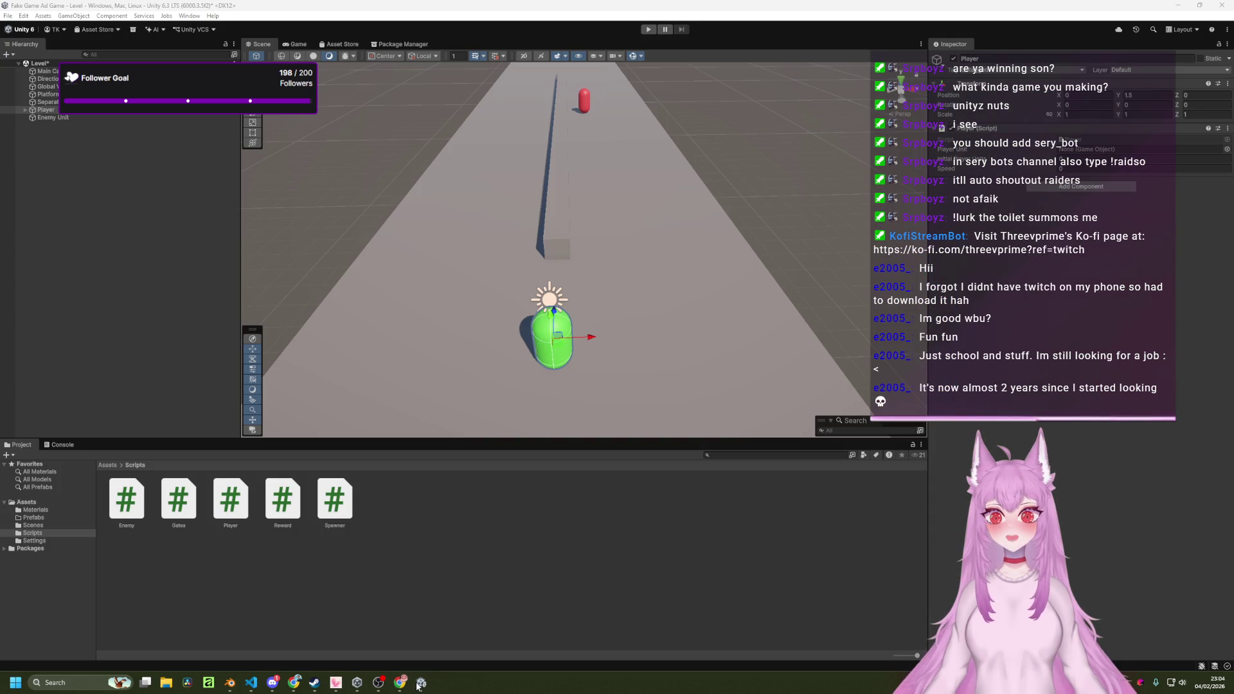
Look over the runner scene in Unity, then bring Player.cs back in Visual Studio Code.
{"action": "mouse_move", "coordinate": [395, 690]}
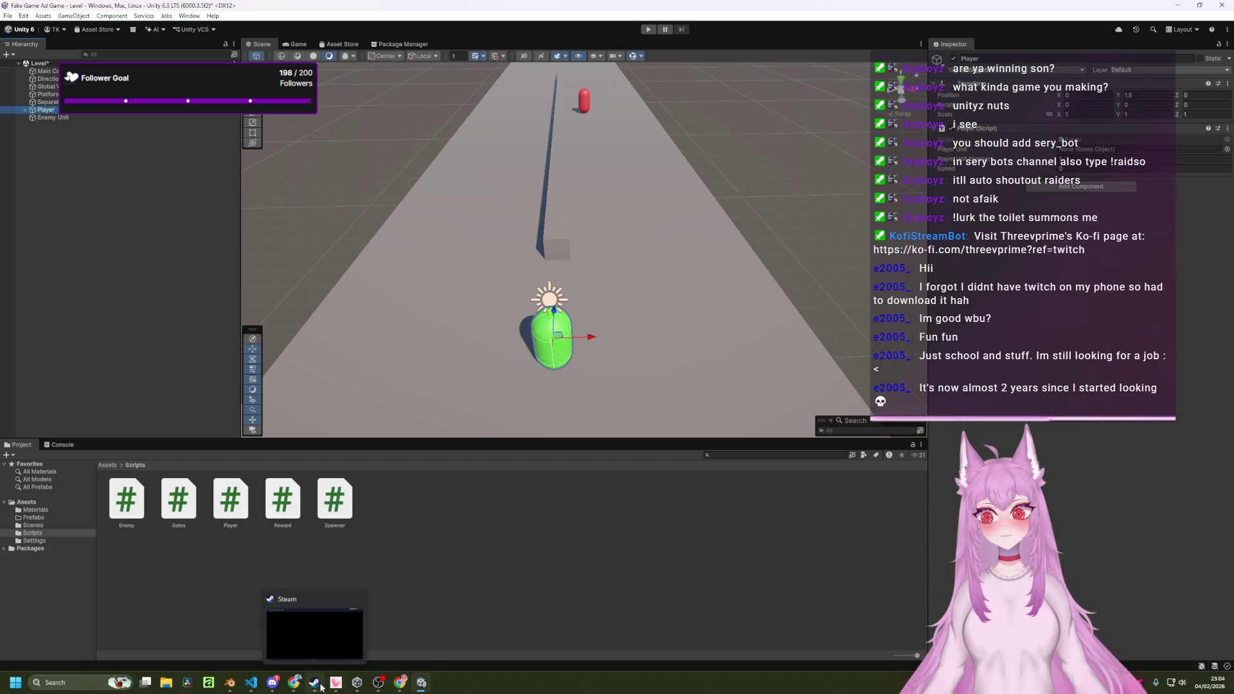
{"action": "left_click", "coordinate": [252, 684]}
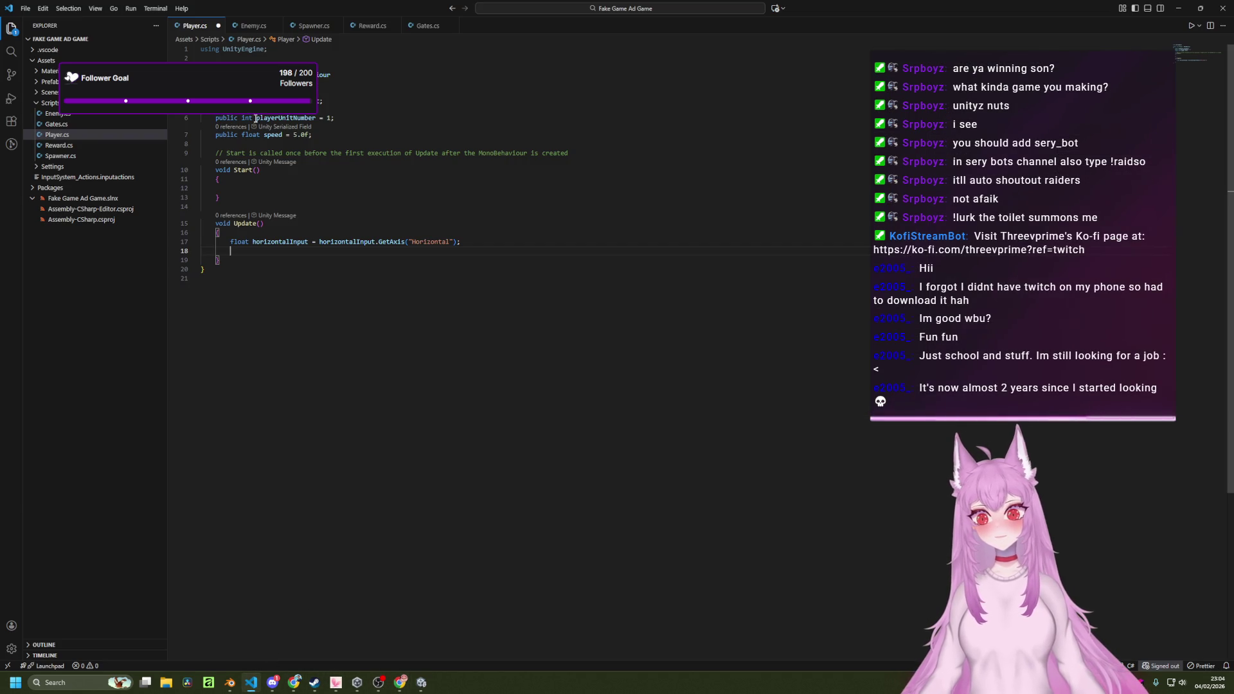
Review the player movement example code in the browser's reference tab.
{"action": "double_click", "coordinate": [278, 134]}
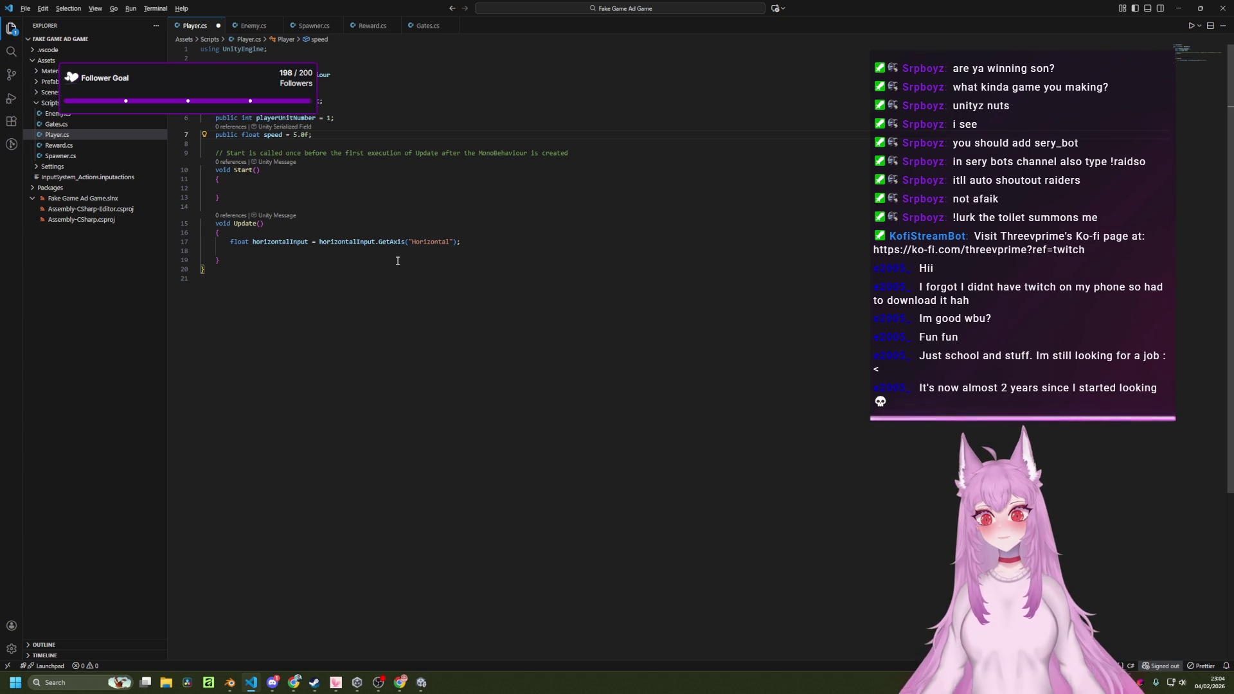
{"action": "left_click", "coordinate": [403, 686]}
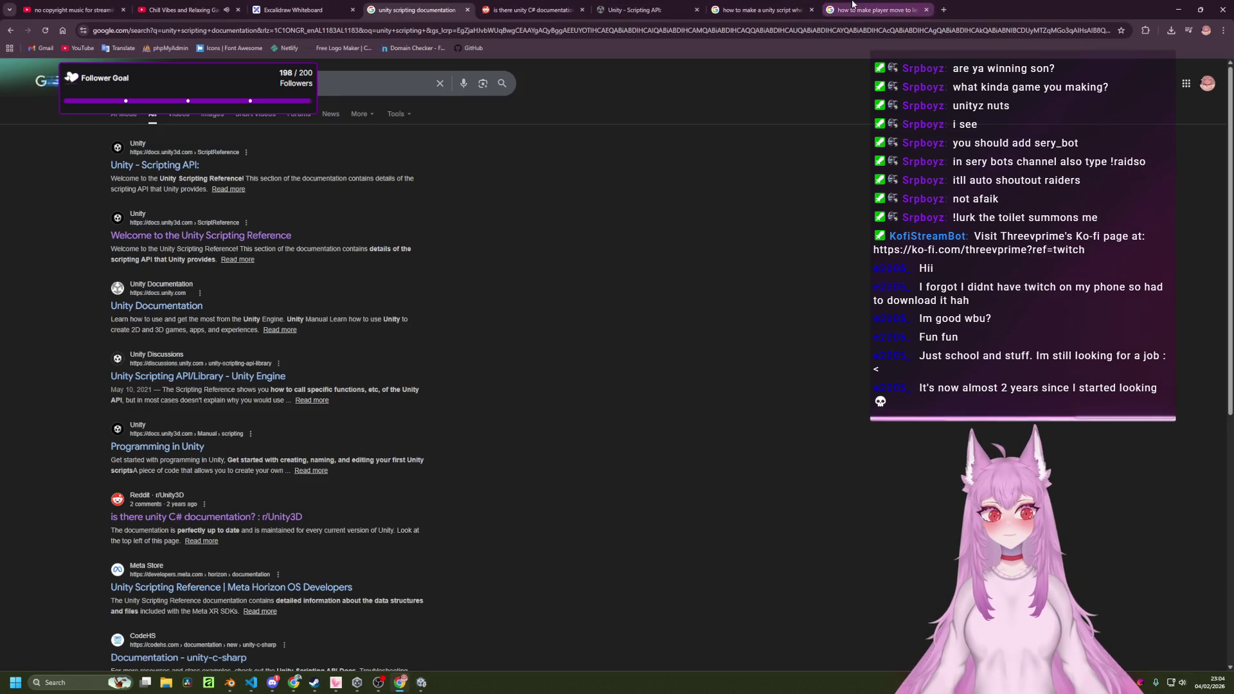
{"action": "left_click", "coordinate": [875, 9]}
{"action": "scroll", "coordinate": [244, 364], "scroll_direction": "down", "scroll_amount": 1}
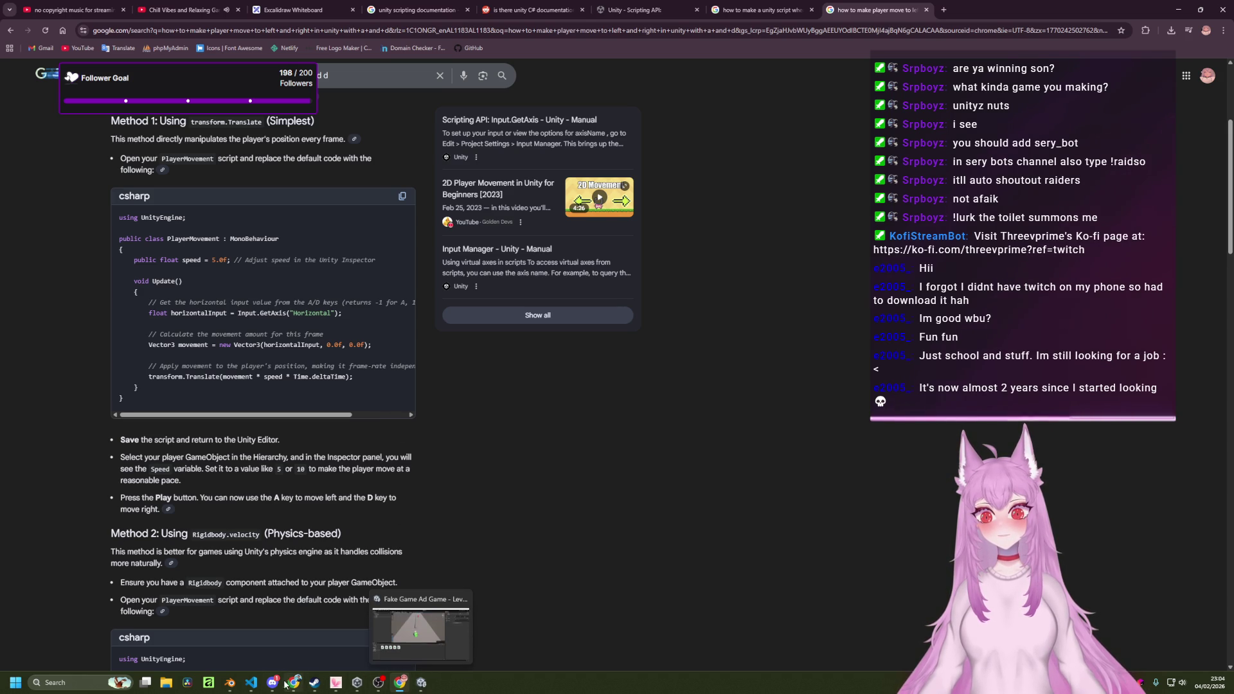
{"action": "mouse_move", "coordinate": [250, 685]}
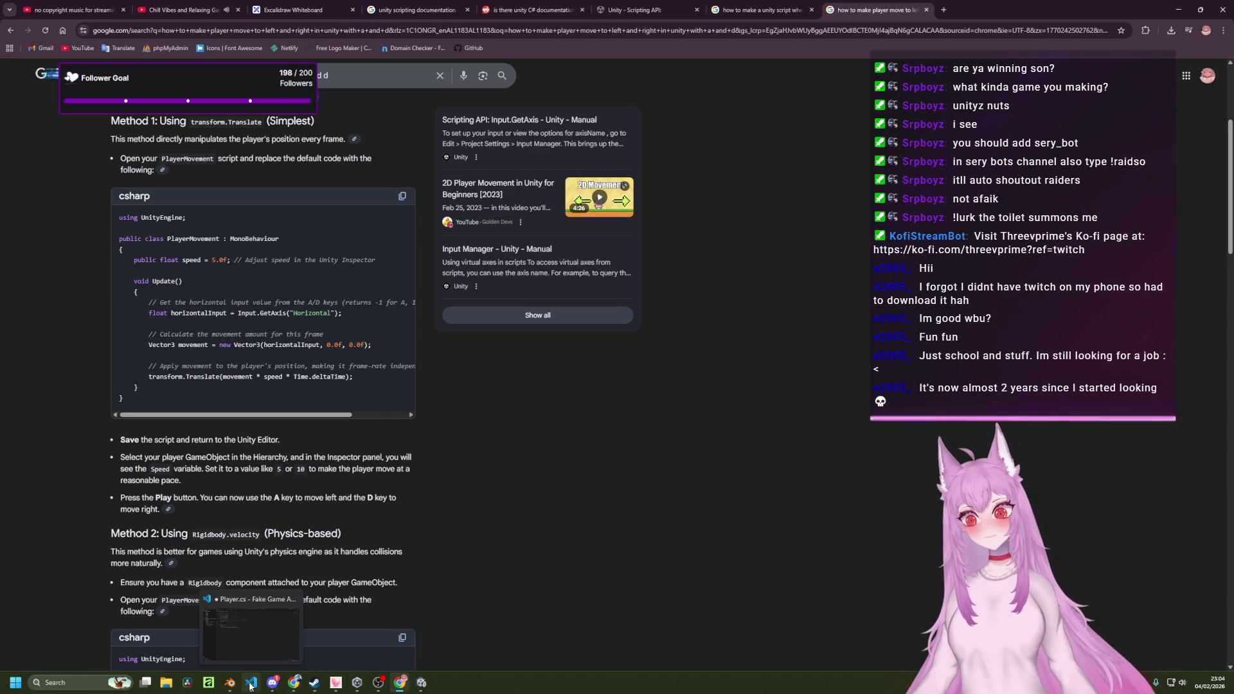
{"action": "left_click", "coordinate": [250, 685]}
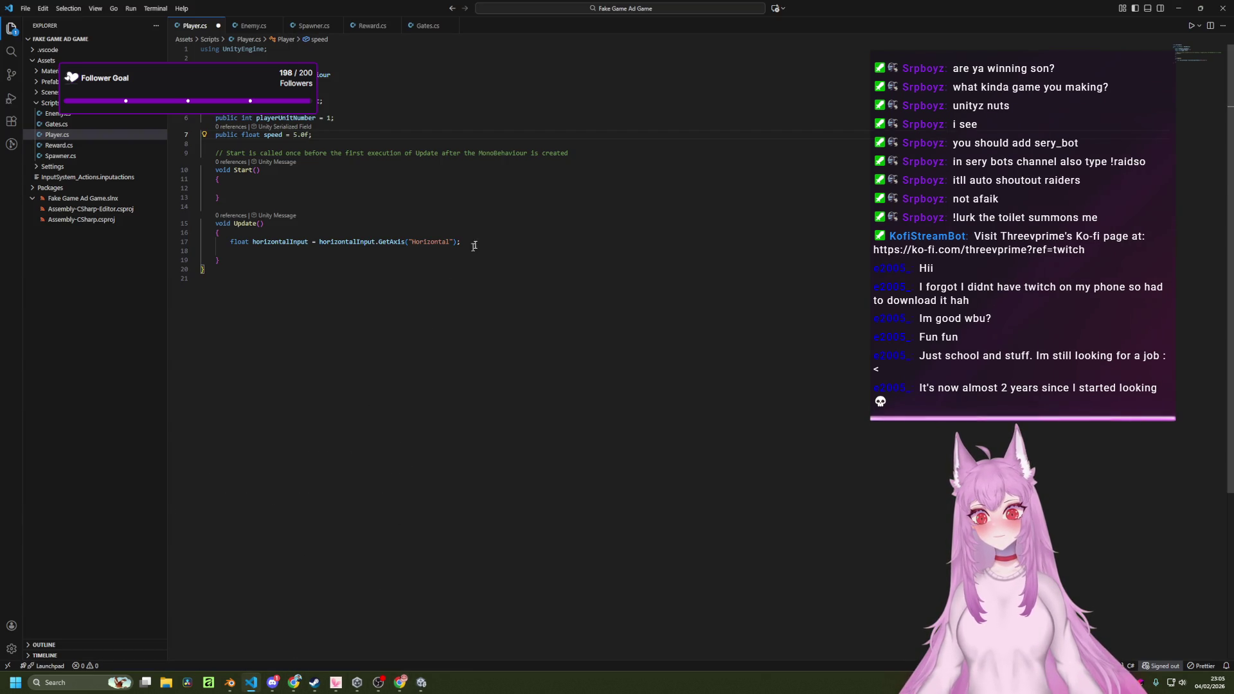
Write 'Vector3 movement = new Vector3(horizontalInput, 0.0f, 0.0f);' in Update.
{"action": "type", "text": "Vector3 movem"}
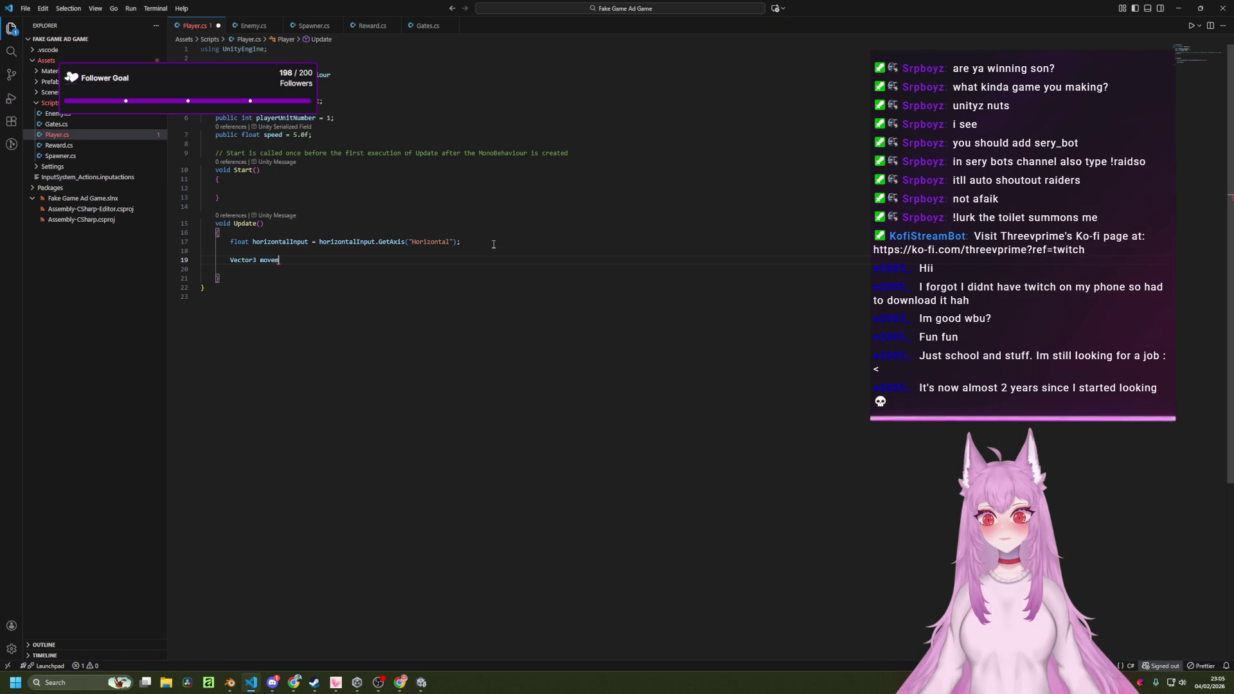
{"action": "key", "text": "alt+Tab"}
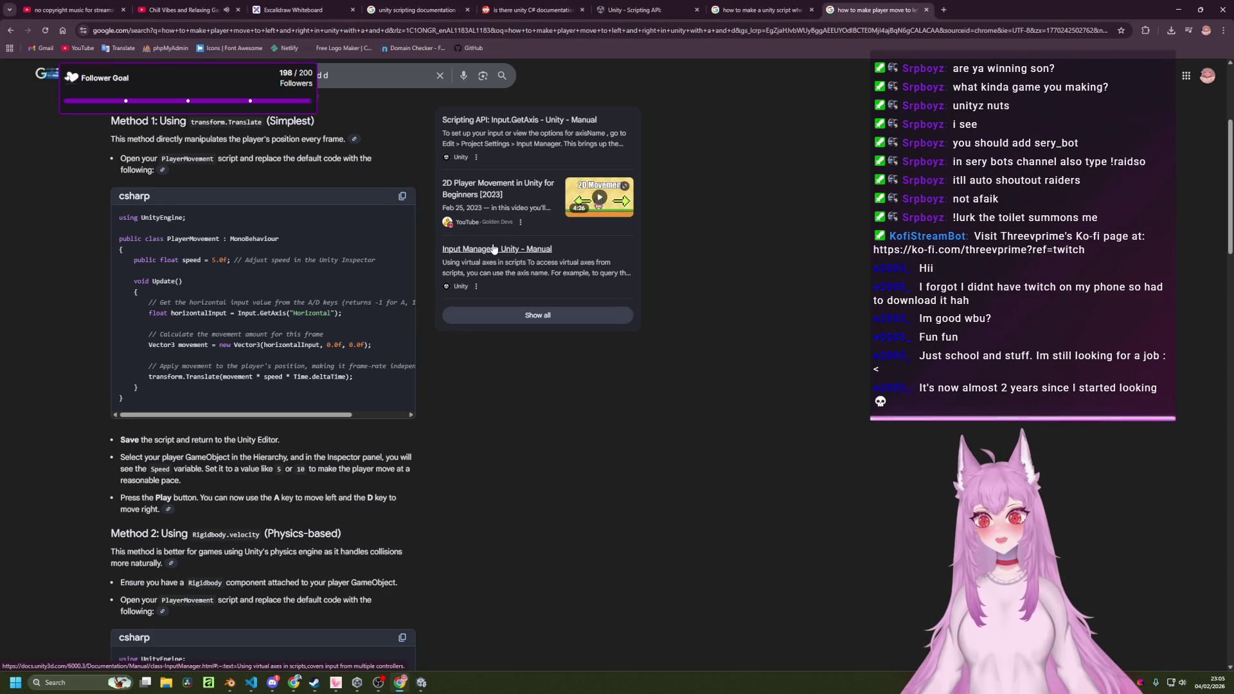
{"action": "key", "text": "alt+Tab"}
{"action": "type", "text": "ent = new Vector3"}
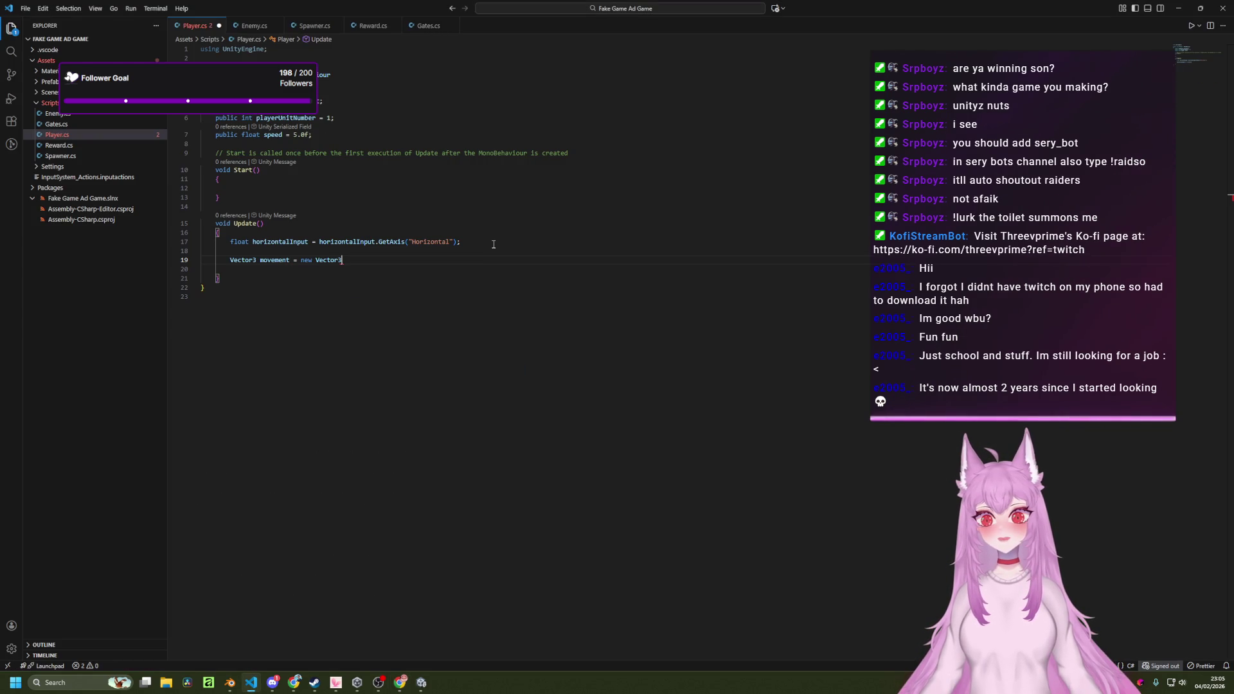
{"action": "key", "text": "alt+Tab"}
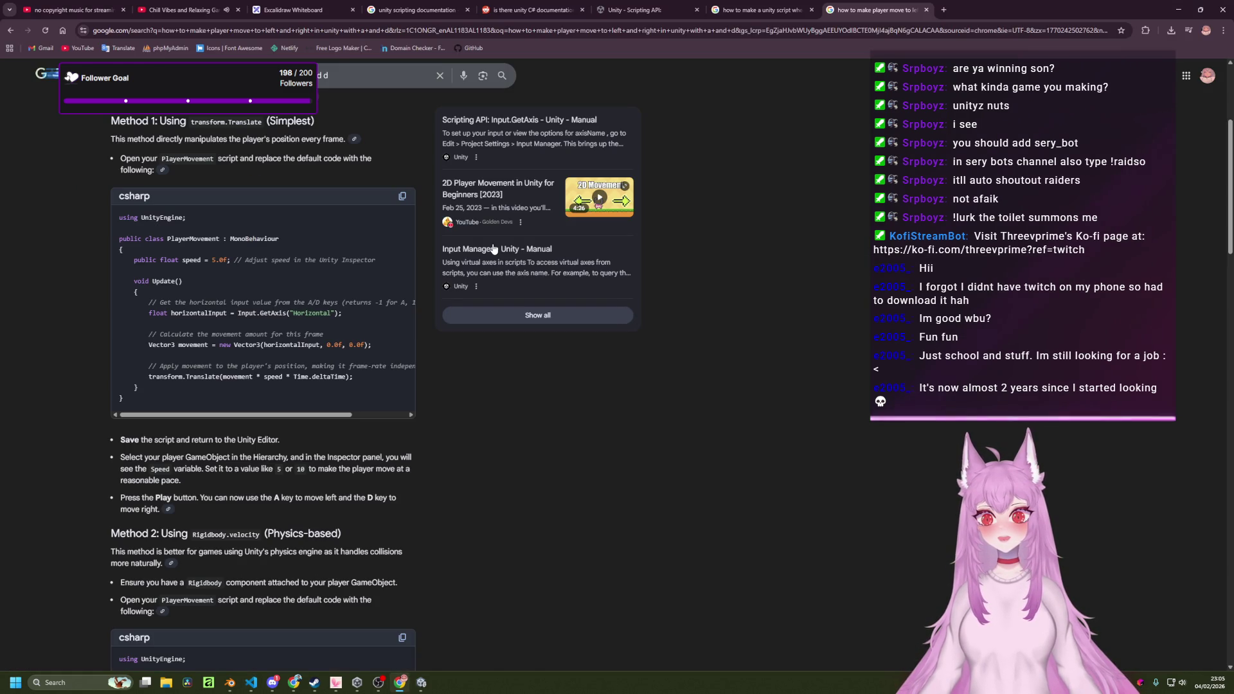
{"action": "key", "text": "alt+Tab"}
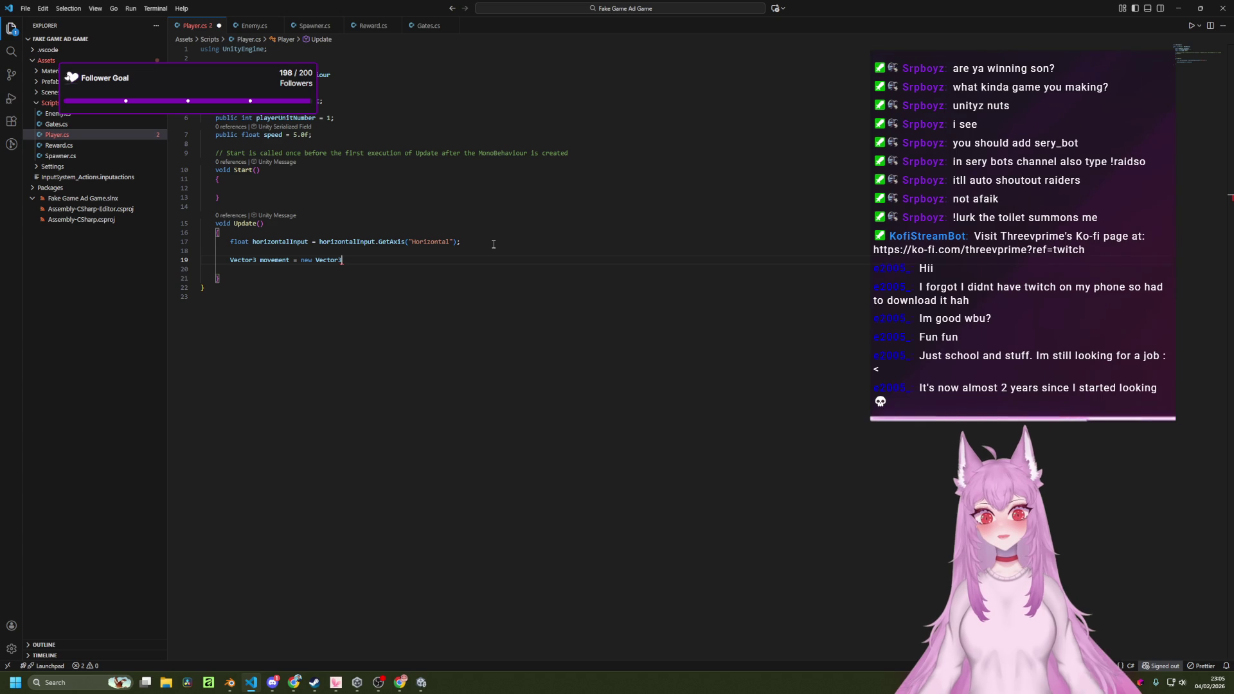
{"action": "type", "text": "(ho"}
{"action": "key", "text": "Tab"}
{"action": "type", "text": ", "}
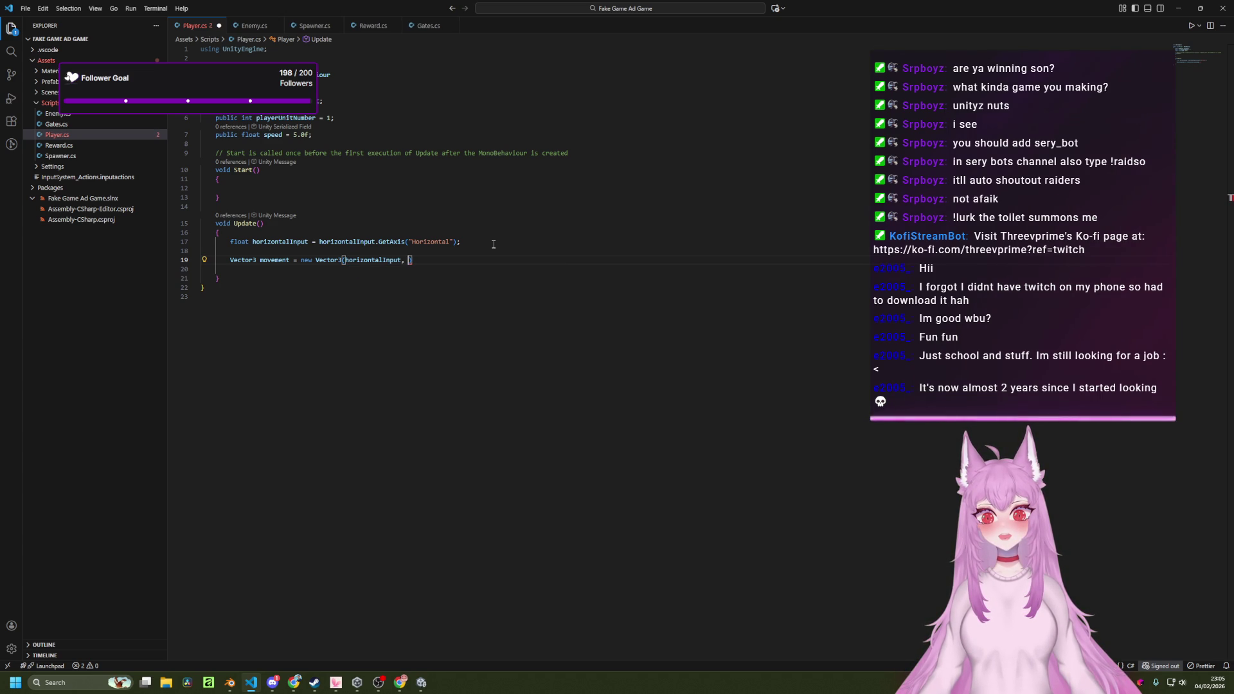
{"action": "type", "text": "0.0"}
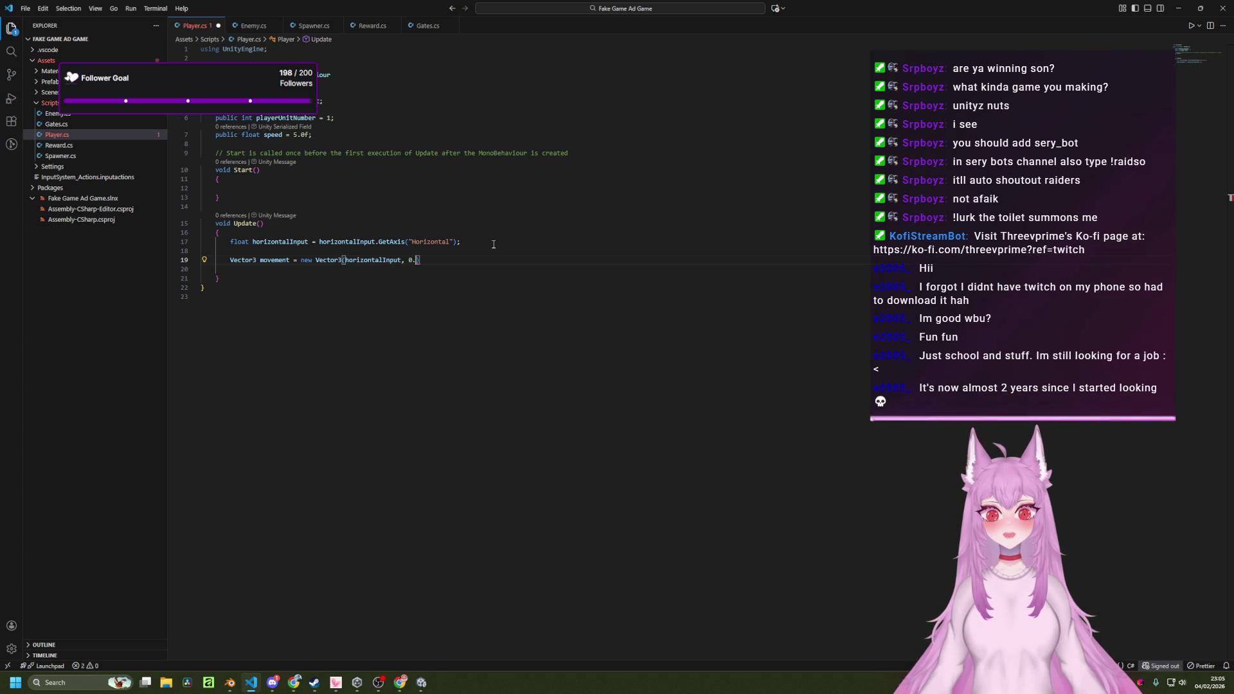
{"action": "type", "text": "f, "}
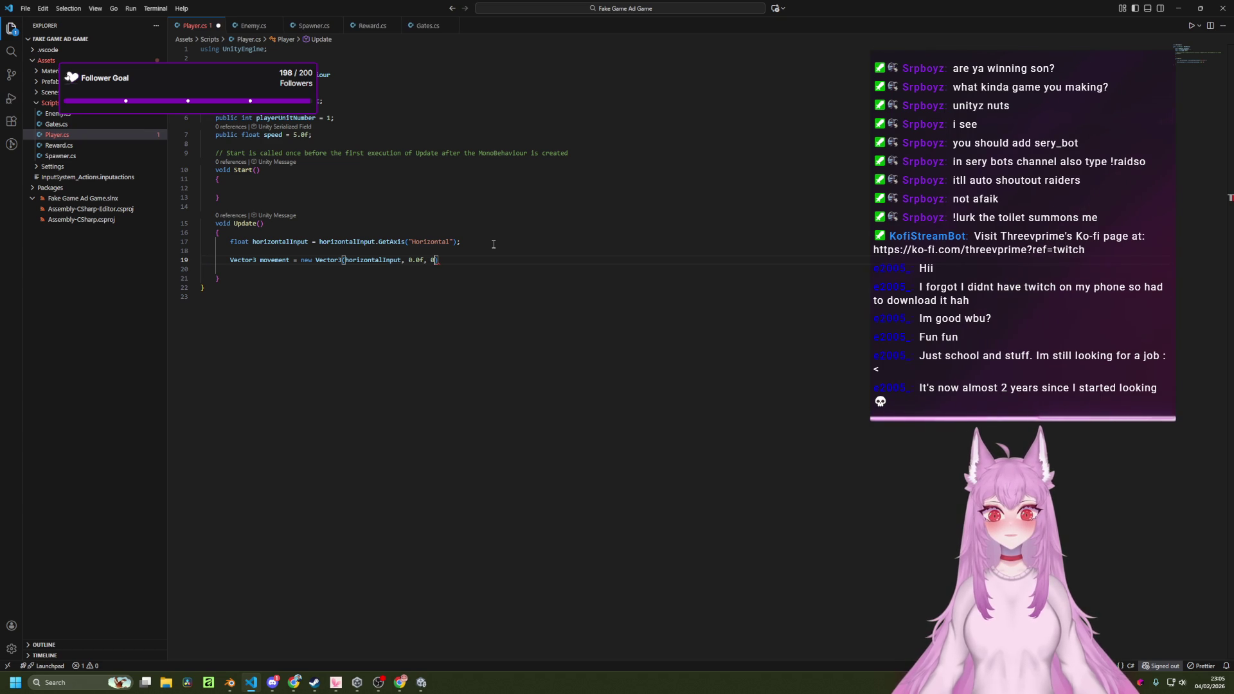
{"action": "type", "text": "0.0f)"}
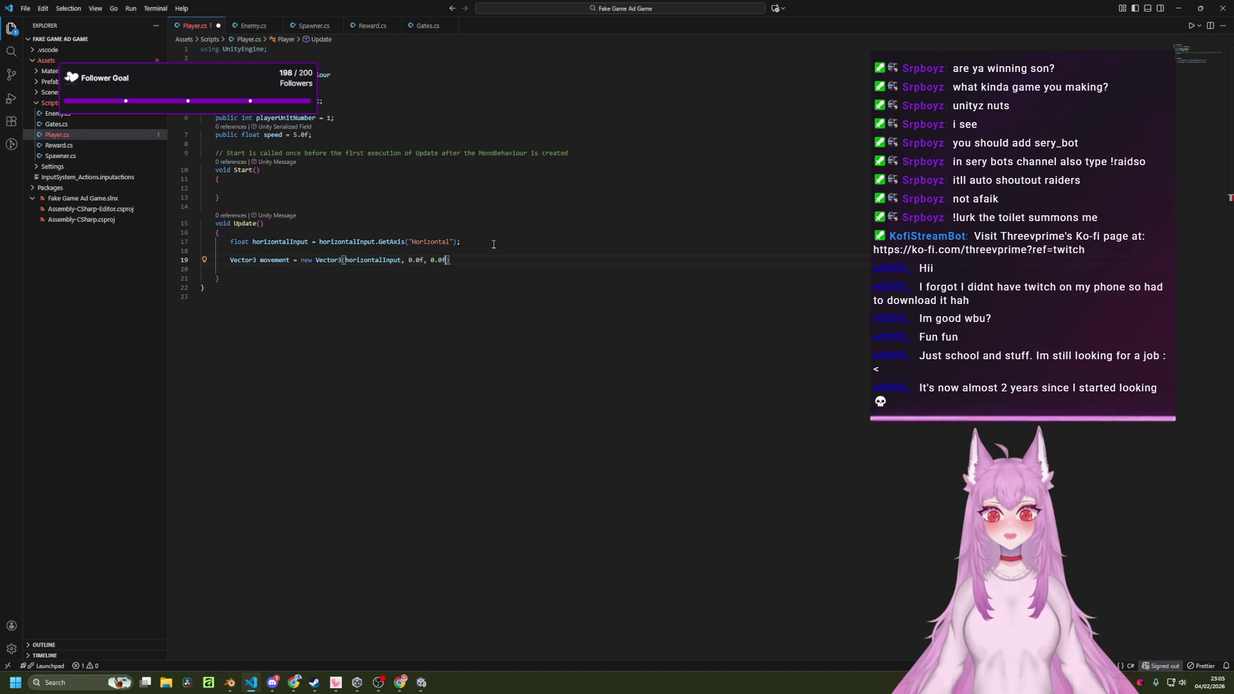
{"action": "type", "text": ";"}
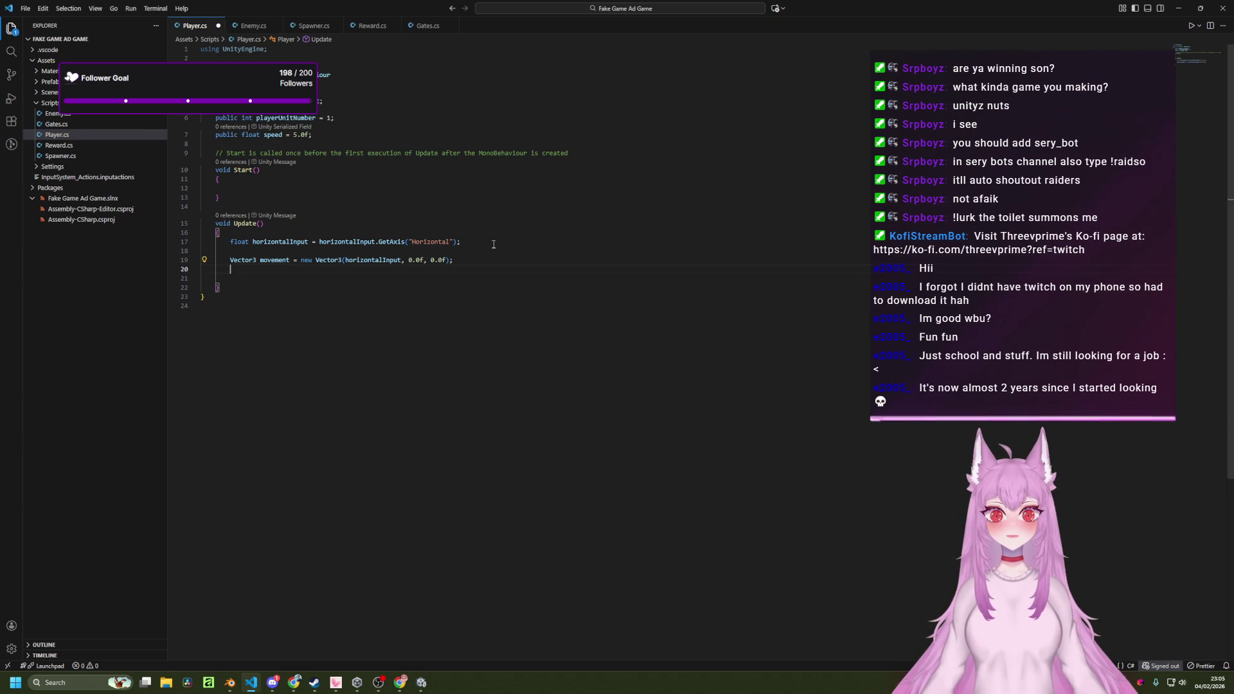
{"action": "key", "text": "alt+Tab"}
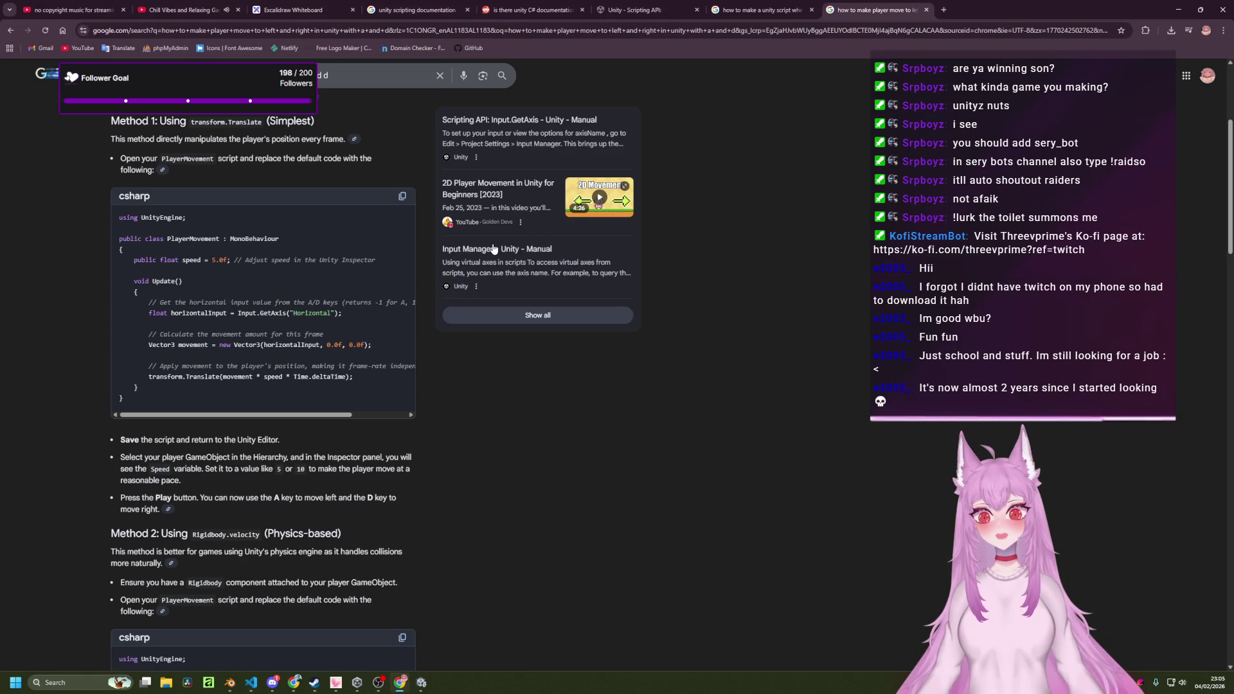
Add transform.Translate(movement * speed * Time.deltaTime); to Update, checking the reference code, and save Player.cs.
{"action": "key", "text": "alt+Tab"}
{"action": "type", "text": "tran"}
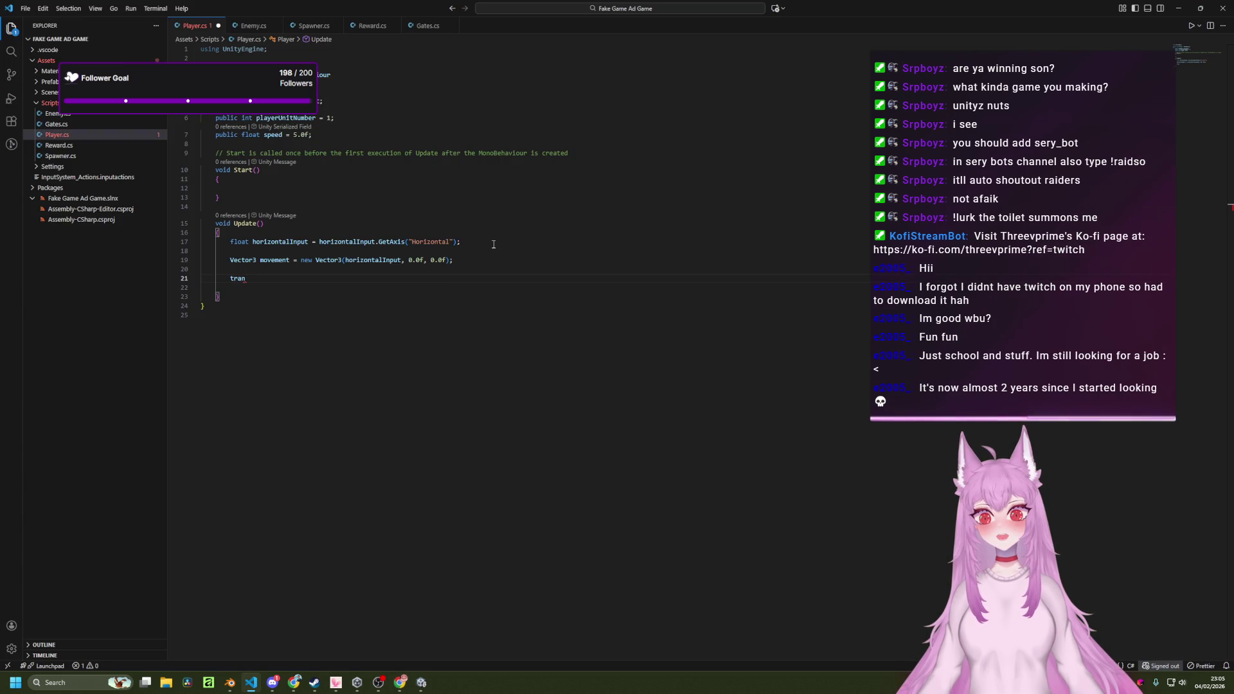
{"action": "type", "text": "sform.translate"}
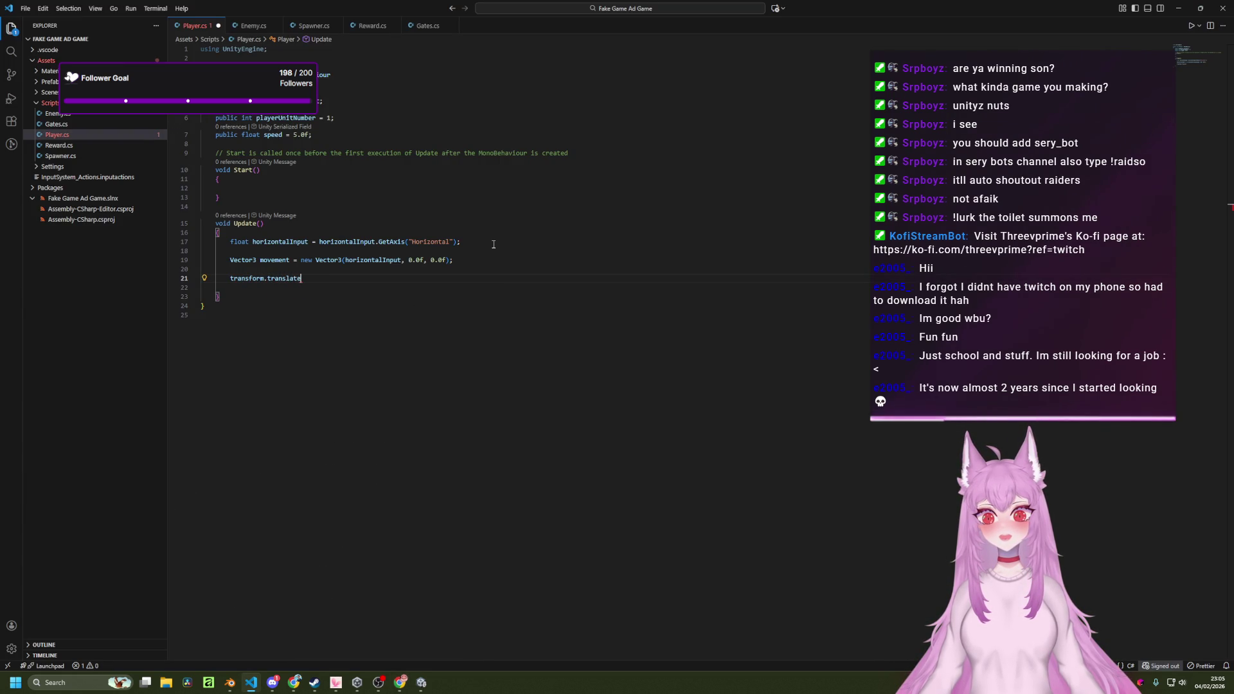
{"action": "key", "text": "alt+Tab"}
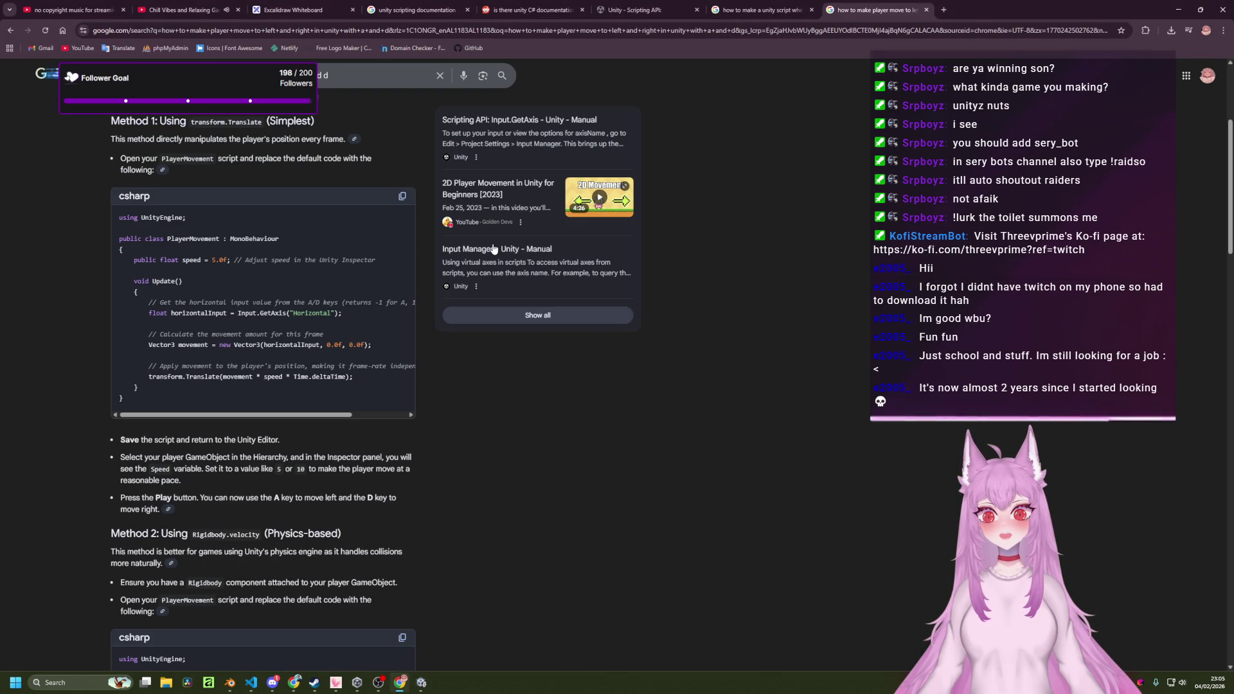
{"action": "key", "text": "alt+Tab"}
{"action": "type", "text": "Transla"}
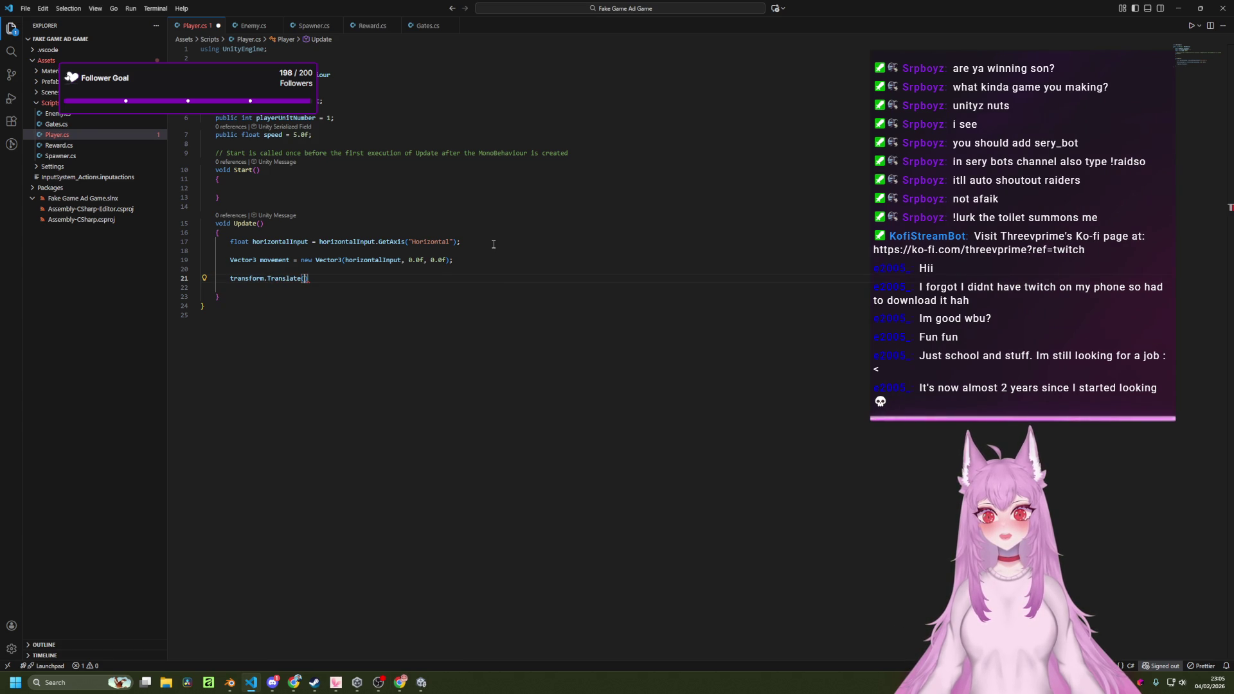
{"action": "key", "text": "alt+Tab"}
{"action": "key", "text": "alt+Tab"}
{"action": "type", "text": "movement "}
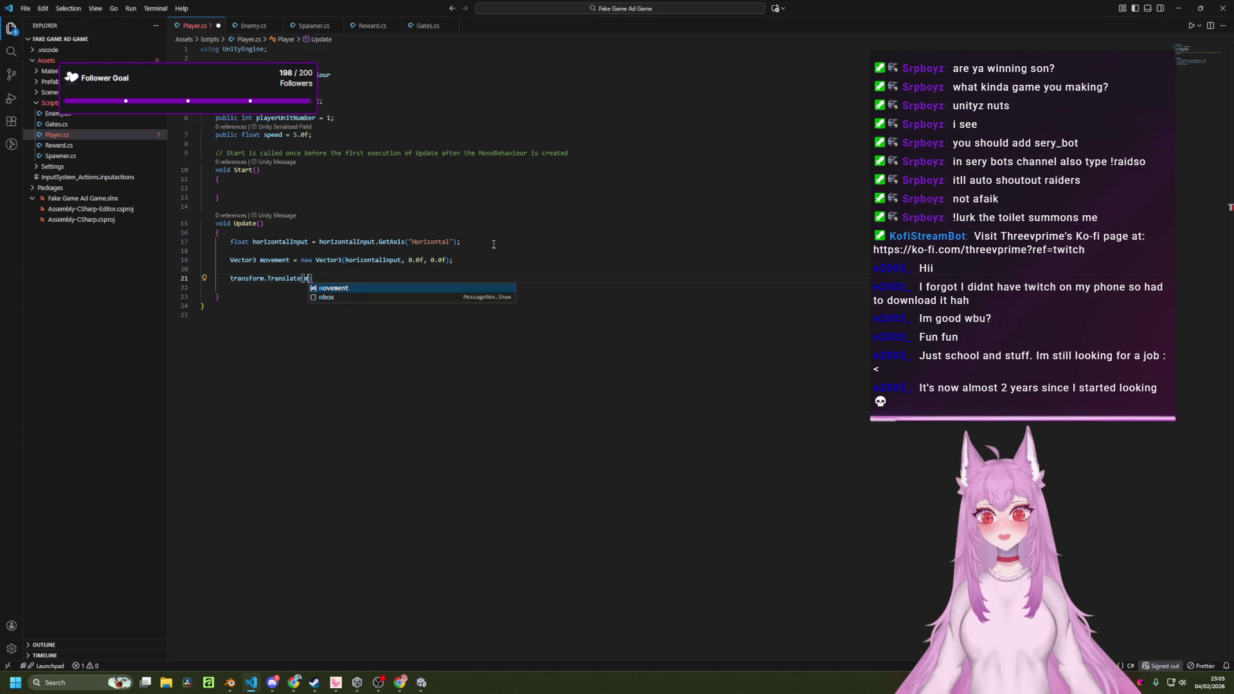
{"action": "type", "text": "* speed"}
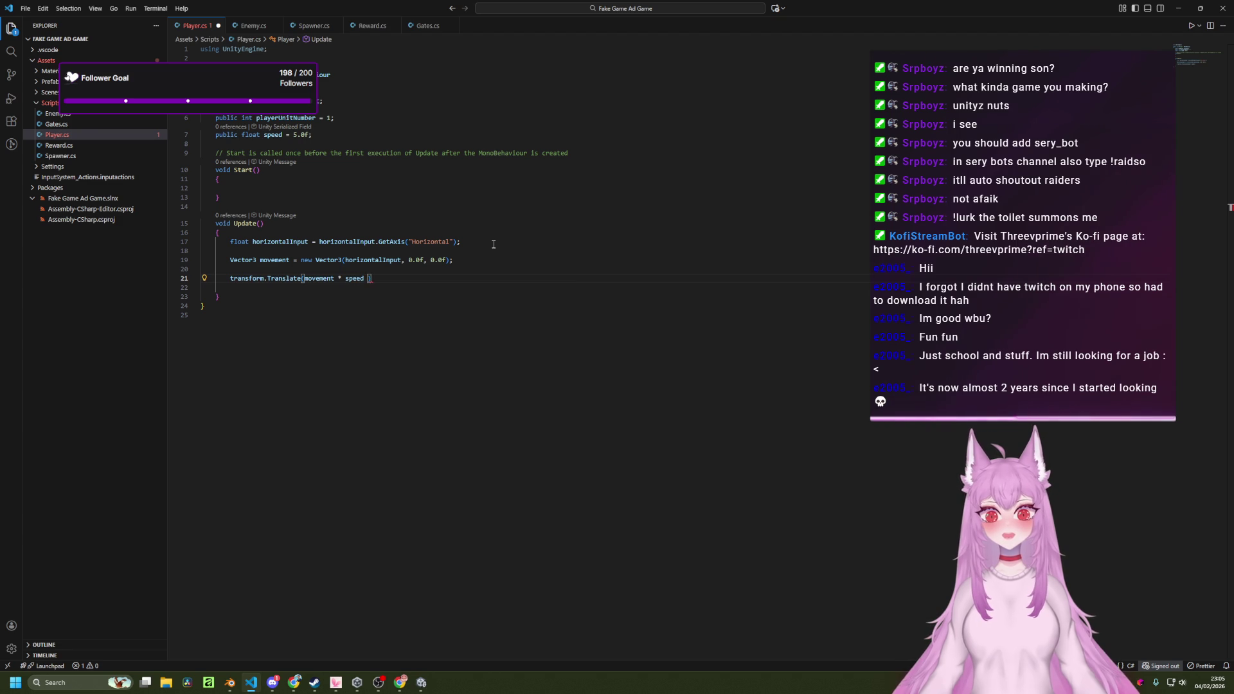
{"action": "key", "text": "alt+Tab"}
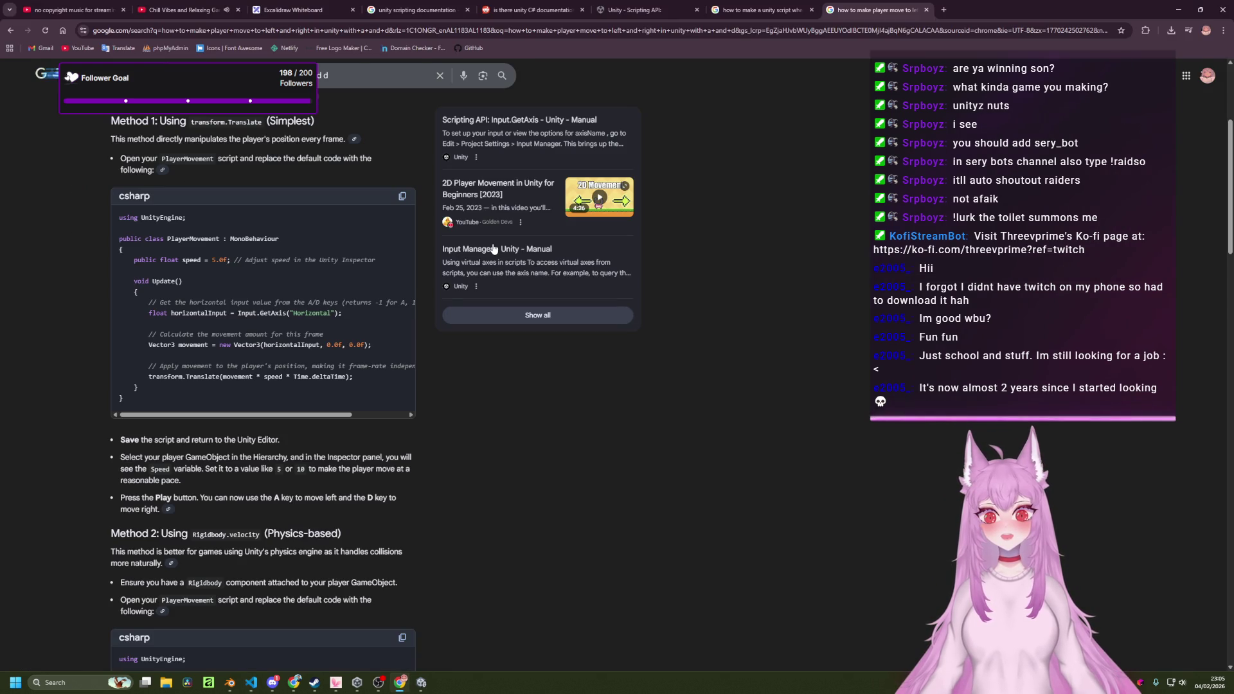
{"action": "key", "text": "alt+Tab"}
{"action": "type", "text": "* Time.deltaTime);"}
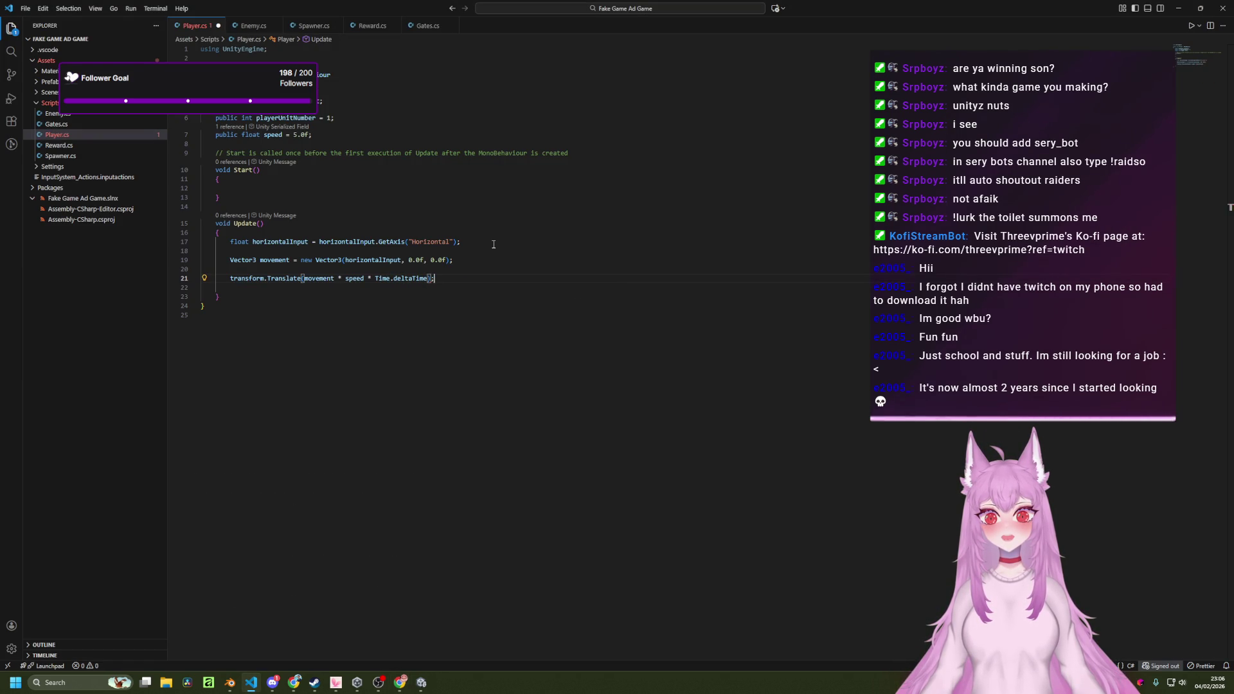
{"action": "key", "text": "ctrl+s"}
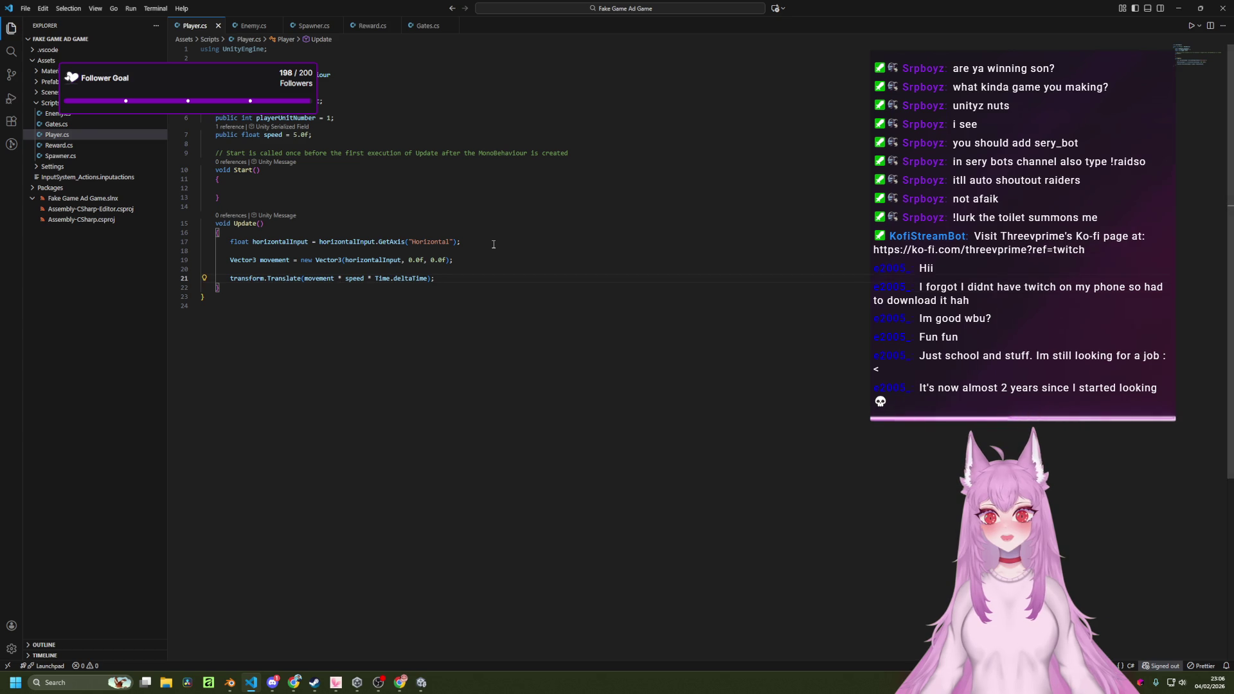
Look over the installed Unity and .NET Install Tool extensions, then search the marketplace for unity.
{"action": "left_click", "coordinate": [22, 121]}
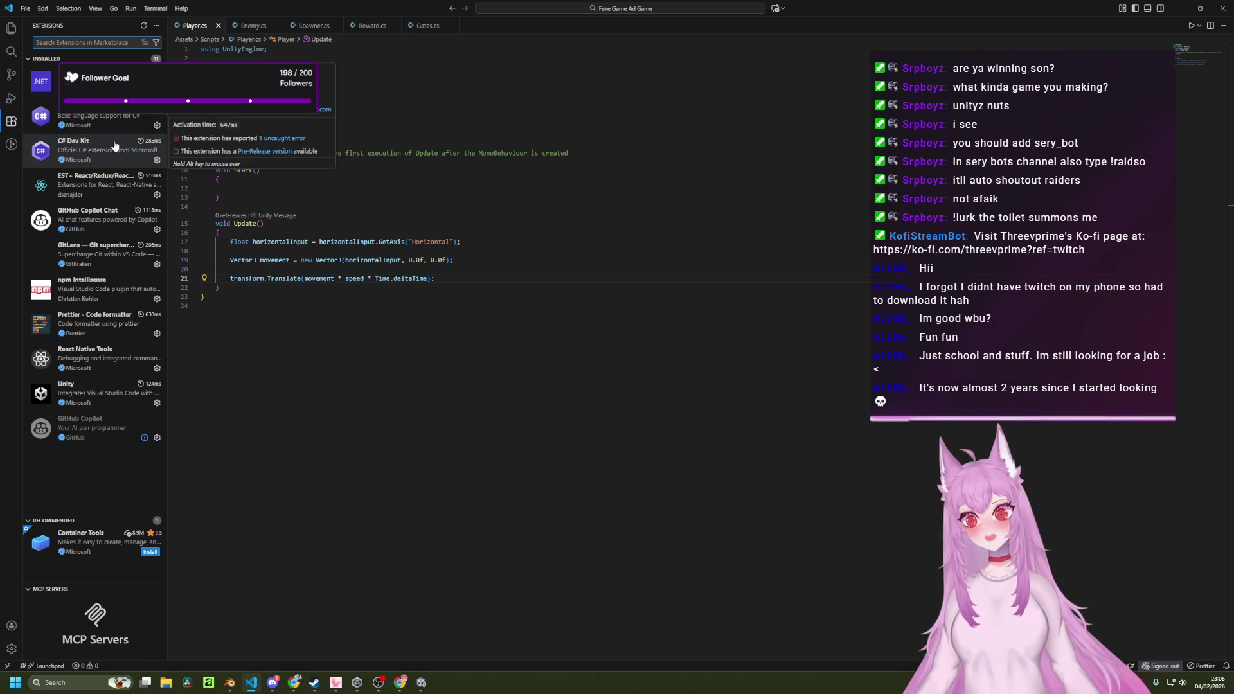
{"action": "left_click", "coordinate": [86, 392]}
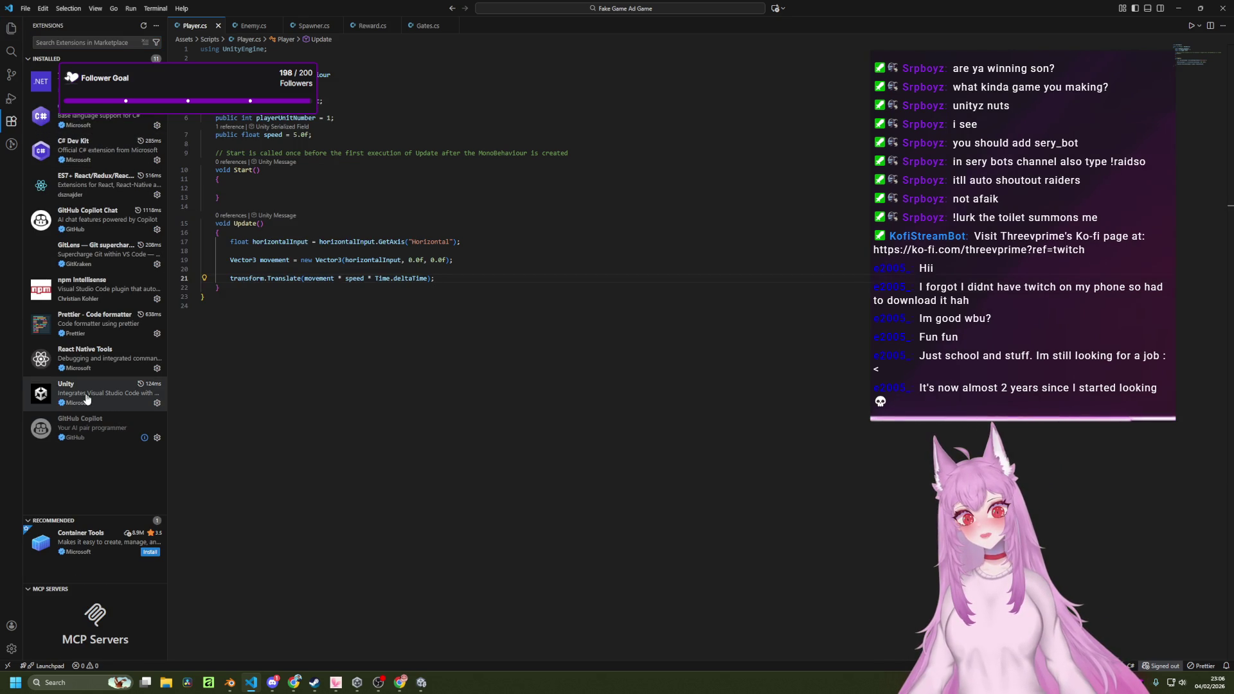
{"action": "left_click", "coordinate": [41, 81]}
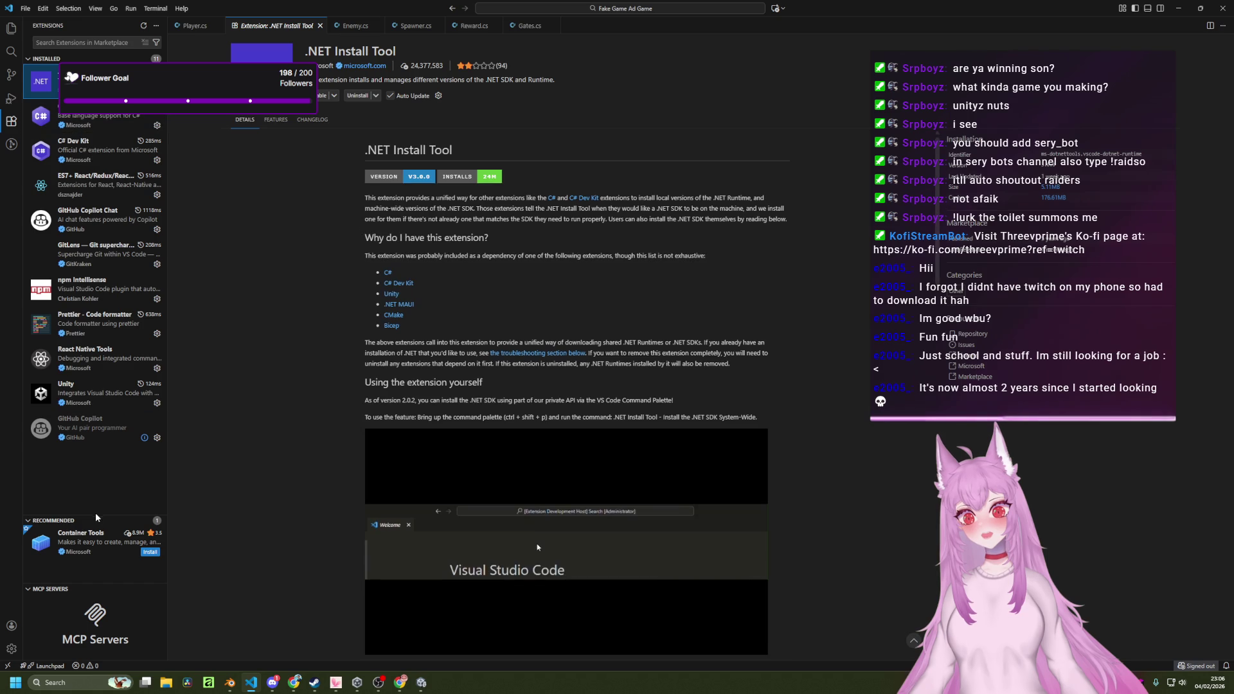
{"action": "left_click", "coordinate": [93, 42]}
{"action": "type", "text": "unity"}
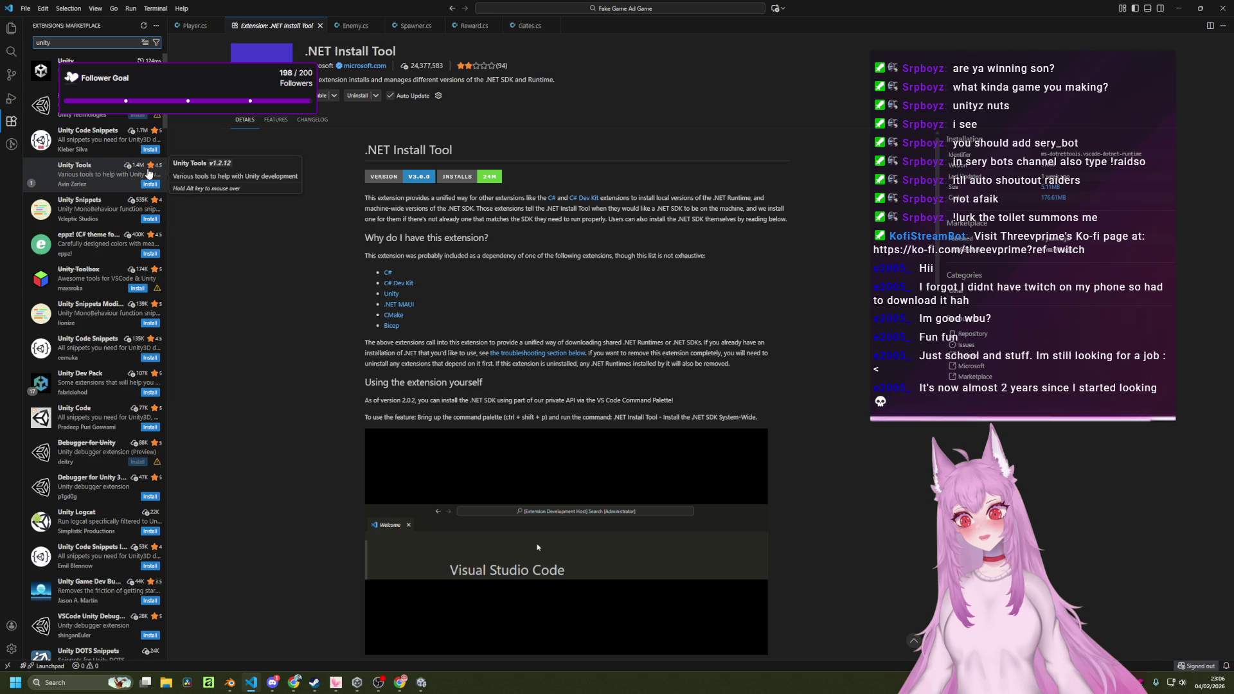
Review the Unity Dev Pack's bundled extensions and open the Unity Code Snippets details.
{"action": "left_click", "coordinate": [122, 394]}
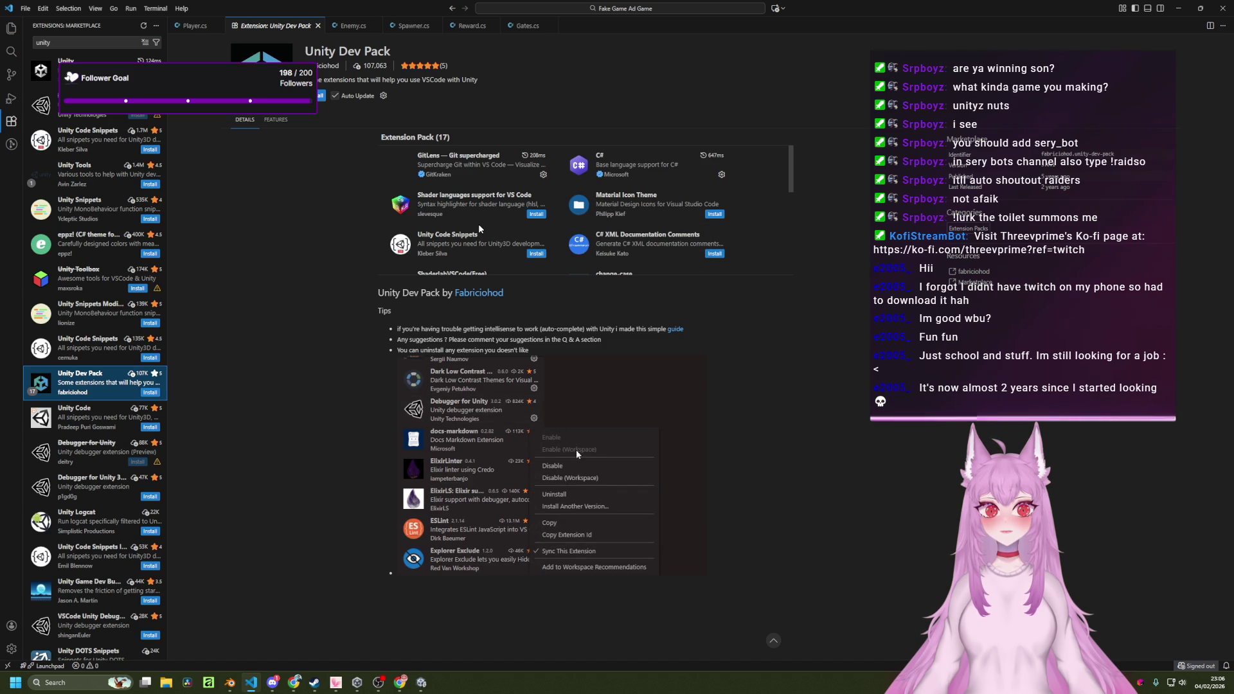
{"action": "scroll", "coordinate": [478, 224], "scroll_direction": "down", "scroll_amount": 1}
{"action": "scroll", "coordinate": [655, 212], "scroll_direction": "down", "scroll_amount": 2}
{"action": "scroll", "coordinate": [636, 250], "scroll_direction": "down", "scroll_amount": 4}
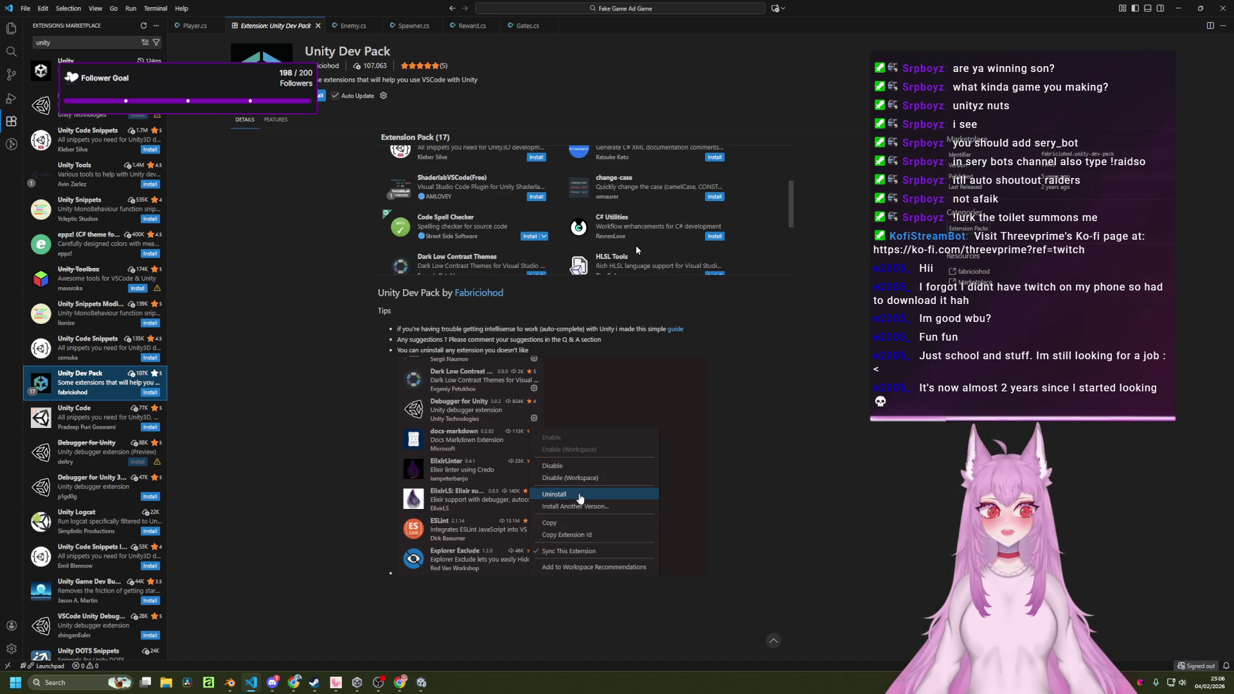
{"action": "scroll", "coordinate": [636, 250], "scroll_direction": "down", "scroll_amount": 3}
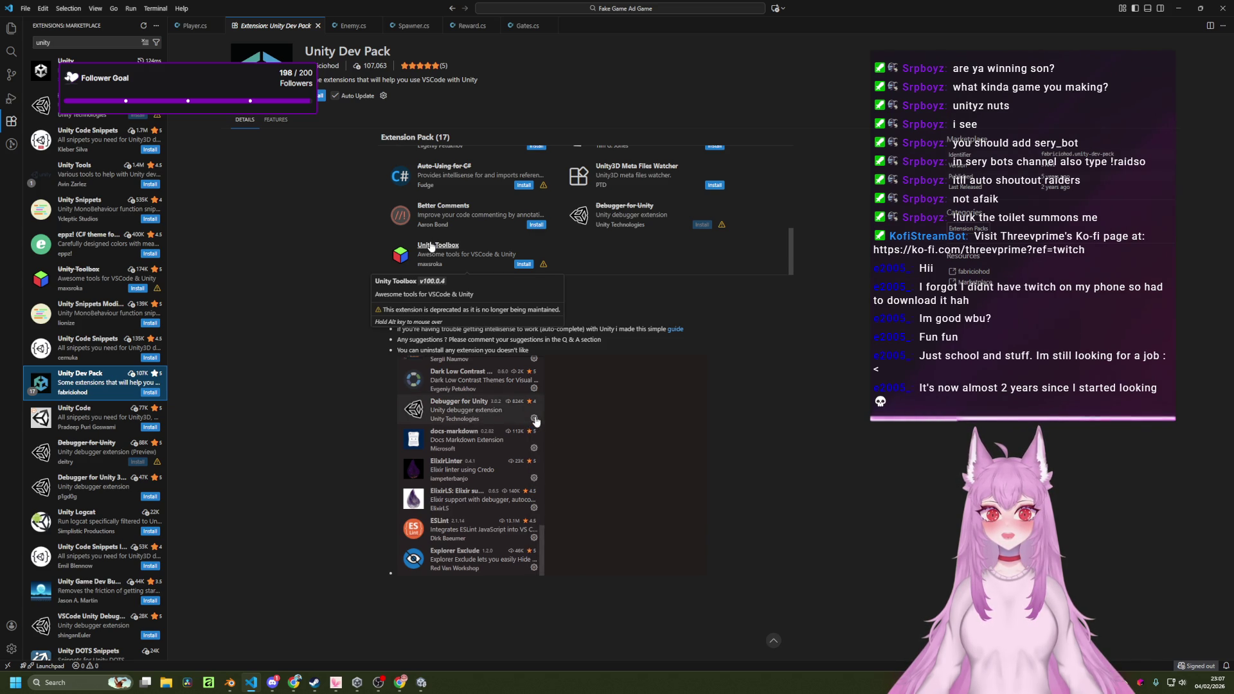
{"action": "scroll", "coordinate": [431, 247], "scroll_direction": "up", "scroll_amount": 2}
{"action": "scroll", "coordinate": [439, 239], "scroll_direction": "up", "scroll_amount": 4}
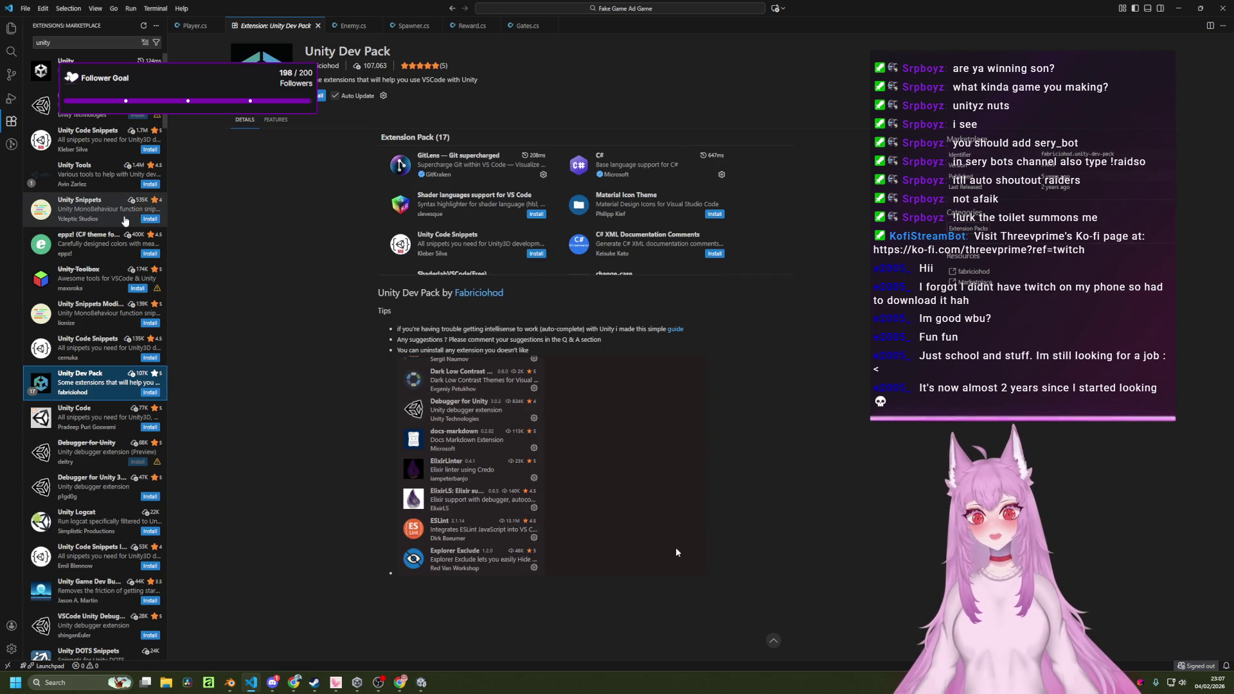
{"action": "left_click", "coordinate": [98, 136]}
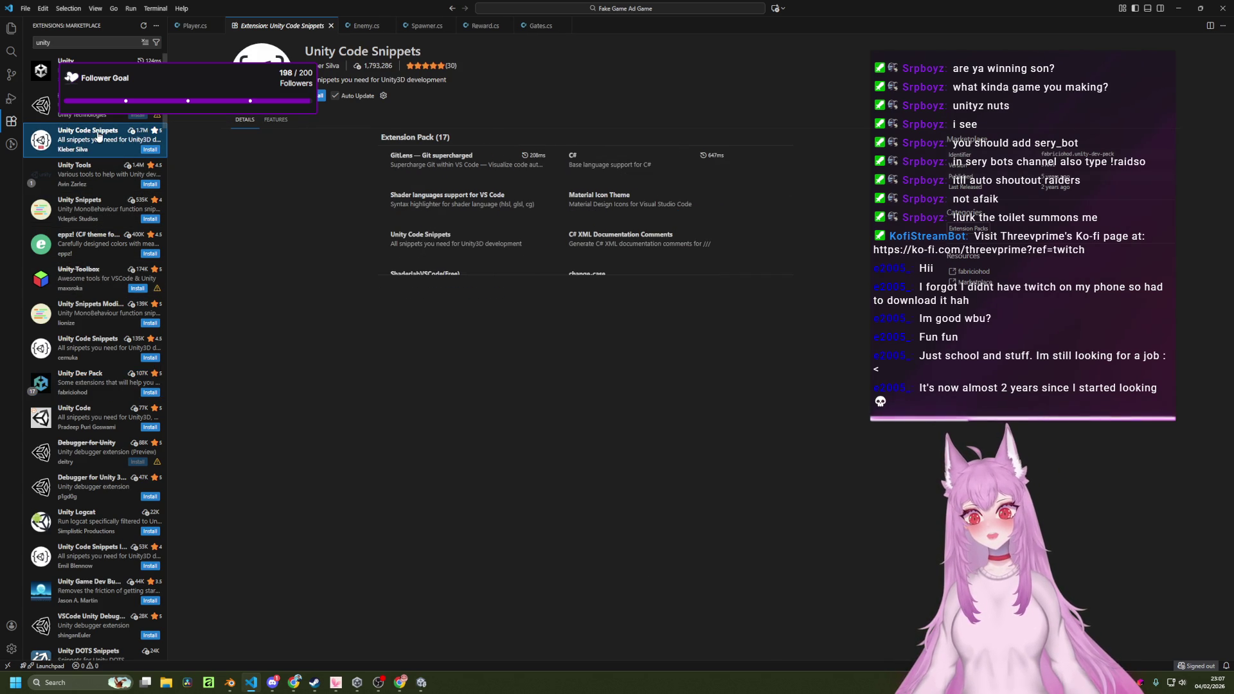
Install the Unity Dev Pack extension, trusting its publishers.
{"action": "left_click", "coordinate": [90, 382]}
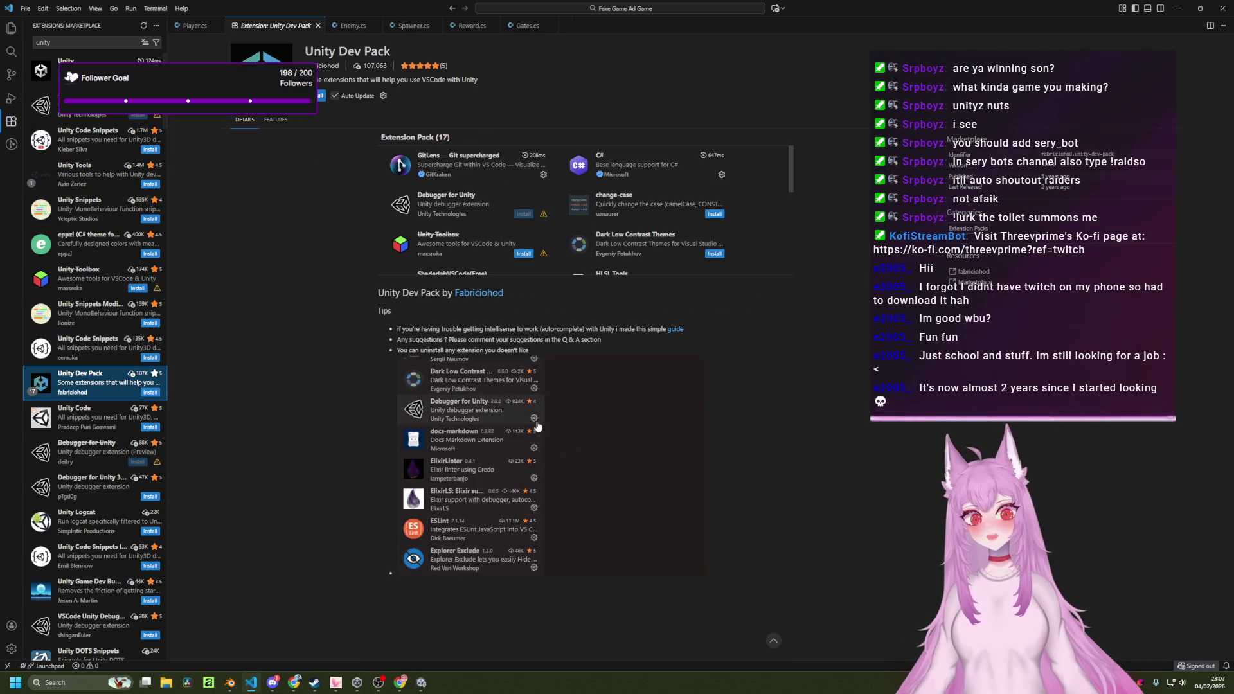
{"action": "left_click", "coordinate": [319, 96]}
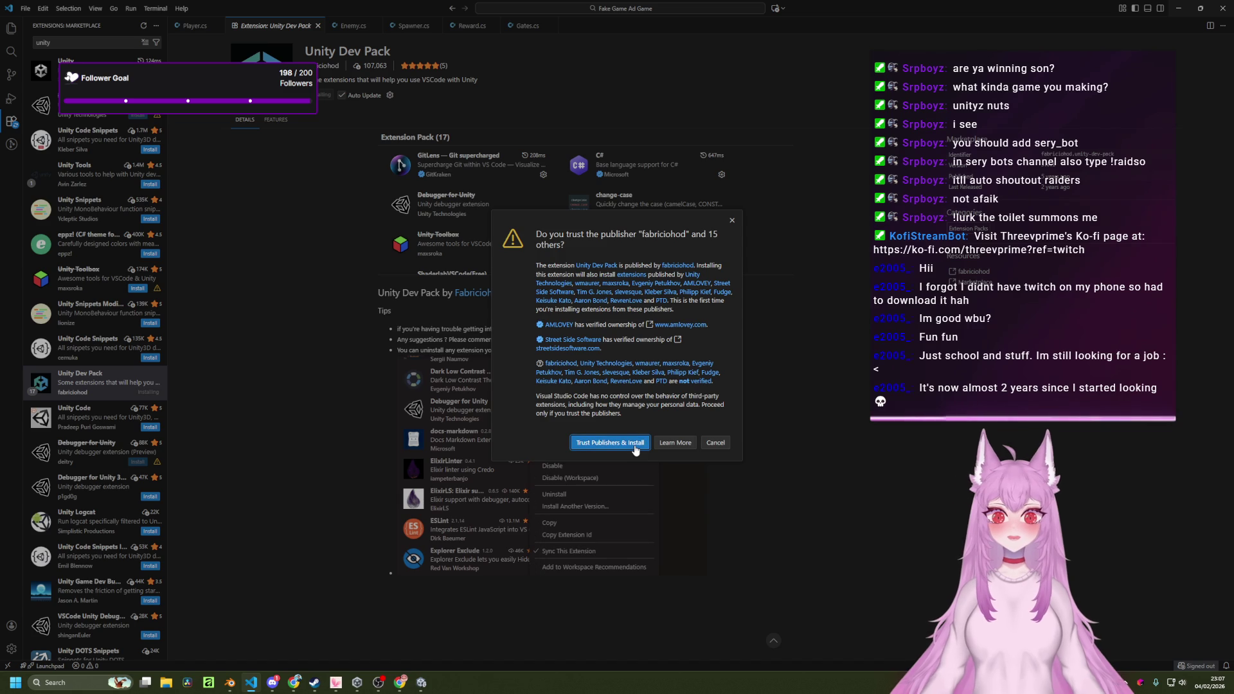
{"action": "left_click", "coordinate": [609, 442]}
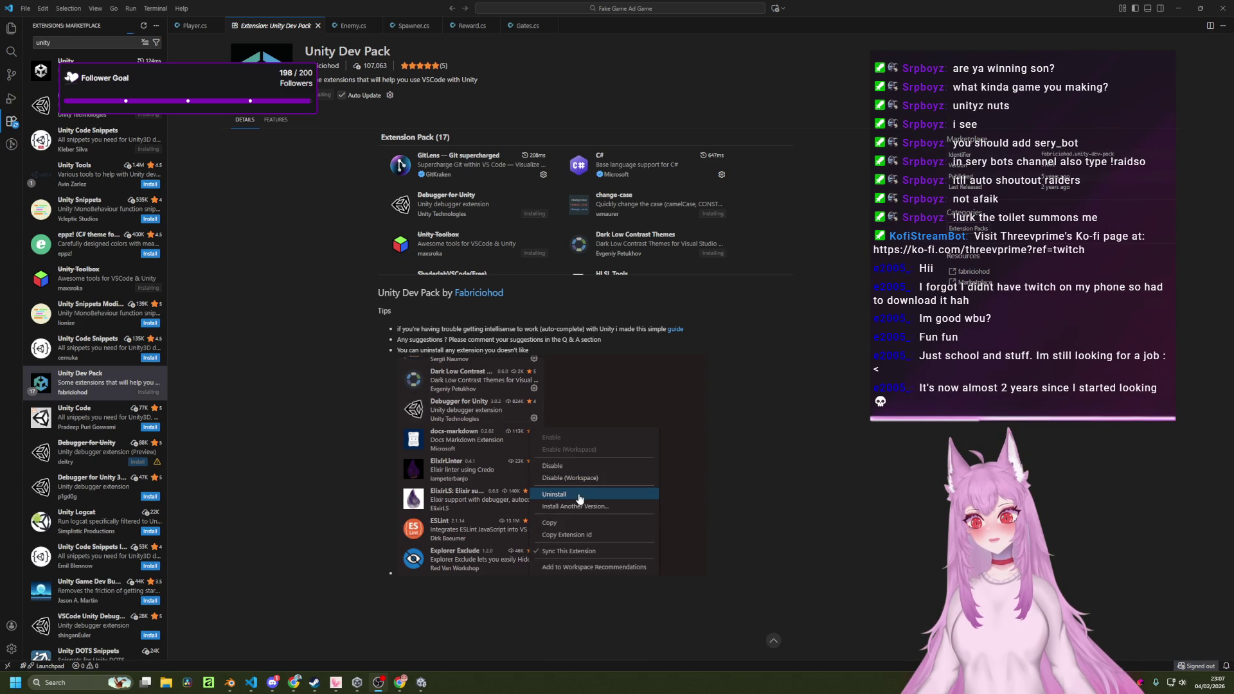
Show the Explorer file tree, close the Unity Dev Pack page, and return to the Unity editor.
{"action": "key", "text": "alt+Tab"}
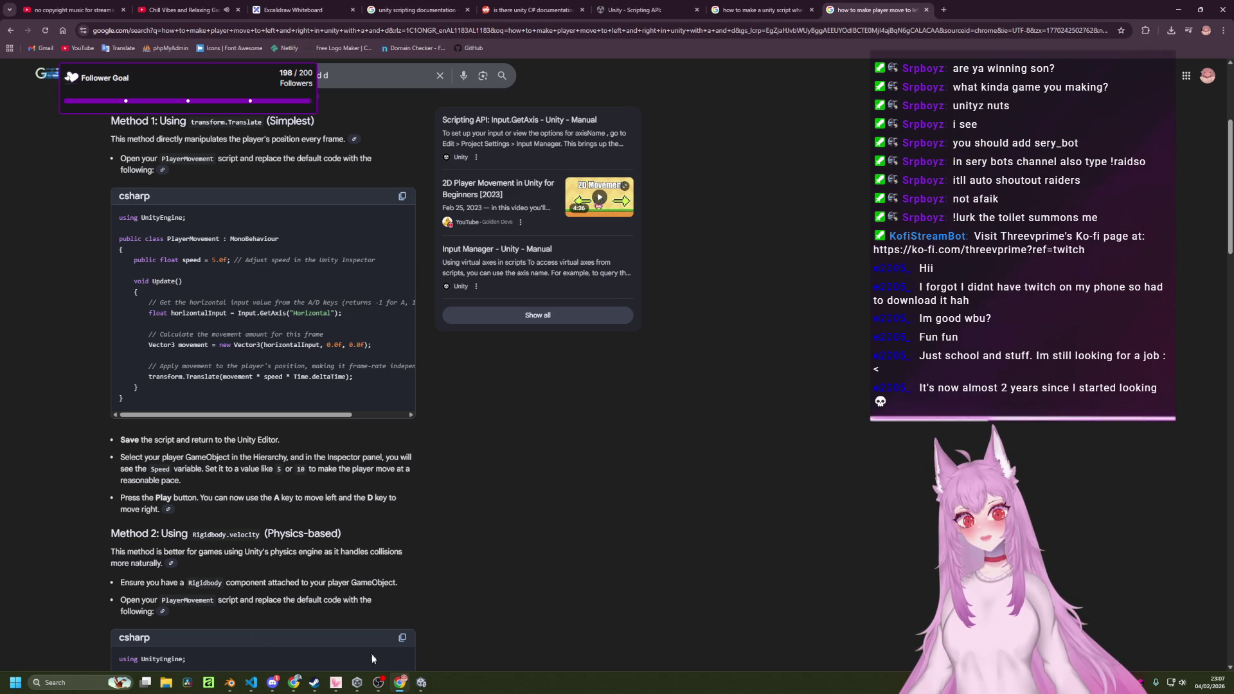
{"action": "left_click", "coordinate": [251, 684]}
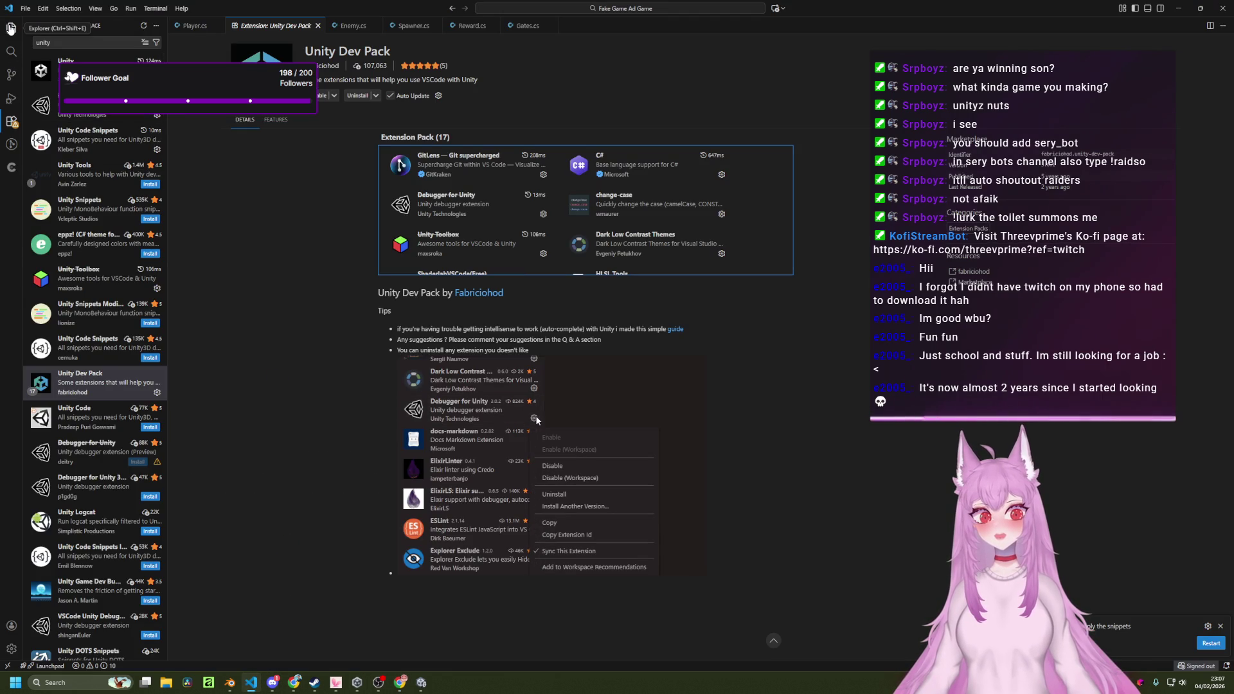
{"action": "left_click", "coordinate": [11, 28]}
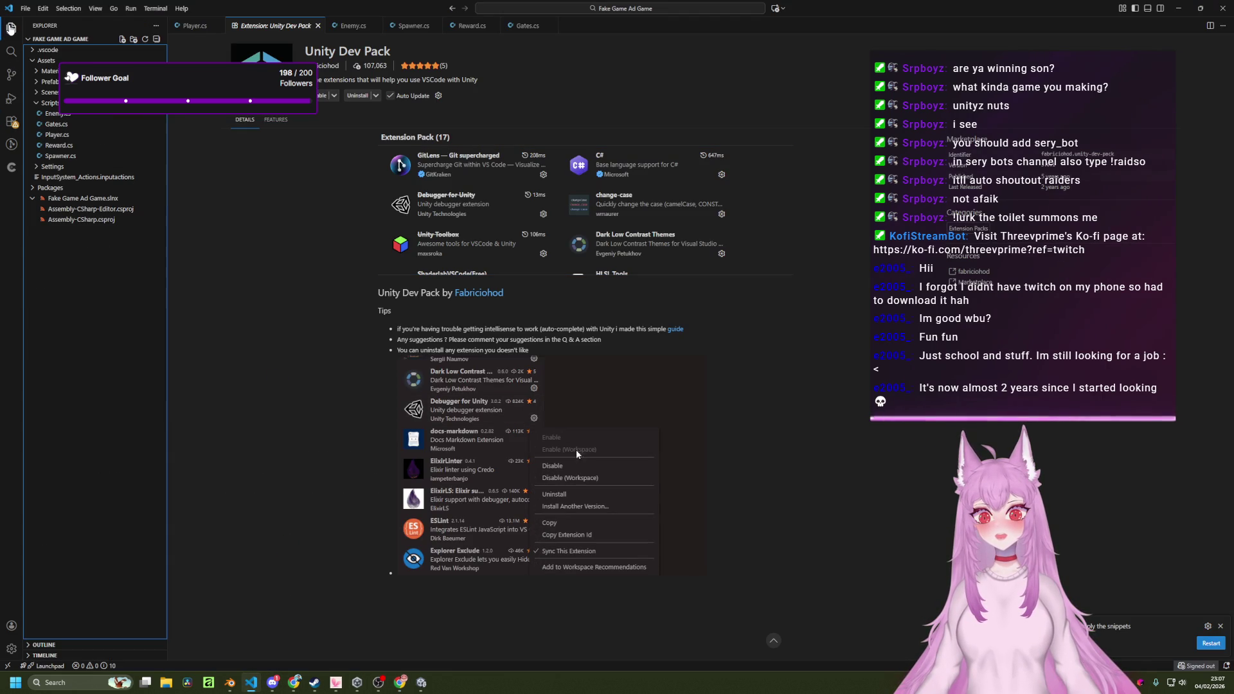
{"action": "middle_click", "coordinate": [260, 32]}
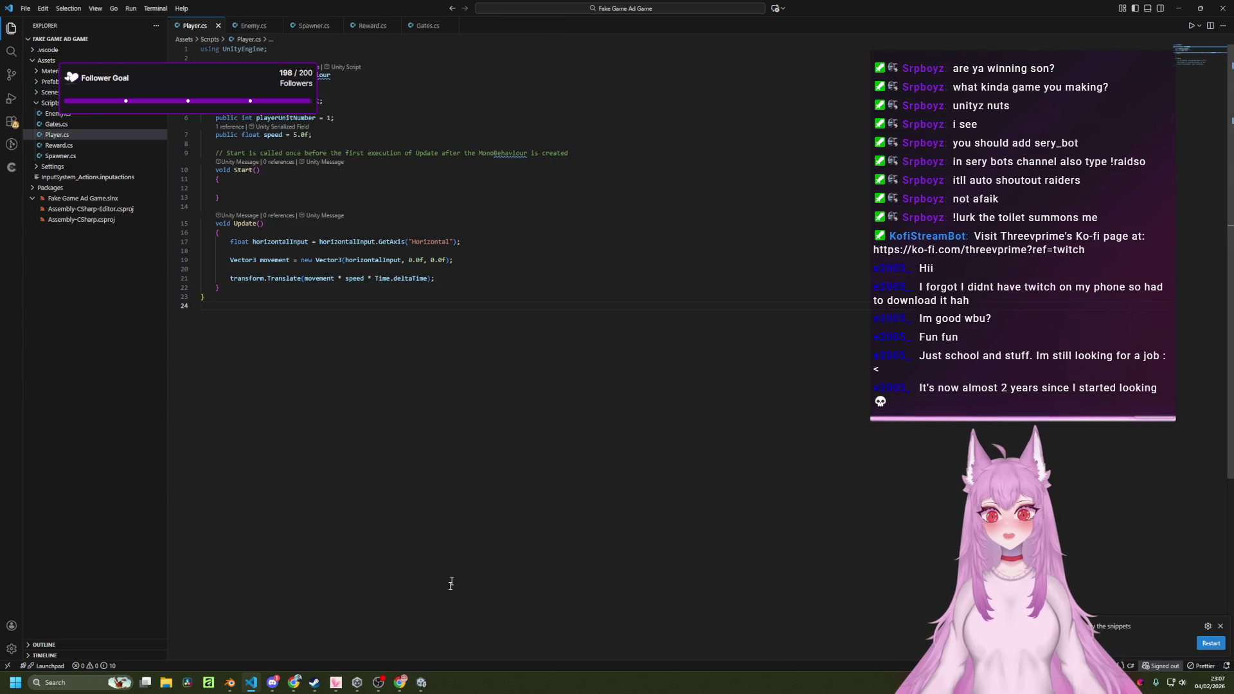
{"action": "left_click", "coordinate": [421, 682]}
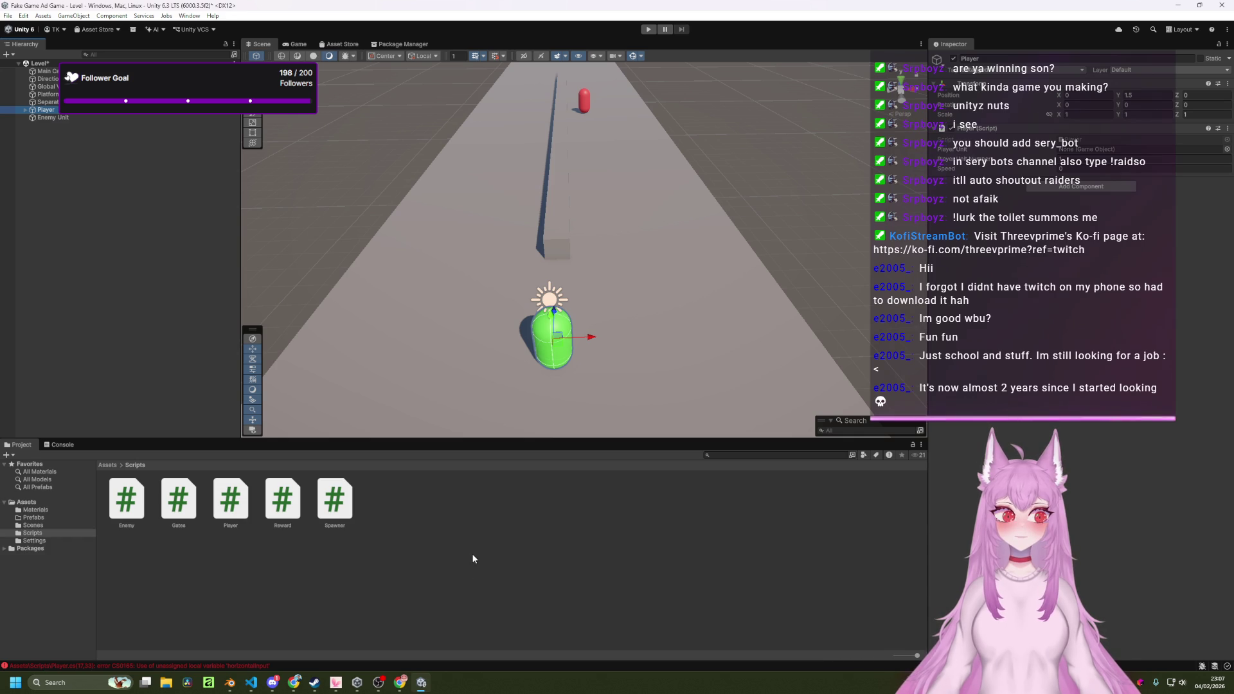
Confirm the player's Speed value and look at the Editor, Graphics and Input Manager settings pages.
{"action": "left_click", "coordinate": [943, 222]}
{"action": "left_click", "coordinate": [1062, 168]}
{"action": "key", "text": "Return"}
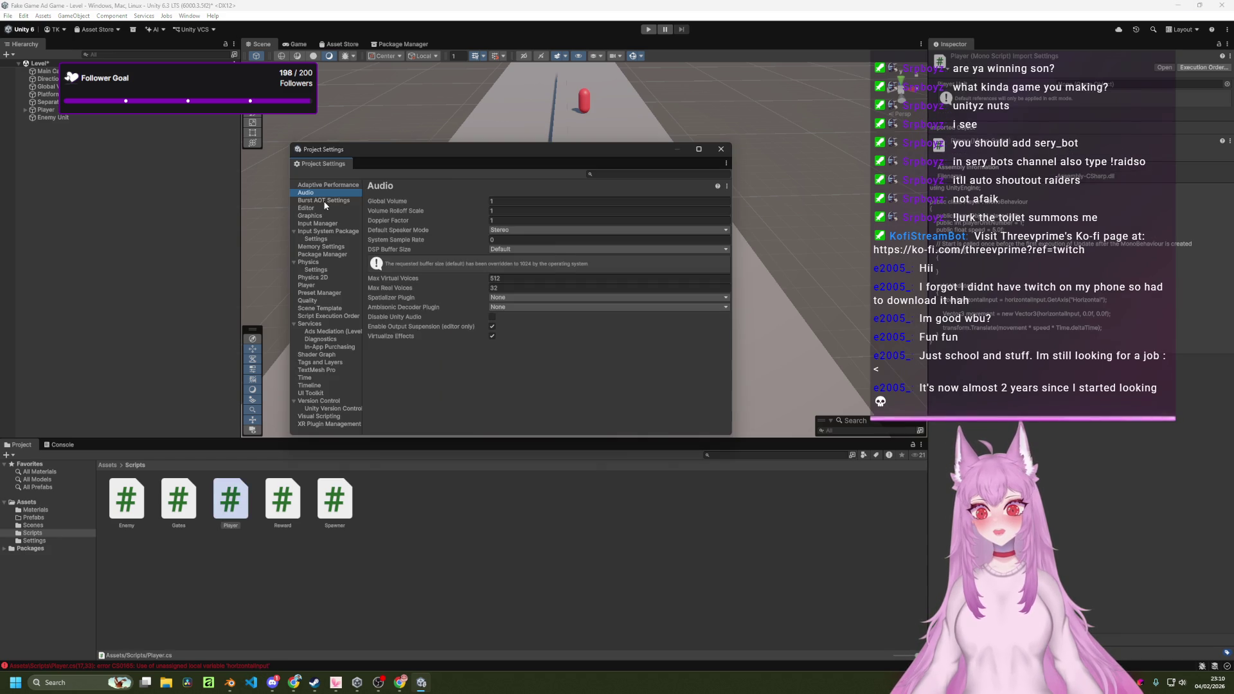
{"action": "left_click", "coordinate": [306, 208]}
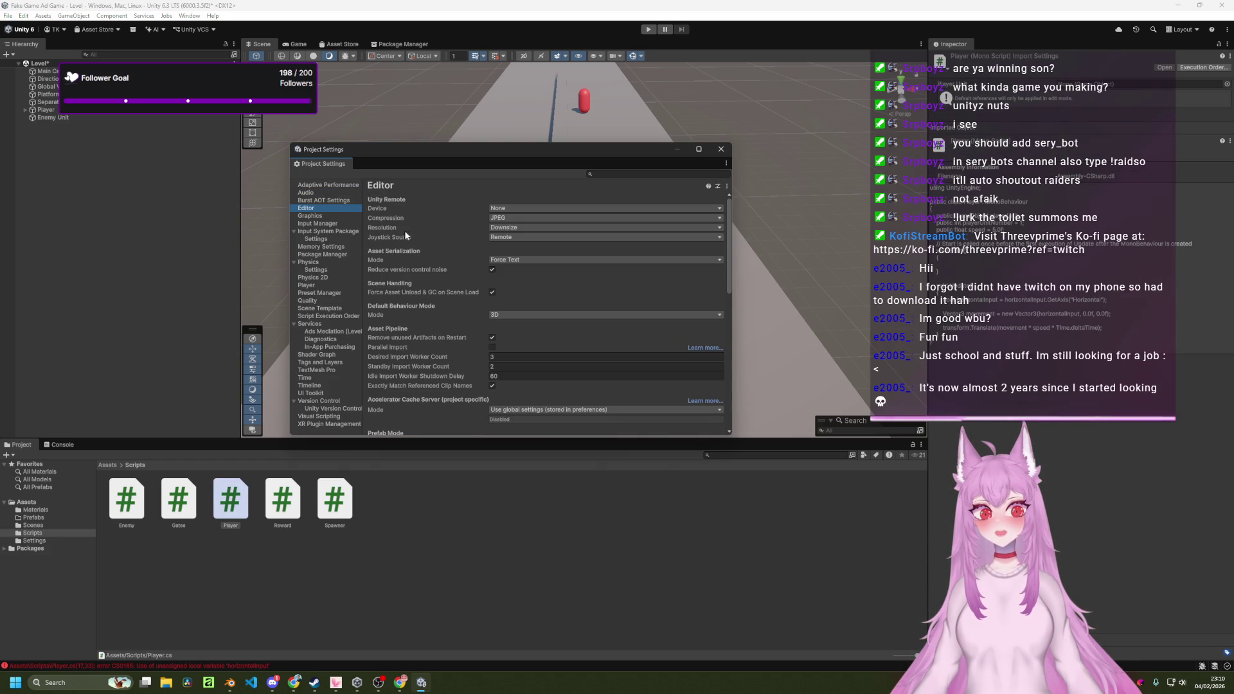
{"action": "left_click", "coordinate": [326, 216]}
{"action": "left_click", "coordinate": [328, 224]}
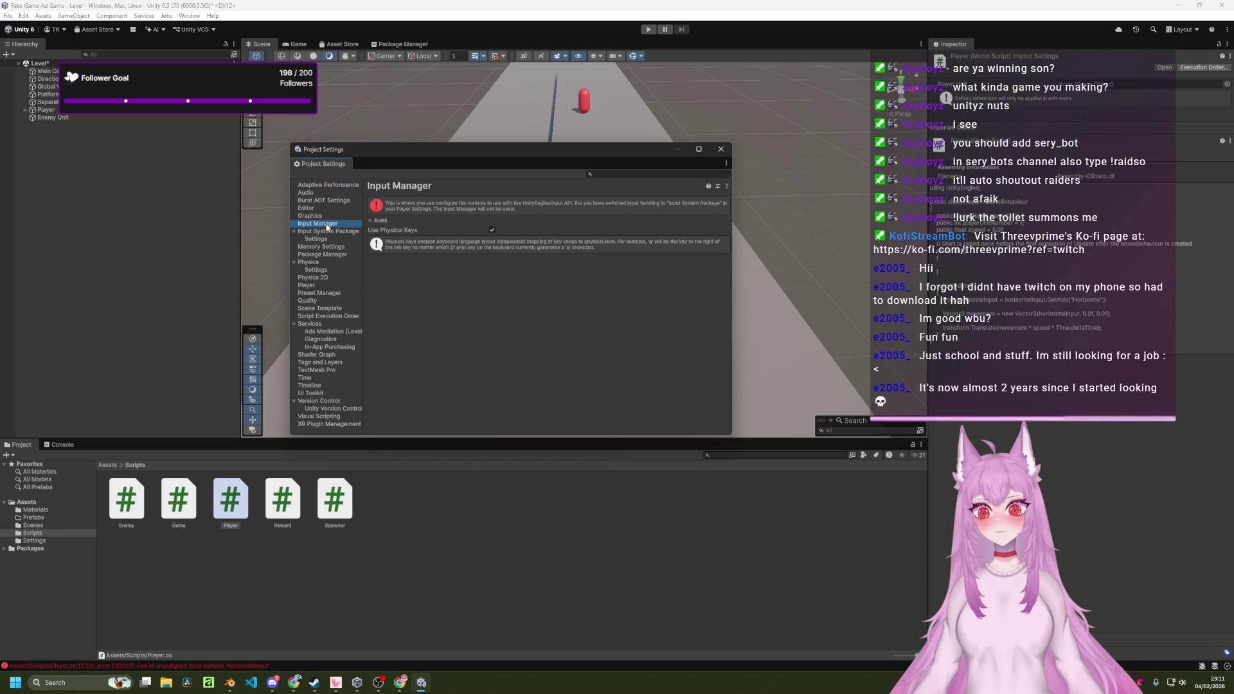
Filter Project Settings by 'script' and browse Script Execution Order, Player, UI Toolkit and Visual Scripting.
{"action": "left_click", "coordinate": [325, 191]}
{"action": "left_click", "coordinate": [597, 174]}
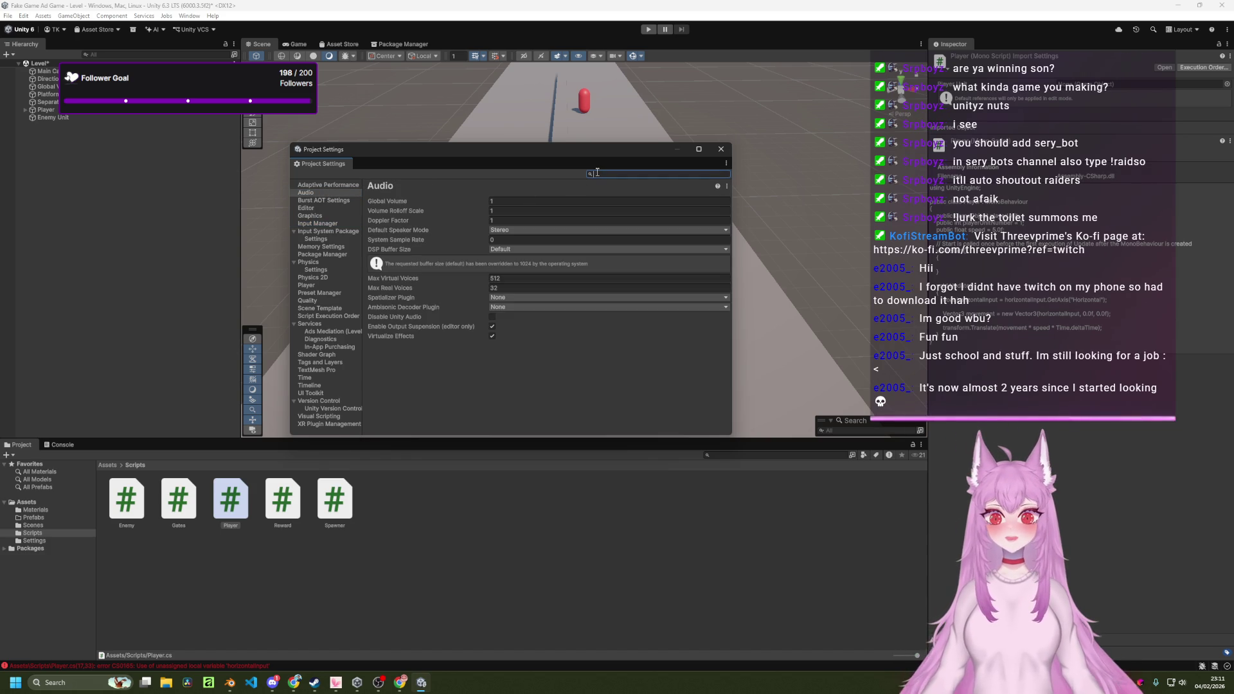
{"action": "type", "text": "script"}
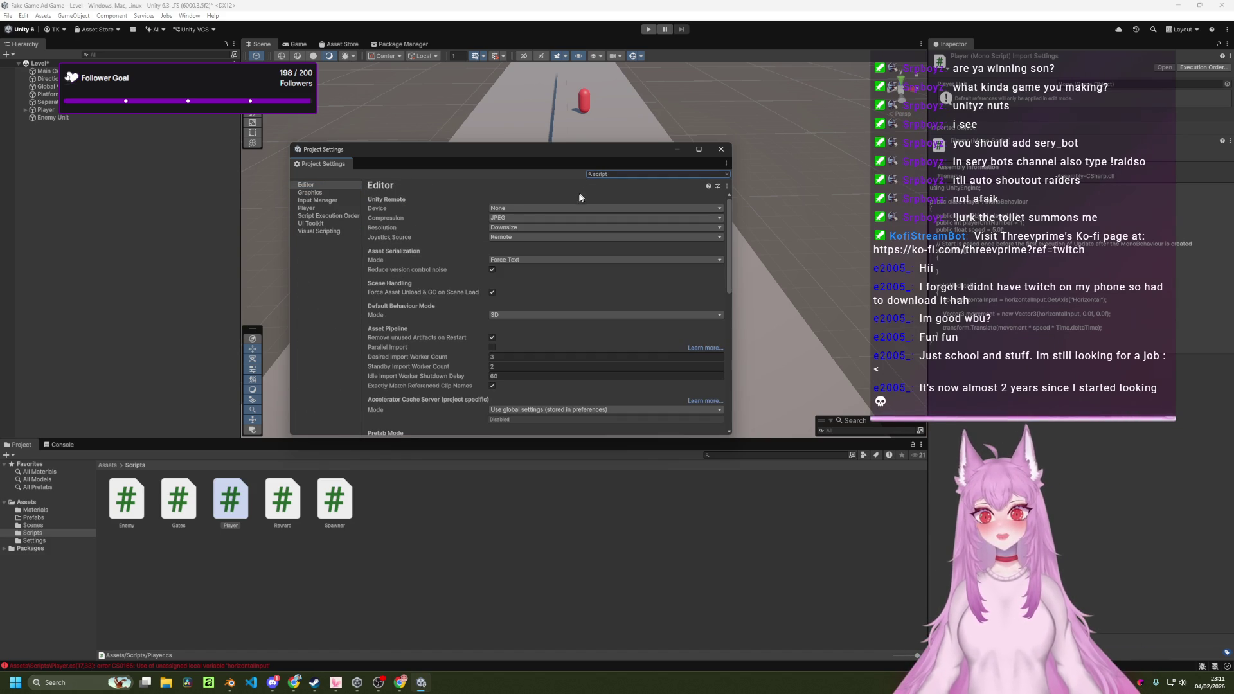
{"action": "left_click", "coordinate": [339, 216]}
{"action": "left_click", "coordinate": [331, 209]}
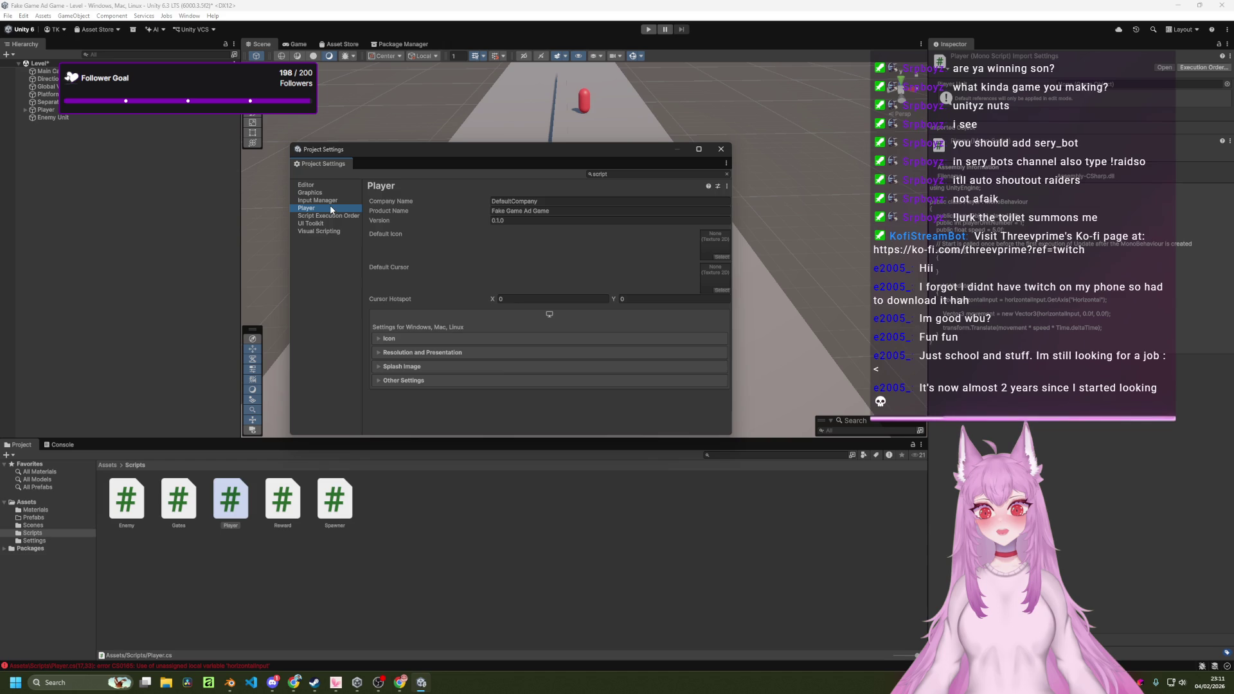
{"action": "left_click", "coordinate": [328, 223]}
{"action": "left_click", "coordinate": [330, 231]}
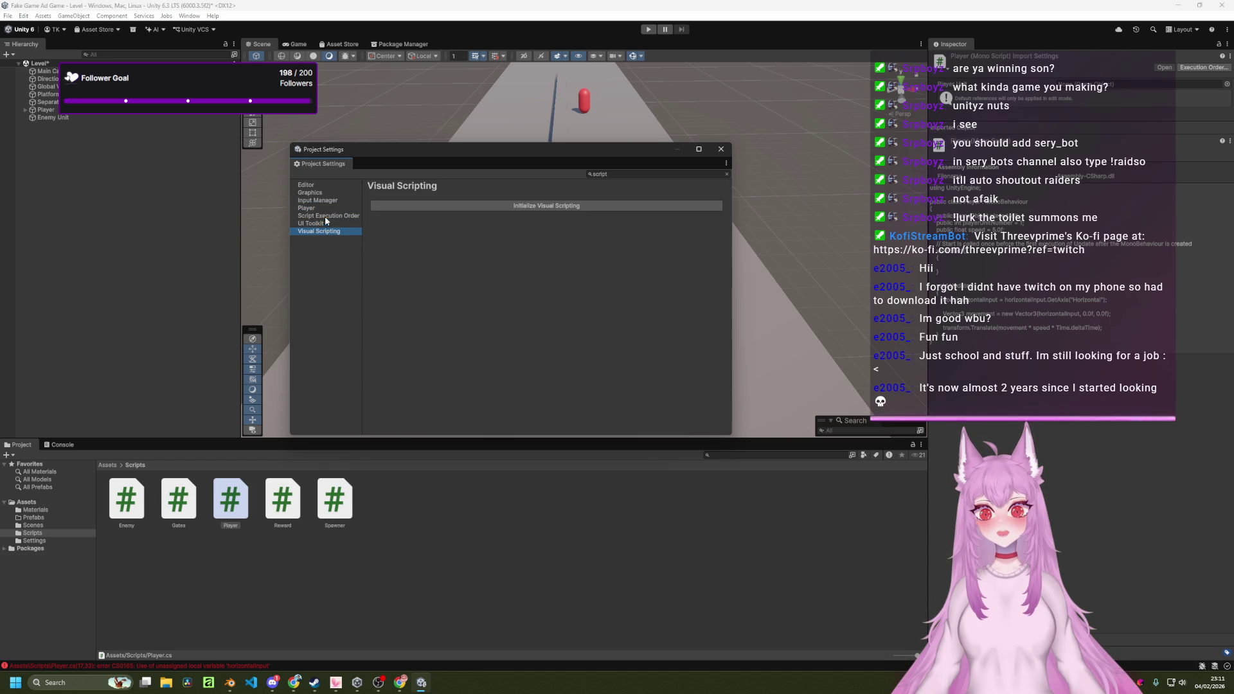
{"action": "left_click", "coordinate": [320, 185]}
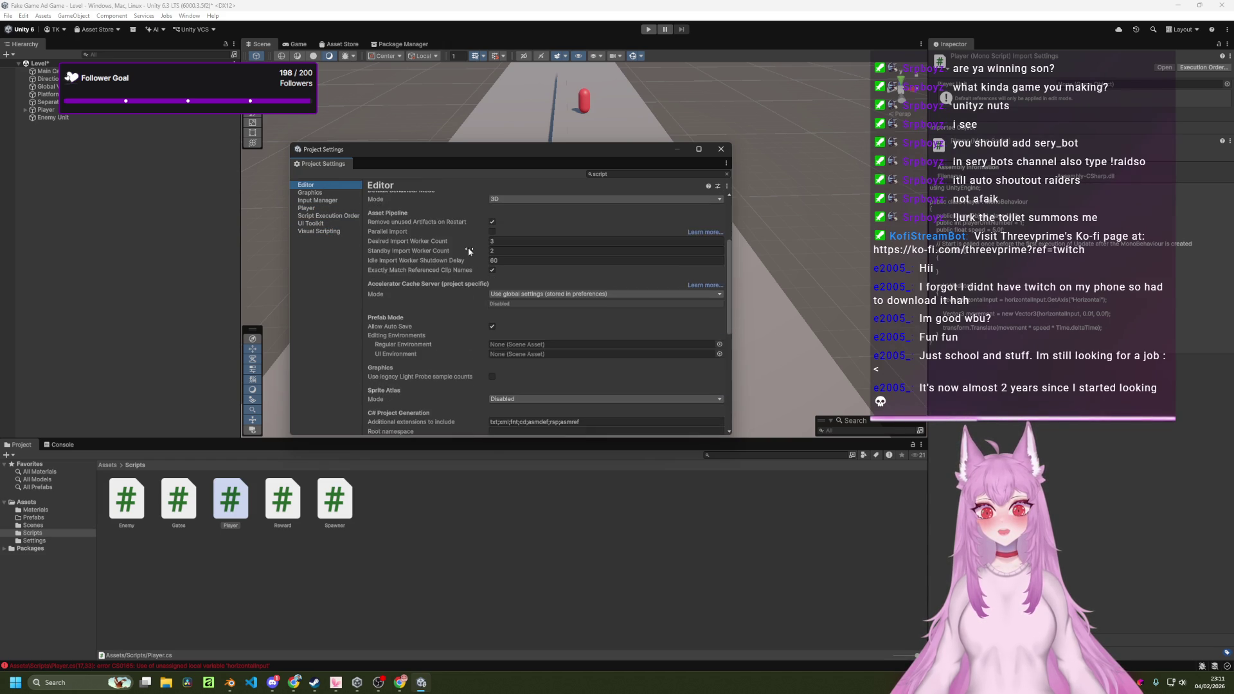
Filter settings by 'editocode', browse the results, clear the filter, and open a new Chrome tab.
{"action": "left_click", "coordinate": [630, 174]}
{"action": "type", "text": "editor"}
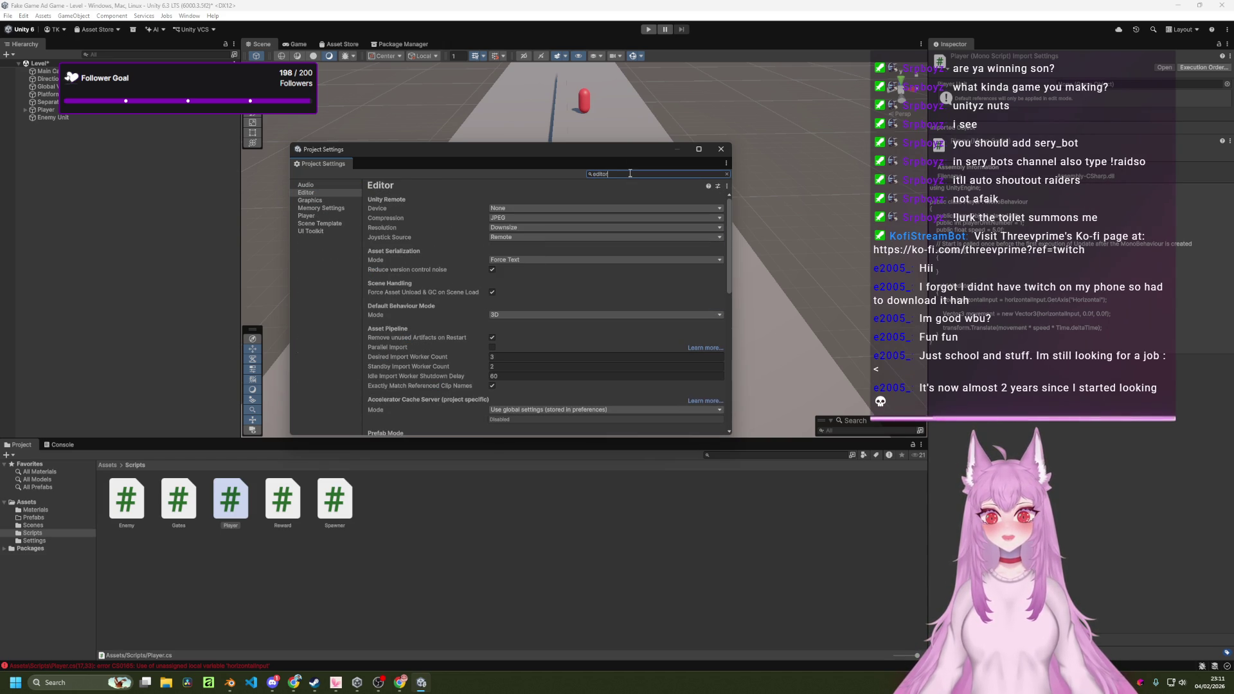
{"action": "type", "text": "code"}
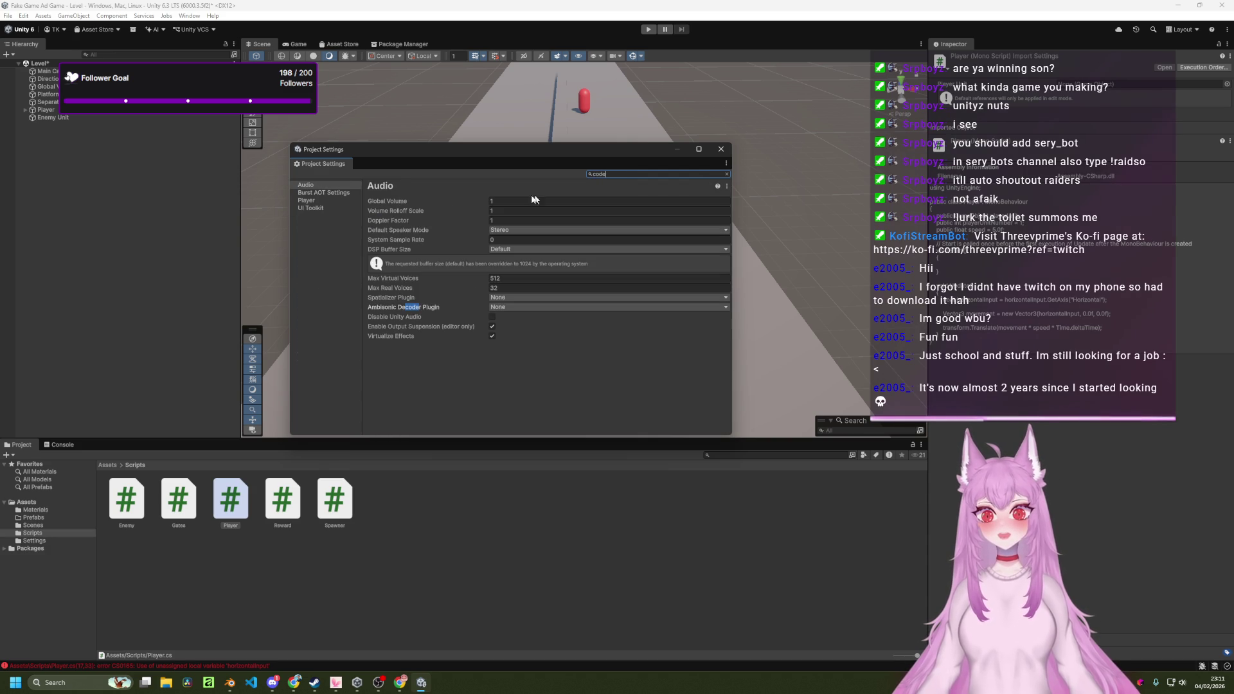
{"action": "left_click", "coordinate": [320, 193]}
{"action": "left_click", "coordinate": [317, 200]}
{"action": "left_click", "coordinate": [317, 207]}
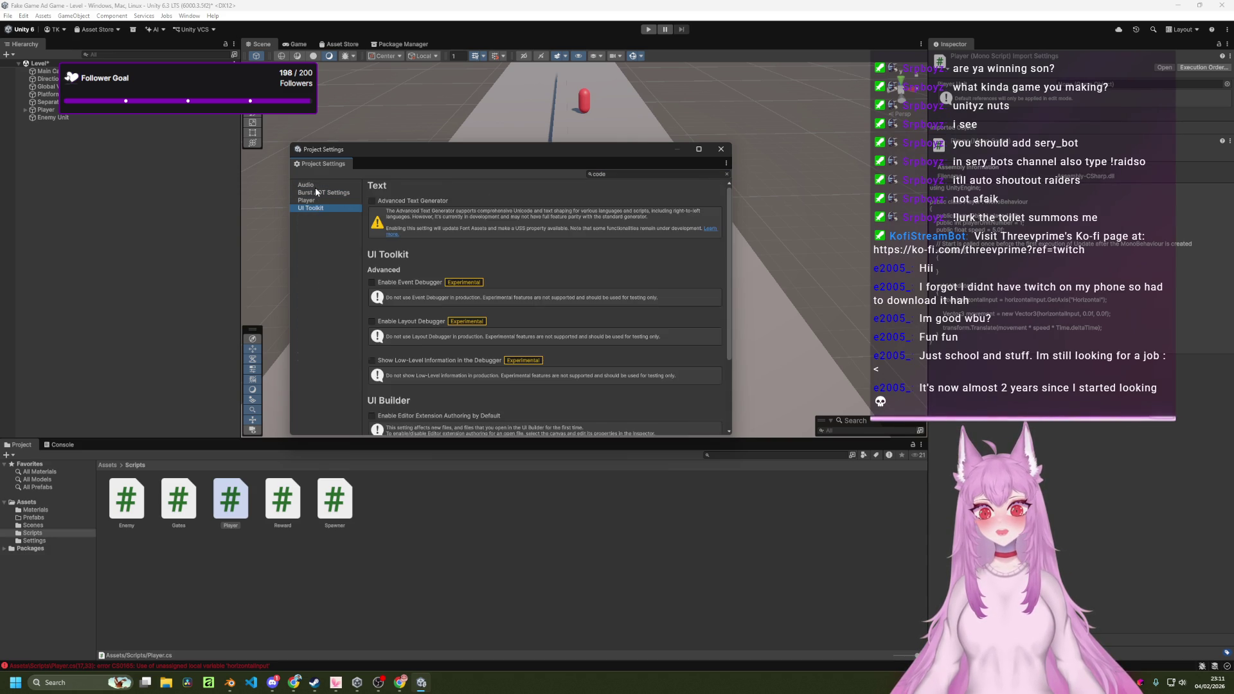
{"action": "left_click", "coordinate": [315, 186]}
{"action": "left_click", "coordinate": [664, 174]}
{"action": "key", "text": "BackSpace"}
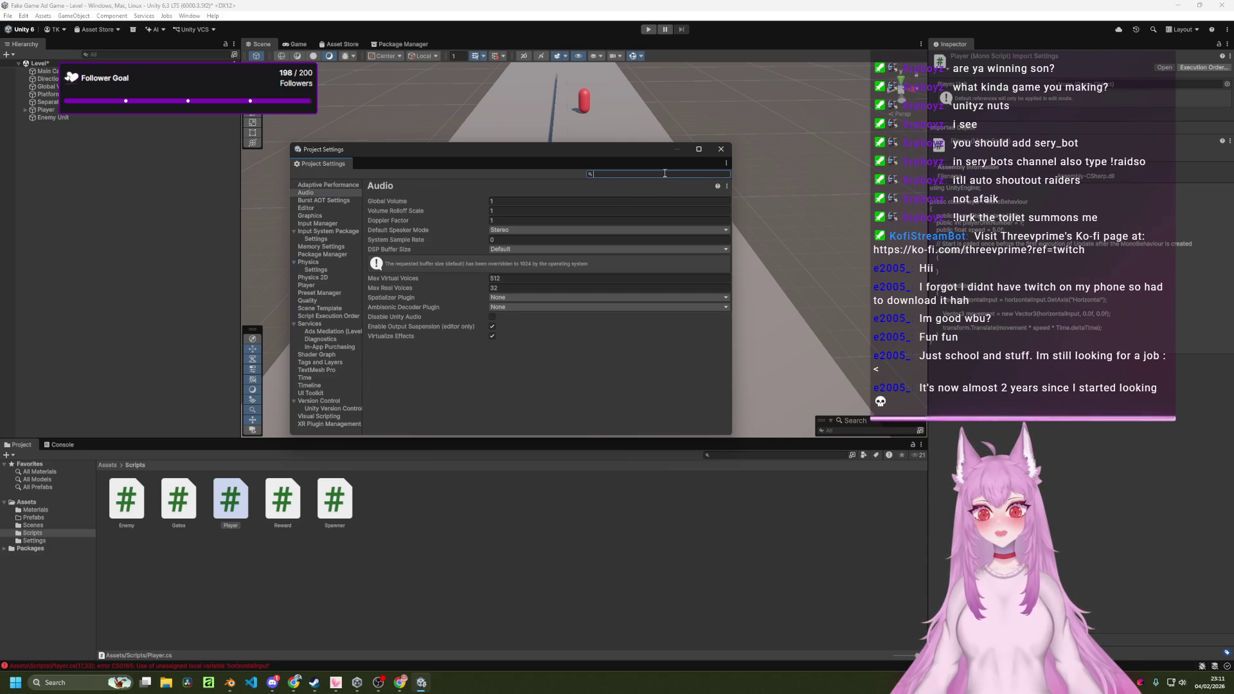
{"action": "left_click", "coordinate": [328, 185]}
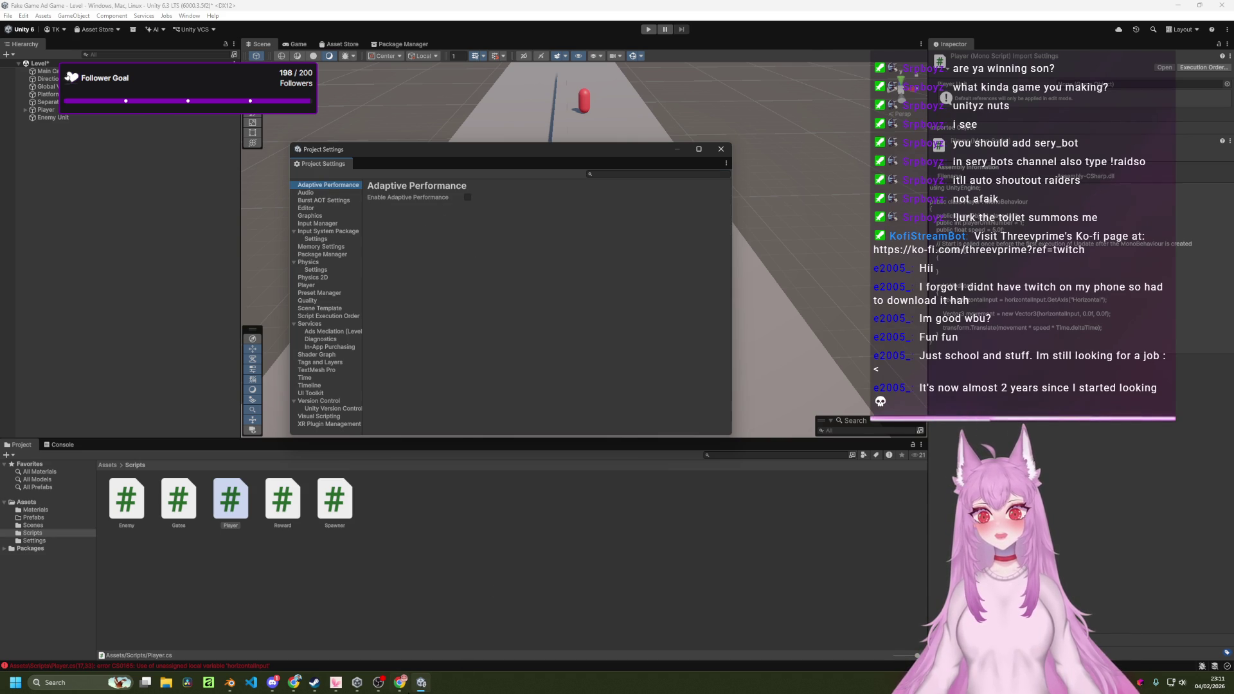
{"action": "left_click", "coordinate": [399, 683]}
{"action": "left_click", "coordinate": [942, 14]}
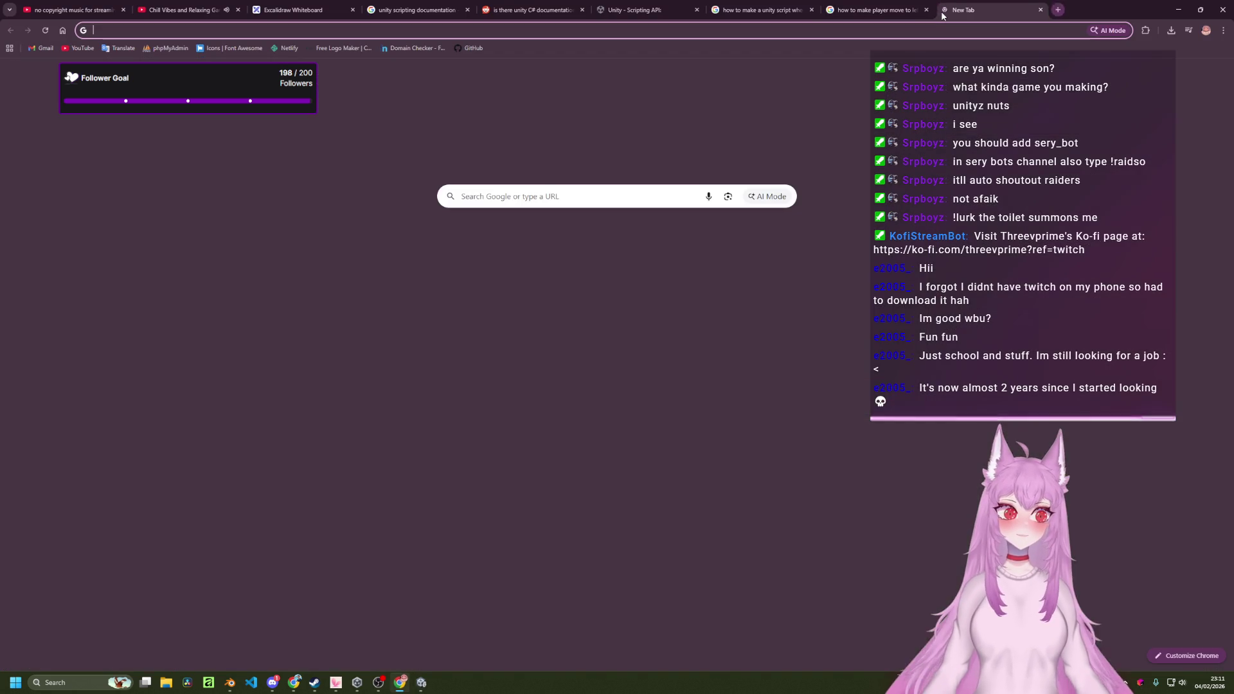
Google 'how to change code editor in unity', expand the AI Overview, and return to Unity.
{"action": "type", "text": "how to change"}
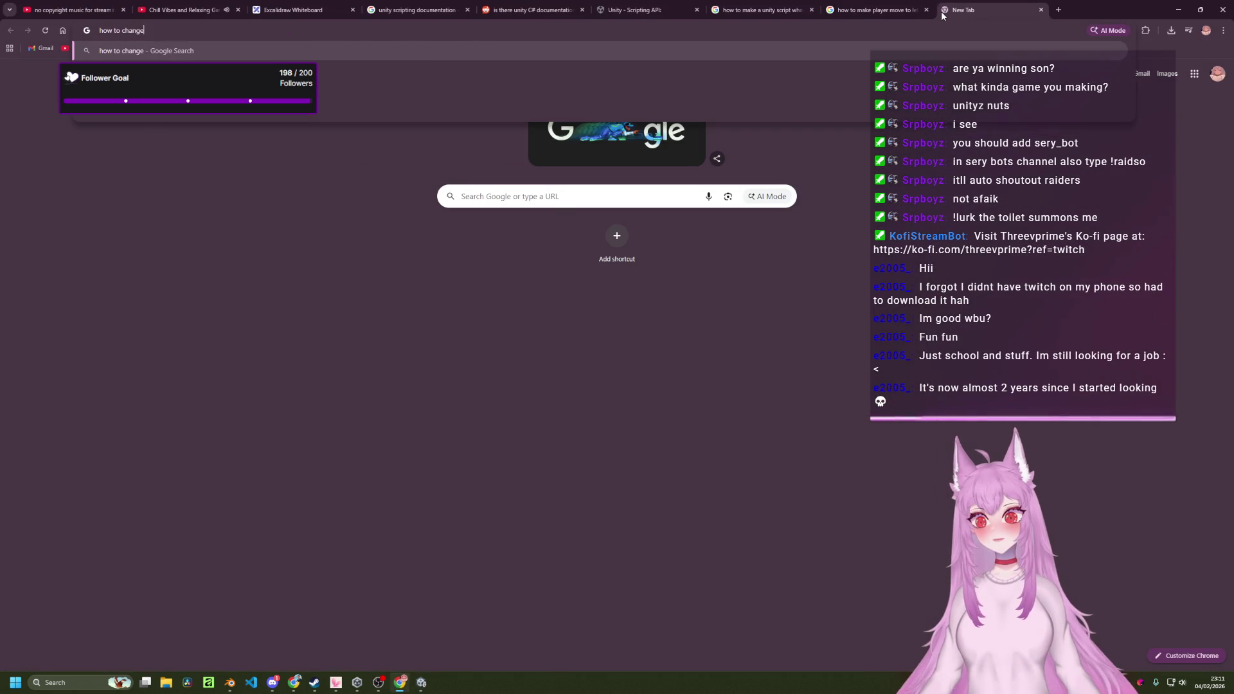
{"action": "type", "text": " code editor"}
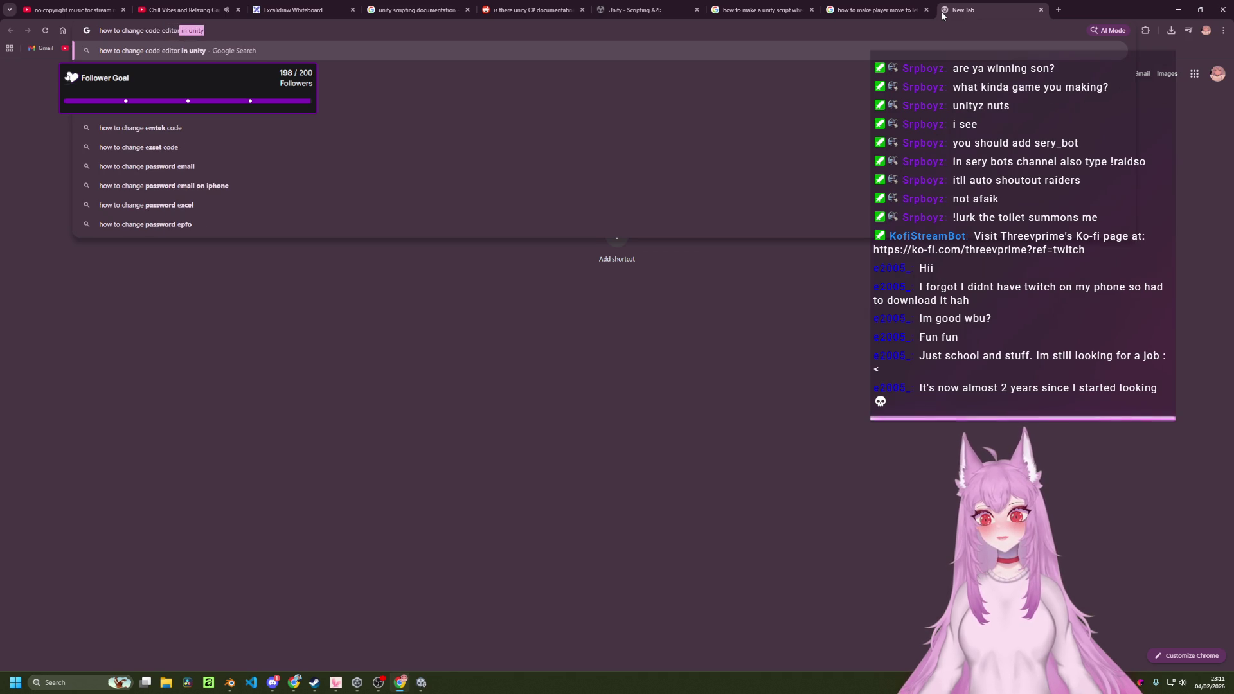
{"action": "key", "text": "Return"}
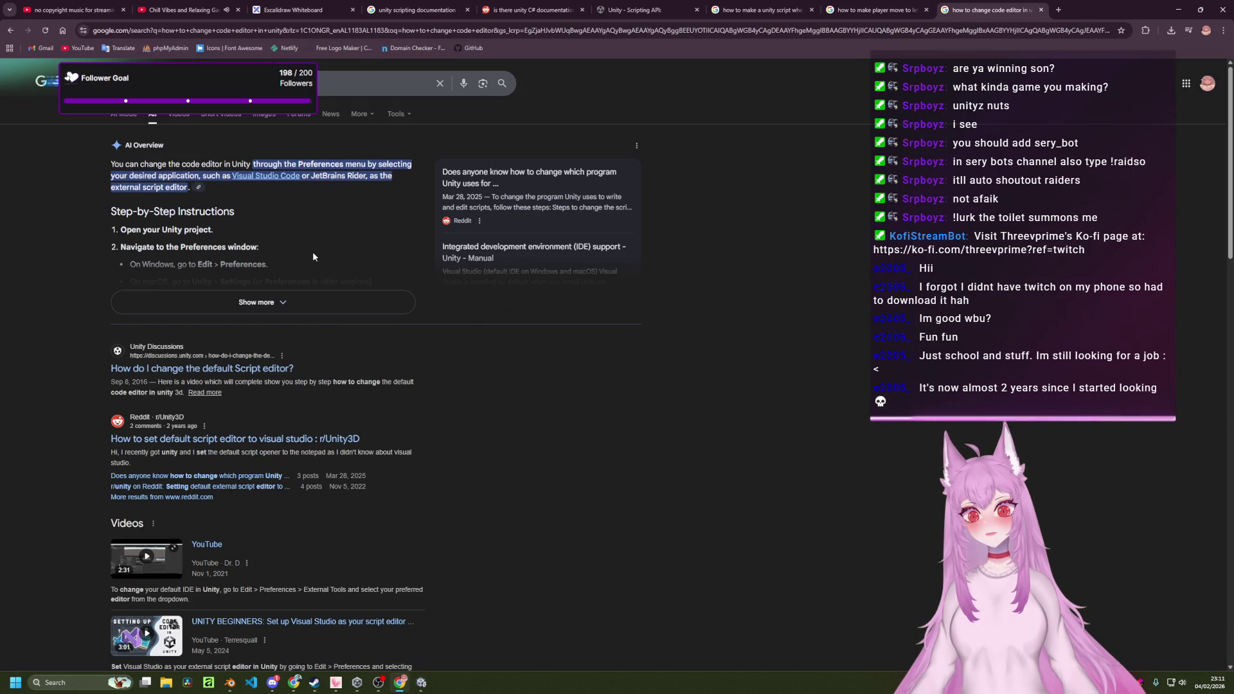
{"action": "left_click", "coordinate": [298, 306]}
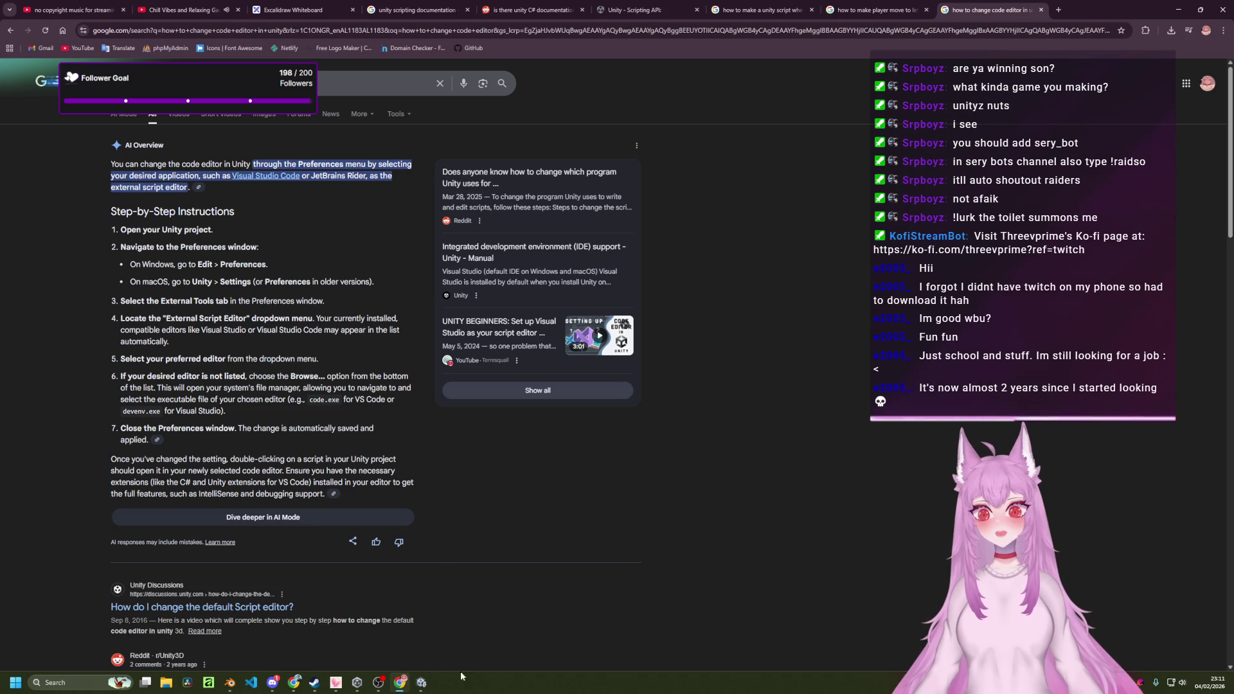
{"action": "left_click", "coordinate": [428, 685]}
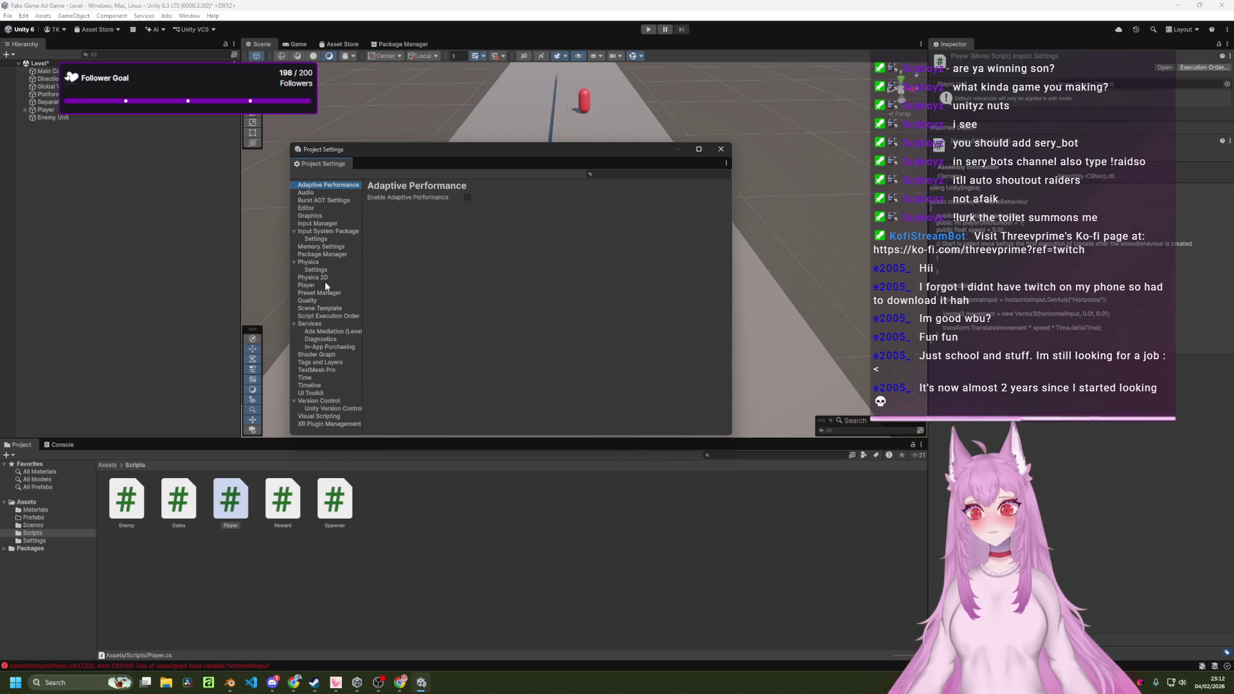
Browse Project Settings pages from Burst AOT Settings through Physics 2D.
{"action": "left_click", "coordinate": [315, 201]}
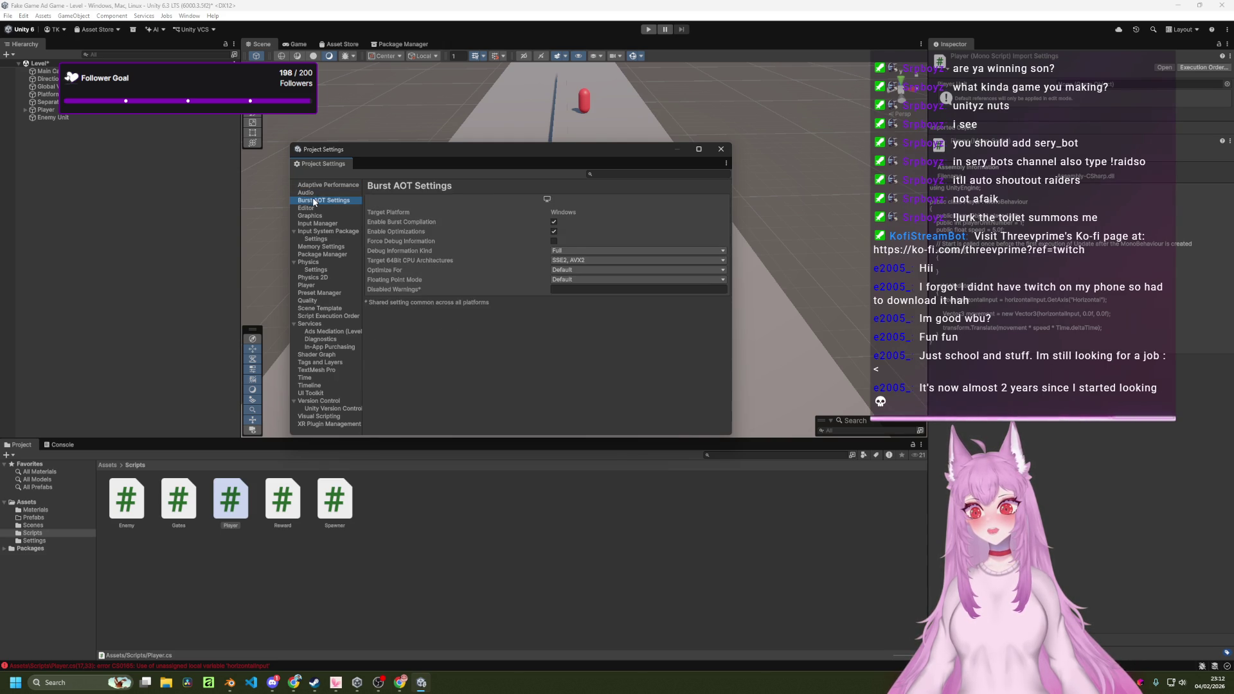
{"action": "left_click", "coordinate": [317, 209]}
{"action": "left_click", "coordinate": [317, 216]}
{"action": "left_click", "coordinate": [317, 224]}
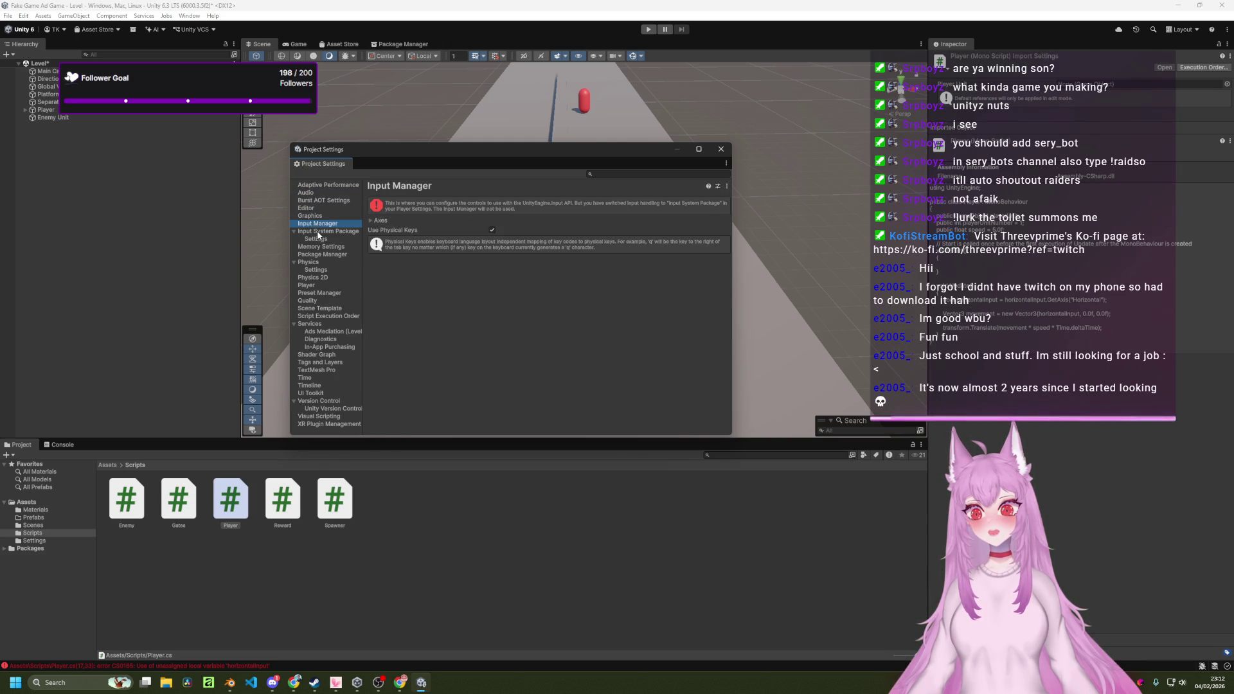
{"action": "left_click", "coordinate": [316, 239]}
{"action": "left_click", "coordinate": [323, 232]}
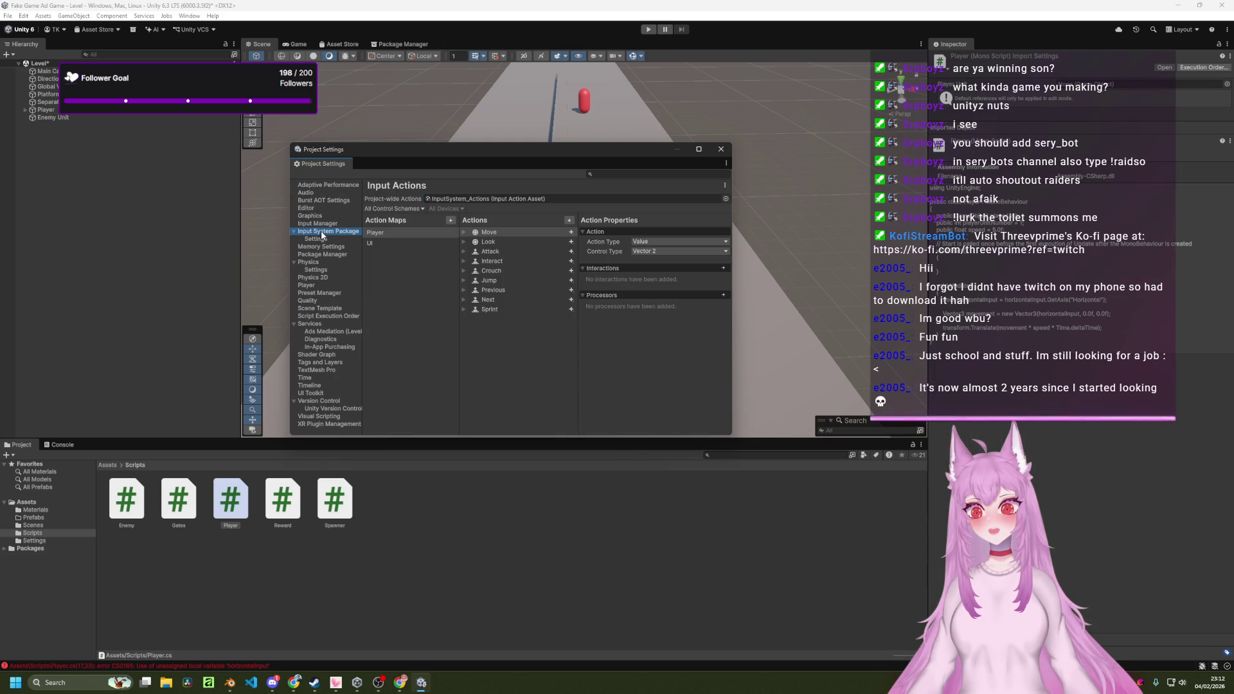
{"action": "left_click", "coordinate": [322, 240]}
{"action": "left_click", "coordinate": [322, 248]}
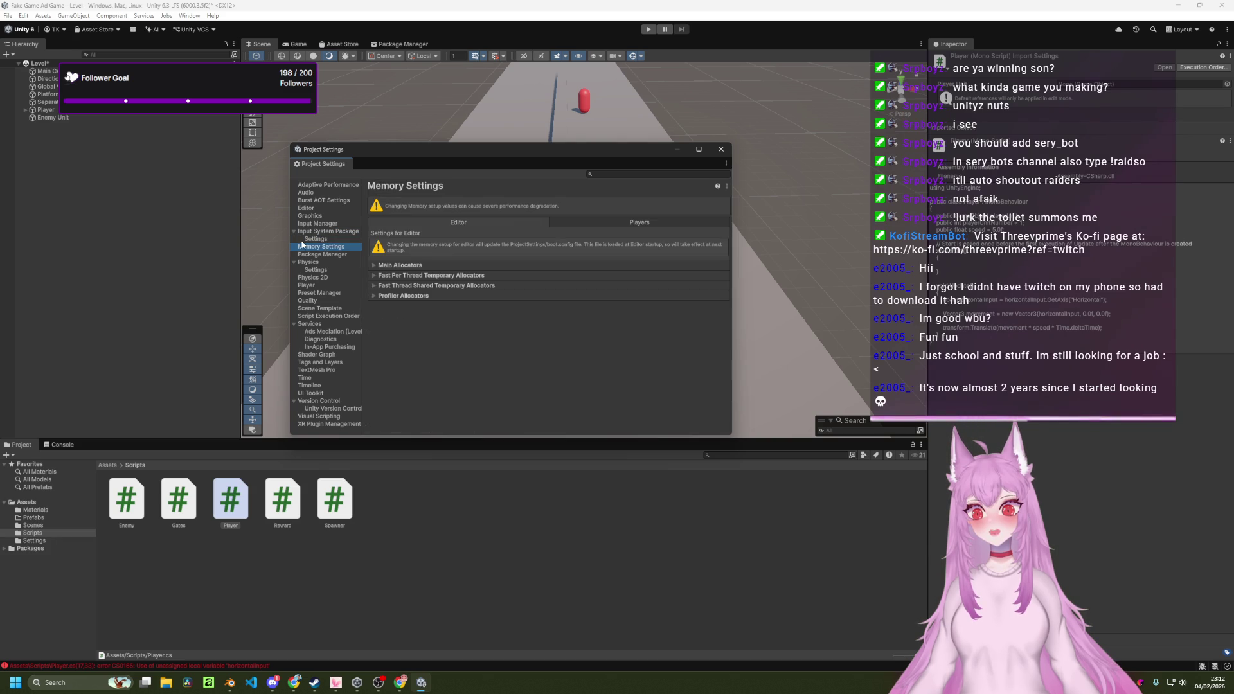
{"action": "left_click", "coordinate": [310, 254]}
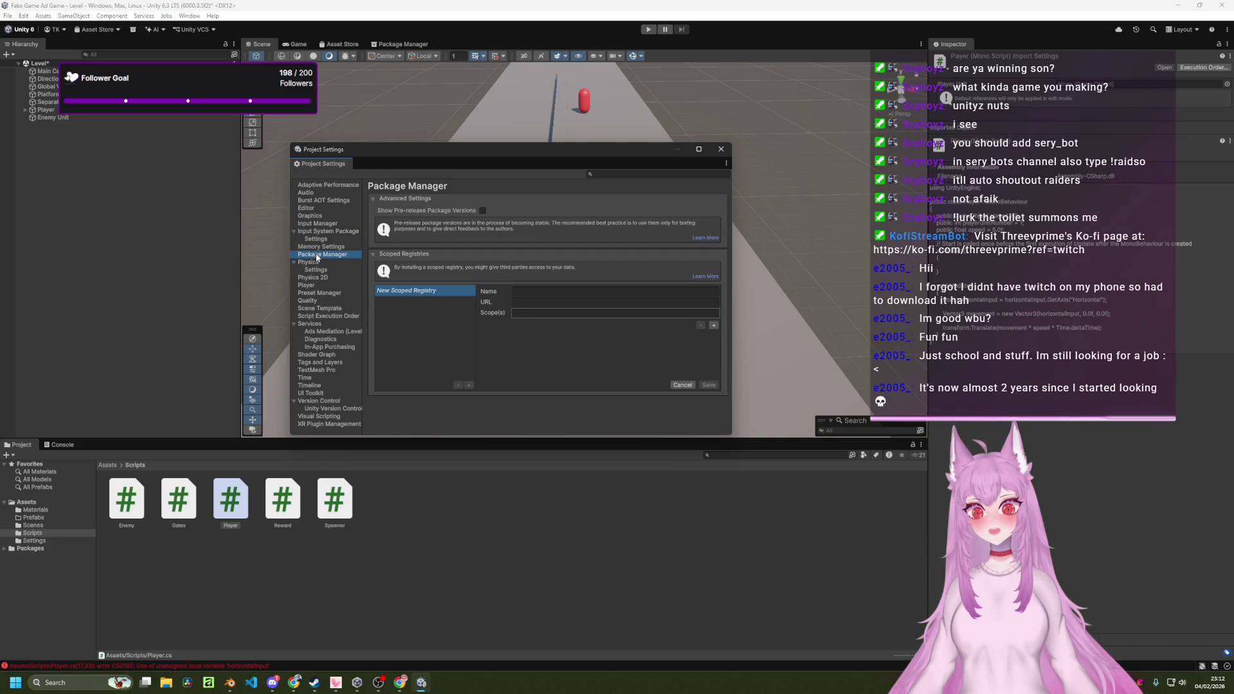
{"action": "left_click", "coordinate": [316, 264]}
{"action": "left_click", "coordinate": [316, 270]}
{"action": "left_click", "coordinate": [317, 278]}
Continue through Preset Manager, Quality, Services, Tags and Layers, Time, Visual Scripting and XR Plugin Management.
{"action": "left_click", "coordinate": [318, 293]}
{"action": "left_click", "coordinate": [317, 301]}
{"action": "left_click", "coordinate": [317, 310]}
{"action": "left_click", "coordinate": [317, 317]}
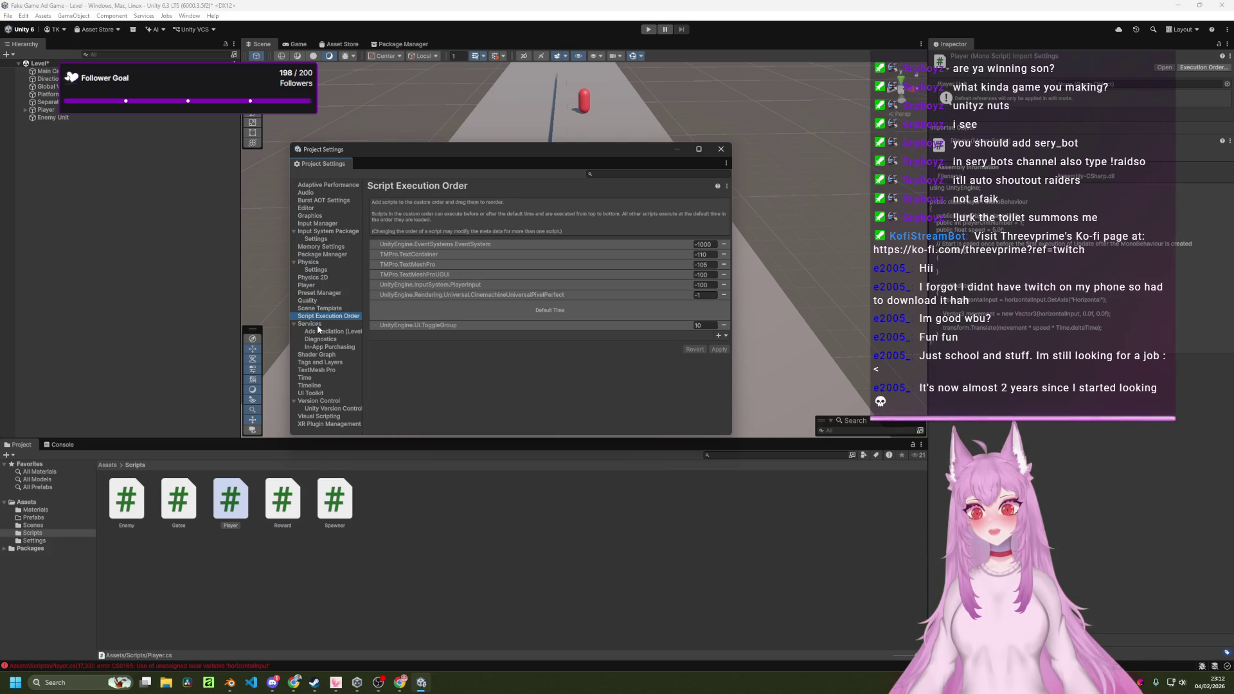
{"action": "left_click", "coordinate": [317, 325]}
{"action": "left_click", "coordinate": [318, 331]}
{"action": "left_click", "coordinate": [318, 338]}
{"action": "left_click", "coordinate": [321, 347]}
{"action": "left_click", "coordinate": [322, 355]}
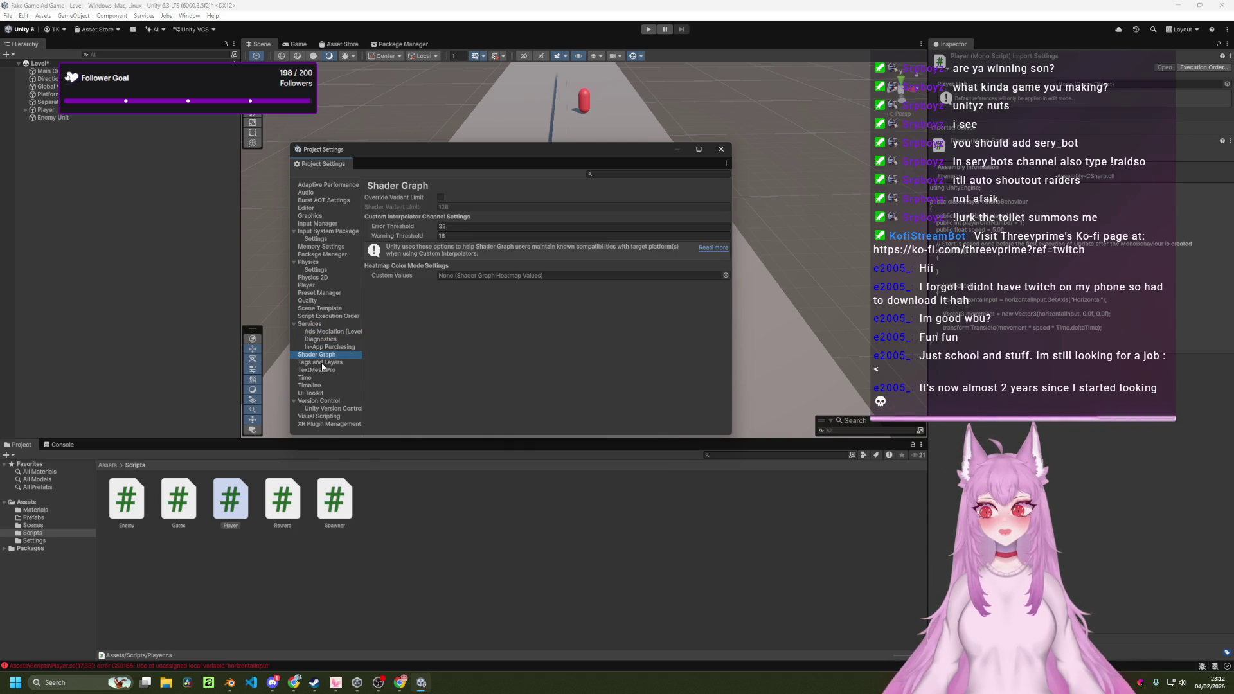
{"action": "left_click", "coordinate": [321, 362]}
{"action": "left_click", "coordinate": [321, 369]}
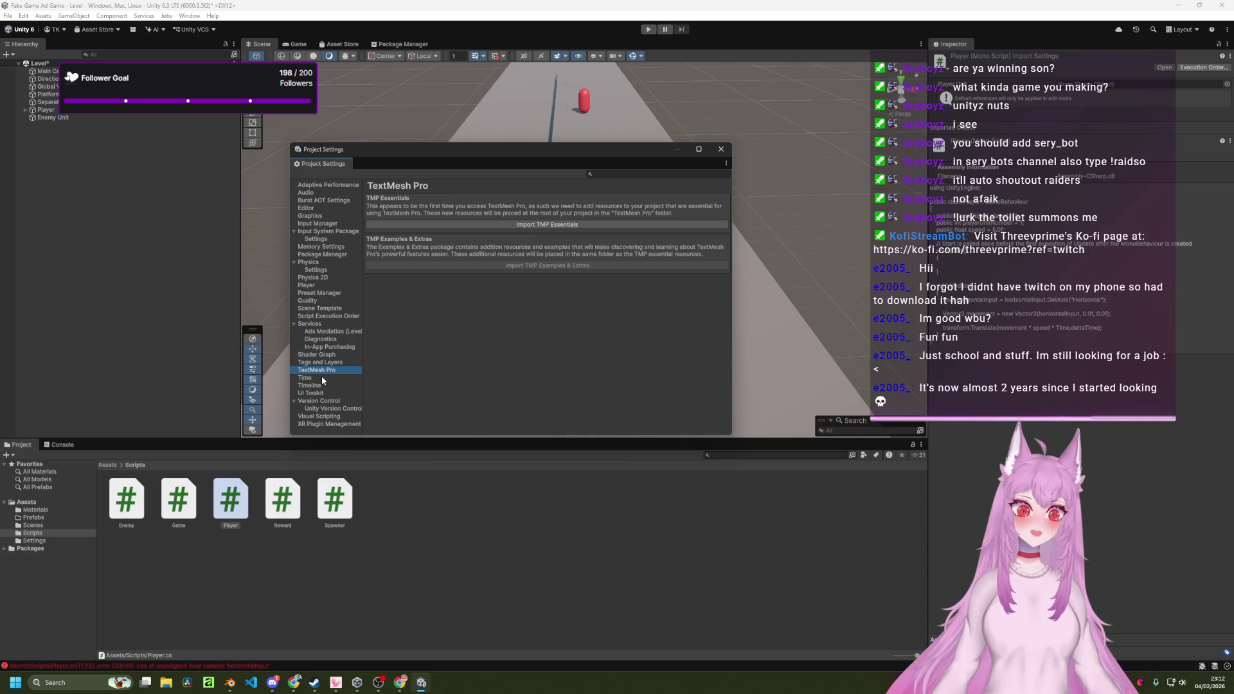
{"action": "left_click", "coordinate": [322, 379]}
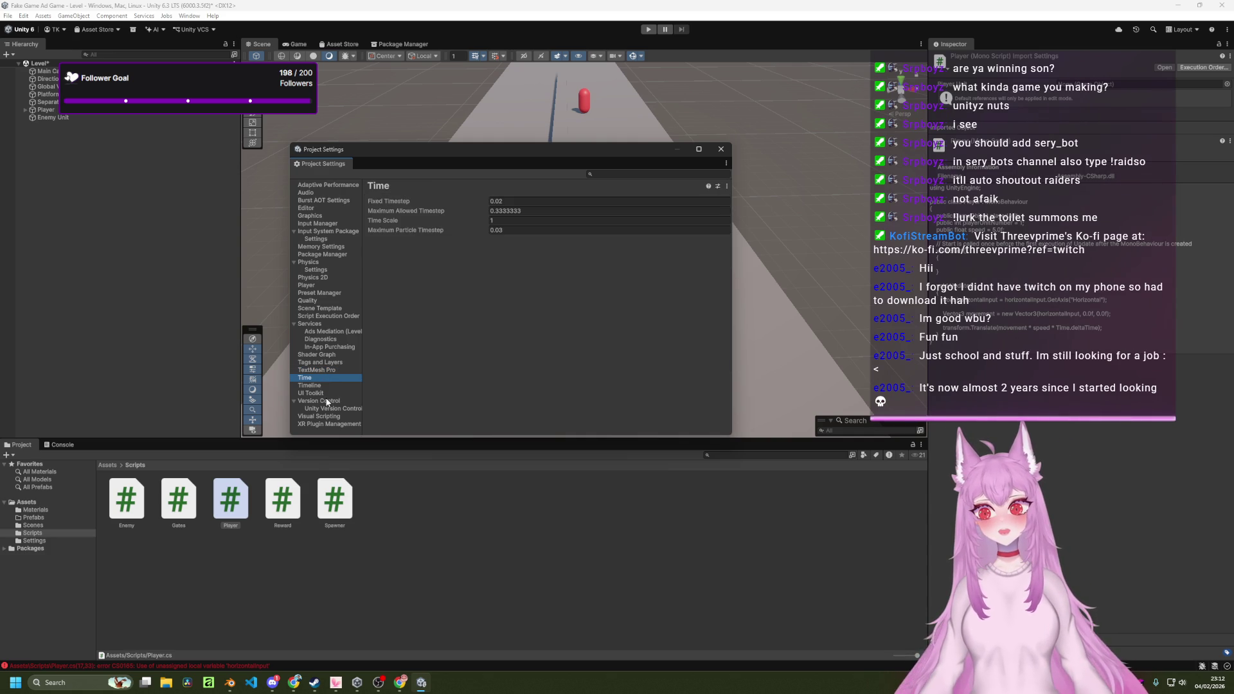
{"action": "left_click", "coordinate": [326, 417]}
{"action": "left_click", "coordinate": [327, 425]}
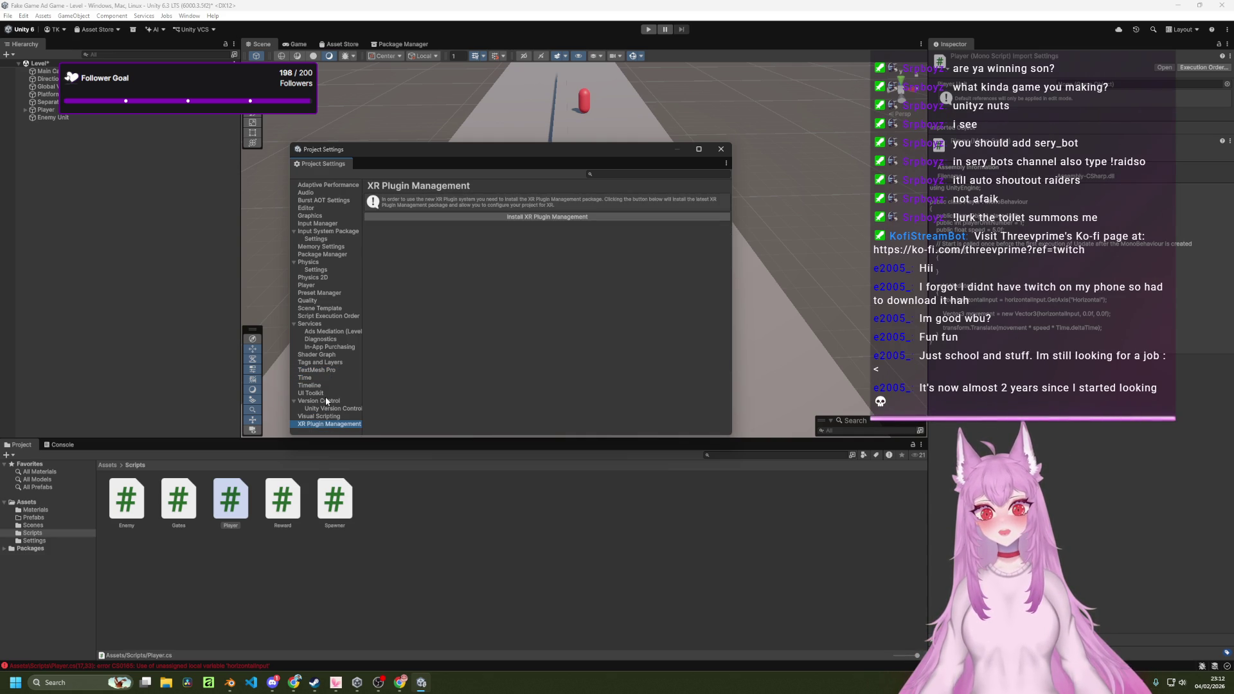
Search the settings for 'extern', clear the search, and close Project Settings.
{"action": "left_click", "coordinate": [318, 184]}
{"action": "left_click", "coordinate": [653, 173]}
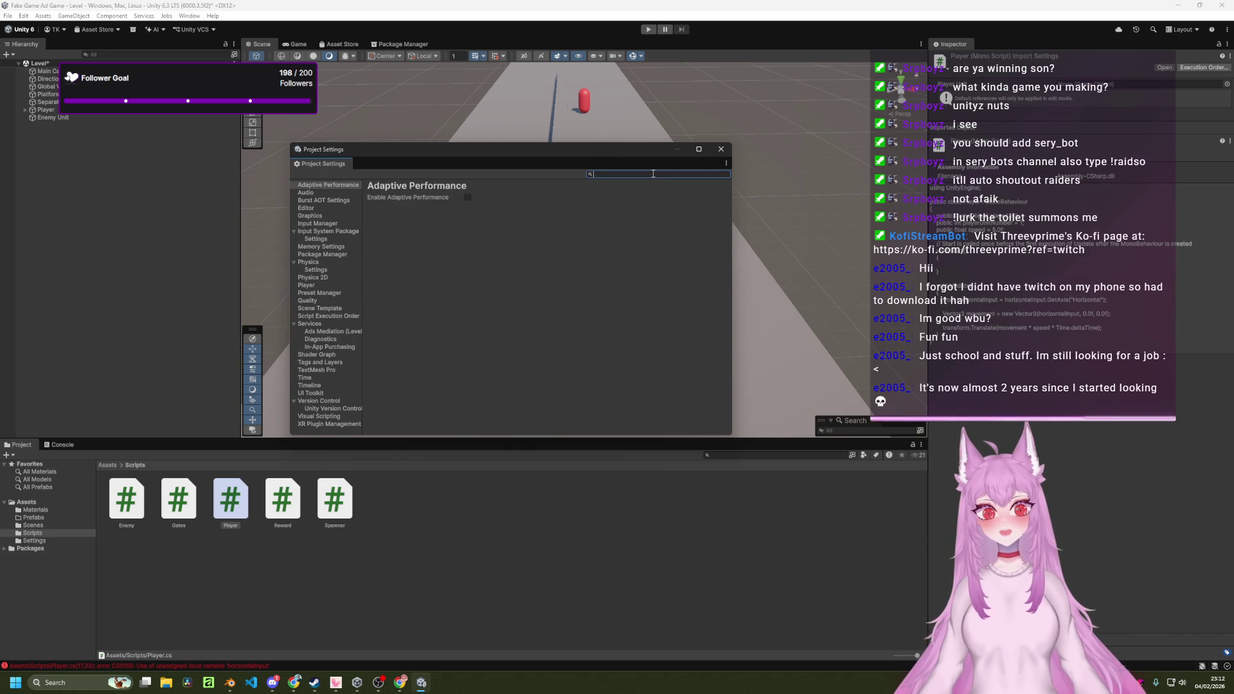
{"action": "type", "text": "extern"}
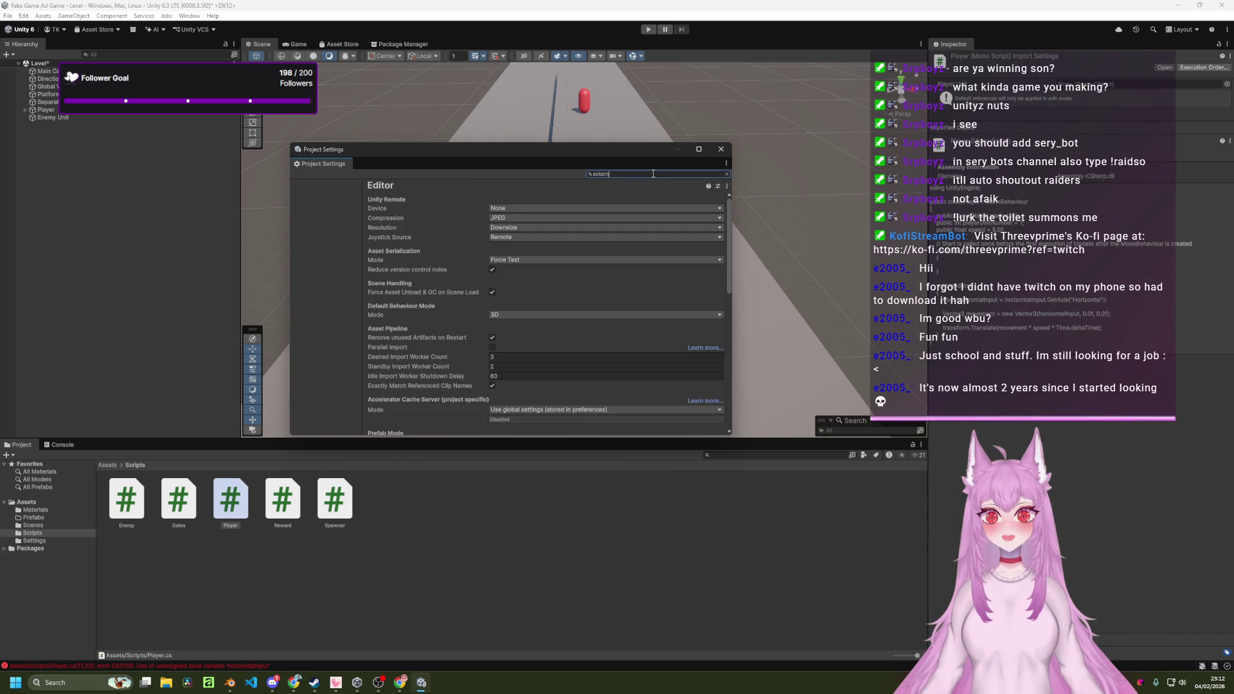
{"action": "key", "text": "BackSpace"}
{"action": "key", "text": "BackSpace"}
{"action": "key", "text": "BackSpace"}
{"action": "left_click", "coordinate": [721, 149]}
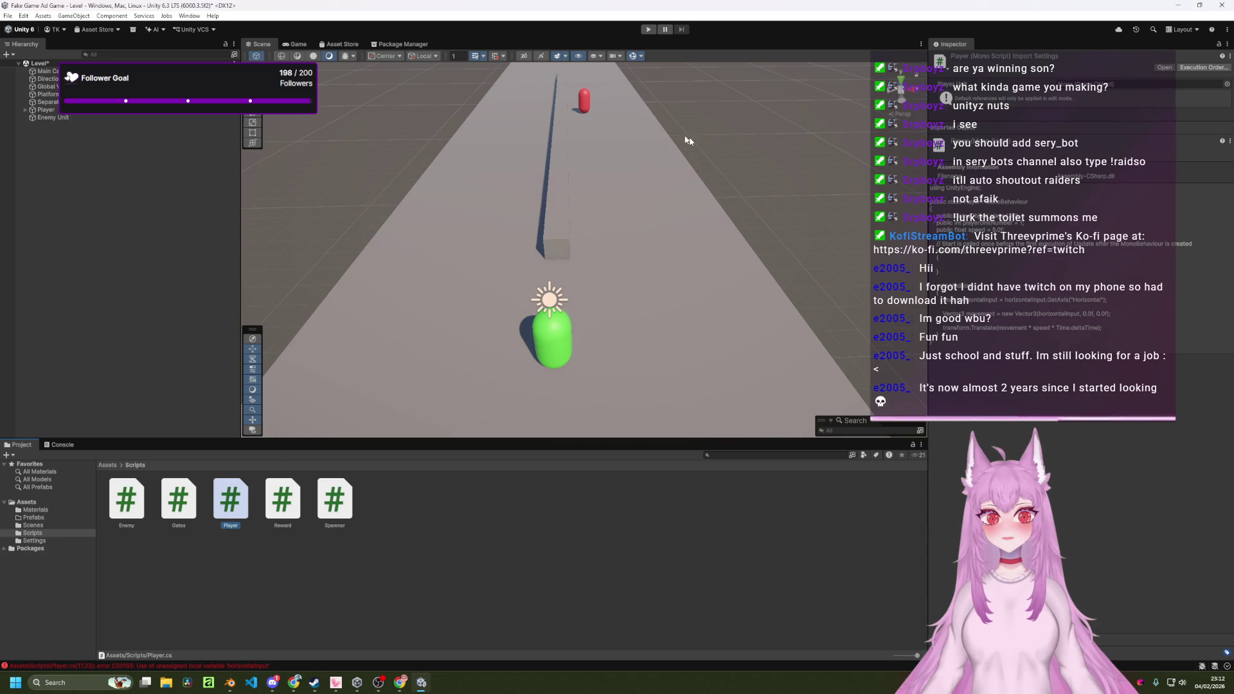
{"action": "left_click", "coordinate": [23, 15]}
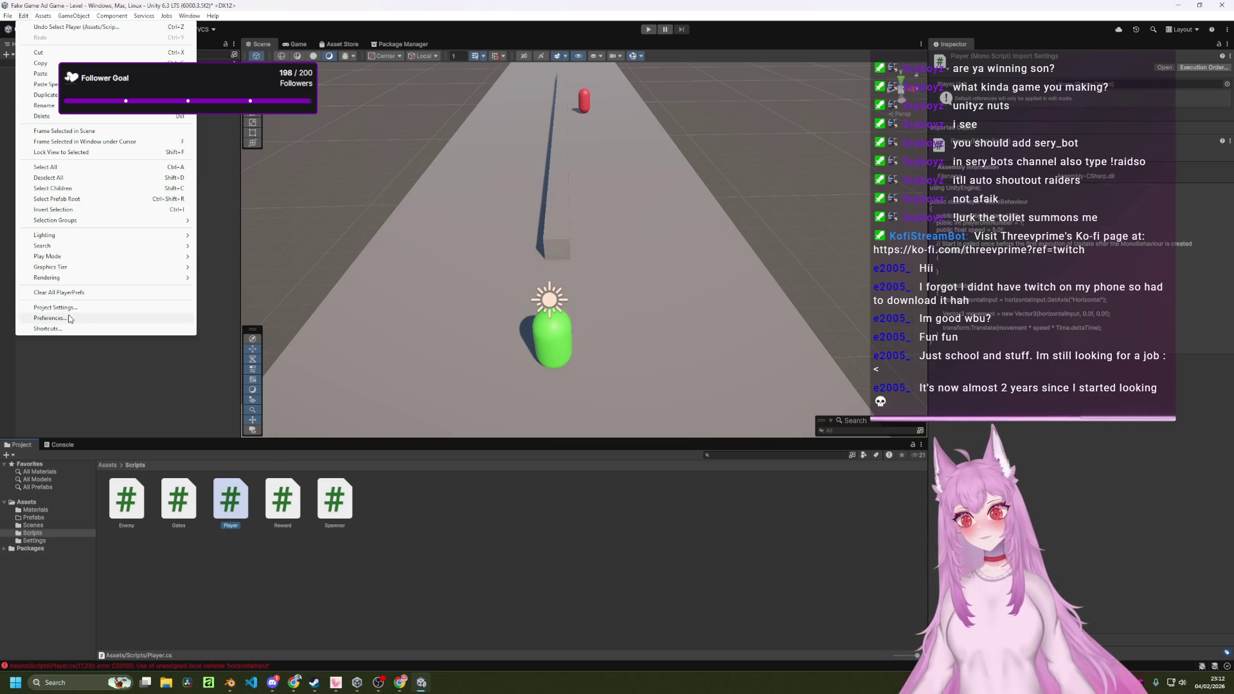
Set the External Script Editor to Visual Studio Community 2022 and open Player.cs with it.
{"action": "left_click", "coordinate": [58, 319]}
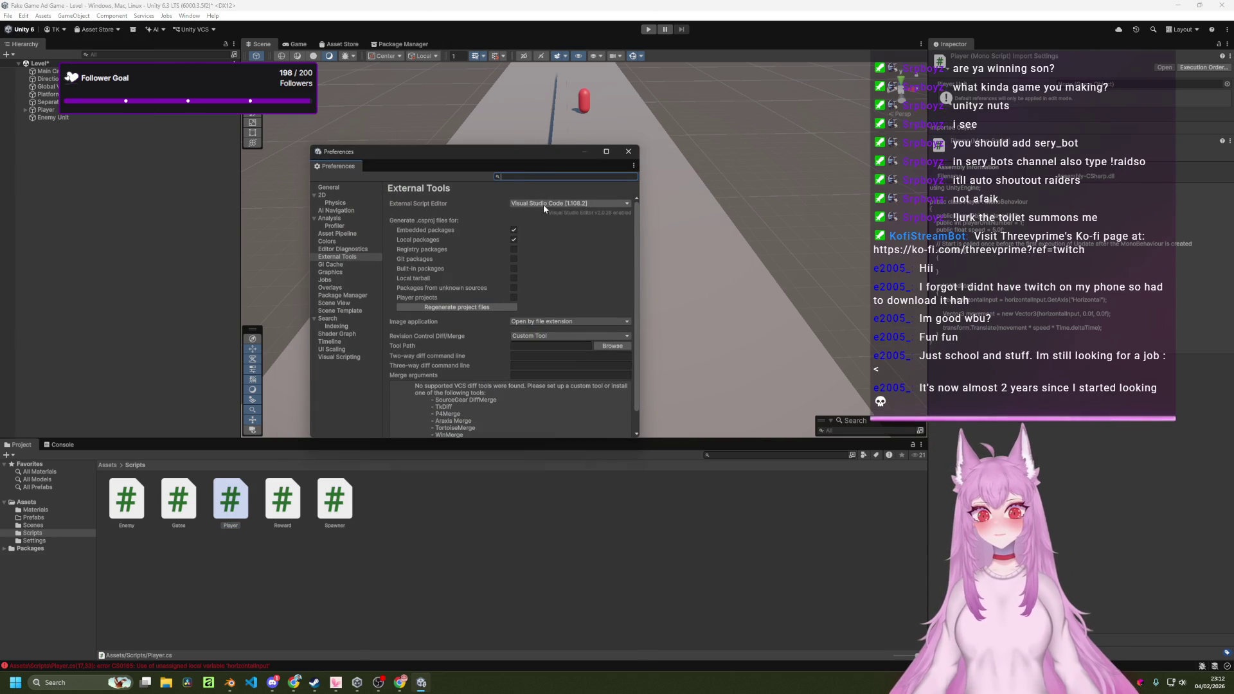
{"action": "left_click", "coordinate": [525, 203]}
{"action": "left_click", "coordinate": [576, 225]}
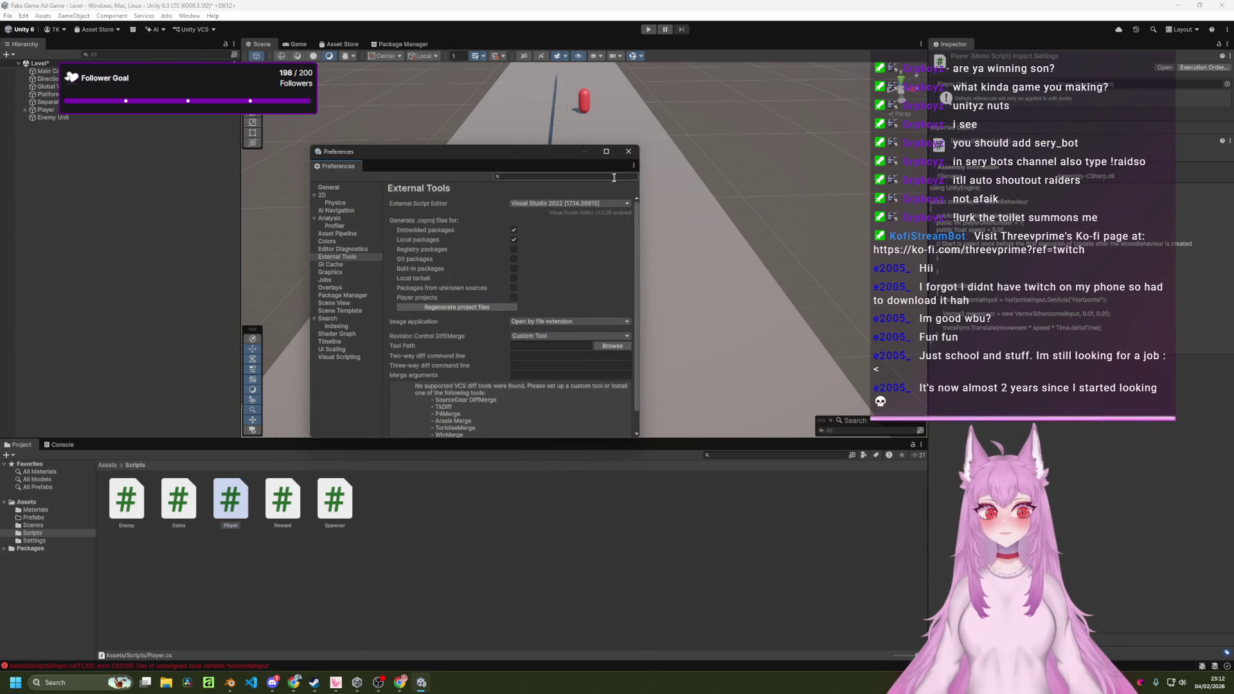
{"action": "left_click", "coordinate": [628, 152]}
{"action": "double_click", "coordinate": [230, 509]}
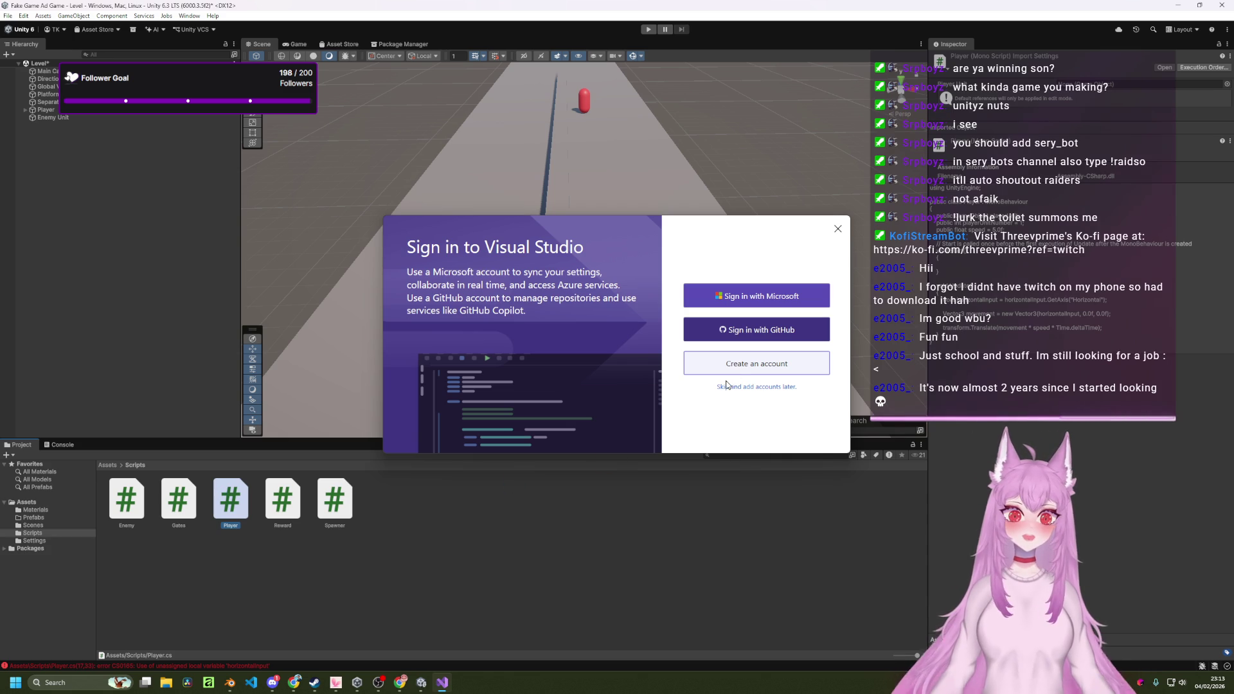
Skip sign-in, start Visual Studio with General settings, close What's New, and install Unity and .NET desktop workloads.
{"action": "left_click", "coordinate": [746, 386]}
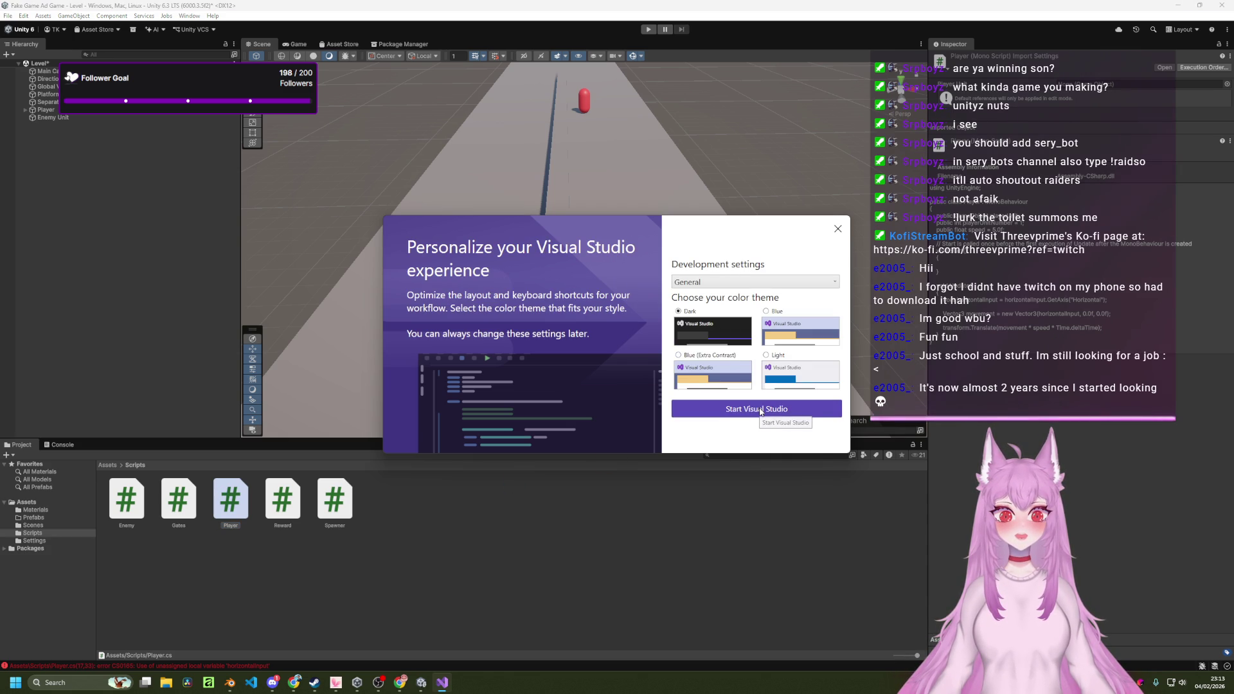
{"action": "left_click", "coordinate": [757, 285]}
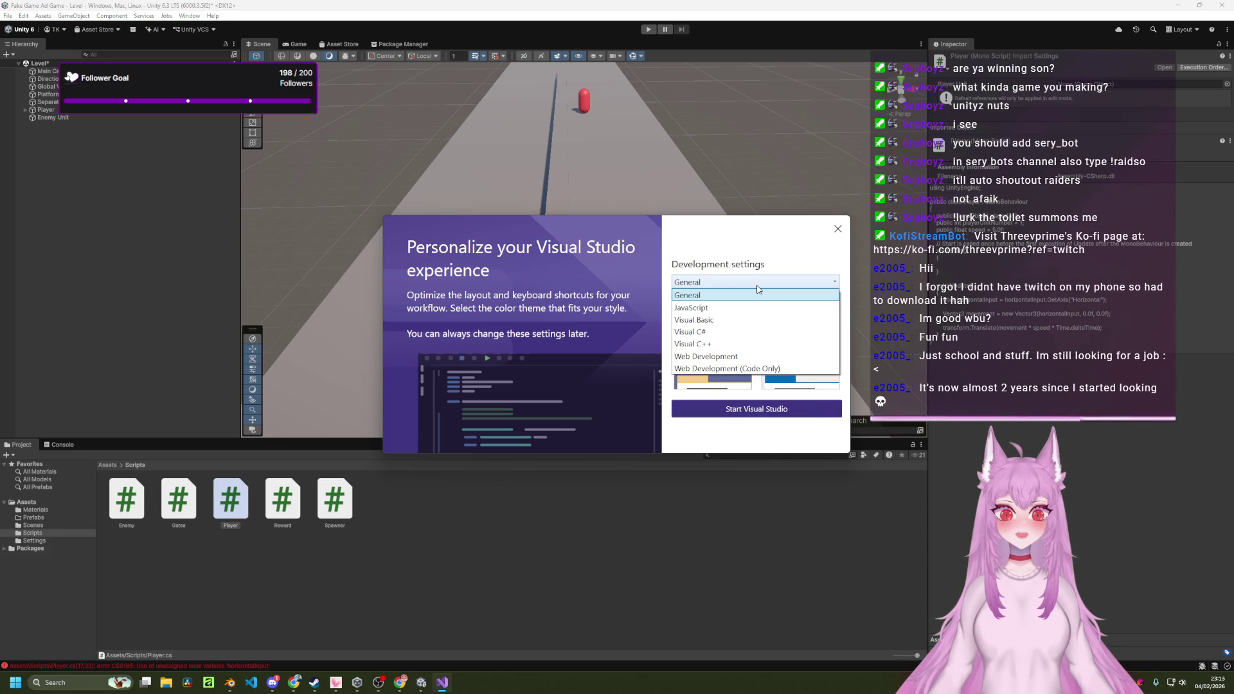
{"action": "left_click", "coordinate": [755, 294]}
{"action": "left_click", "coordinate": [757, 409]}
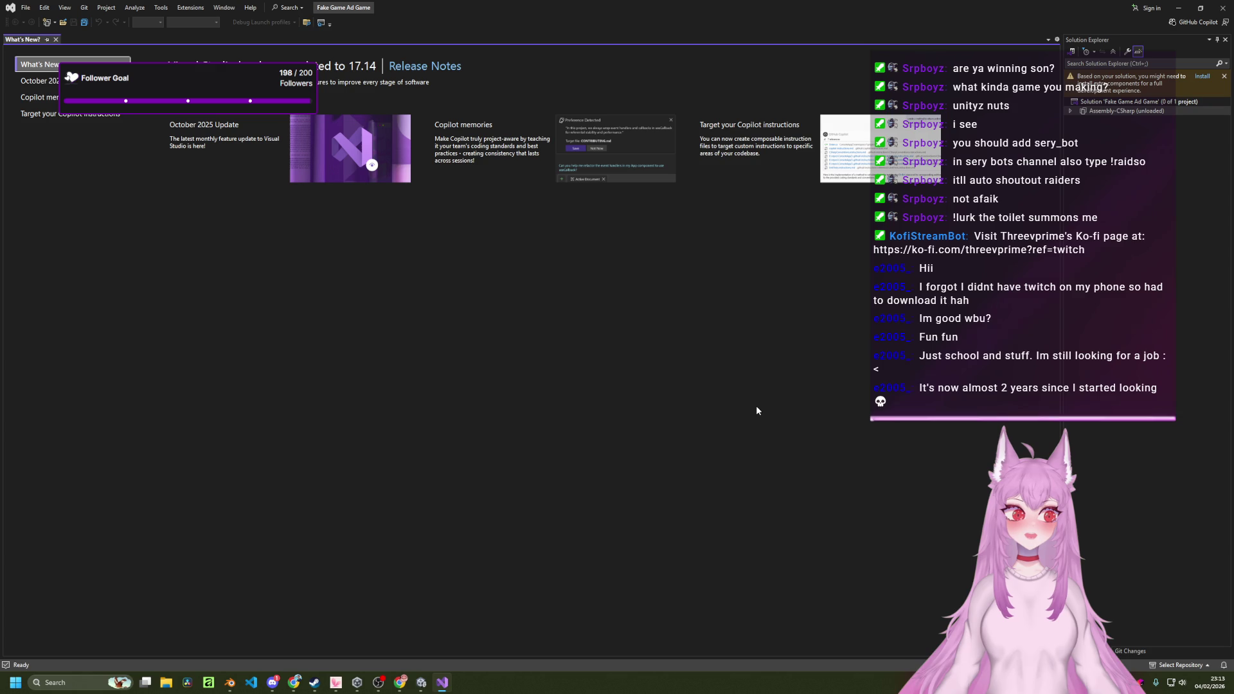
{"action": "left_click", "coordinate": [56, 39]}
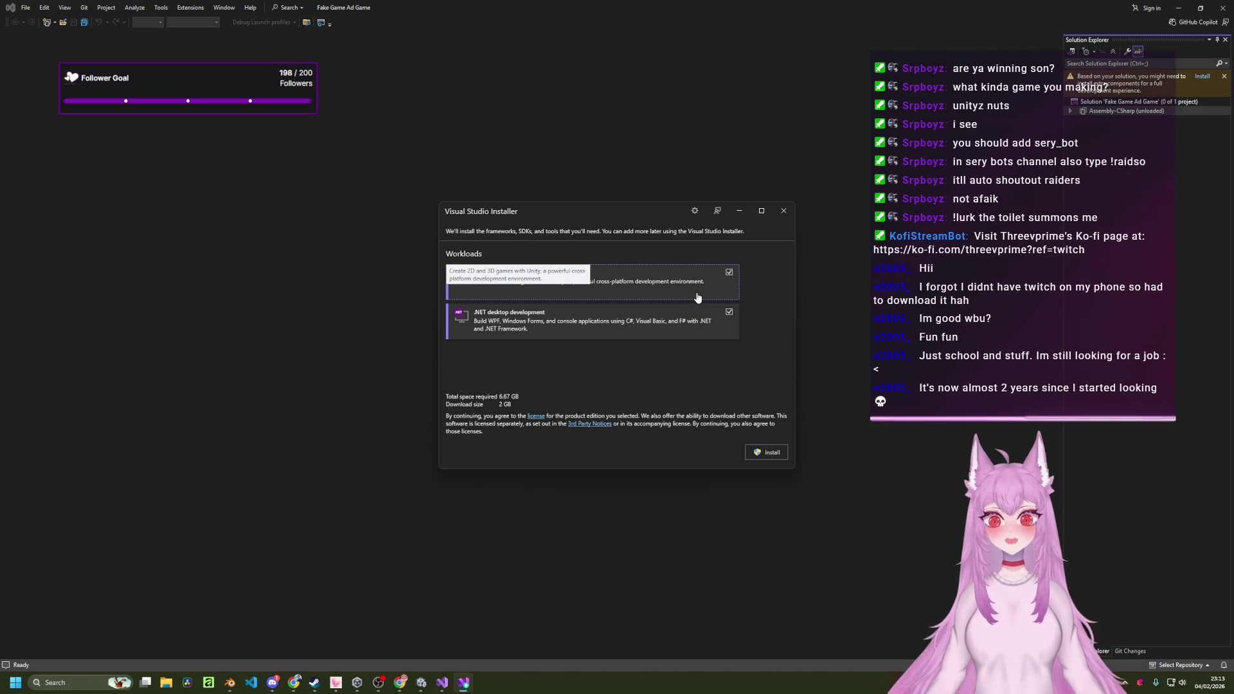
{"action": "left_click", "coordinate": [768, 451]}
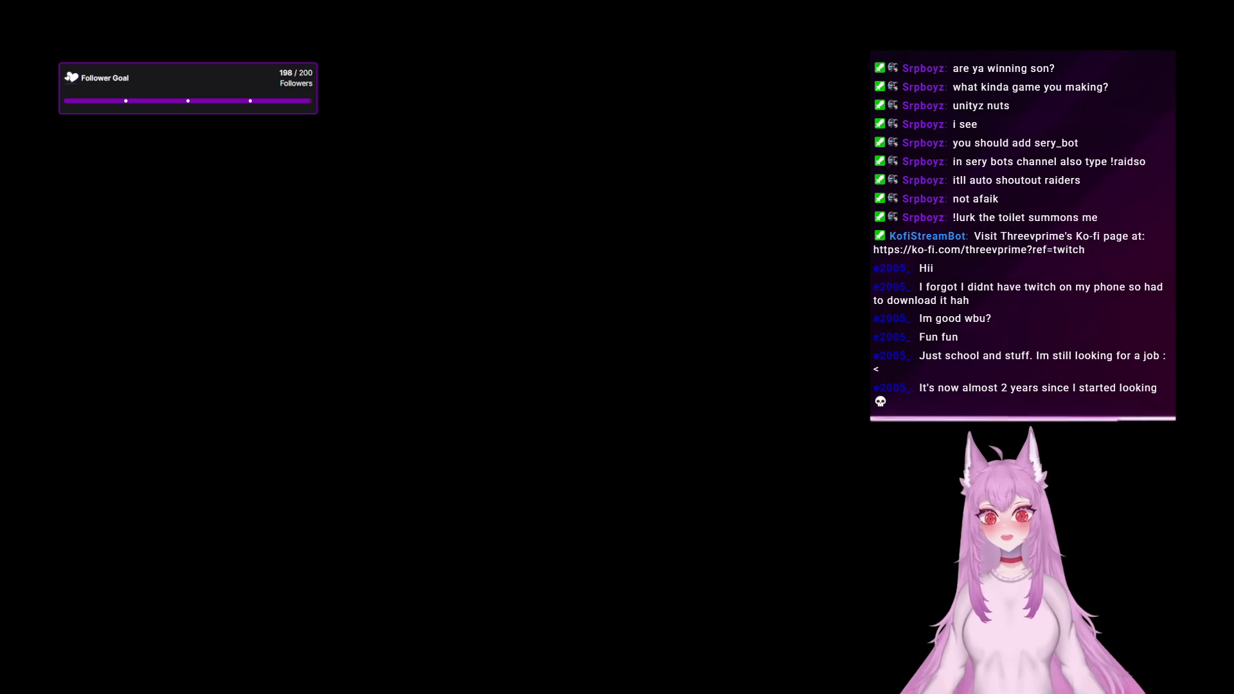
Approve the installer, pause the workload download, dismiss the setup error, and close the cancelled installer.
{"action": "left_click", "coordinate": [651, 393]}
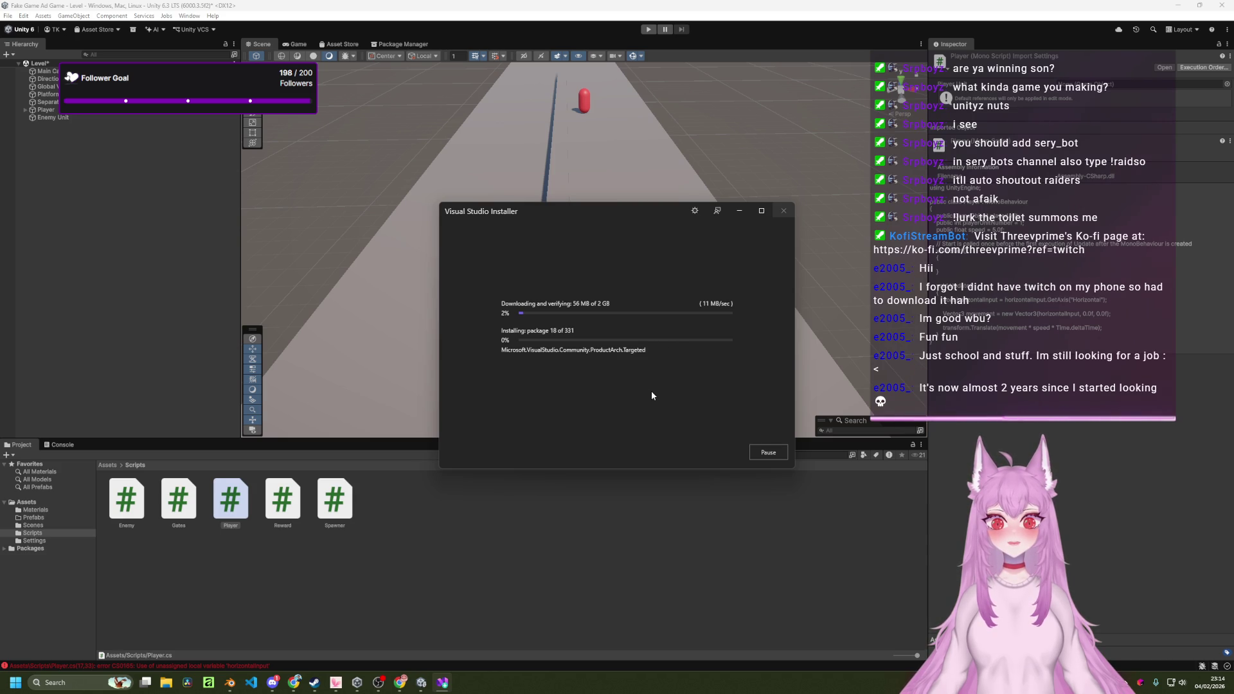
{"action": "left_click", "coordinate": [767, 457]}
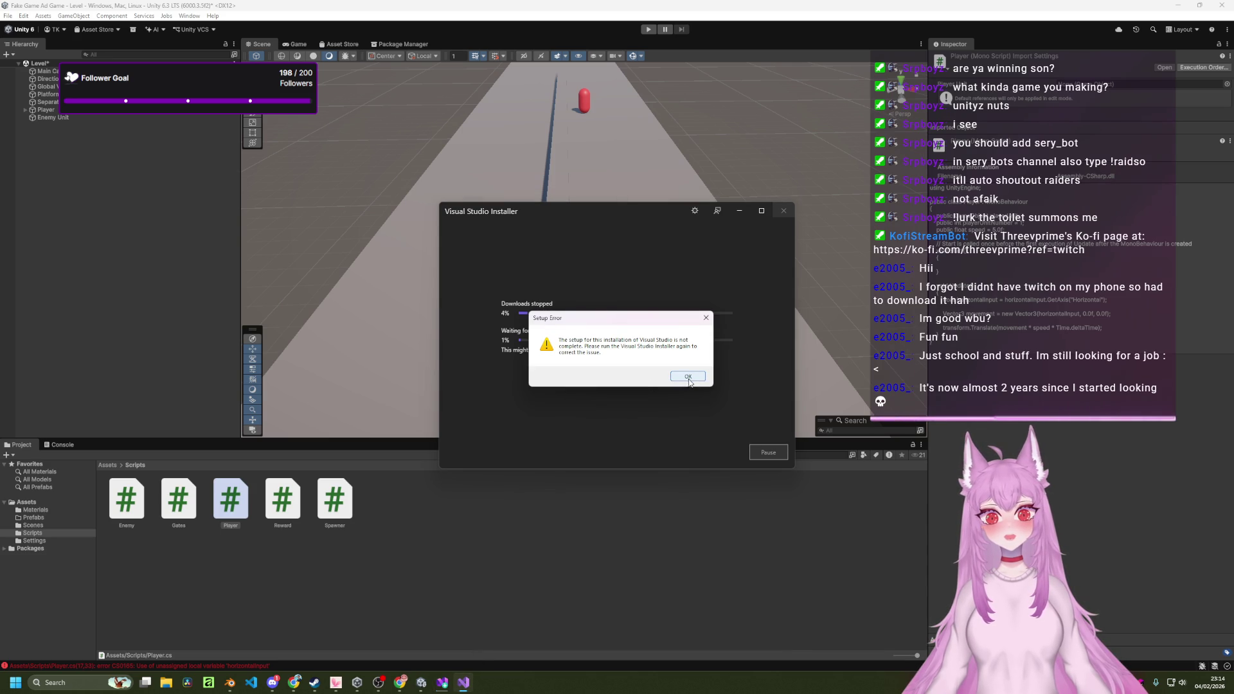
{"action": "left_click", "coordinate": [688, 377]}
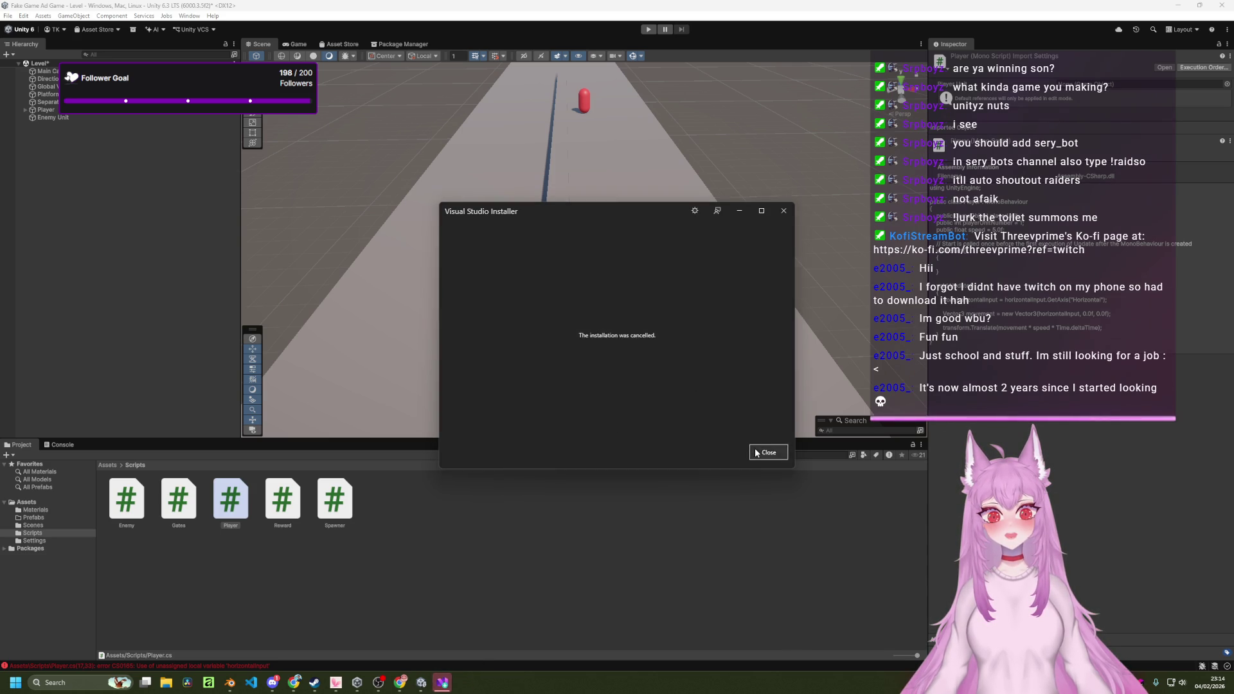
{"action": "left_click", "coordinate": [766, 452]}
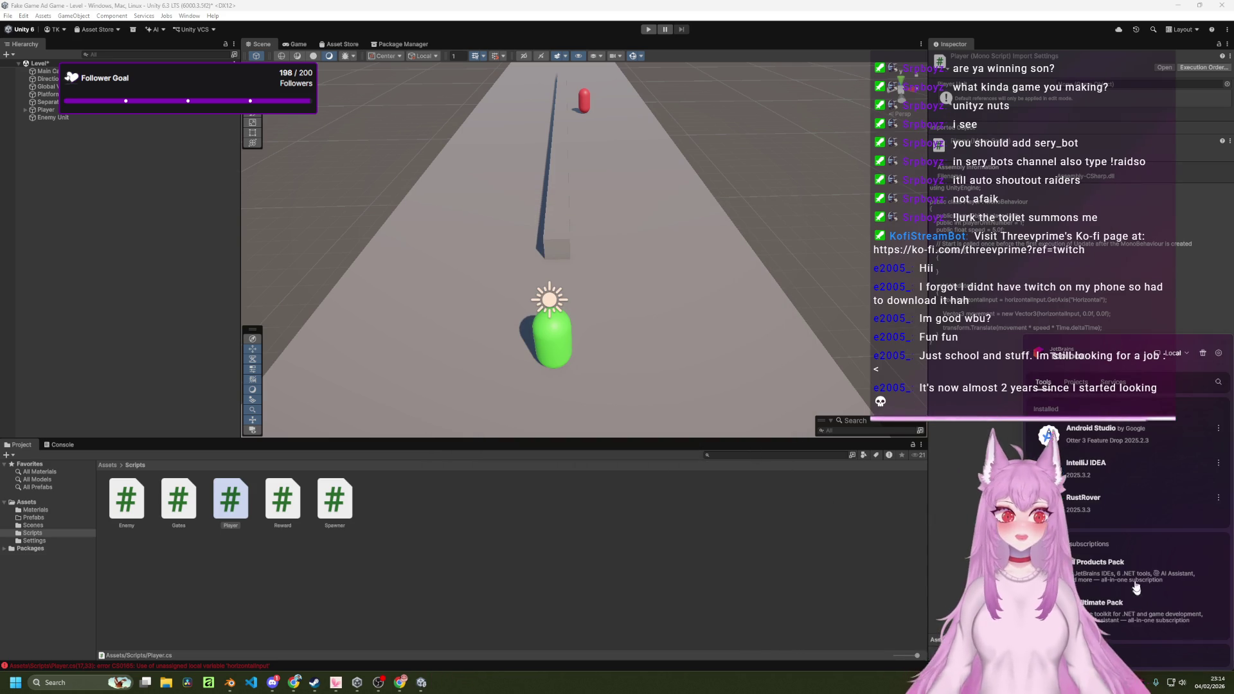
Scroll through the JetBrains Toolbox tools list while Rider 2025.3.2 installs.
{"action": "scroll", "coordinate": [1107, 476], "scroll_direction": "down", "scroll_amount": 5}
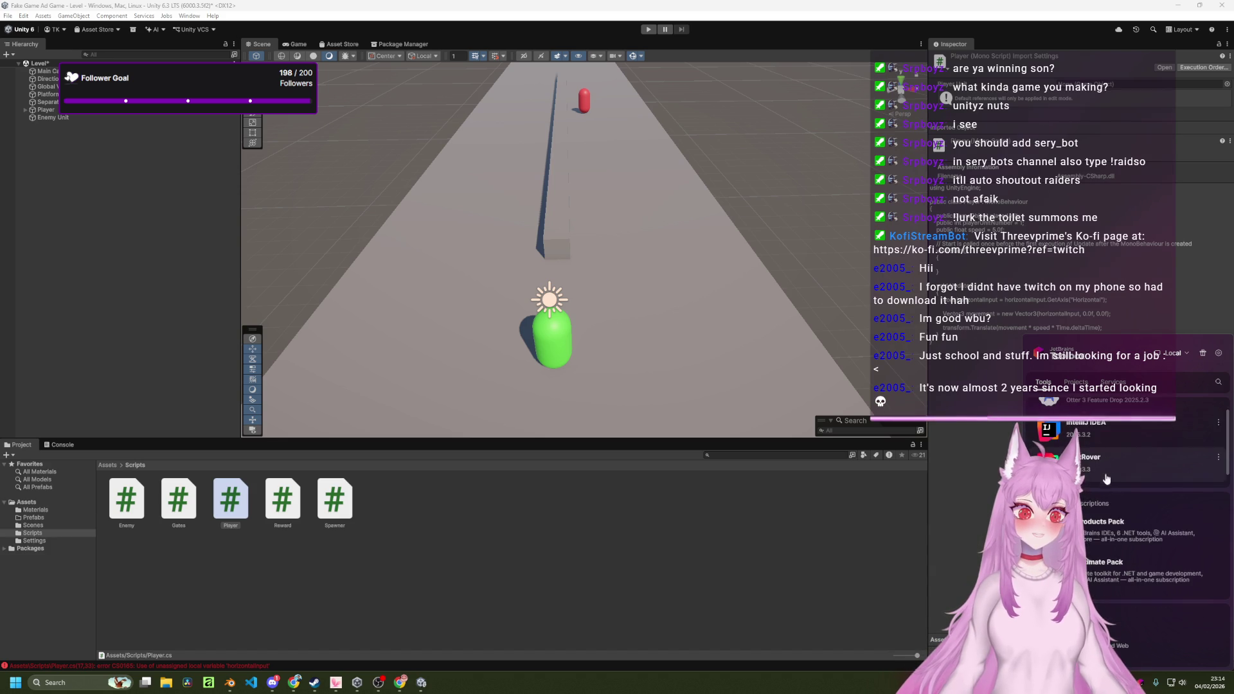
{"action": "scroll", "coordinate": [1107, 494], "scroll_direction": "down", "scroll_amount": 10}
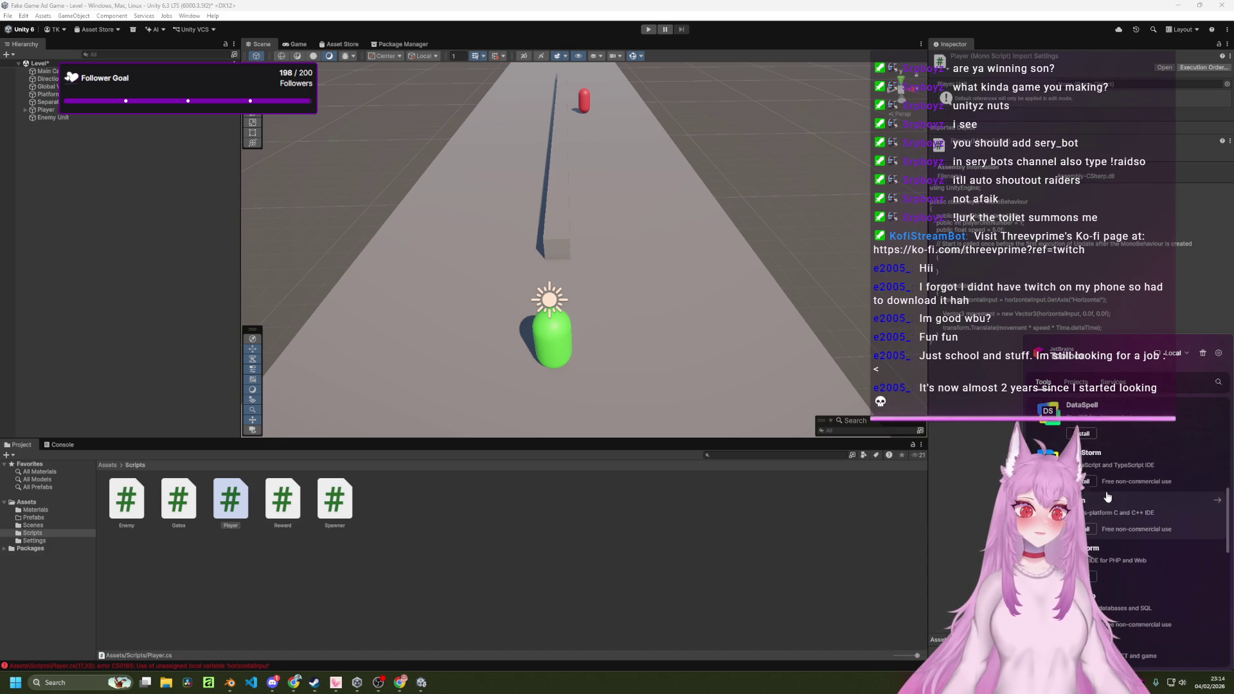
{"action": "scroll", "coordinate": [1107, 496], "scroll_direction": "down", "scroll_amount": 5}
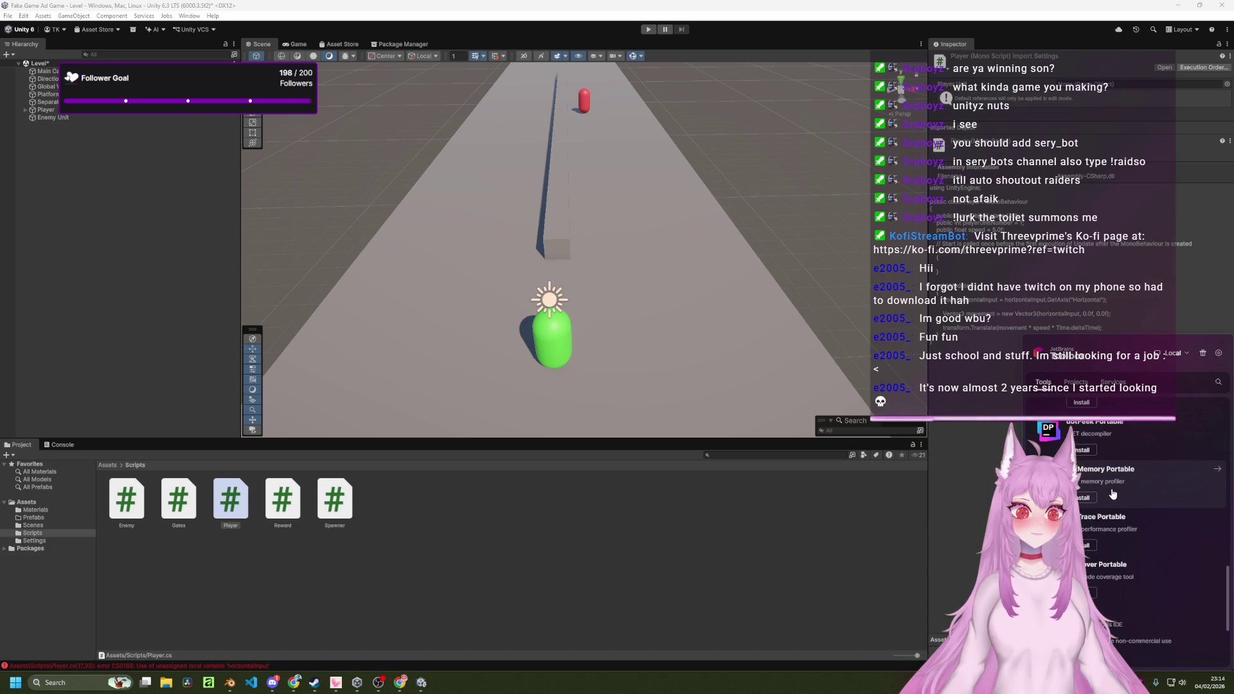
{"action": "scroll", "coordinate": [1157, 483], "scroll_direction": "up", "scroll_amount": 3}
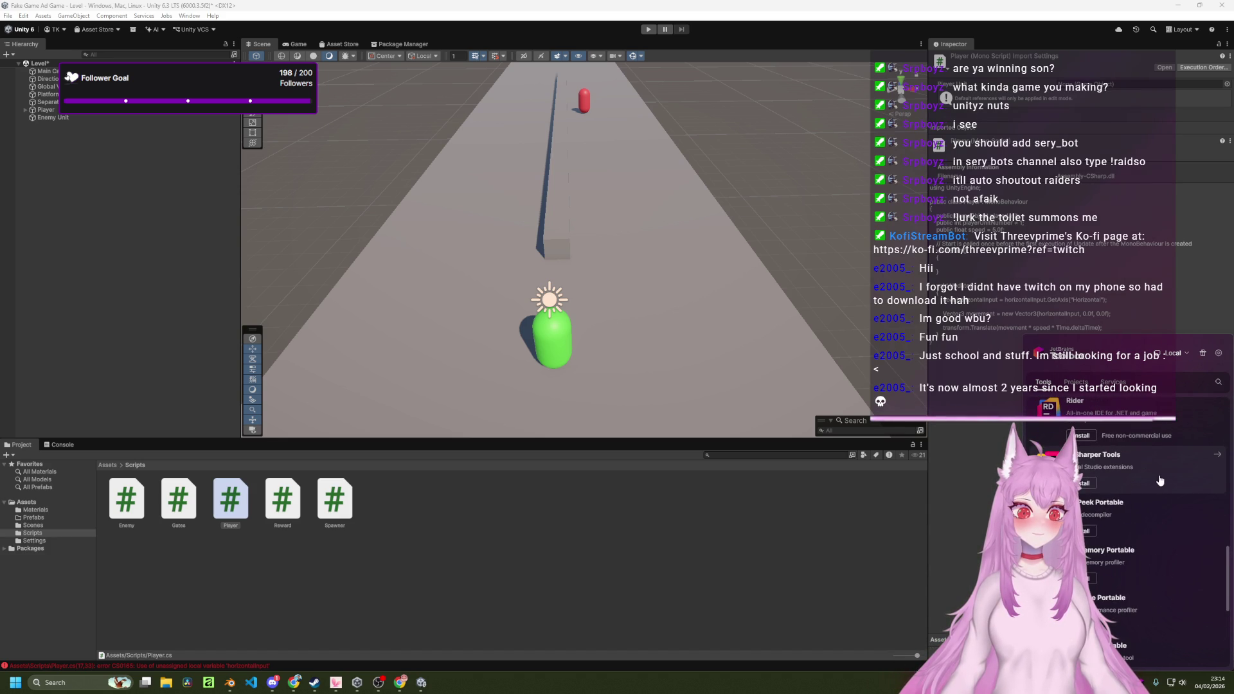
{"action": "scroll", "coordinate": [1160, 481], "scroll_direction": "up", "scroll_amount": 1}
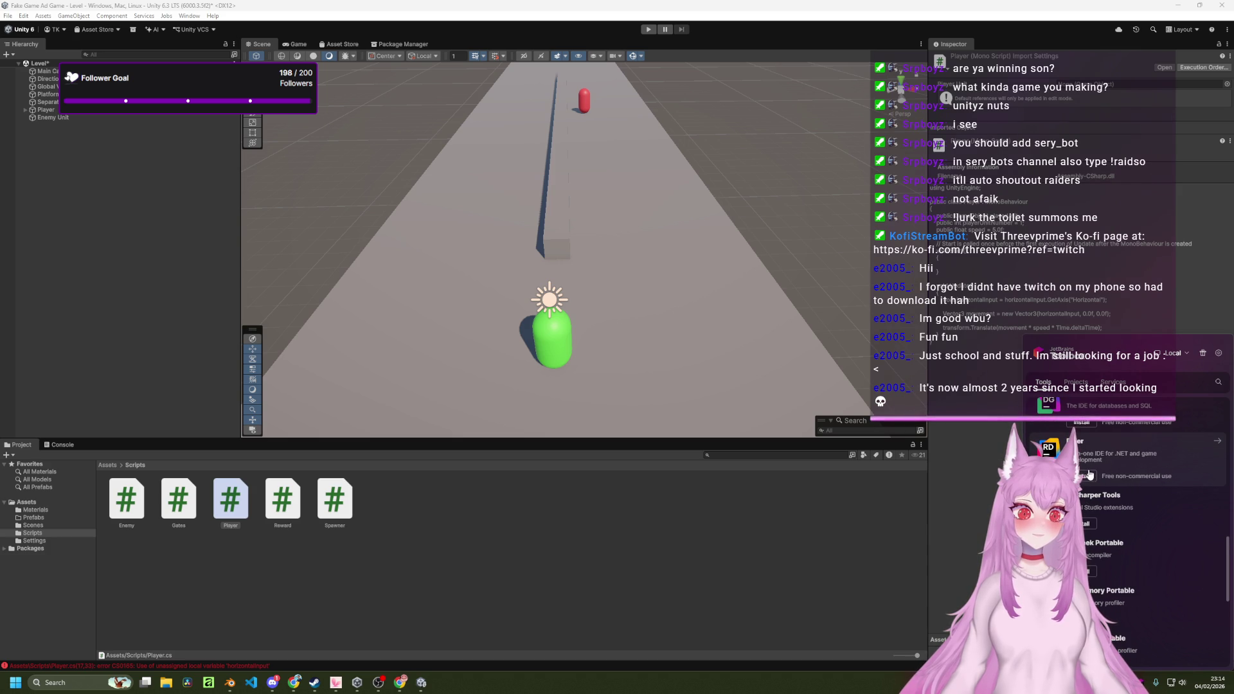
{"action": "scroll", "coordinate": [1108, 429], "scroll_direction": "up", "scroll_amount": 1}
{"action": "scroll", "coordinate": [1108, 428], "scroll_direction": "up", "scroll_amount": 5}
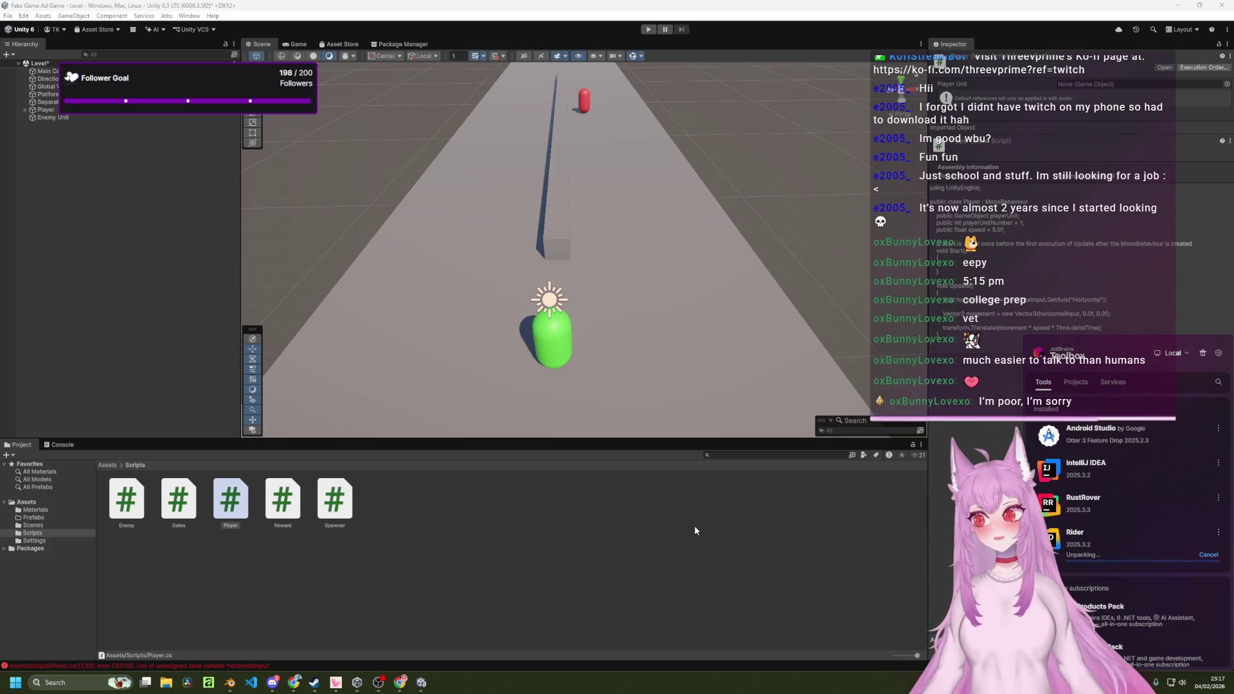
Dismiss the JetBrains Toolbox panel, then select and deselect the platform in the scene.
{"action": "left_click", "coordinate": [273, 683]}
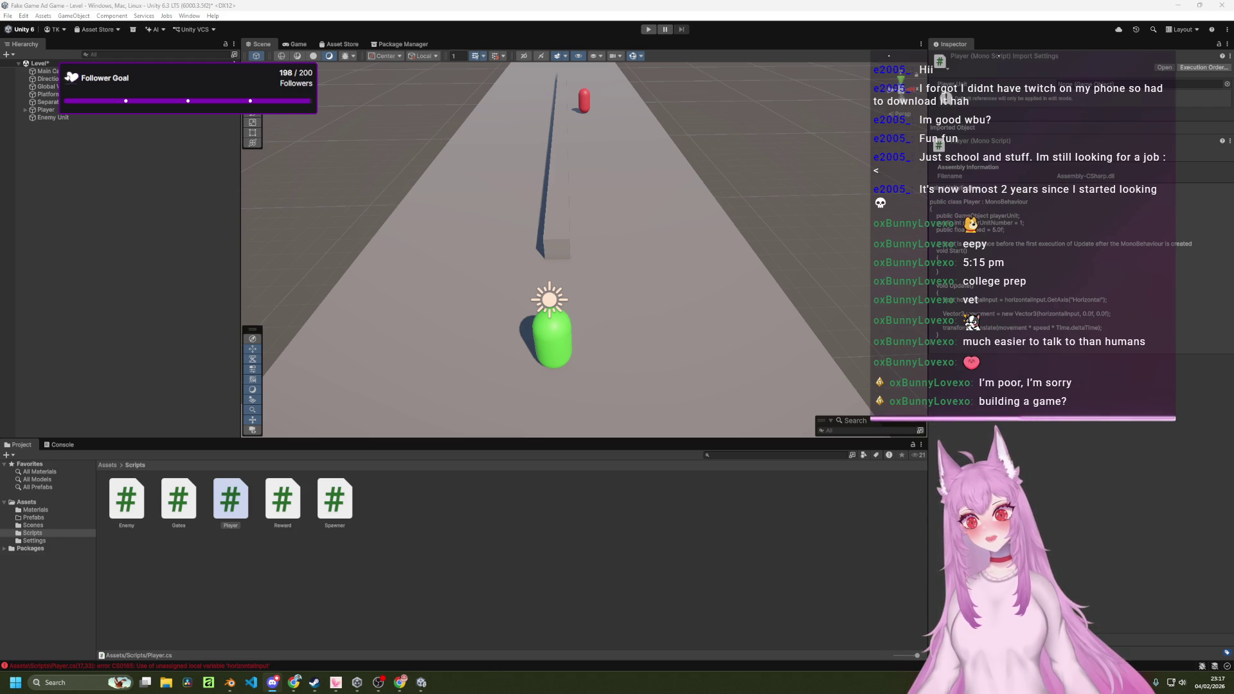
{"action": "left_click", "coordinate": [738, 316]}
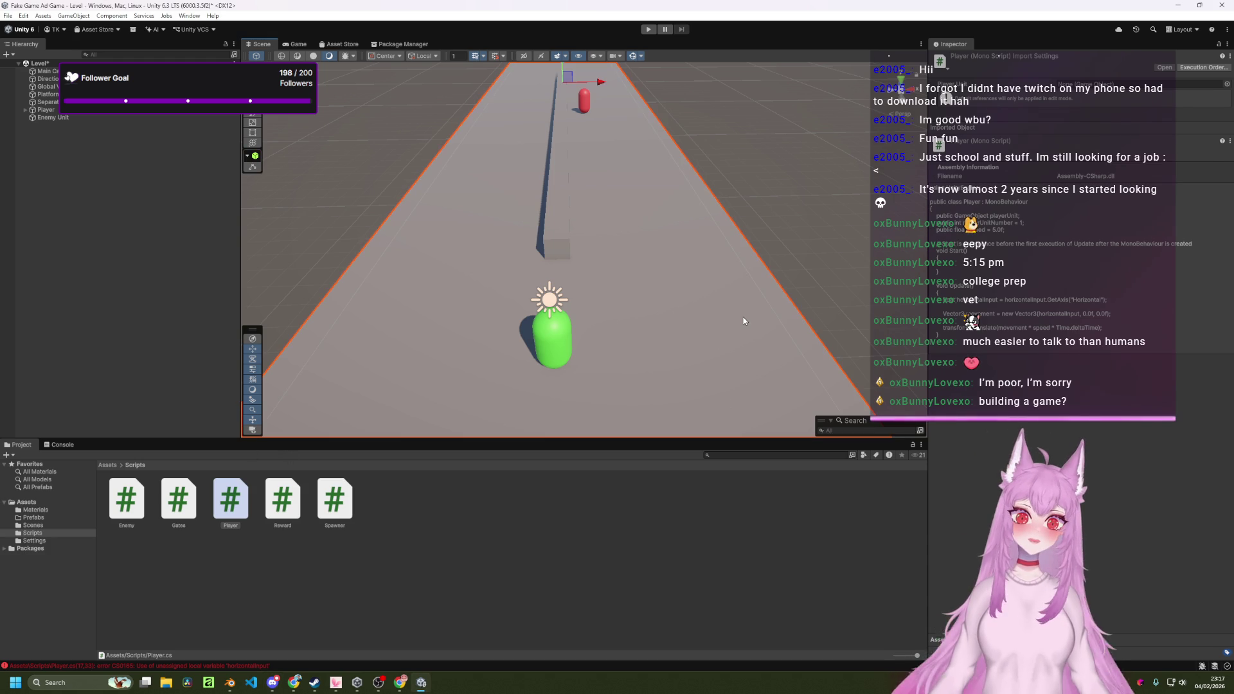
{"action": "left_click", "coordinate": [808, 234]}
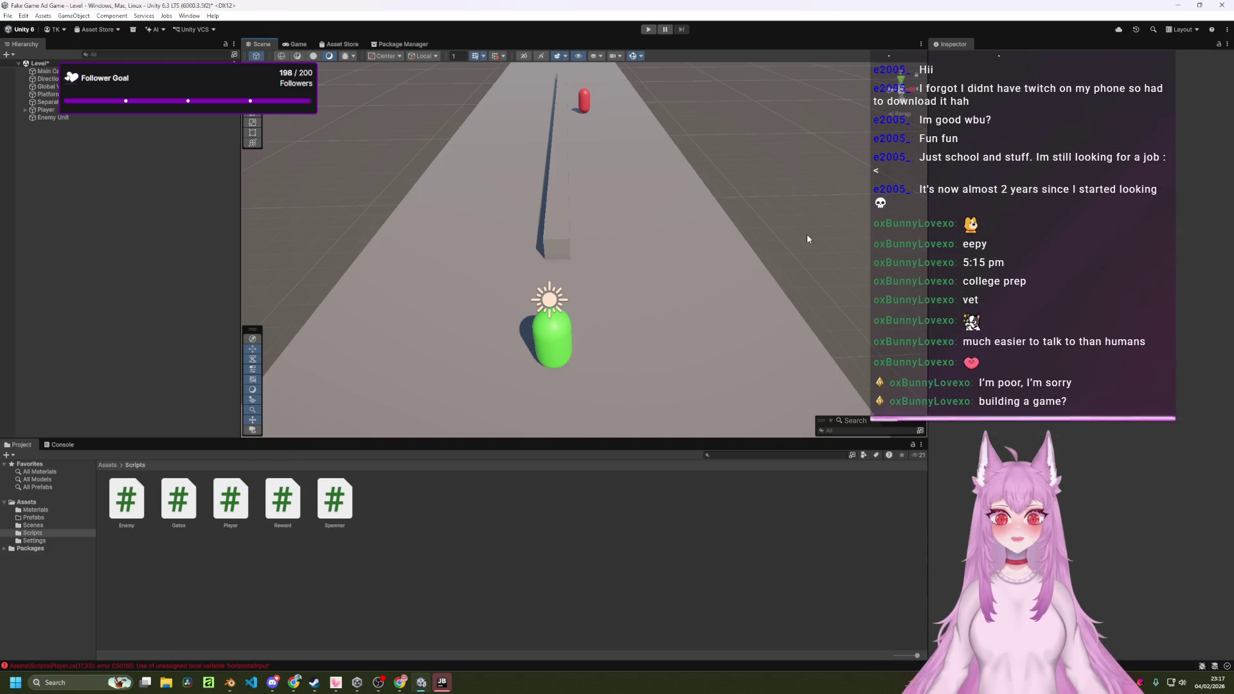
Zoom the Scene view and bring the Rider post-installation window to the front.
{"action": "scroll", "coordinate": [738, 244], "scroll_direction": "down", "scroll_amount": 5}
{"action": "scroll", "coordinate": [738, 247], "scroll_direction": "up", "scroll_amount": 6}
{"action": "scroll", "coordinate": [739, 247], "scroll_direction": "down", "scroll_amount": 2}
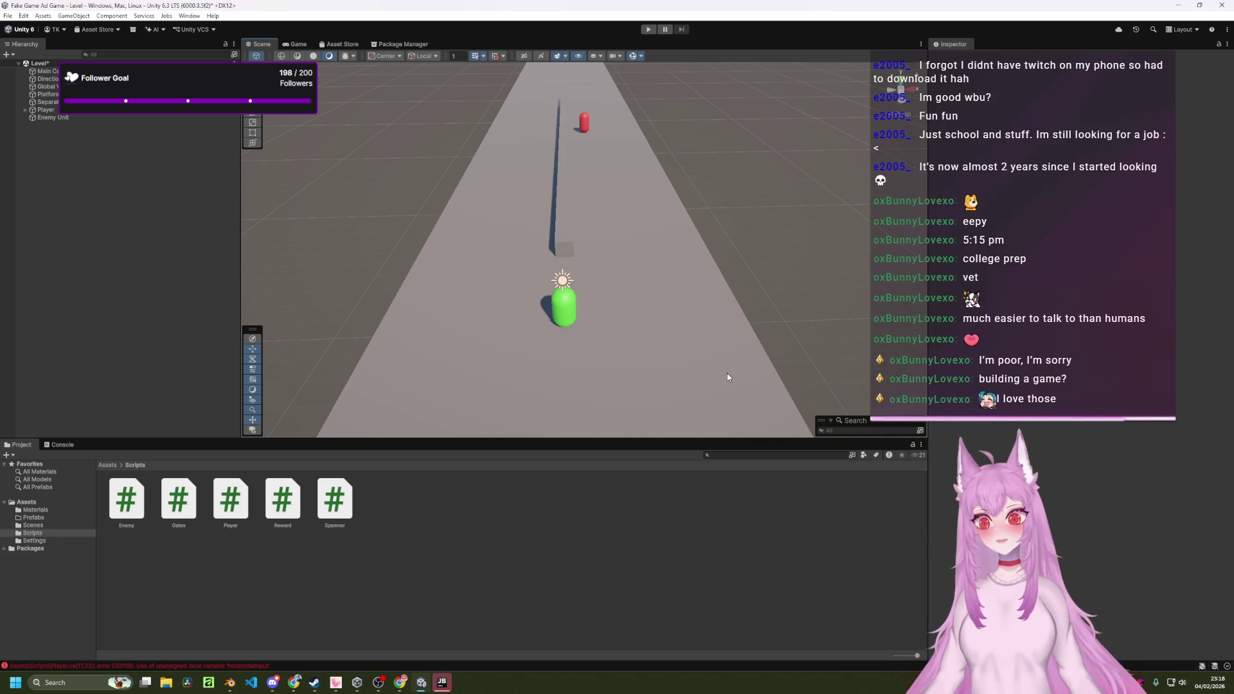
{"action": "mouse_move", "coordinate": [443, 682]}
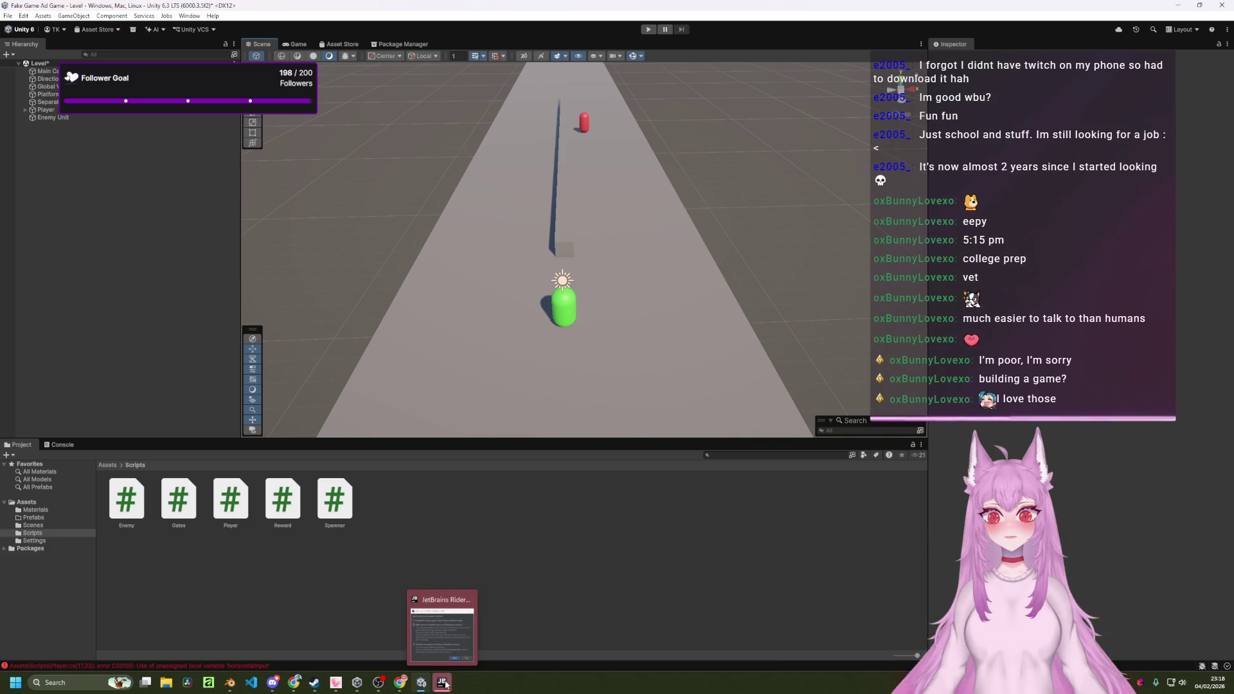
{"action": "left_click", "coordinate": [442, 633]}
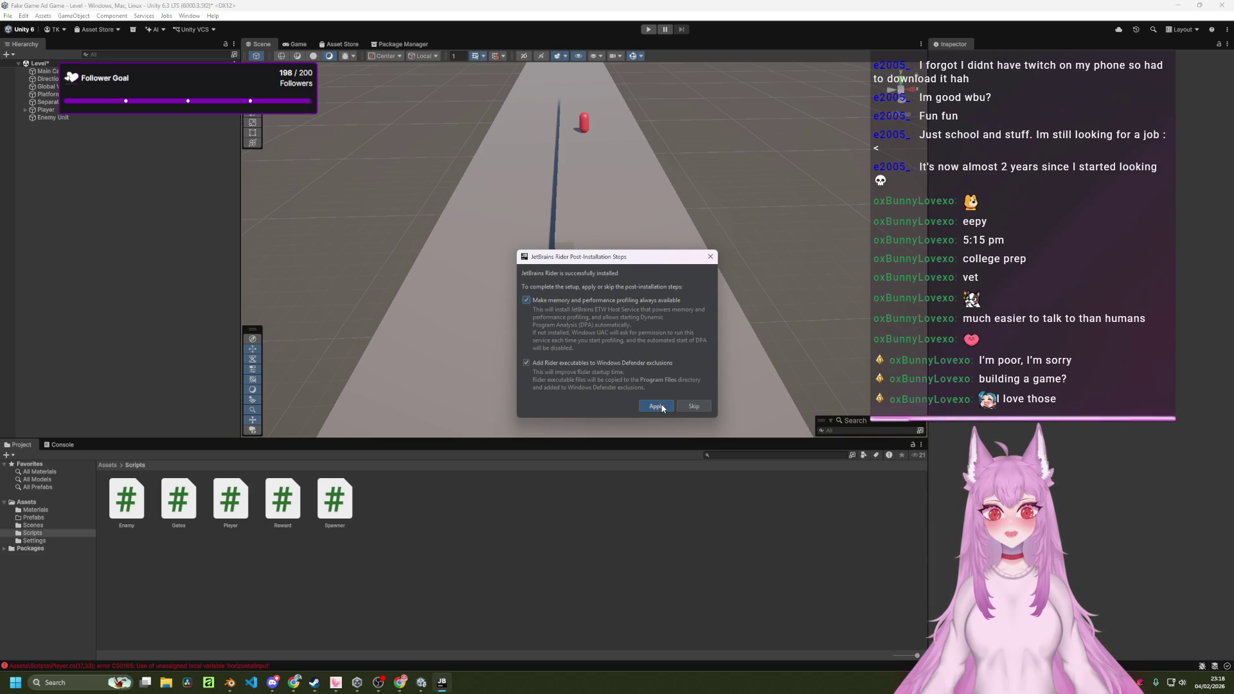
Apply the Rider post-installation steps and approve the administrator permission prompt.
{"action": "left_click", "coordinate": [651, 407]}
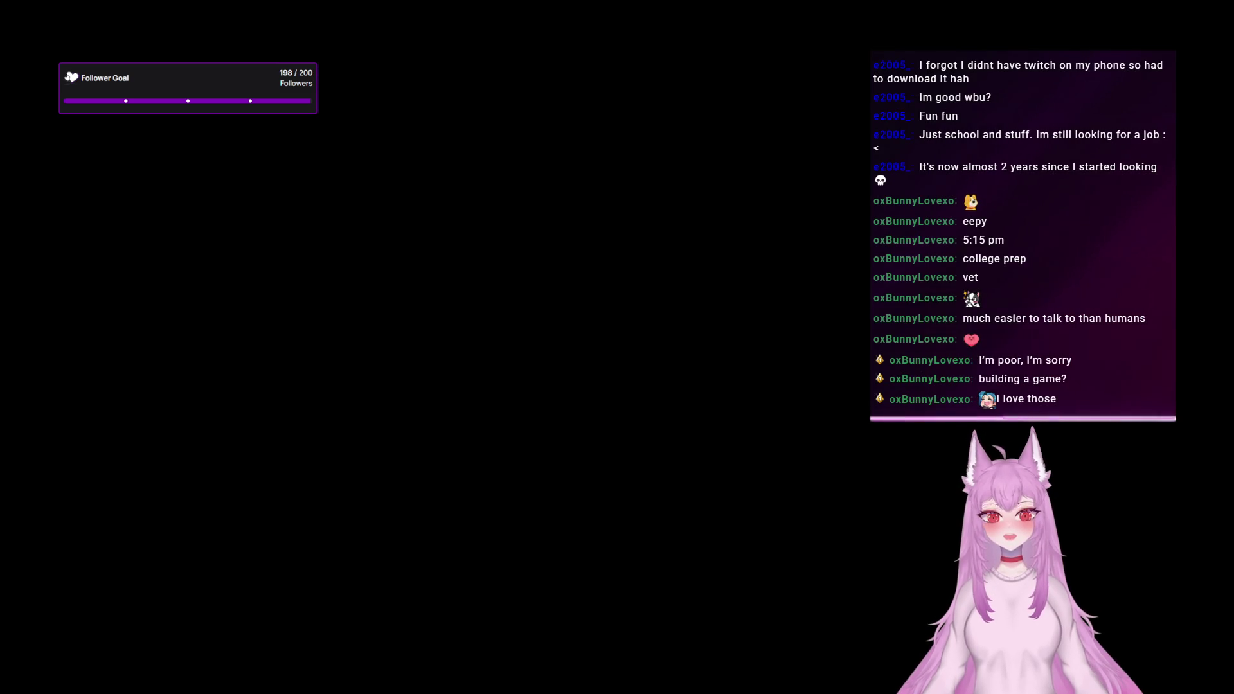
{"action": "left_click", "coordinate": [596, 433]}
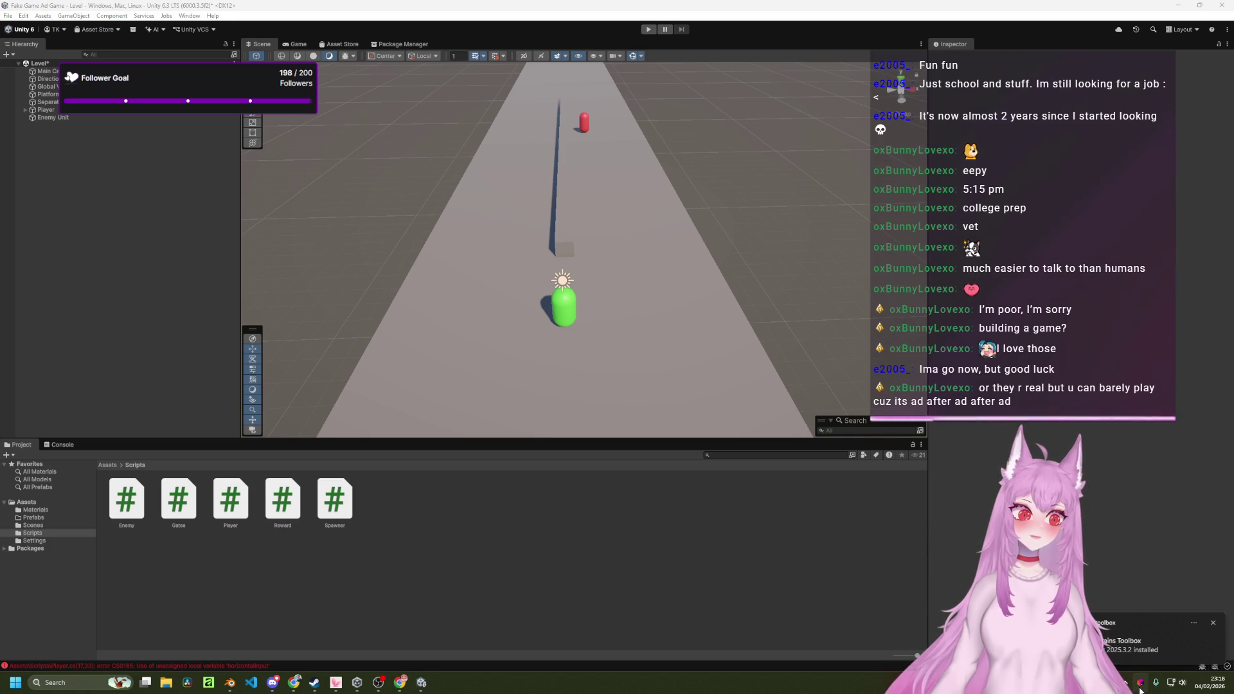
Open the JetBrains Toolbox list of installed tools to launch Rider.
{"action": "left_click", "coordinate": [1140, 685]}
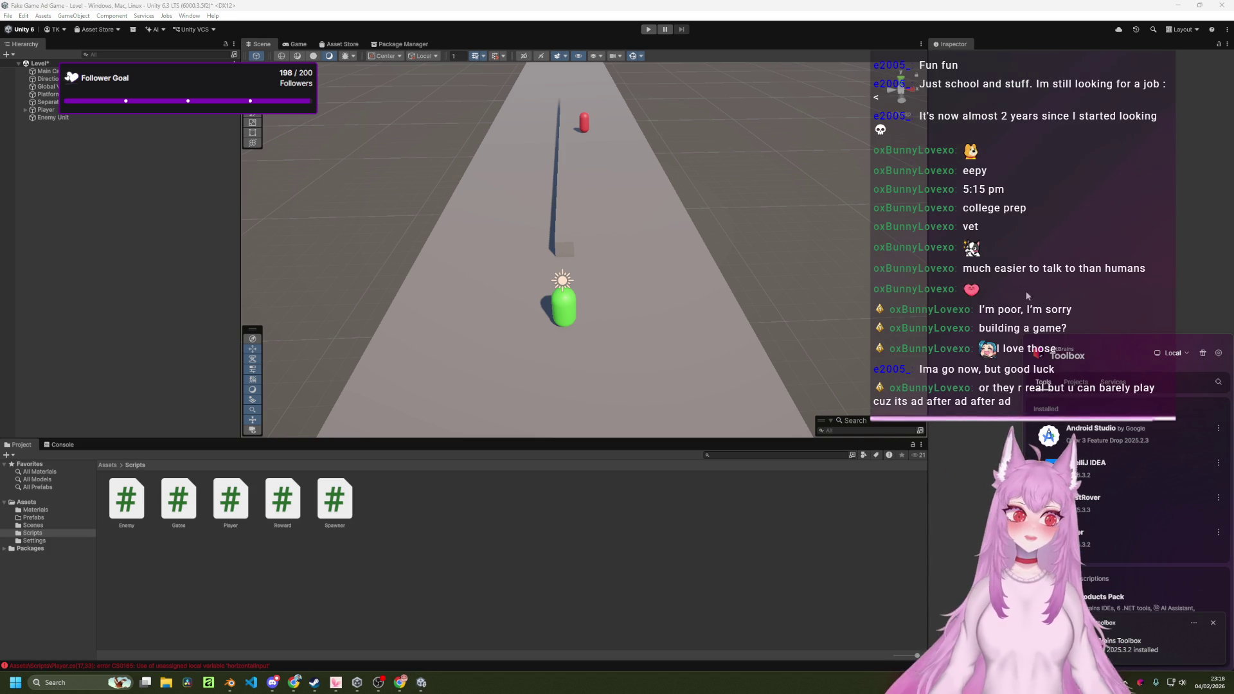
{"action": "mouse_move", "coordinate": [1111, 542]}
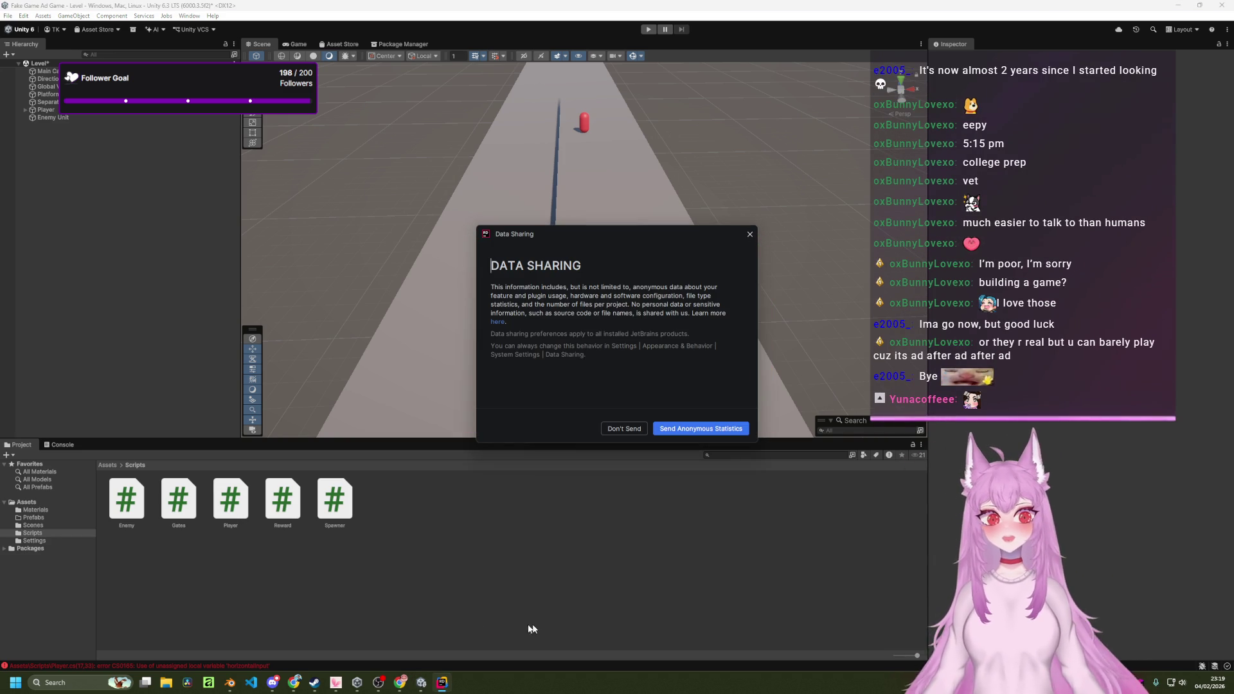
Decline usage statistics, allow Rider through the firewall, and skip settings import.
{"action": "left_click", "coordinate": [640, 430]}
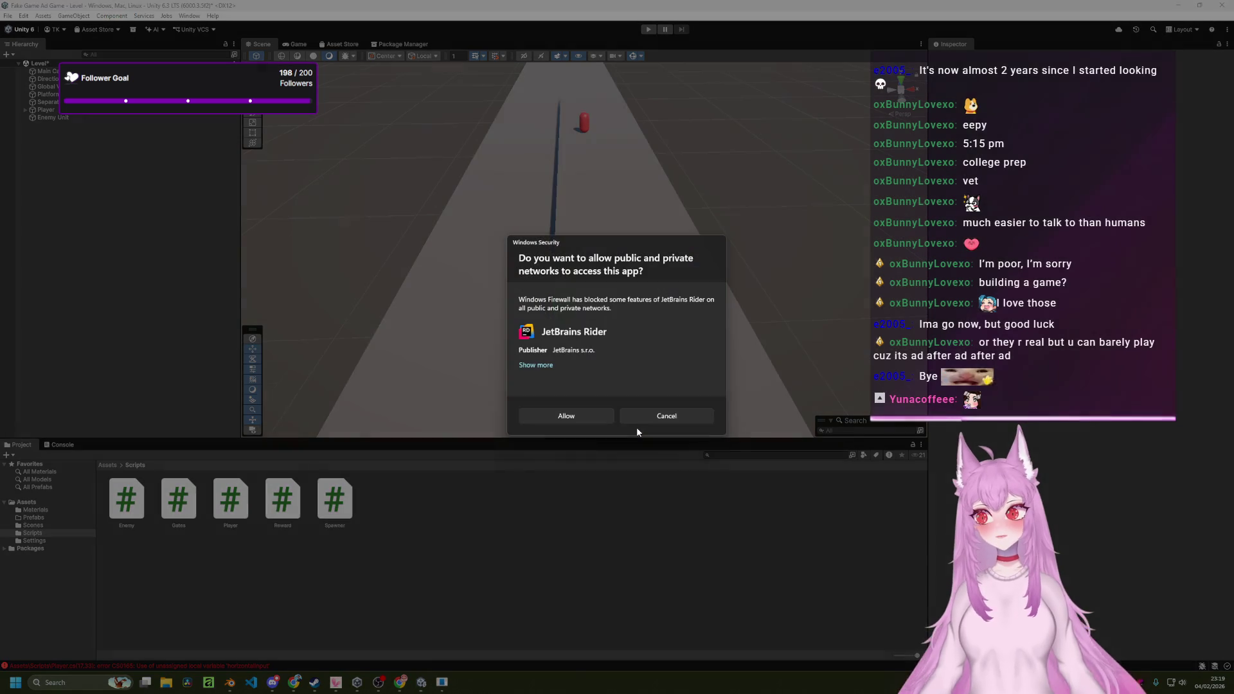
{"action": "left_click", "coordinate": [582, 419]}
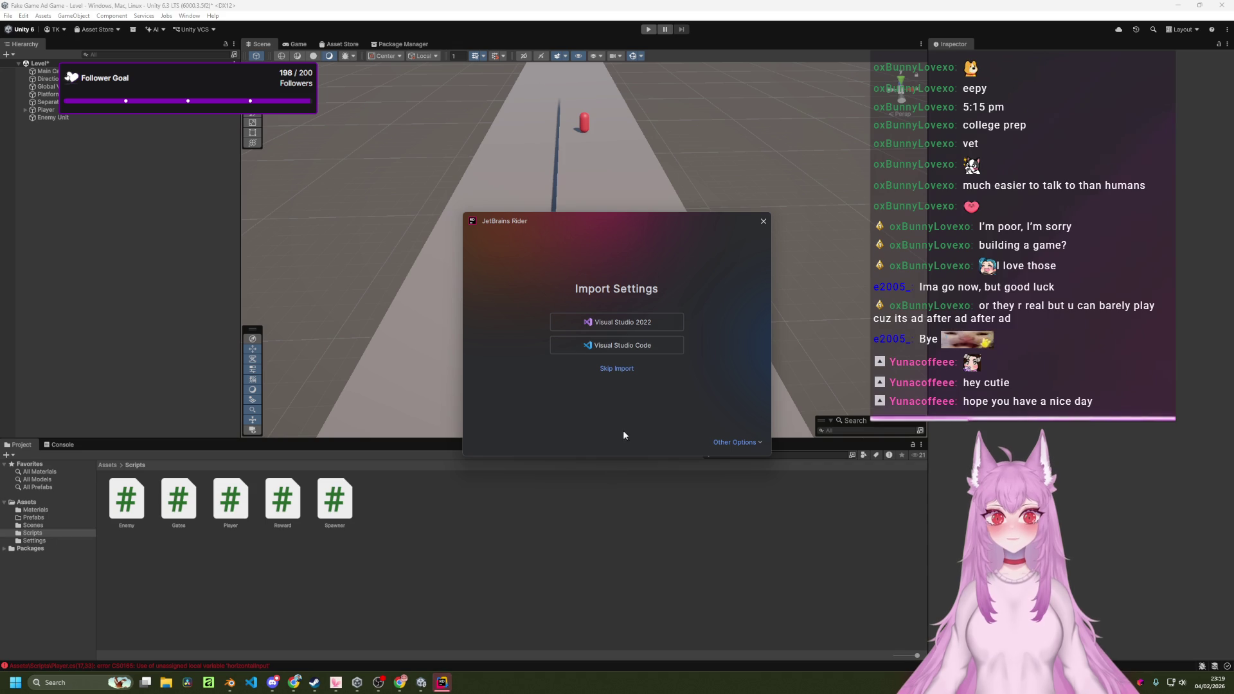
{"action": "left_click", "coordinate": [631, 371]}
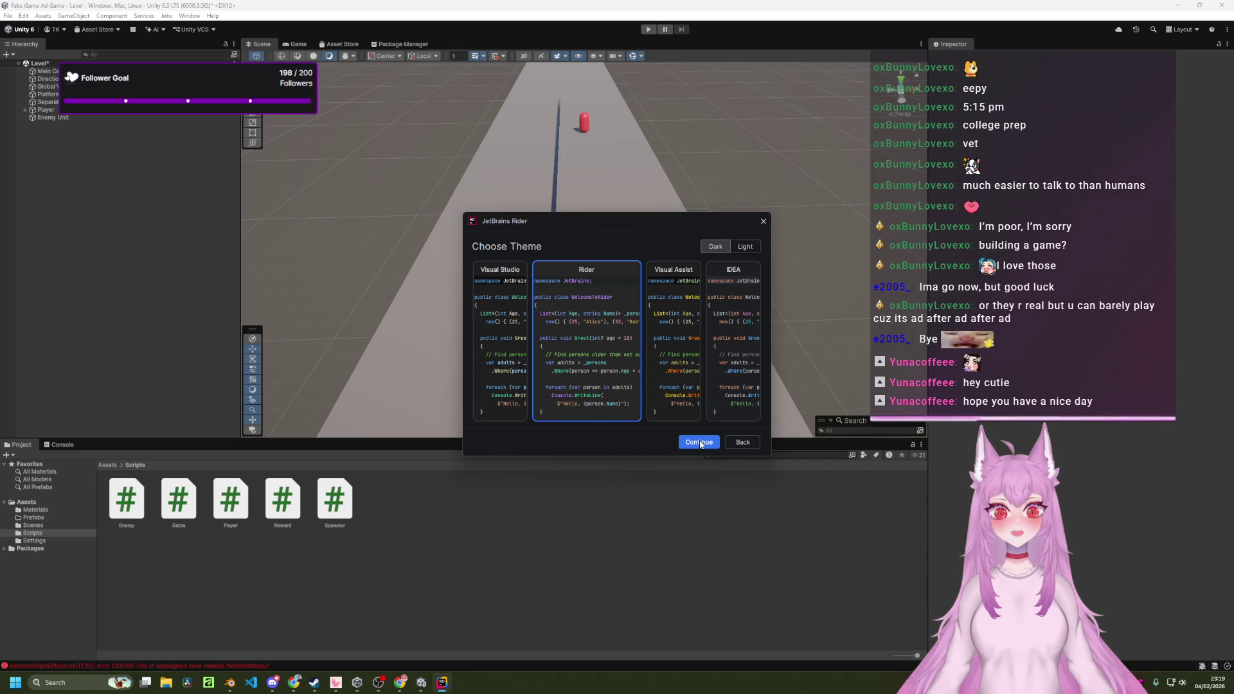
Keep the Dark theme and choose the JetBrains IDE keymap.
{"action": "left_click", "coordinate": [745, 246]}
{"action": "left_click", "coordinate": [719, 250]}
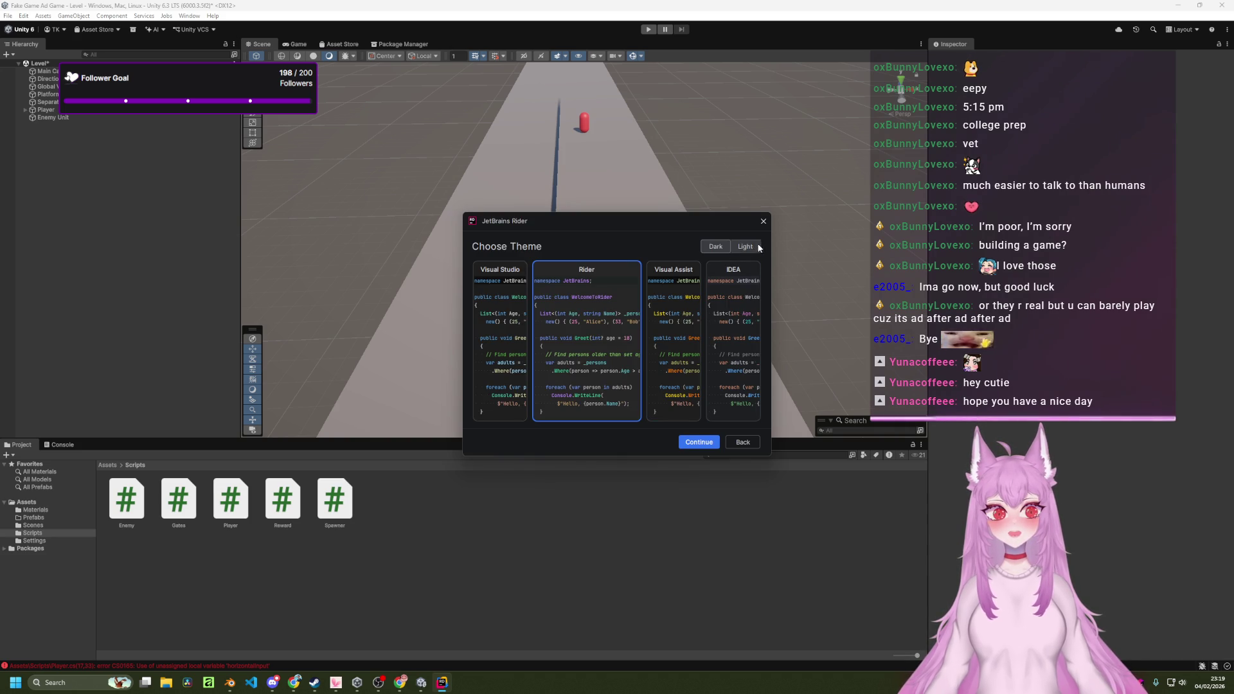
{"action": "left_click", "coordinate": [746, 246]}
{"action": "left_click", "coordinate": [721, 248]}
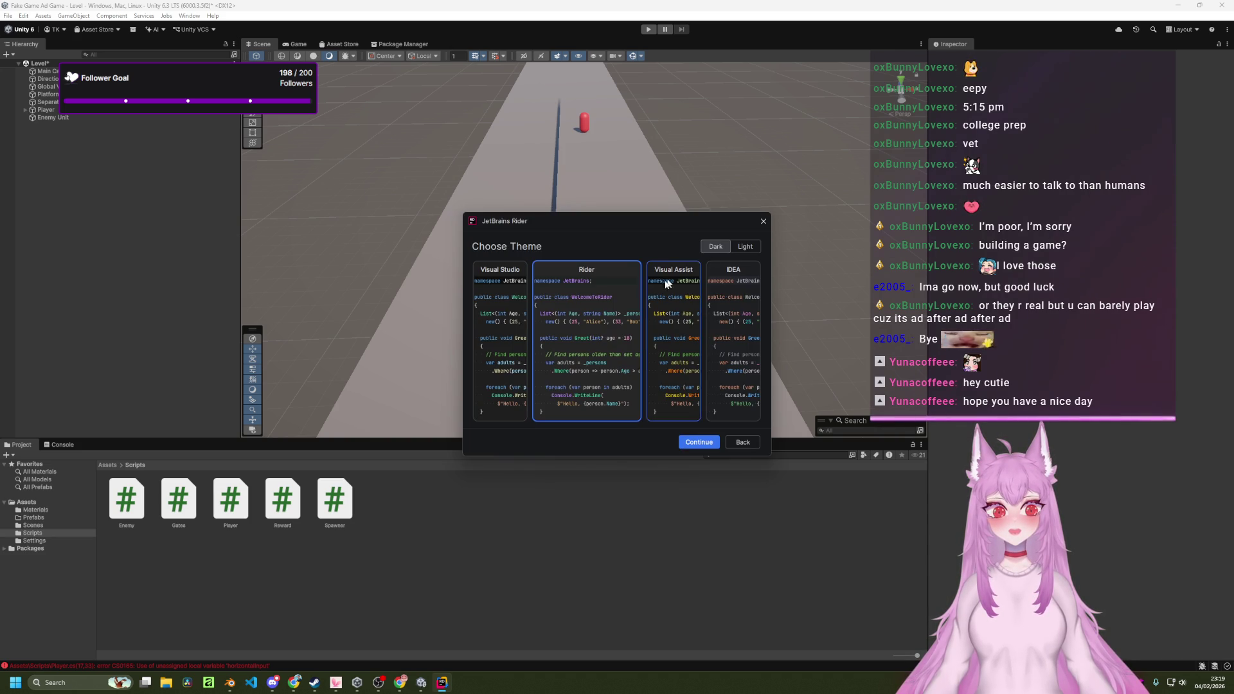
{"action": "left_click", "coordinate": [696, 442]}
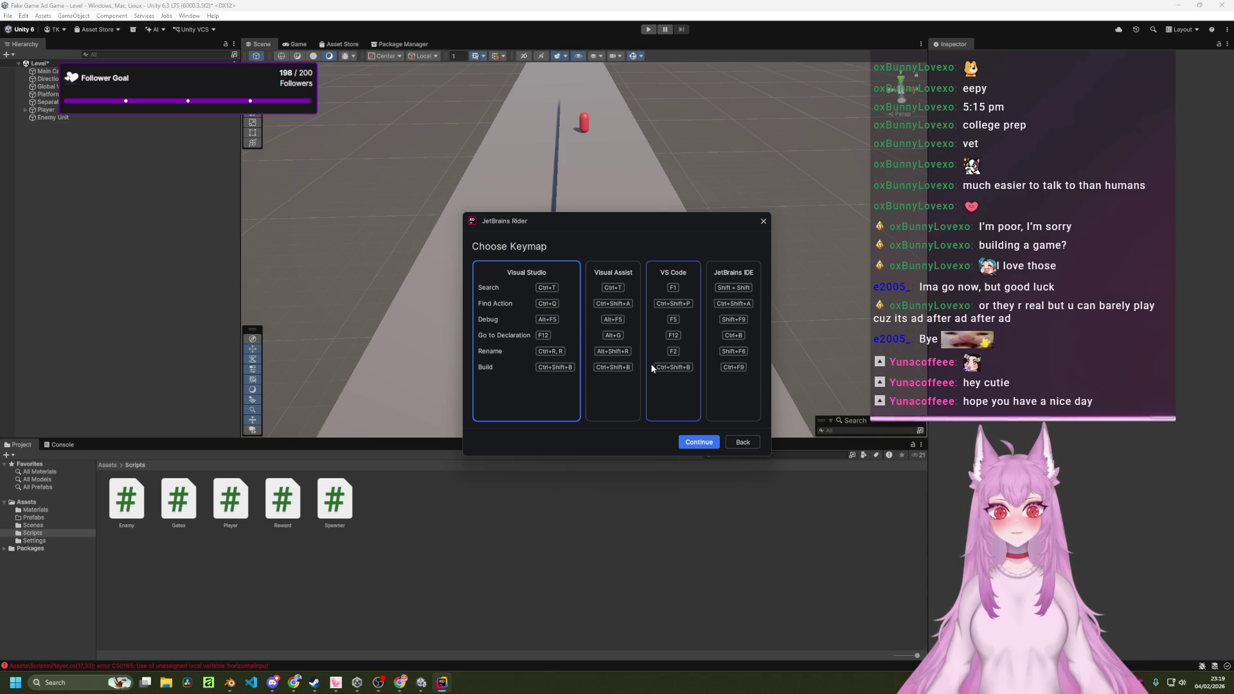
{"action": "left_click", "coordinate": [720, 367]}
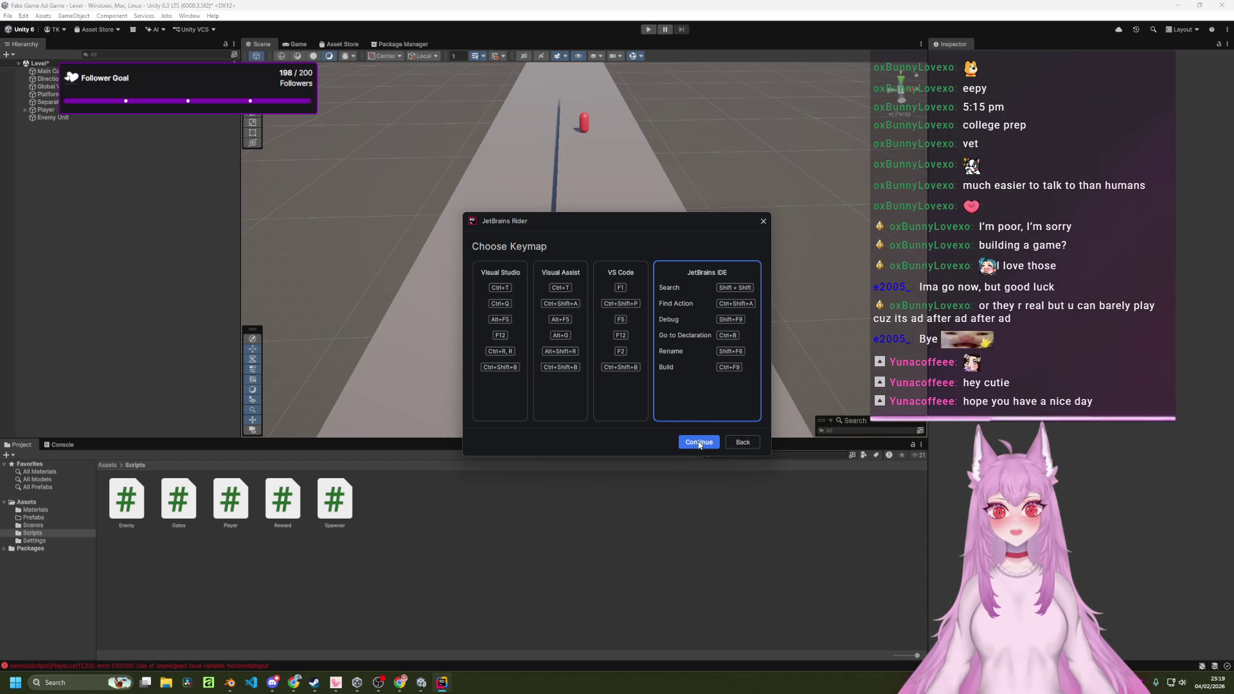
{"action": "left_click", "coordinate": [699, 442]}
Install the IdeaVim plugin and close the Rider welcome window.
{"action": "scroll", "coordinate": [596, 327], "scroll_direction": "down", "scroll_amount": 4}
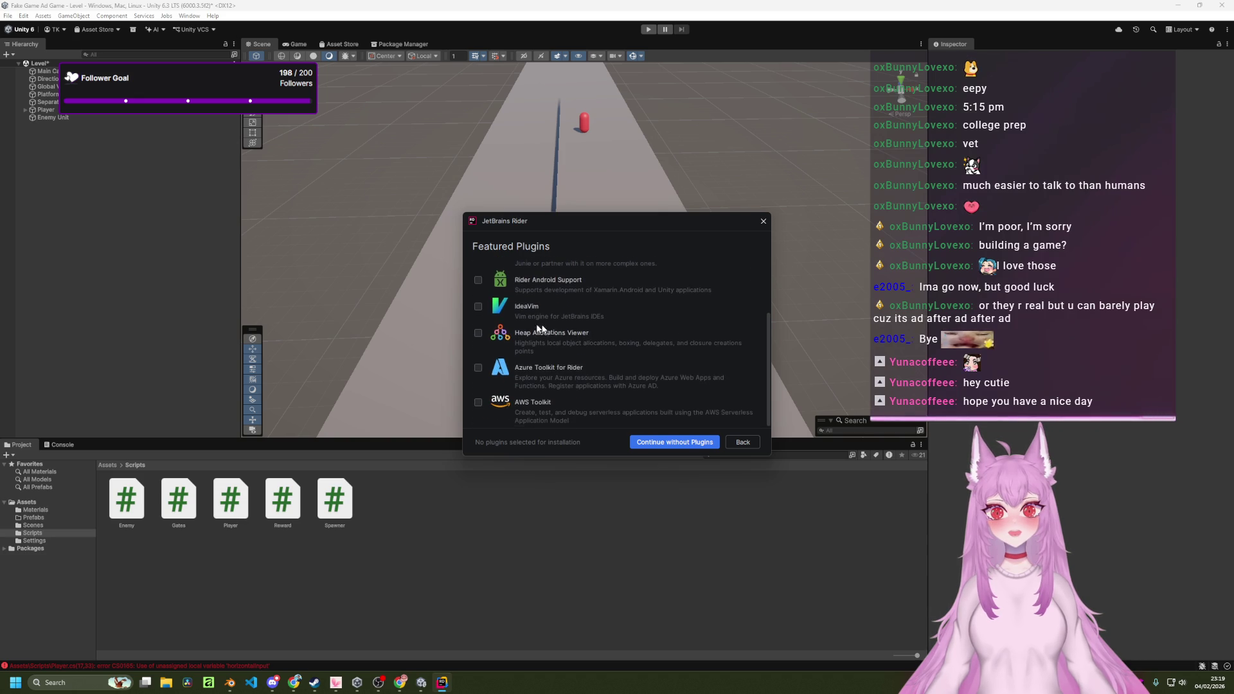
{"action": "left_click", "coordinate": [569, 314]}
{"action": "scroll", "coordinate": [572, 340], "scroll_direction": "up", "scroll_amount": 3}
{"action": "scroll", "coordinate": [631, 312], "scroll_direction": "down", "scroll_amount": 2}
{"action": "scroll", "coordinate": [623, 334], "scroll_direction": "up", "scroll_amount": 3}
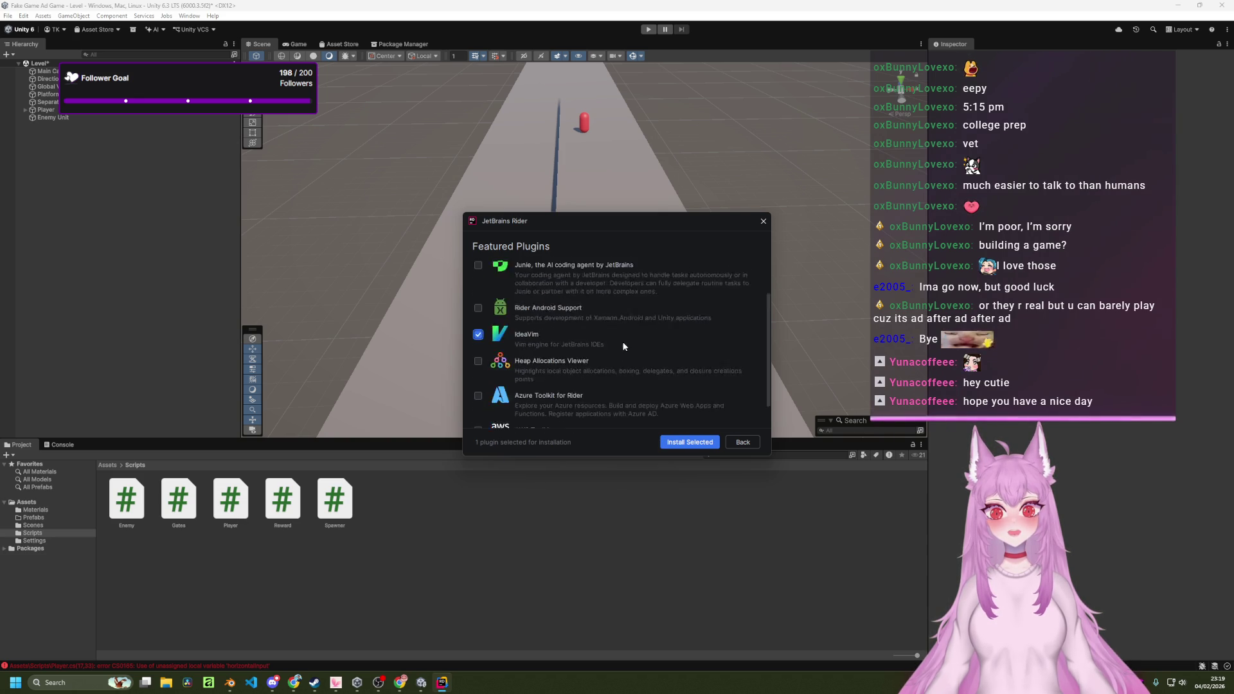
{"action": "left_click", "coordinate": [696, 445]}
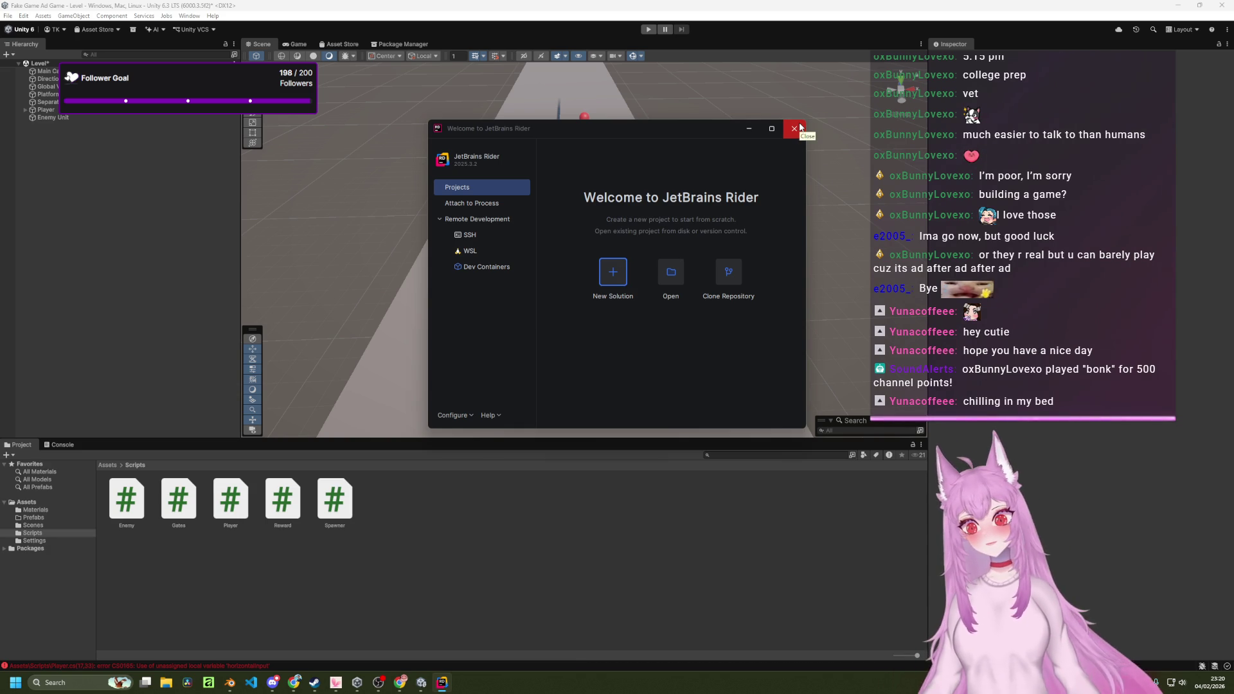
{"action": "left_click", "coordinate": [799, 127]}
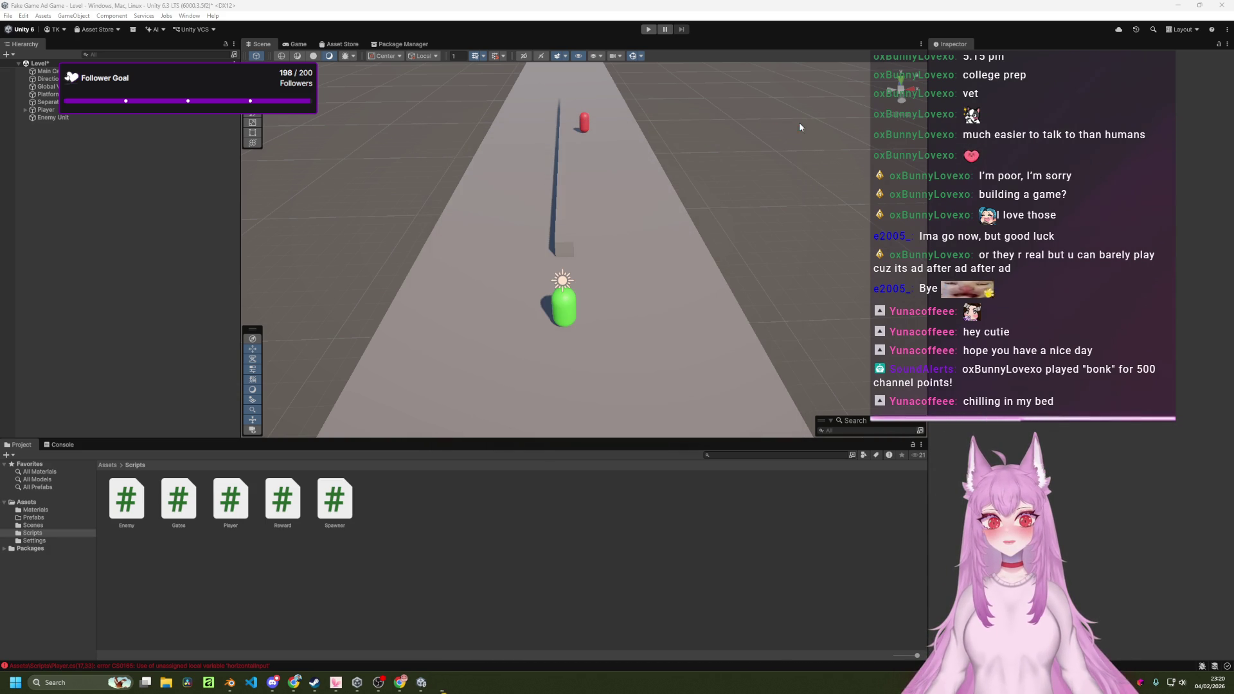
Set Unity's External Script Editor to Rider 2025.3.2 in Preferences, then close Preferences.
{"action": "left_click", "coordinate": [24, 16]}
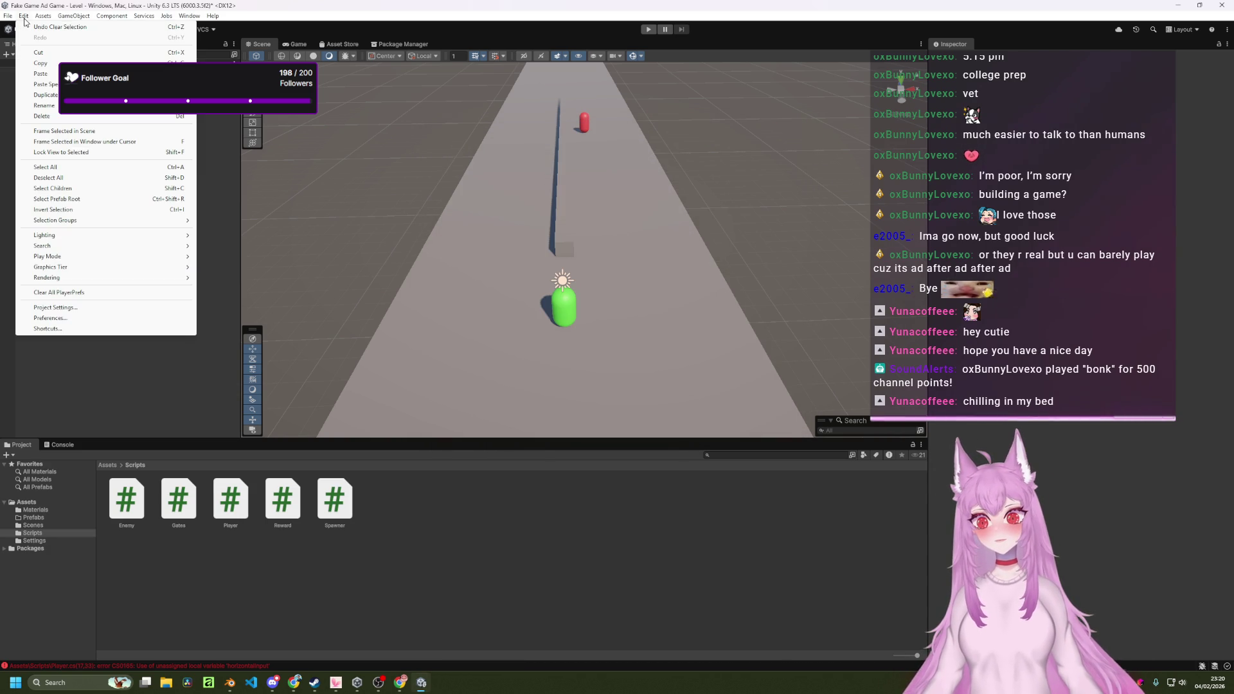
{"action": "left_click", "coordinate": [87, 319]}
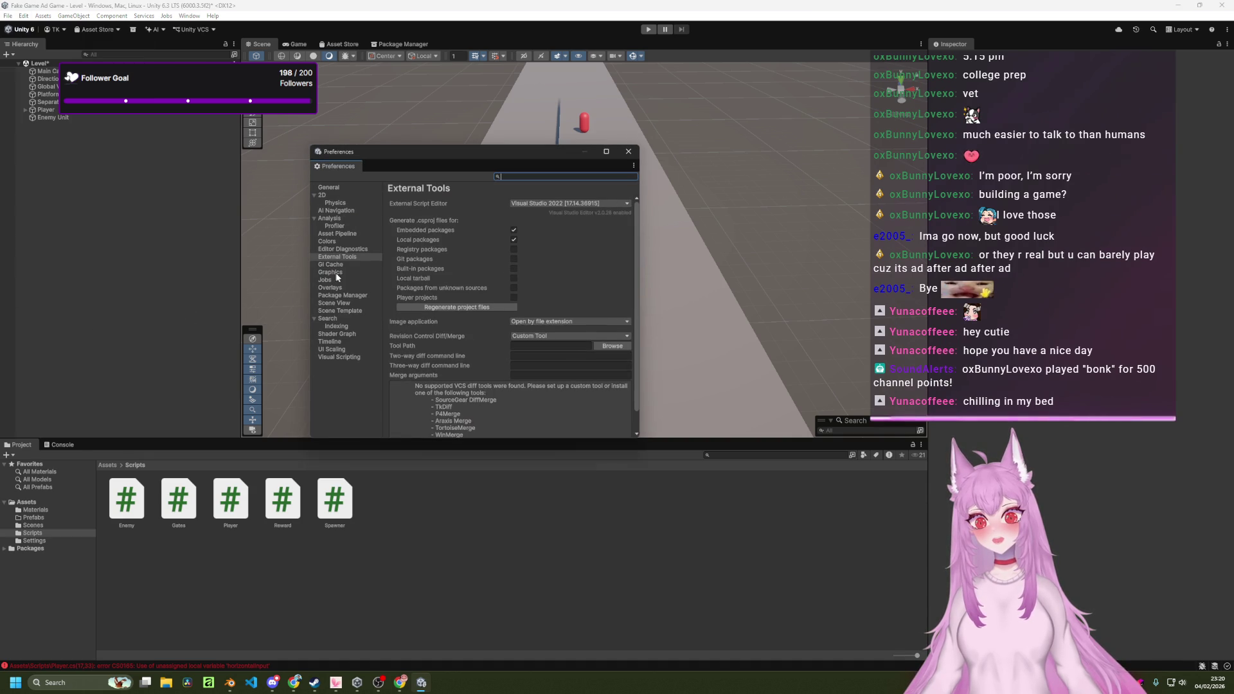
{"action": "left_click", "coordinate": [568, 203]}
{"action": "left_click", "coordinate": [566, 224]}
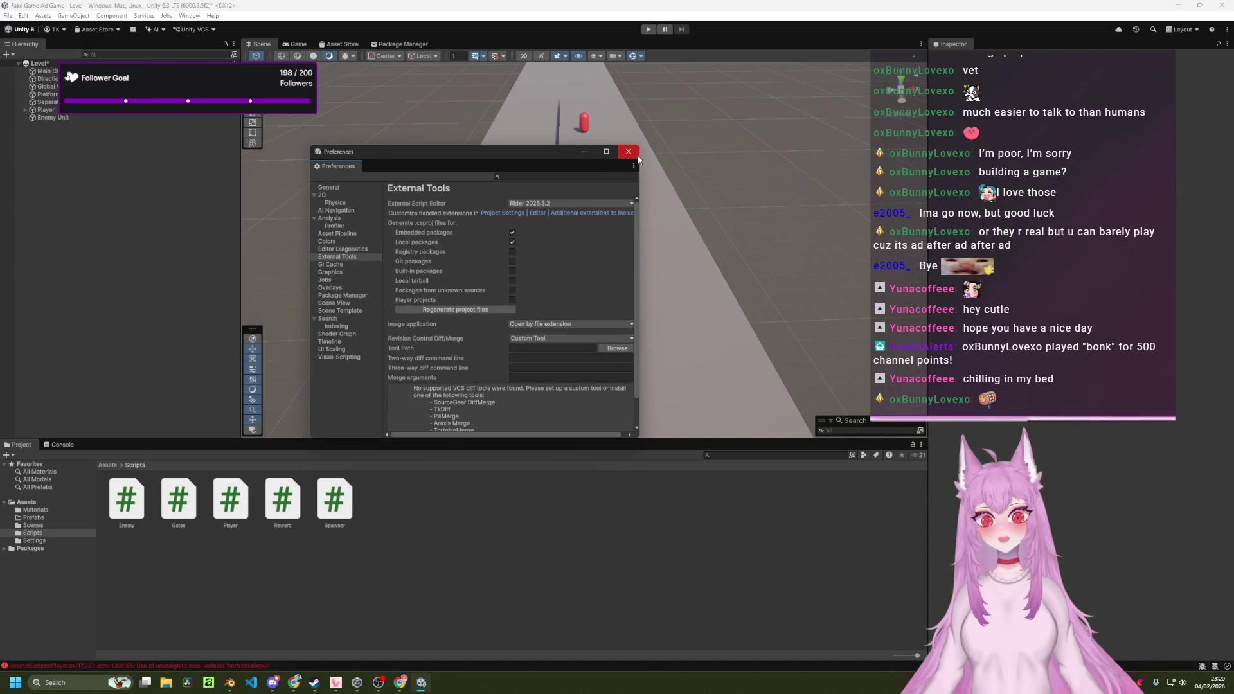
{"action": "left_click", "coordinate": [607, 213]}
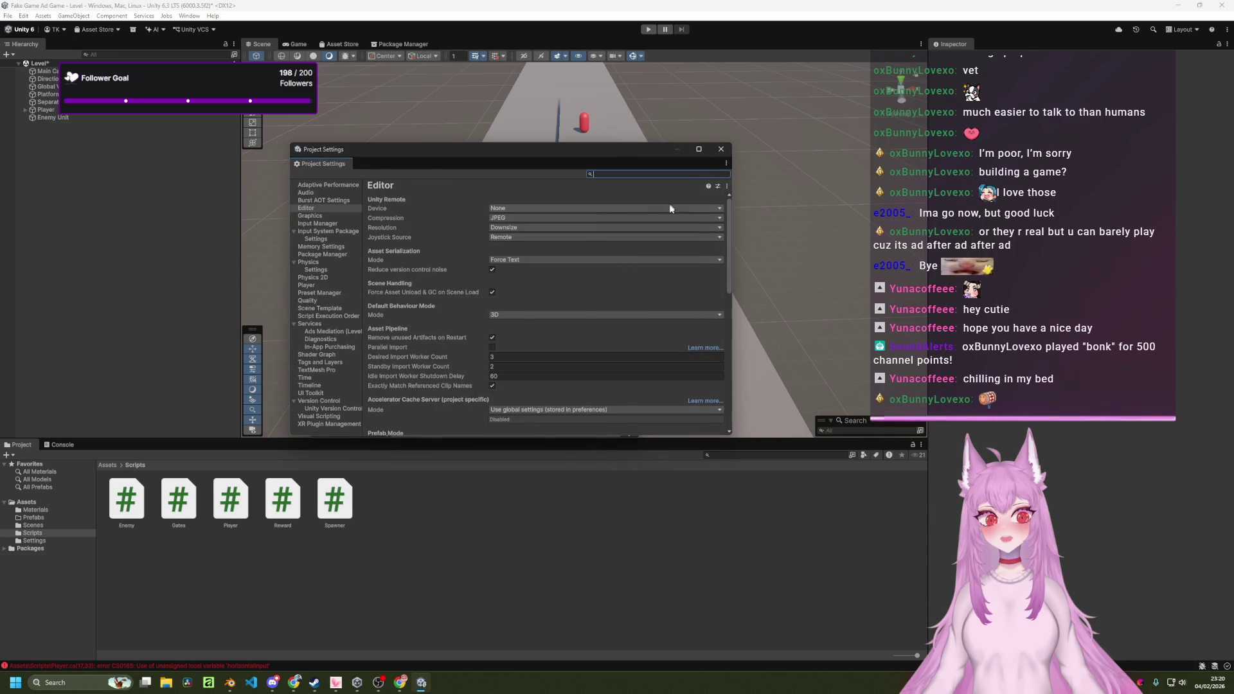
{"action": "left_click", "coordinate": [634, 155]}
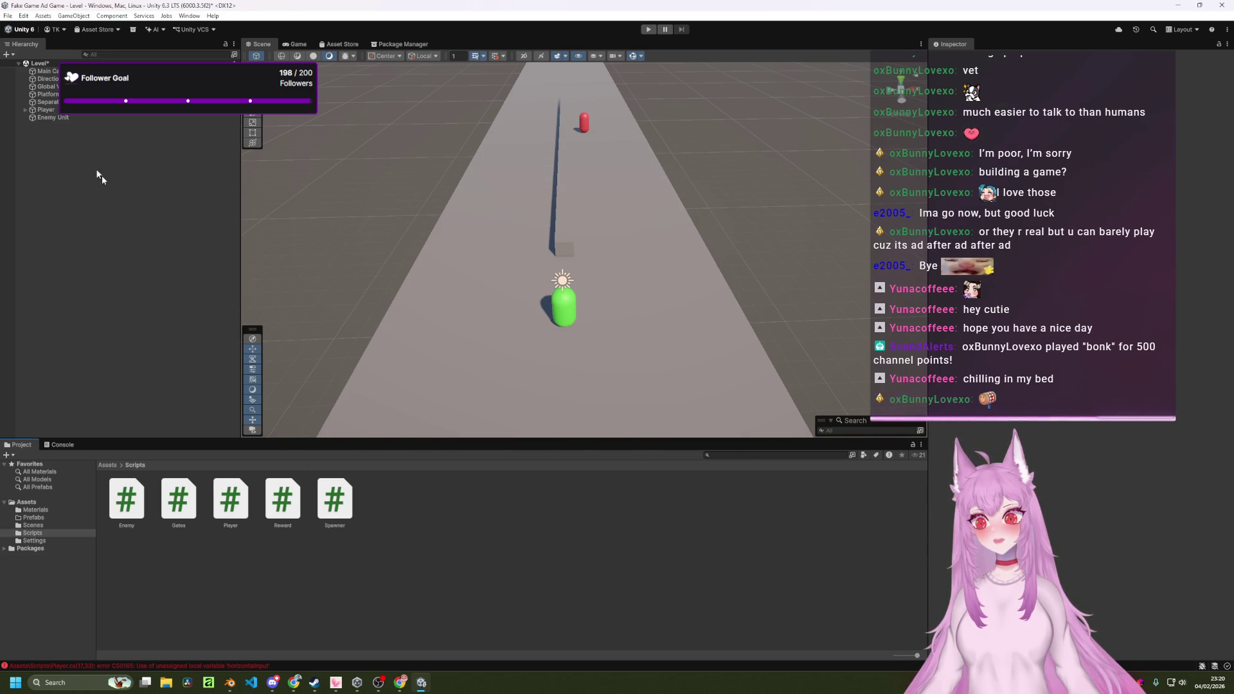
Open Player.cs, trust the Fake Game Ad Game solution, dismiss the trial notice, and maximize Rider.
{"action": "left_click", "coordinate": [224, 493]}
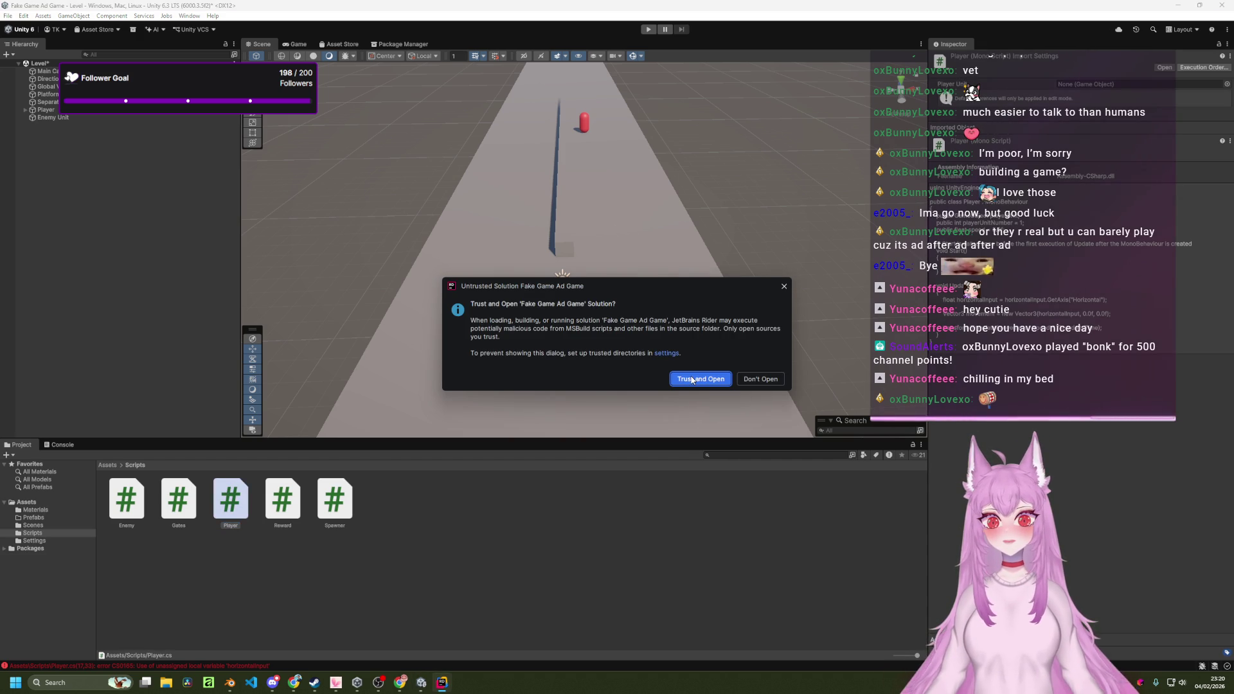
{"action": "left_click", "coordinate": [692, 379]}
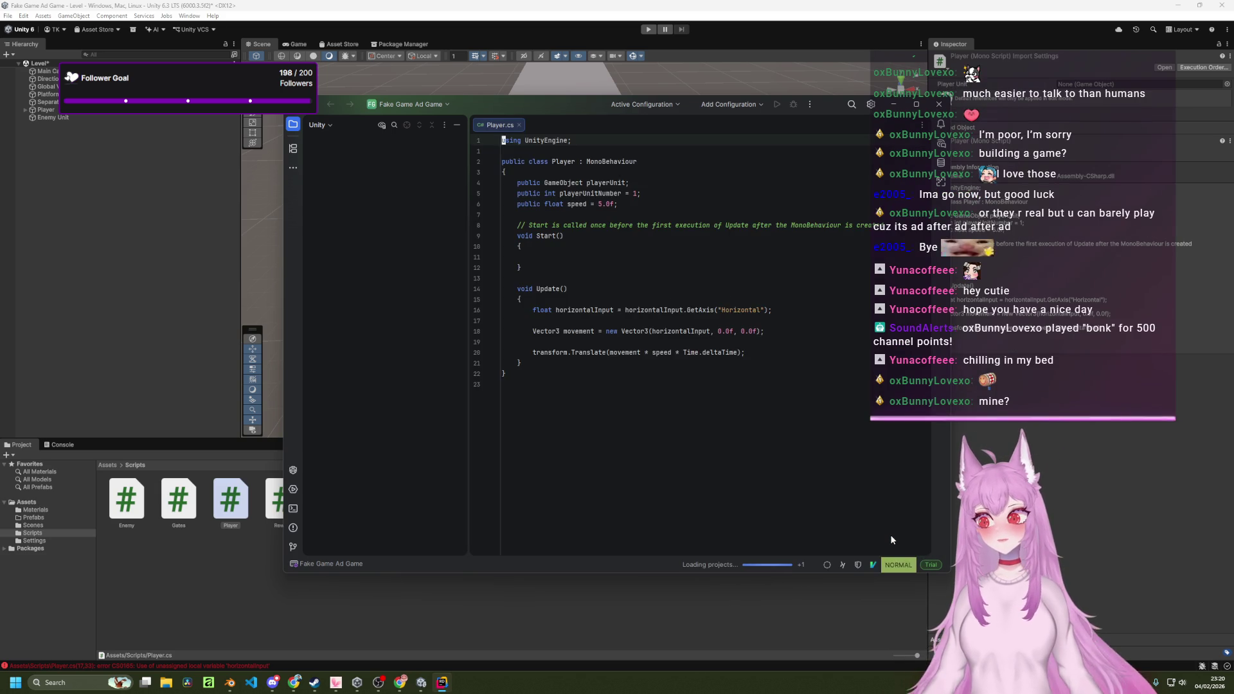
{"action": "left_click", "coordinate": [889, 537]}
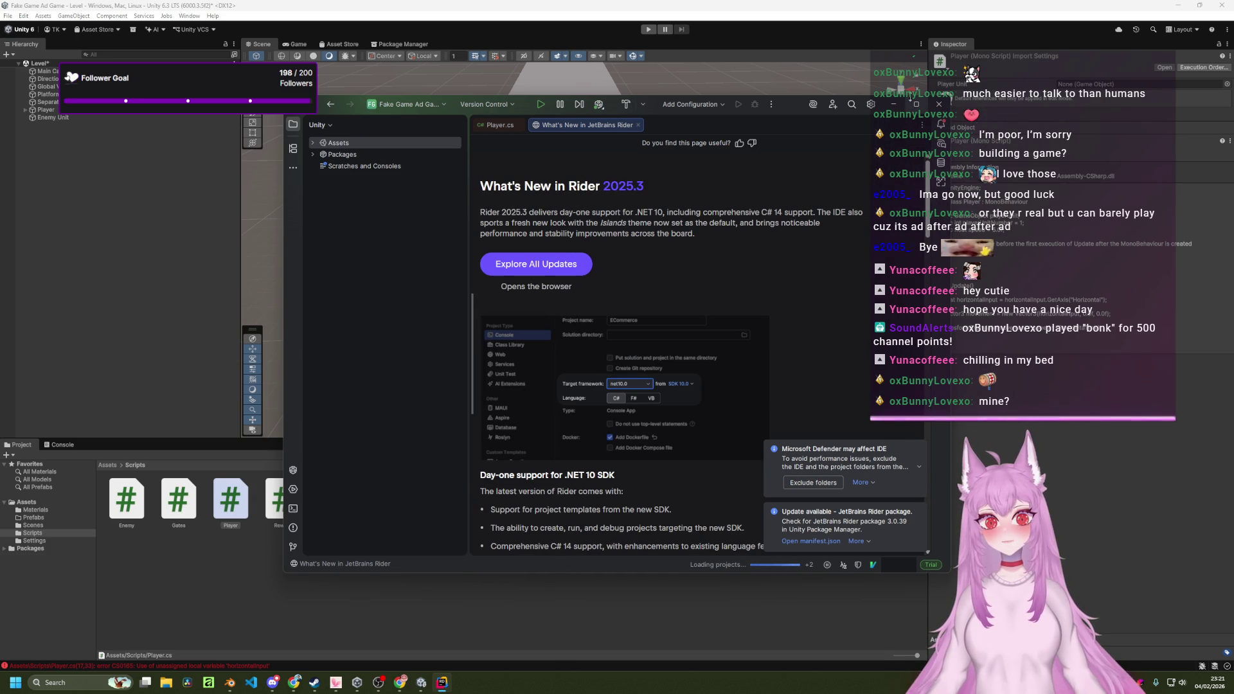
{"action": "left_click", "coordinate": [916, 103]}
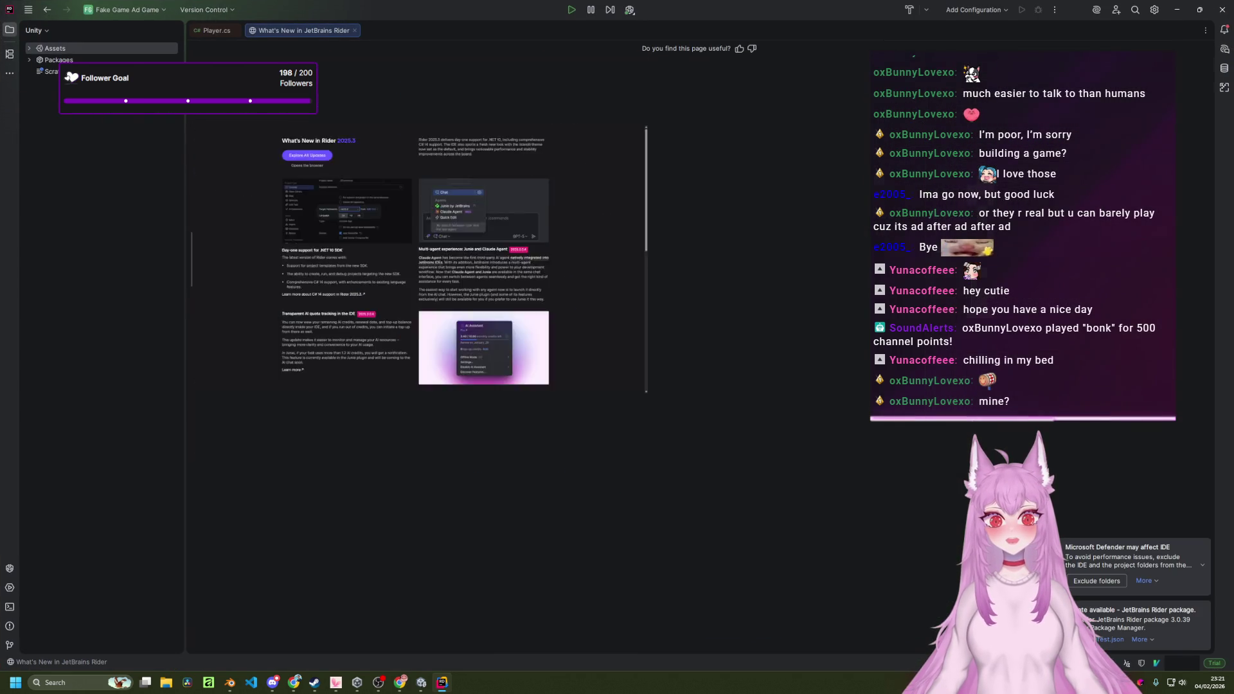
Scroll through the What's New in Rider 2025.3 page, then return to the Player.cs tab.
{"action": "scroll", "coordinate": [589, 228], "scroll_direction": "down", "scroll_amount": 1}
{"action": "scroll", "coordinate": [932, 392], "scroll_direction": "down", "scroll_amount": 5}
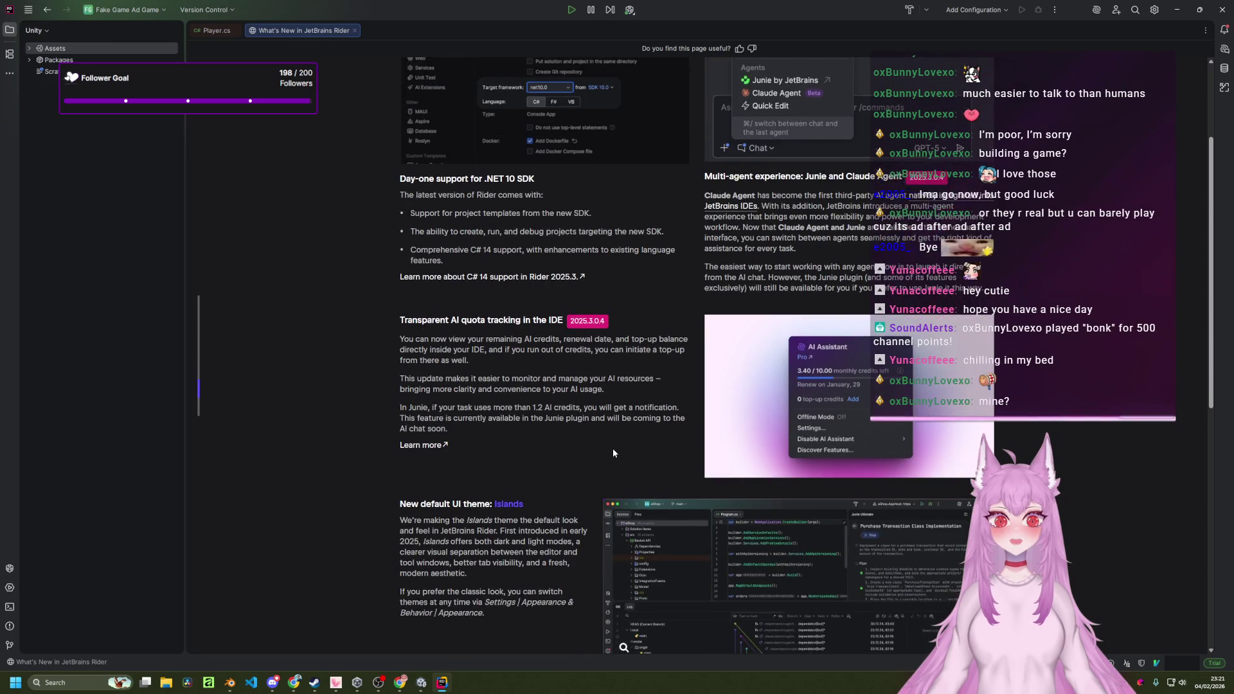
{"action": "scroll", "coordinate": [613, 452], "scroll_direction": "down", "scroll_amount": 6}
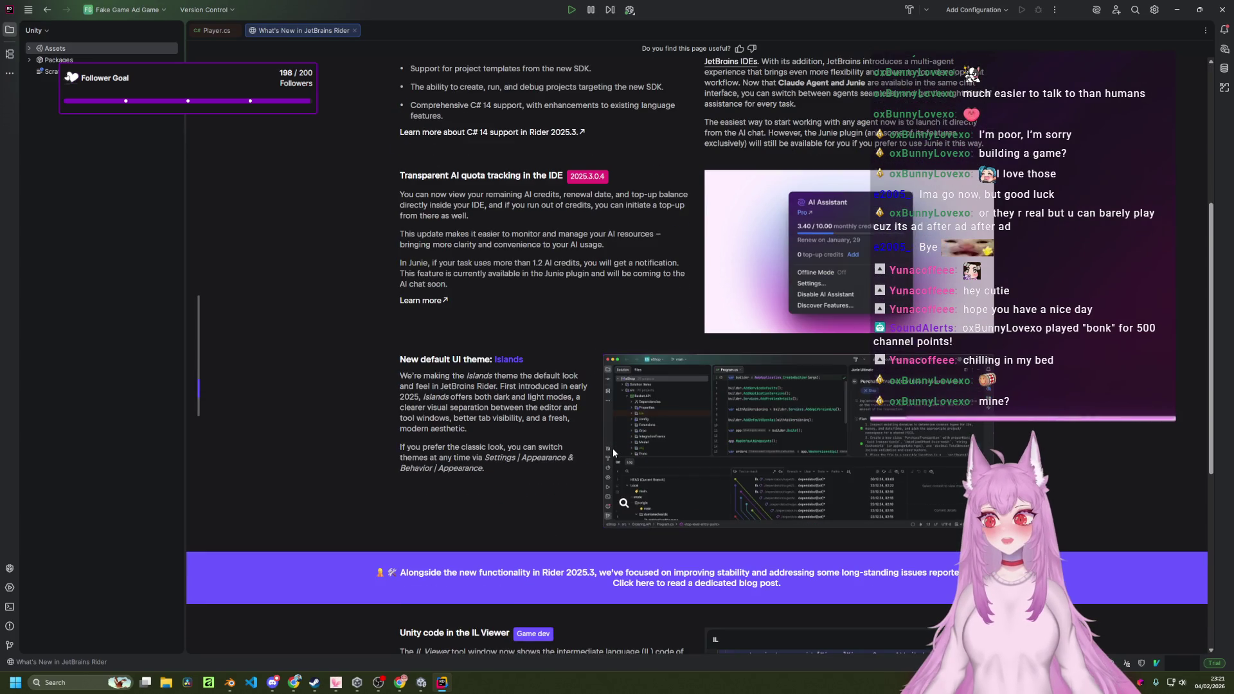
{"action": "scroll", "coordinate": [613, 444], "scroll_direction": "down", "scroll_amount": 6}
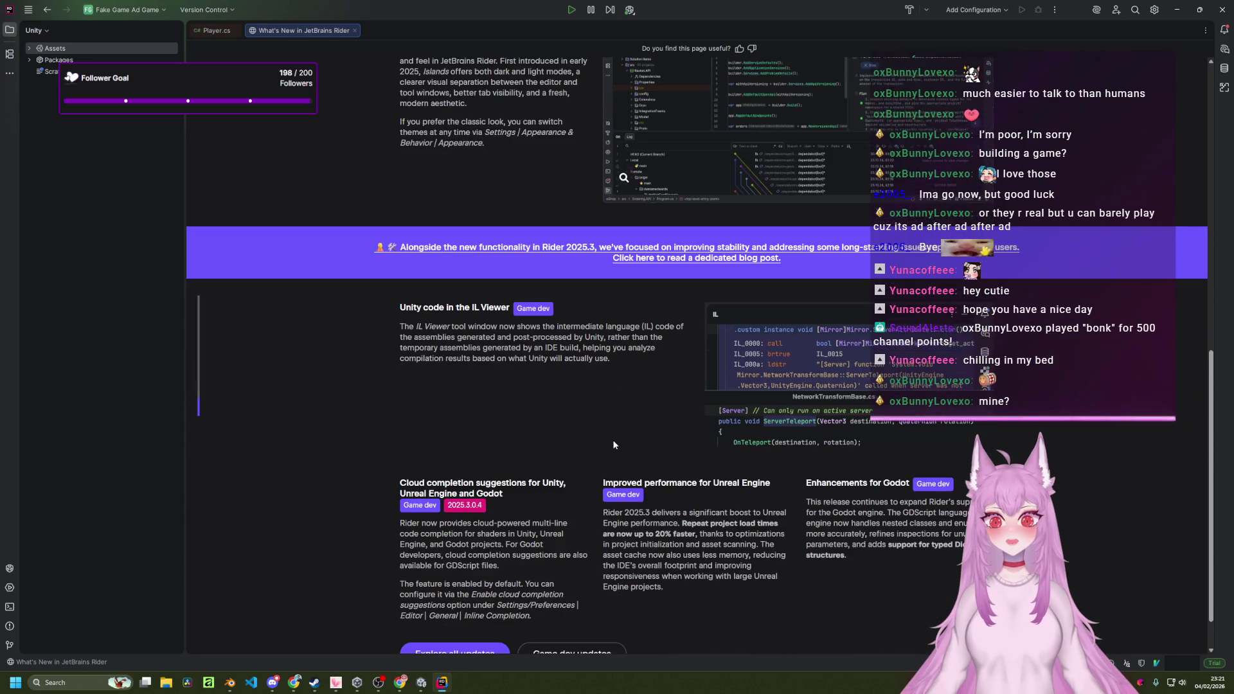
{"action": "scroll", "coordinate": [834, 515], "scroll_direction": "up", "scroll_amount": 2}
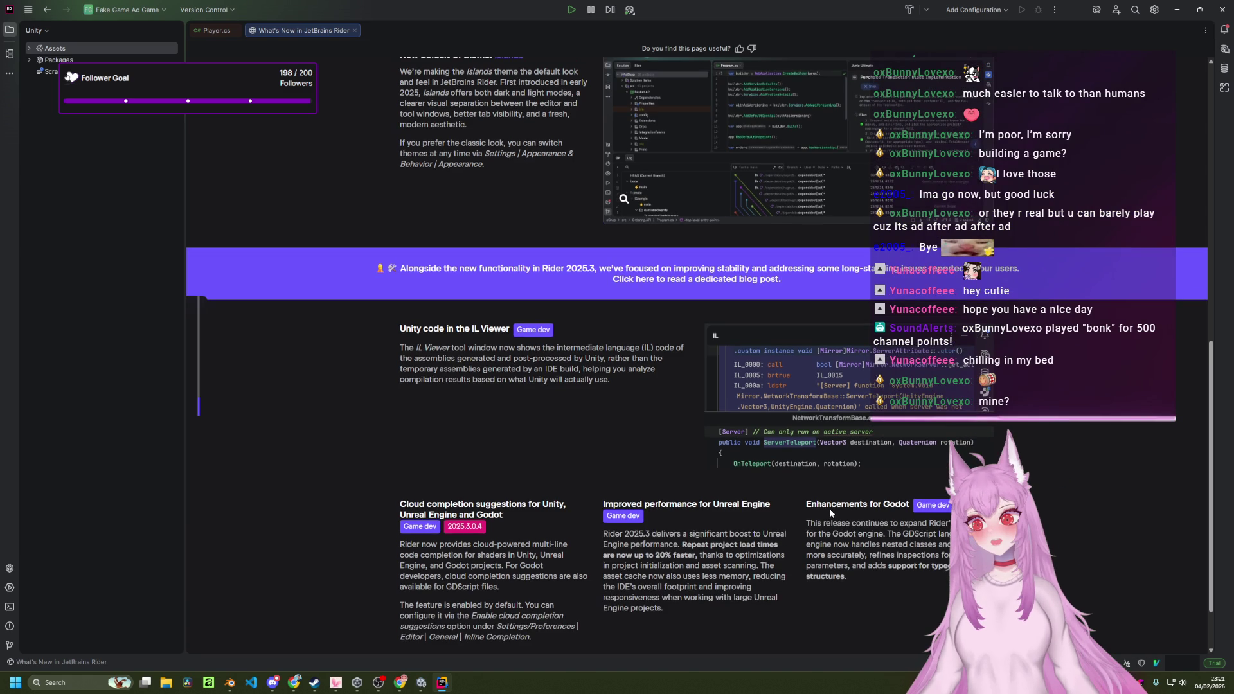
{"action": "scroll", "coordinate": [829, 508], "scroll_direction": "up", "scroll_amount": 4}
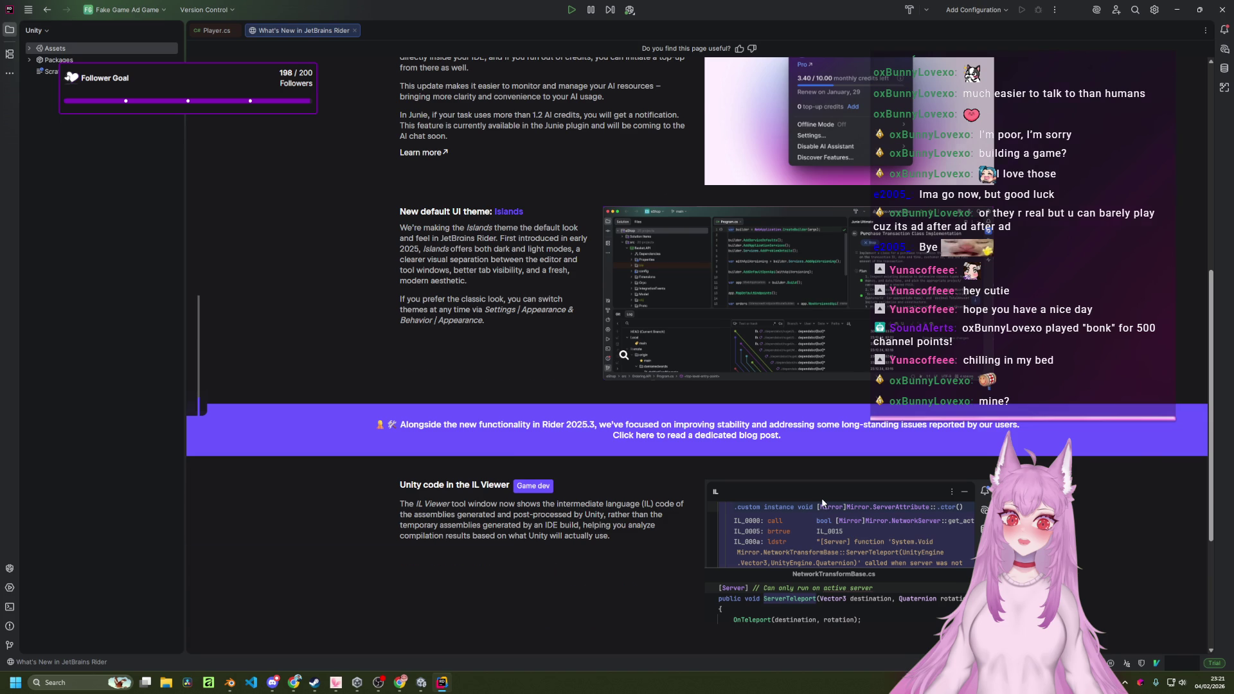
{"action": "scroll", "coordinate": [822, 503], "scroll_direction": "up", "scroll_amount": 4}
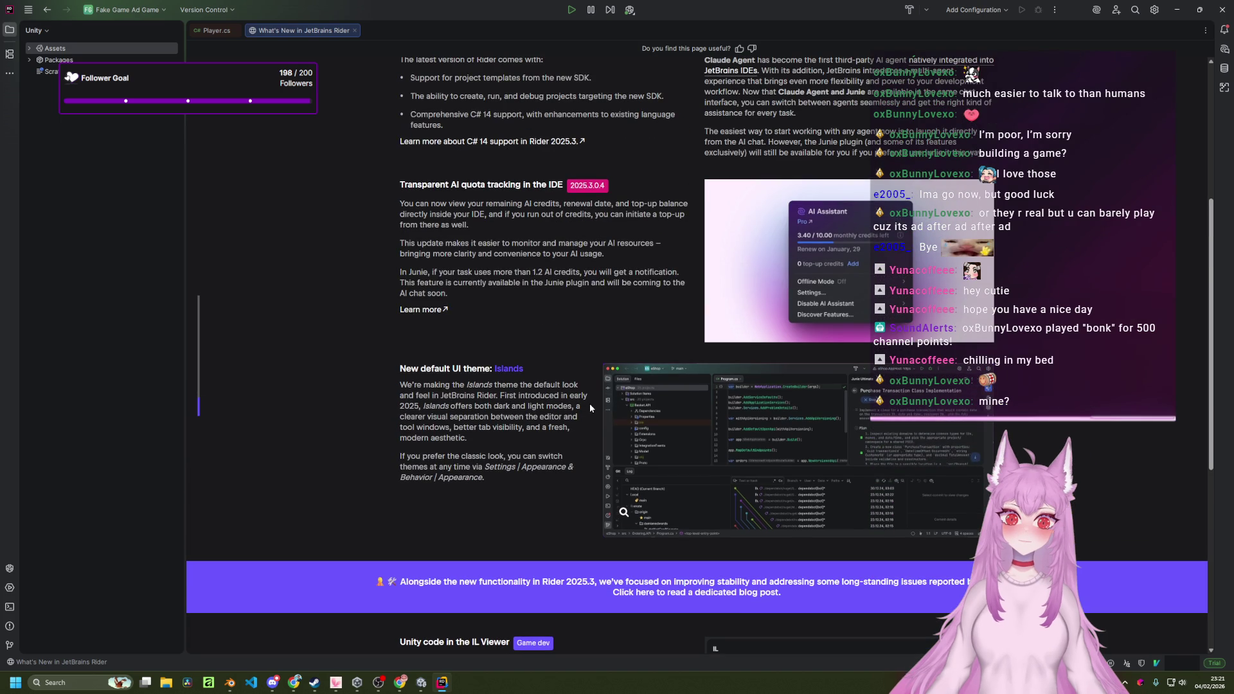
{"action": "scroll", "coordinate": [590, 406], "scroll_direction": "up", "scroll_amount": 7}
{"action": "scroll", "coordinate": [602, 410], "scroll_direction": "up", "scroll_amount": 1}
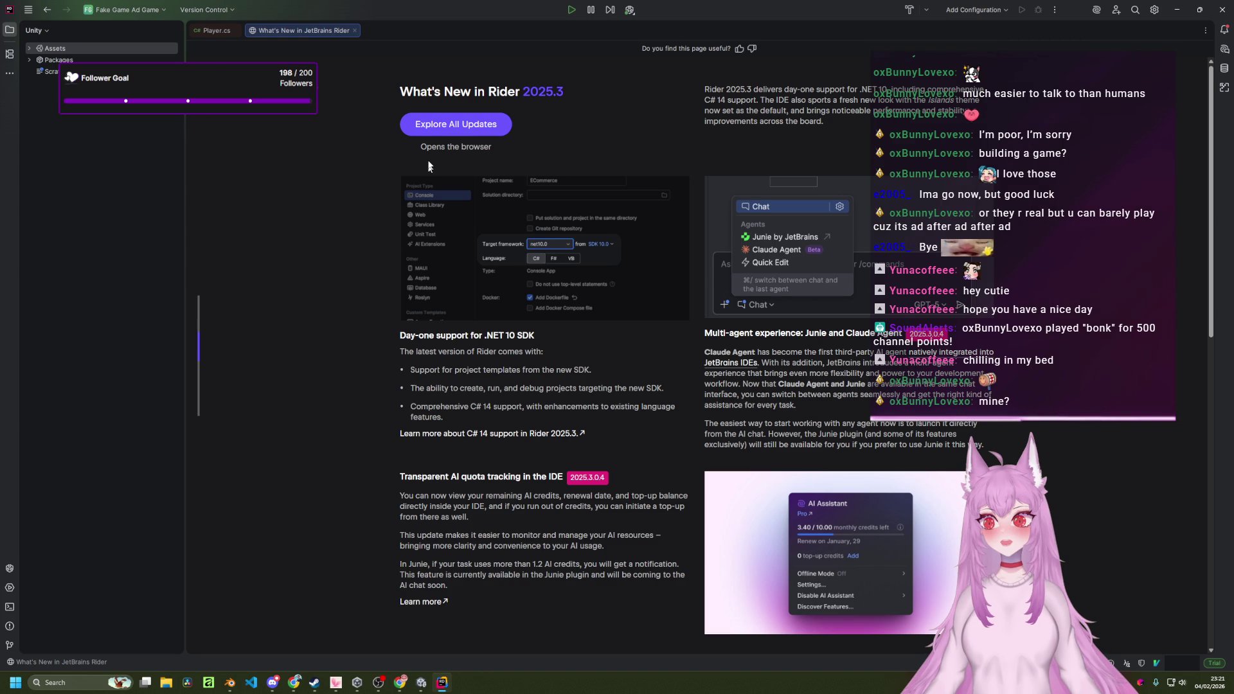
{"action": "left_click", "coordinate": [218, 31]}
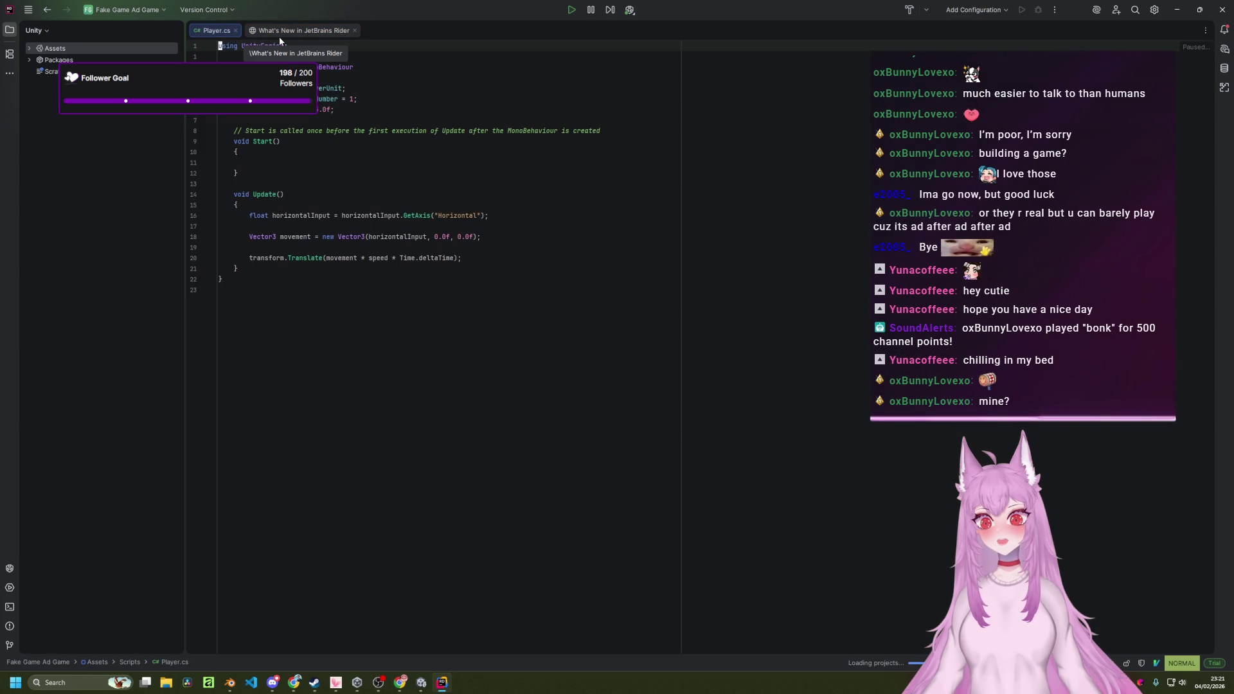
Close the What's New tab and use Vim to delete the blank line after using UnityEngine.
{"action": "left_click", "coordinate": [355, 30]}
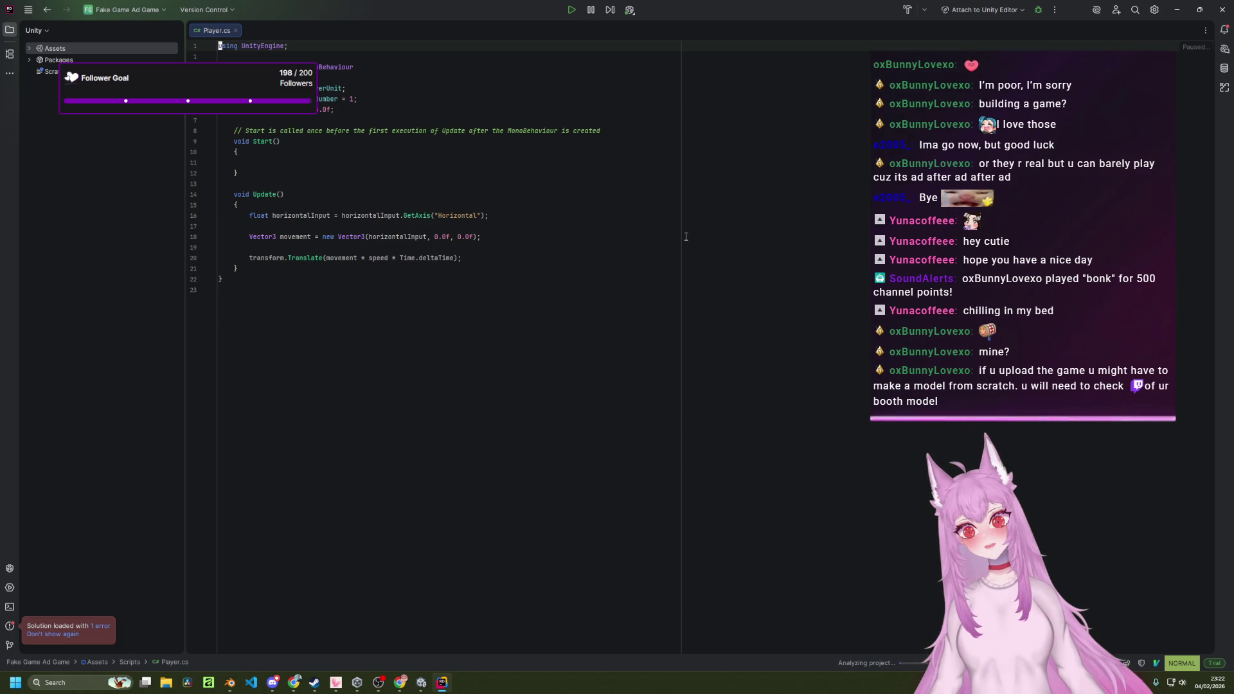
{"action": "key", "text": "j"}
{"action": "key", "text": "d"}
{"action": "key", "text": "d"}
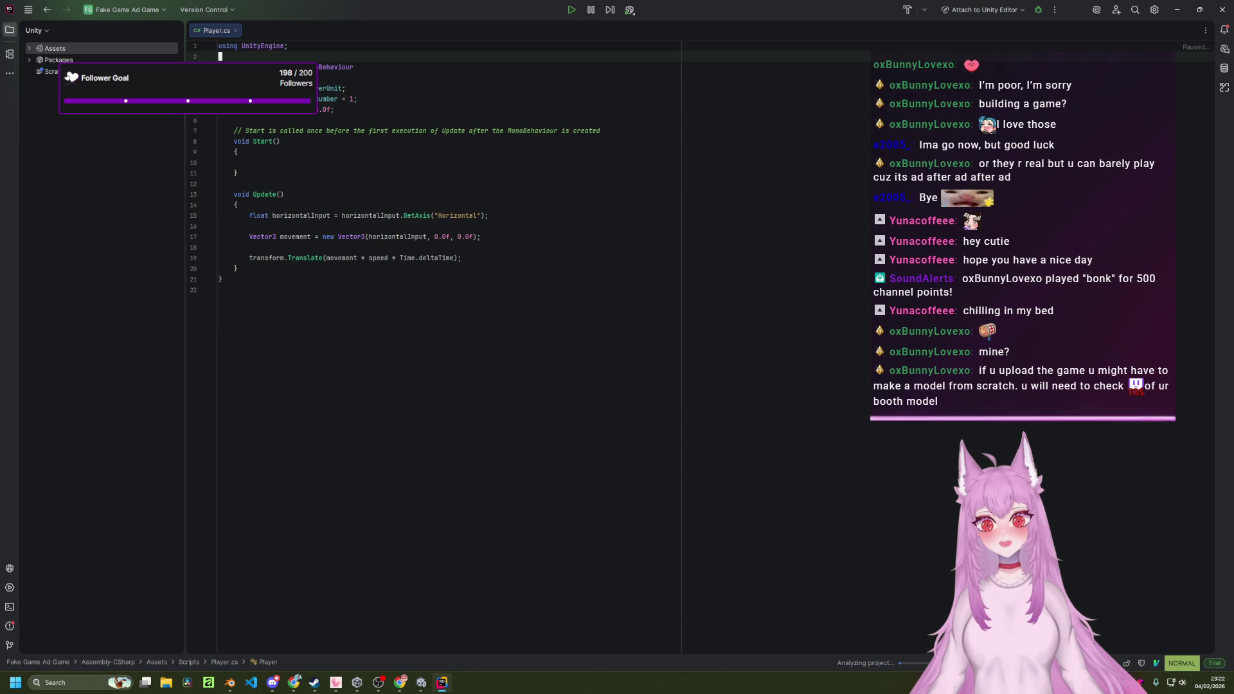
{"action": "key", "text": "shift+v"}
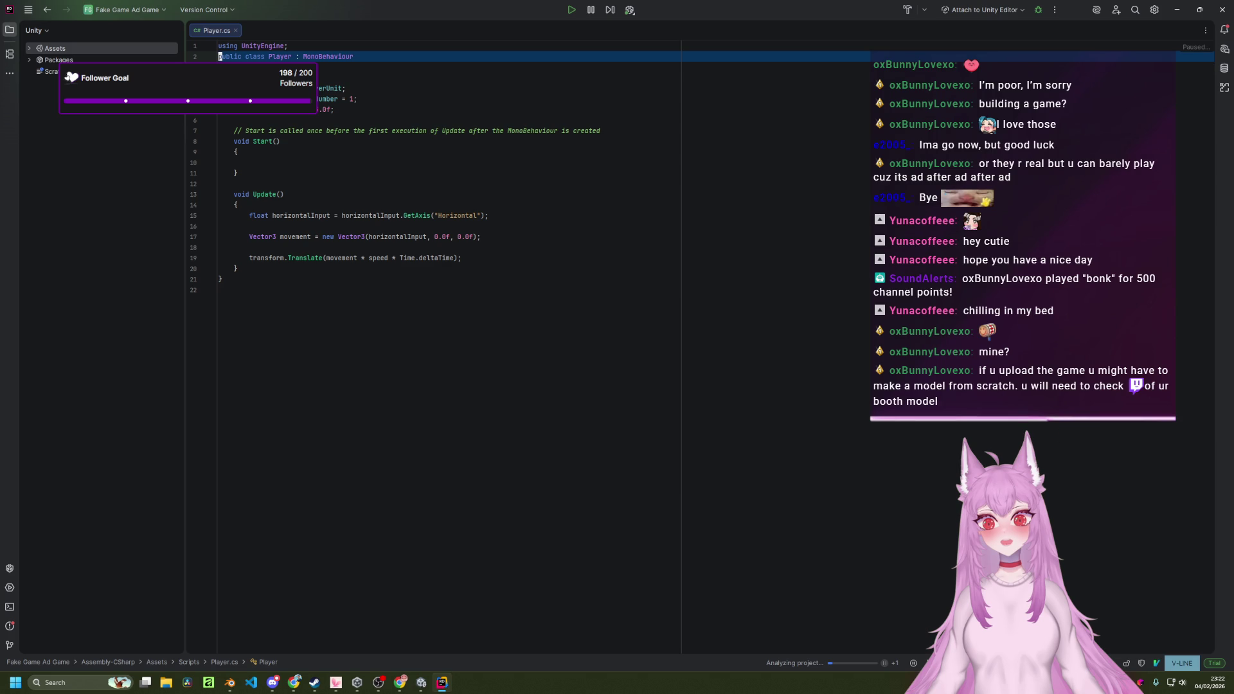
{"action": "key", "text": "d"}
{"action": "left_click", "coordinate": [1155, 664]}
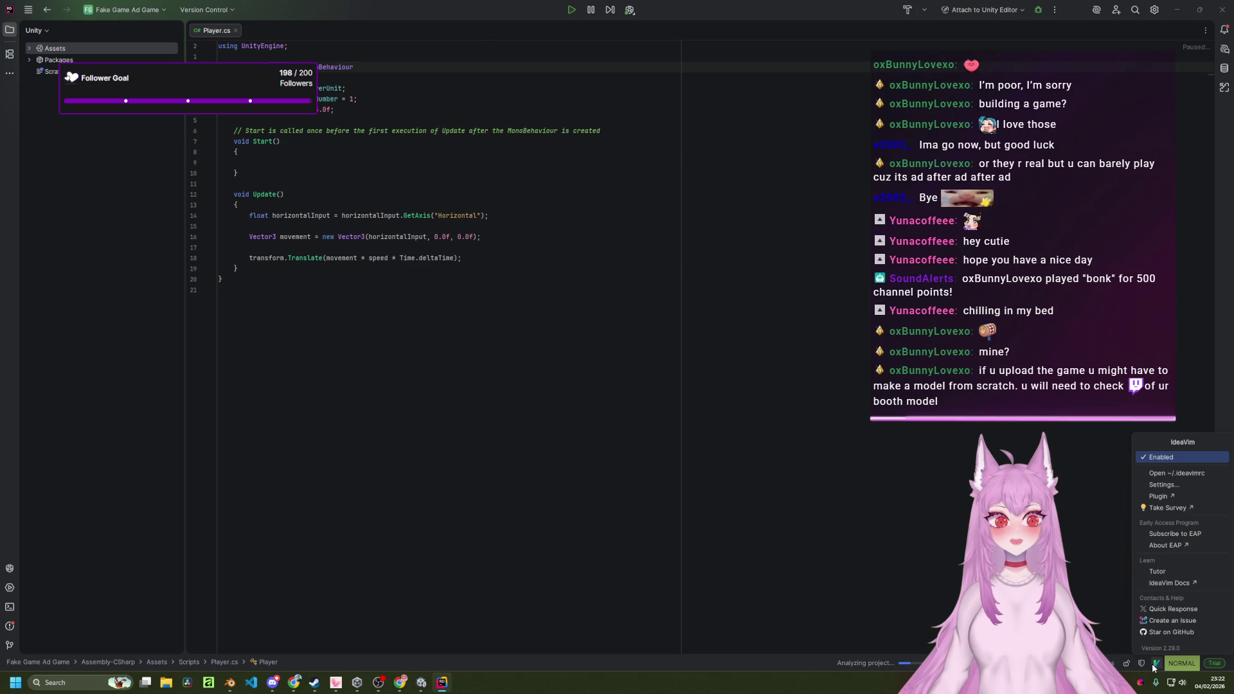
{"action": "left_click", "coordinate": [1173, 473]}
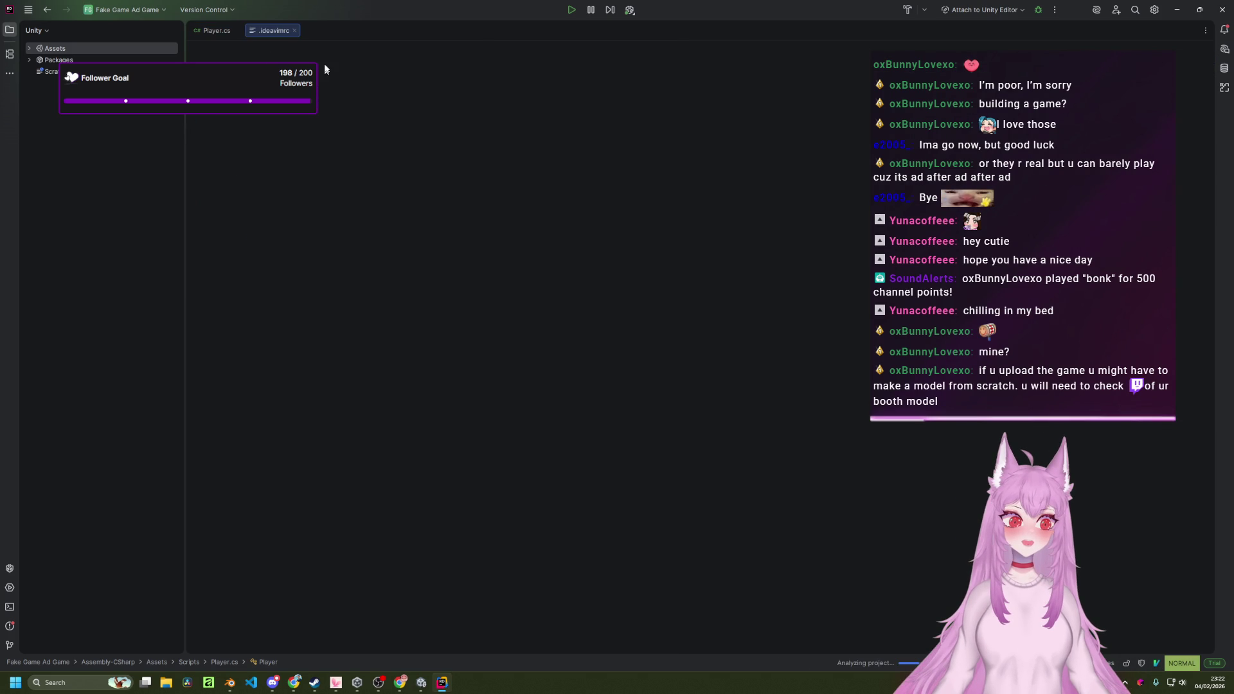
{"action": "left_click", "coordinate": [294, 31]}
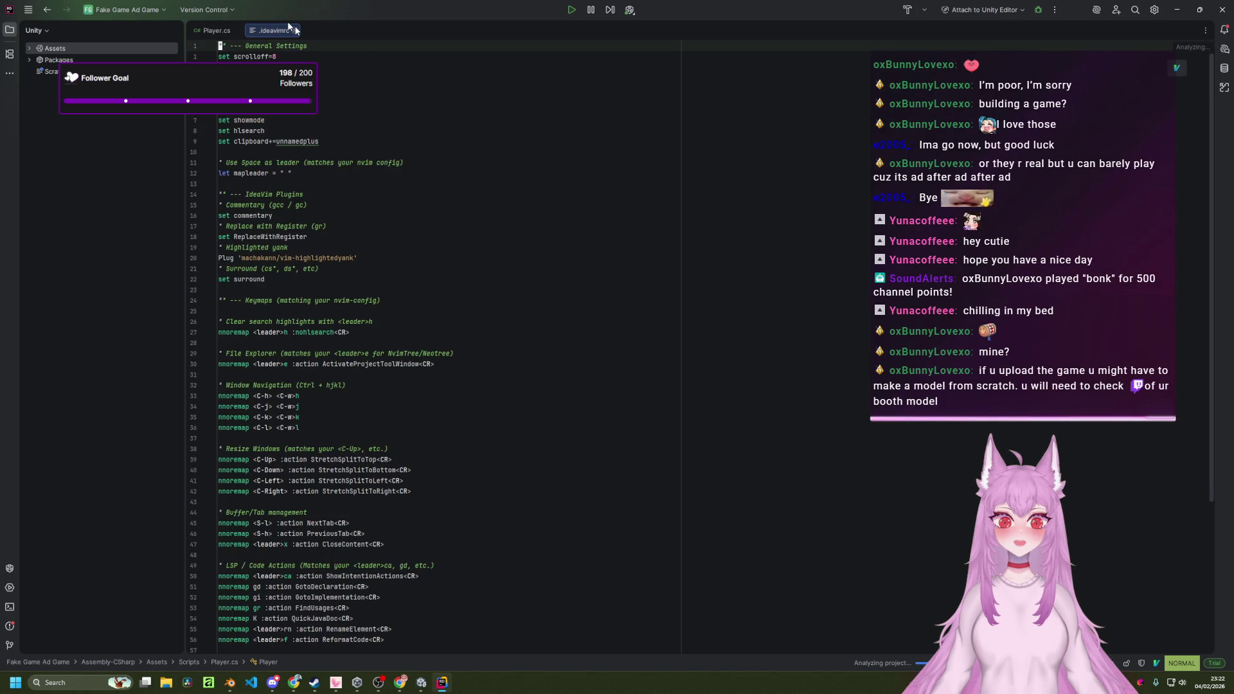
{"action": "key", "text": "j"}
{"action": "key", "text": "j"}
{"action": "key", "text": "j"}
{"action": "key", "text": "j"}
{"action": "key", "text": "k"}
{"action": "key", "text": "k"}
{"action": "key", "text": "g"}
{"action": "key", "text": "g"}
{"action": "key", "text": "j"}
{"action": "key", "text": "j"}
{"action": "key", "text": "j"}
{"action": "key", "text": "j"}
{"action": "key", "text": "j"}
{"action": "key", "text": "j"}
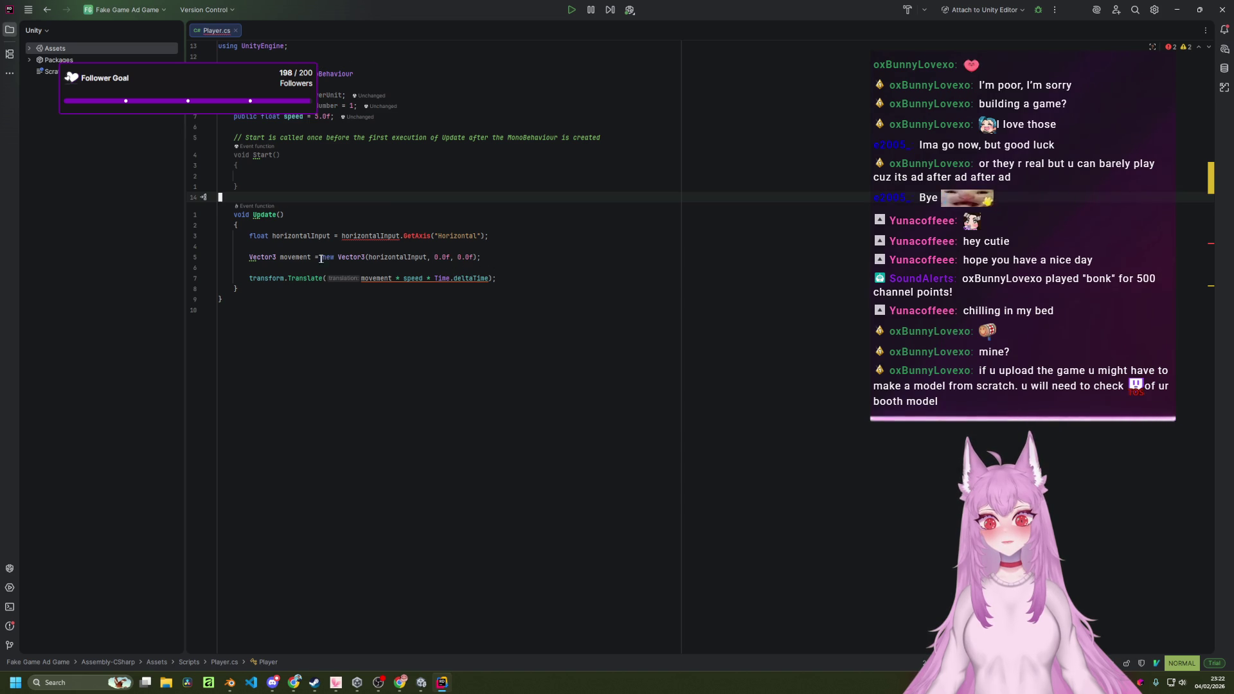
Use Vim edits to clear the old GetAxis and Vector3 lines from Update.
{"action": "left_click", "coordinate": [354, 236]}
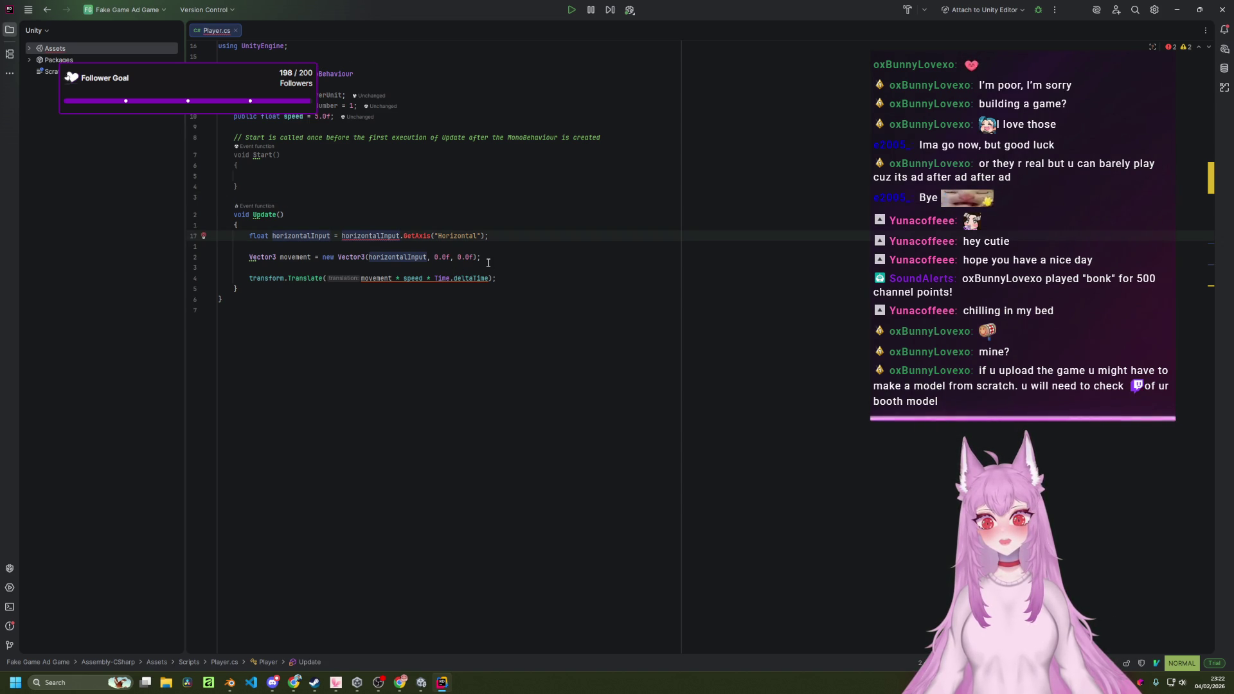
{"action": "key", "text": "j"}
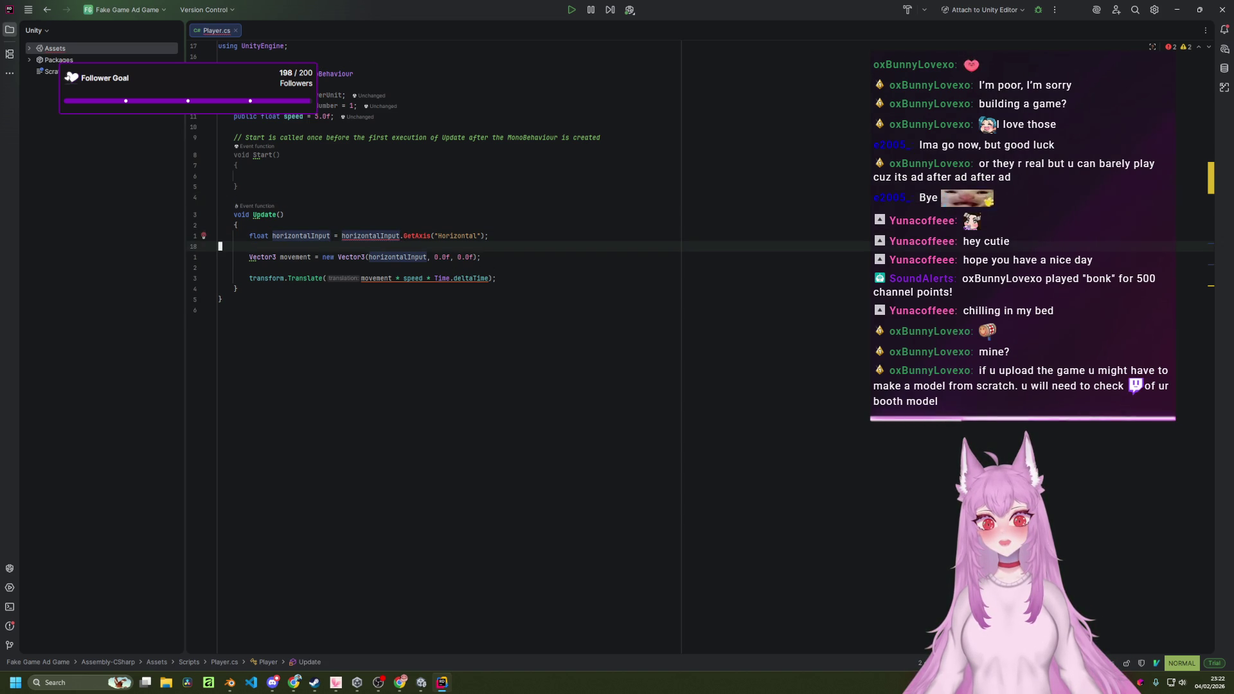
{"action": "type", "text": "k"}
{"action": "type", "text": "cwhori"}
{"action": "type", "text": "zont"}
{"action": "type", "text": "alIn"}
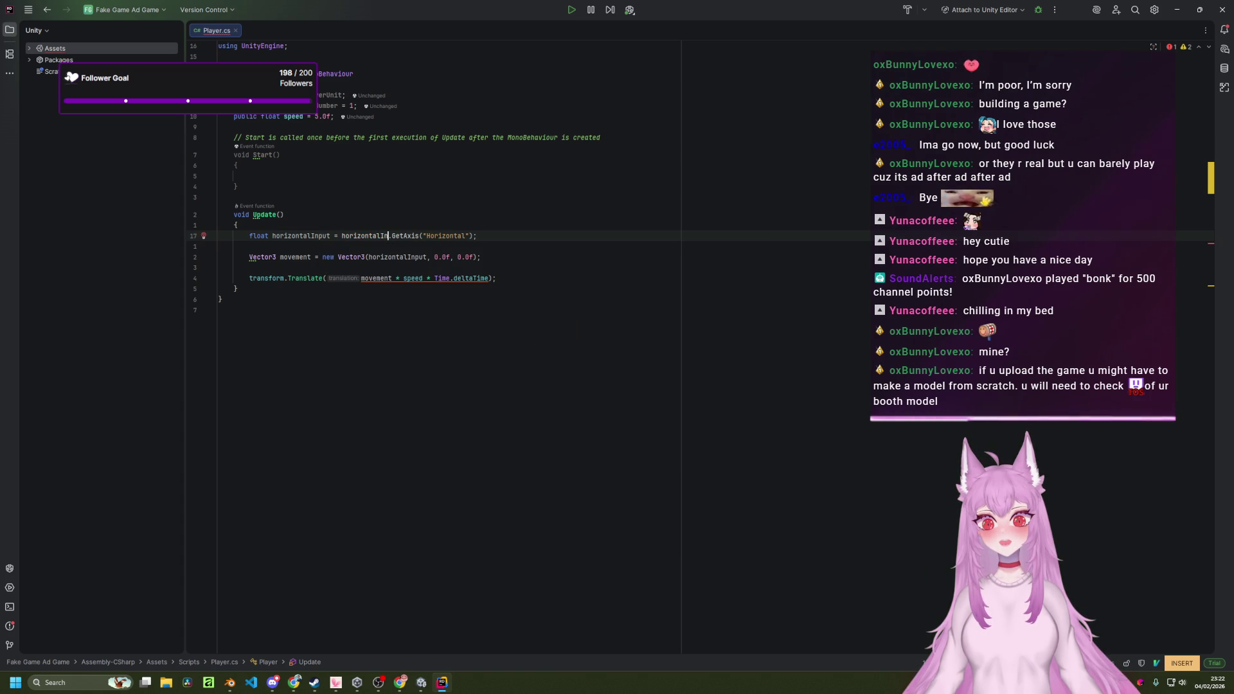
{"action": "key", "text": "Escape"}
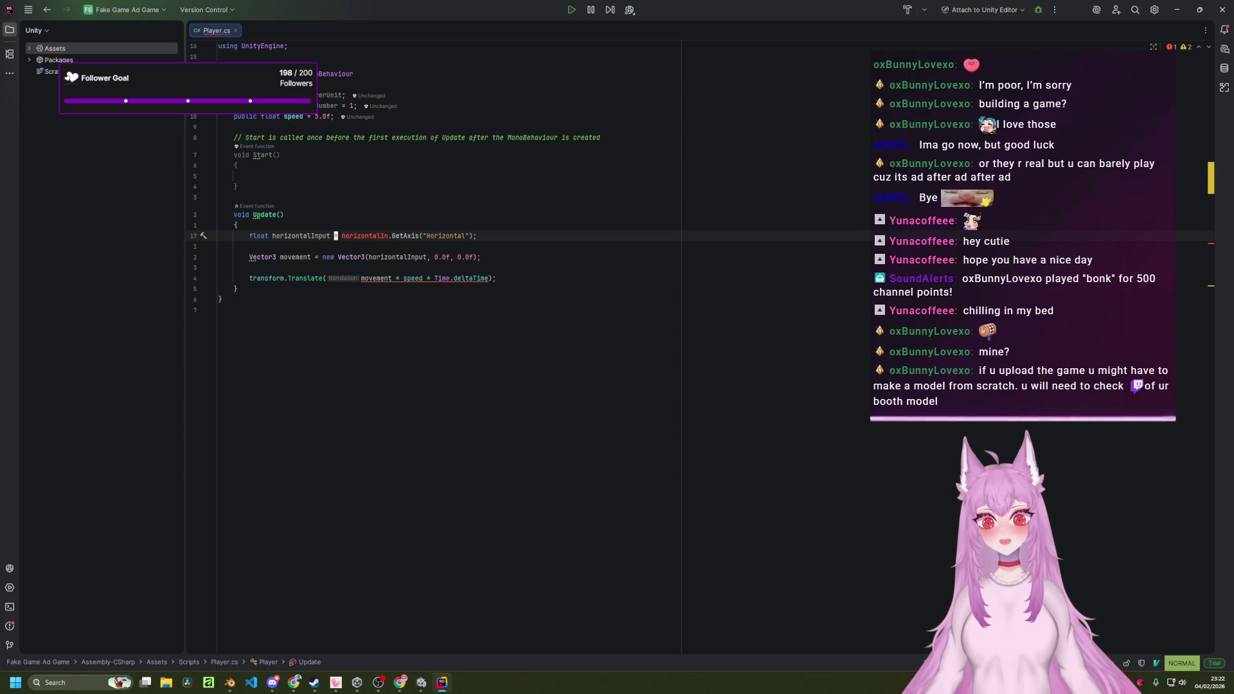
{"action": "key", "text": "b"}
{"action": "key", "text": "v"}
{"action": "key", "text": "e"}
{"action": "key", "text": "e"}
{"action": "key", "text": "e"}
{"action": "key", "text": "dollar"}
{"action": "key", "text": "d"}
{"action": "key", "text": "shift+v"}
{"action": "key", "text": "j"}
{"action": "key", "text": "j"}
{"action": "key", "text": "j"}
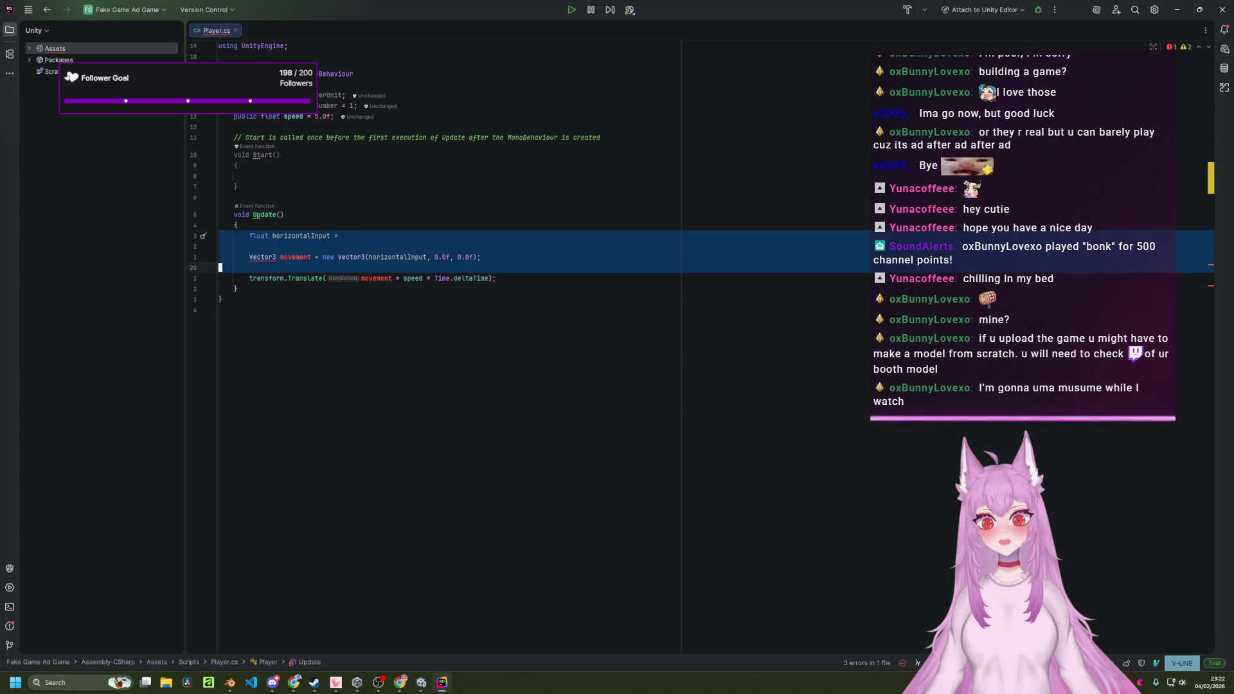
{"action": "key", "text": "j"}
Write float horizontal = Input.GetAxis("Horizontal"); with a new line below, then switch to Chrome.
{"action": "type", "text": "c"}
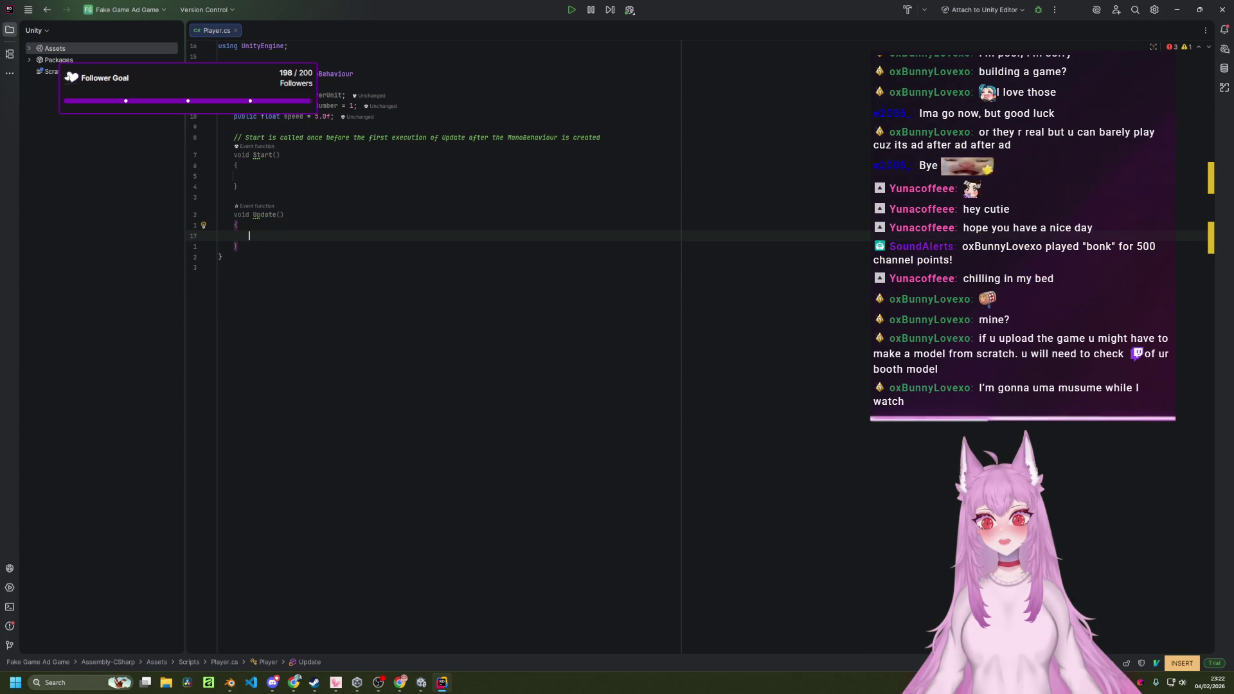
{"action": "type", "text": "float horiz"}
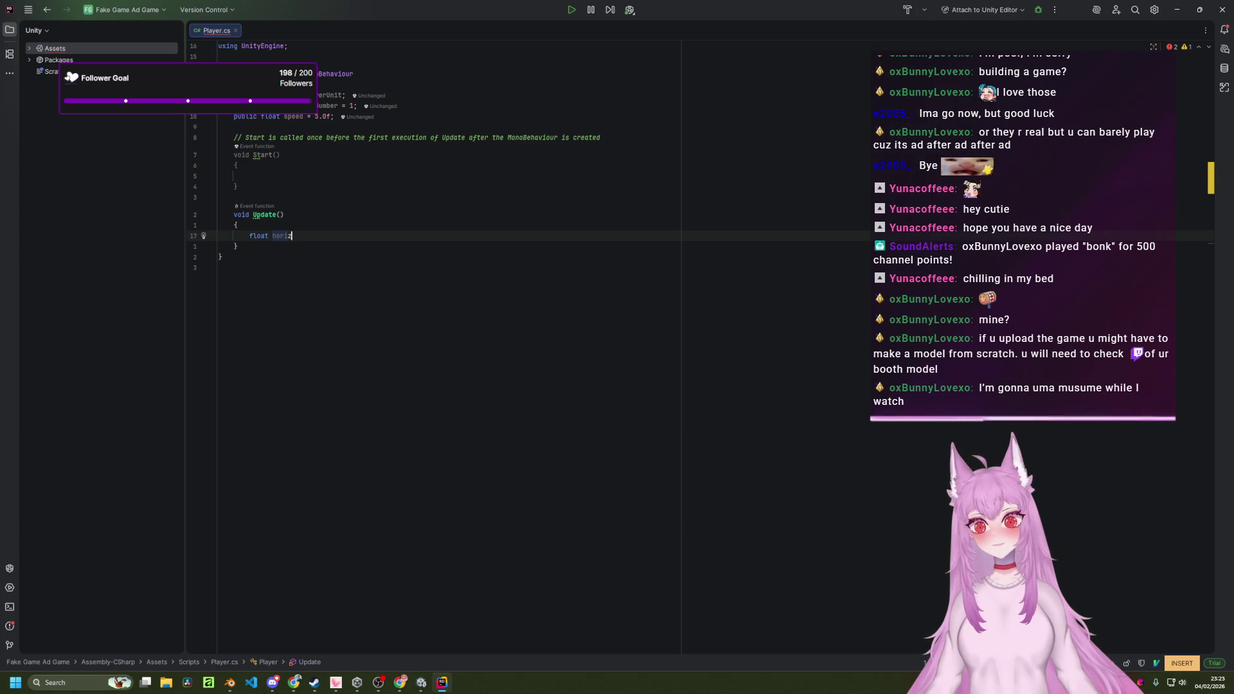
{"action": "type", "text": "tal"}
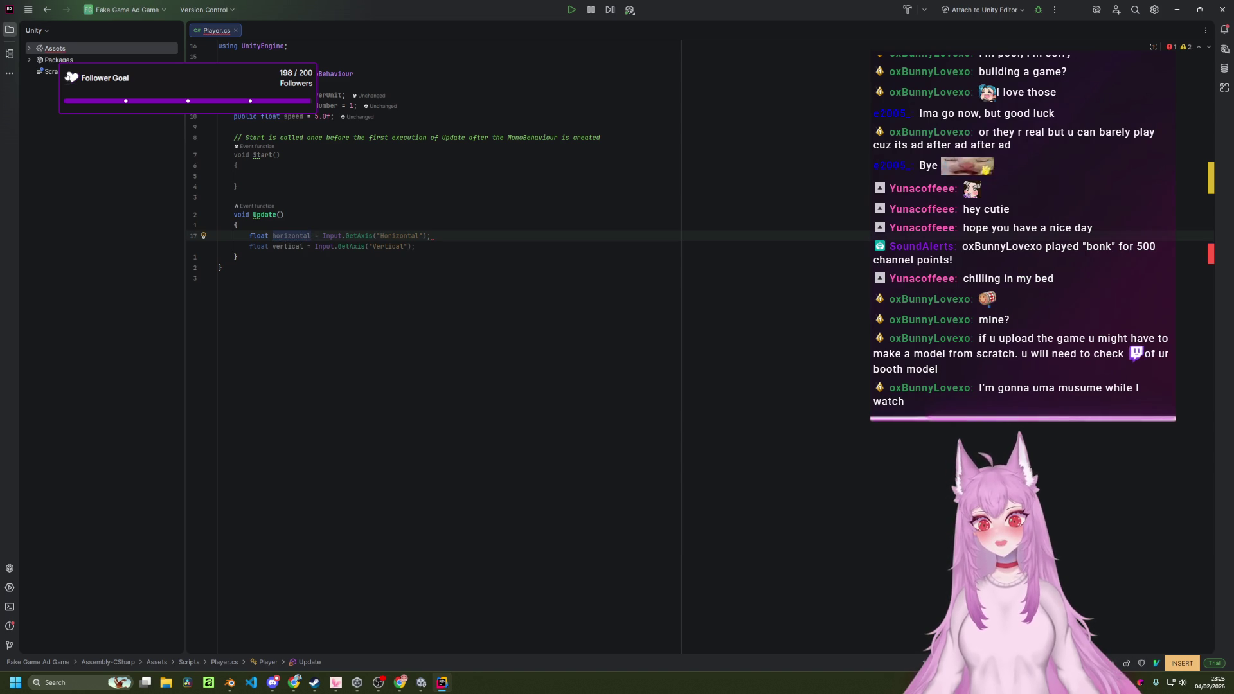
{"action": "type", "text": " = Inpu"}
{"action": "key", "text": "Return"}
{"action": "type", "text": ".GetAxis("}
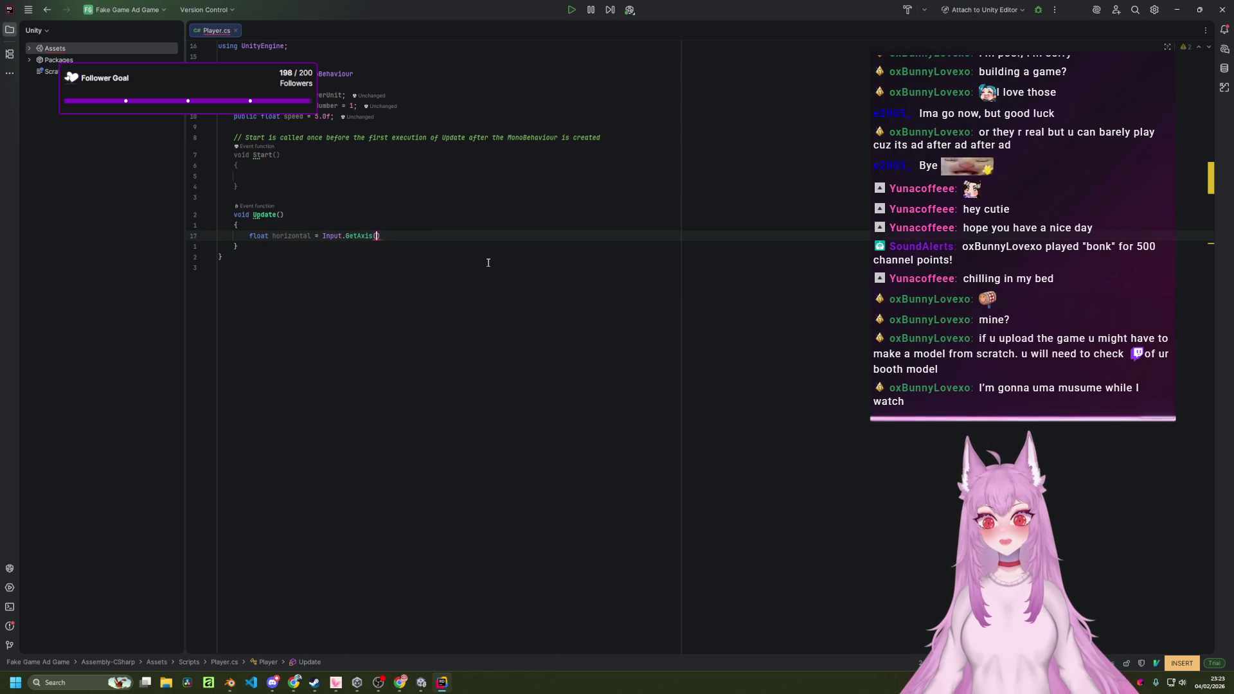
{"action": "key", "text": "Tab"}
{"action": "key", "text": "Escape"}
{"action": "key", "text": "o"}
{"action": "key", "text": "Return"}
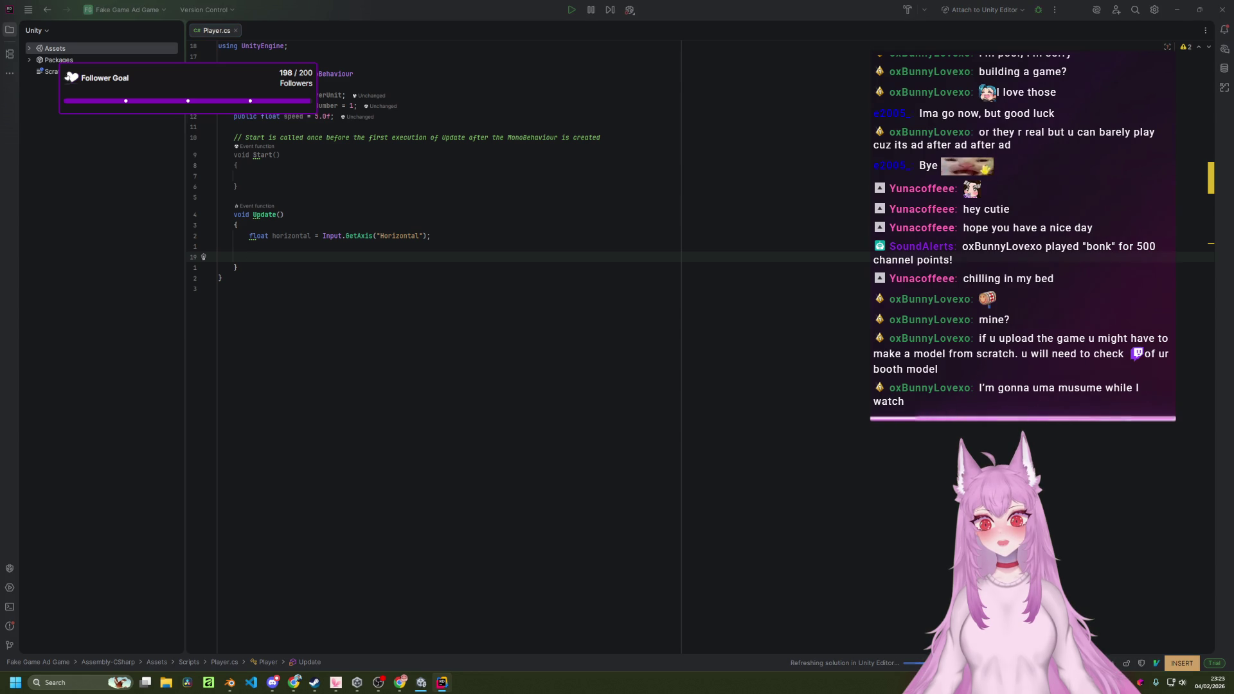
{"action": "key", "text": "alt+Tab"}
{"action": "key", "text": "Tab"}
{"action": "key", "text": "Tab"}
{"action": "key", "text": "Tab"}
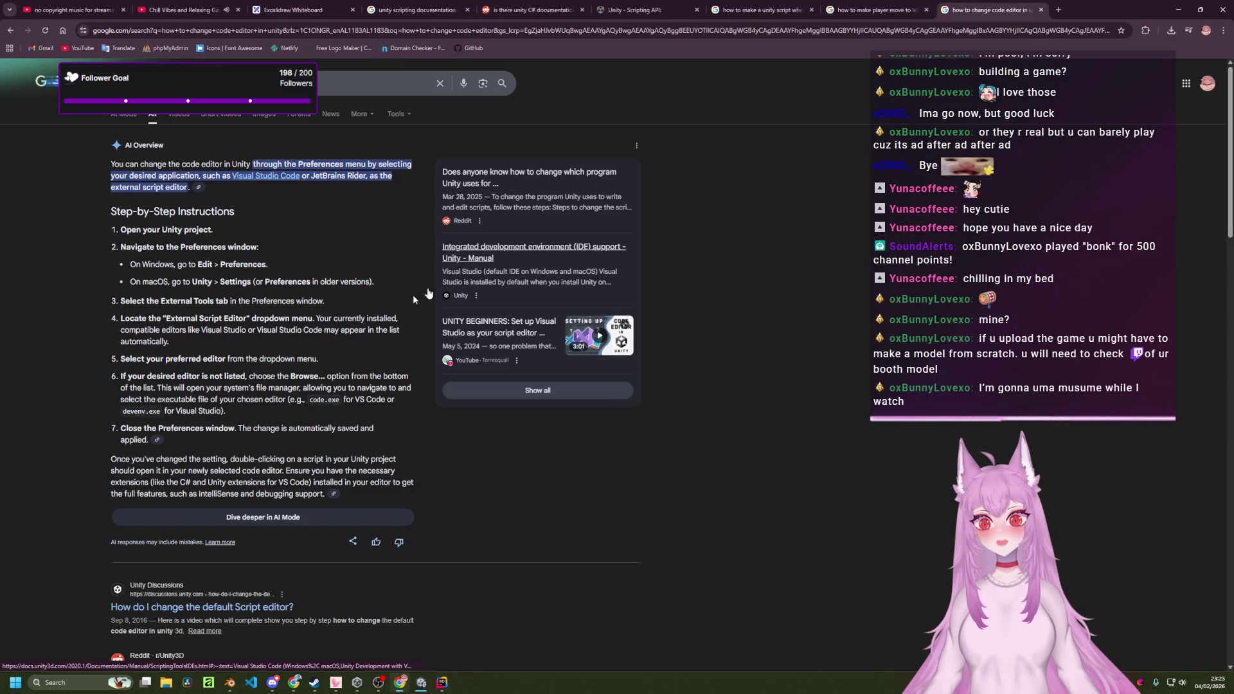
Close the Chrome tab about changing Unity's code editor.
{"action": "scroll", "coordinate": [578, 180], "scroll_direction": "down", "scroll_amount": 2}
{"action": "scroll", "coordinate": [643, 115], "scroll_direction": "up", "scroll_amount": 2}
{"action": "key", "text": "ctrl+w"}
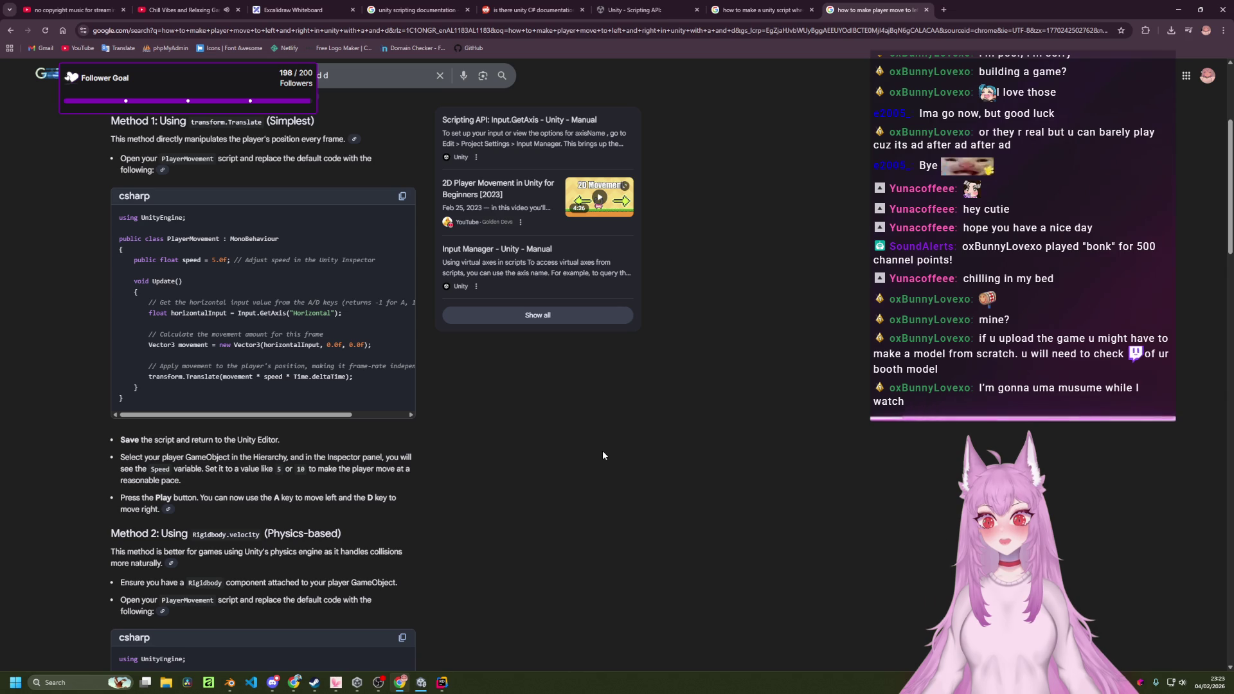
Back in Rider, rename the variable horizontal to horizontalInput with Vim.
{"action": "key", "text": "alt+Tab"}
{"action": "key", "text": "Escape"}
{"action": "key", "text": "k"}
{"action": "key", "text": "k"}
{"action": "type", "text": "weaInput"}
{"action": "key", "text": "Escape"}
In Update(), declare the Vector3 movement, normalize it, and scale it by speed and deltaTime.
{"action": "key", "text": "j"}
{"action": "key", "text": "j"}
{"action": "key", "text": "a"}
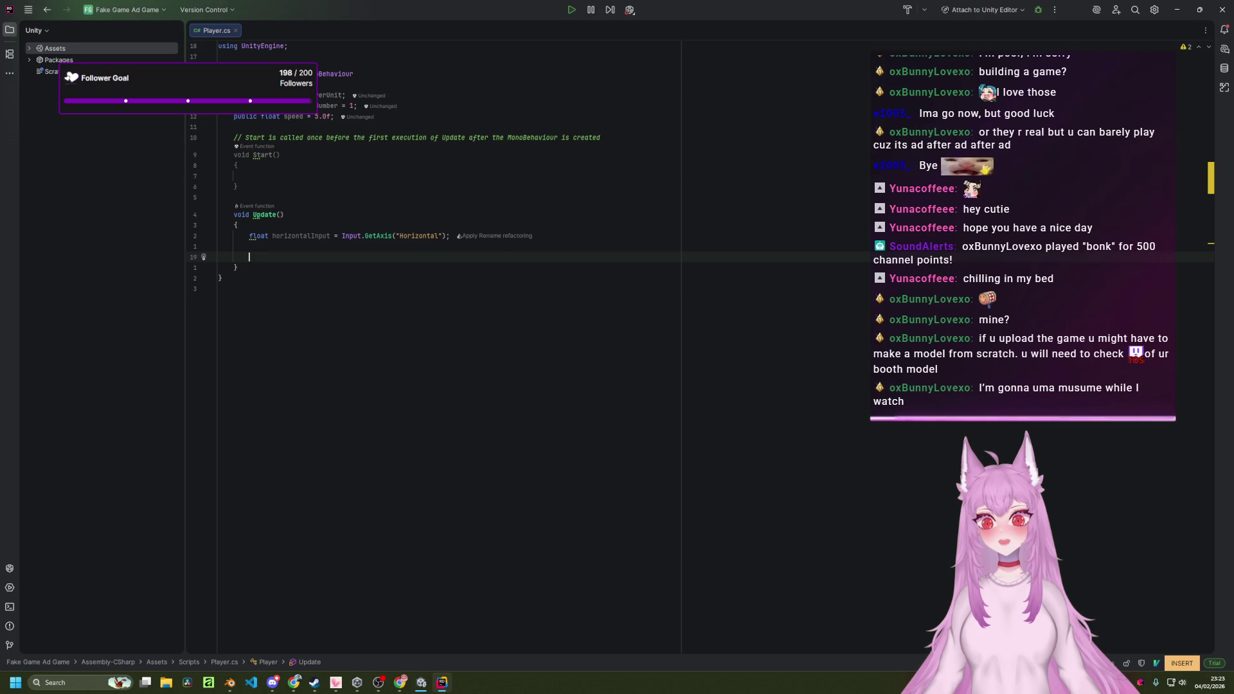
{"action": "key", "text": "alt+Tab"}
{"action": "key", "text": "alt+Tab"}
{"action": "type", "text": "Vector"}
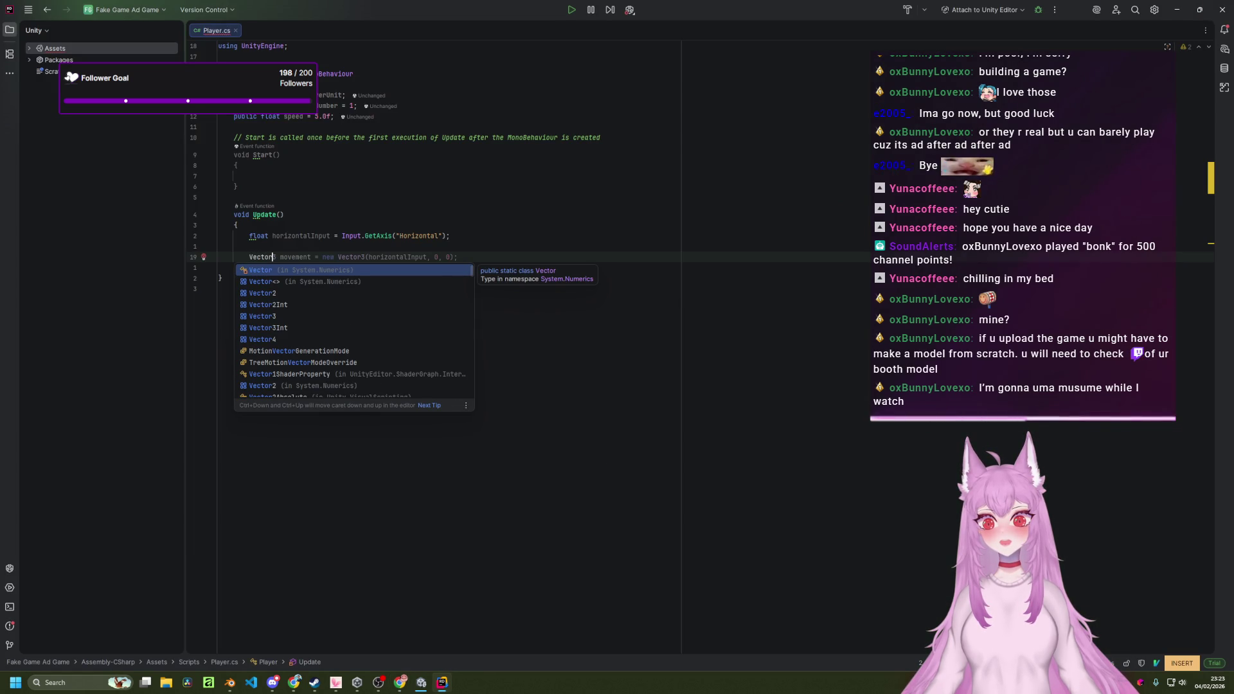
{"action": "key", "text": "Escape"}
{"action": "key", "text": "Tab"}
{"action": "key", "text": "Return"}
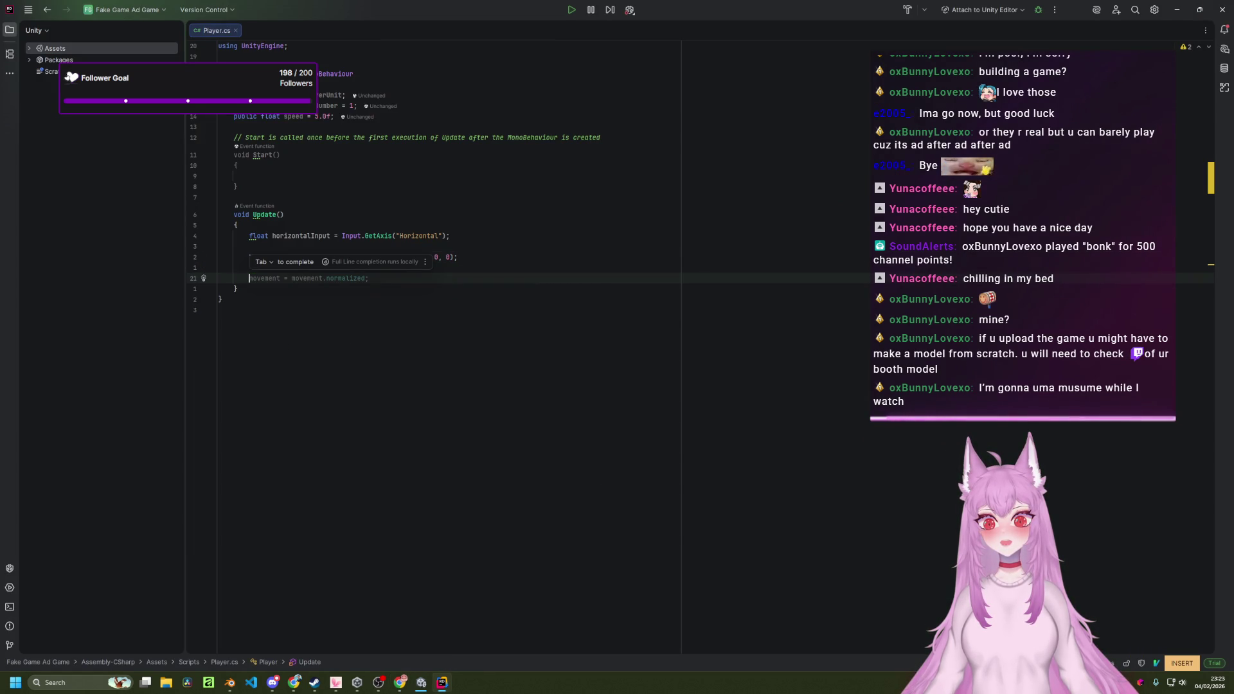
{"action": "key", "text": "Tab"}
{"action": "key", "text": "Return"}
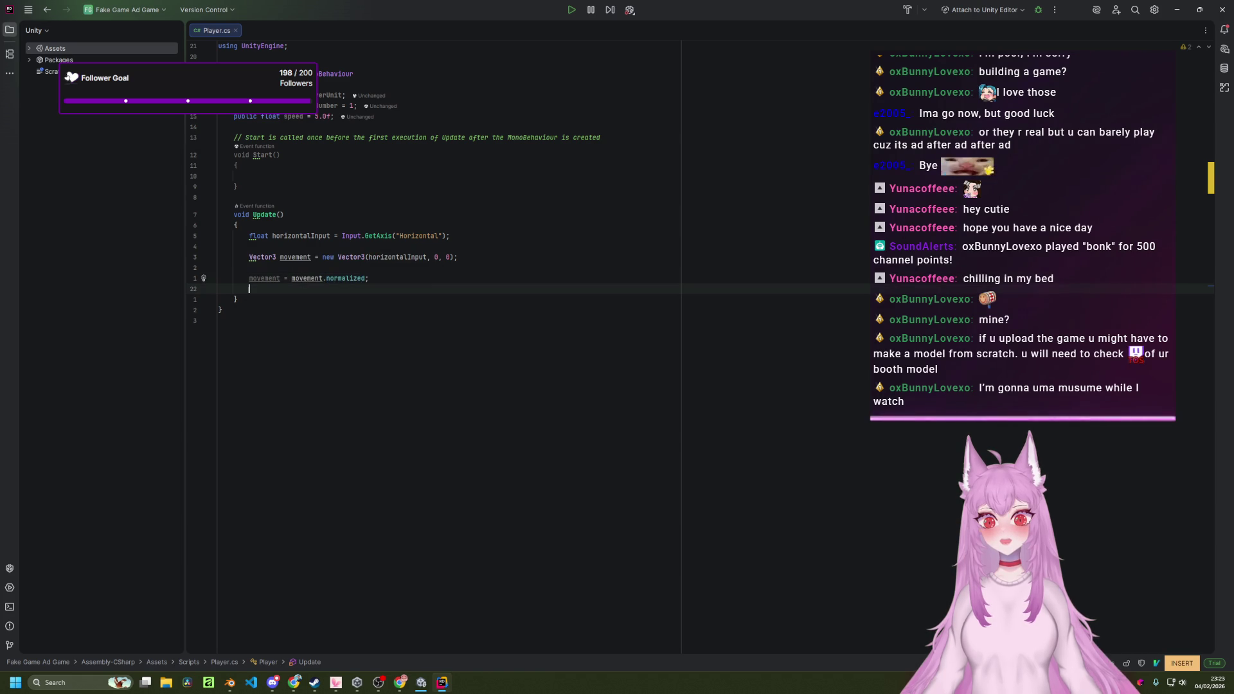
{"action": "key", "text": "Tab"}
{"action": "key", "text": "Escape"}
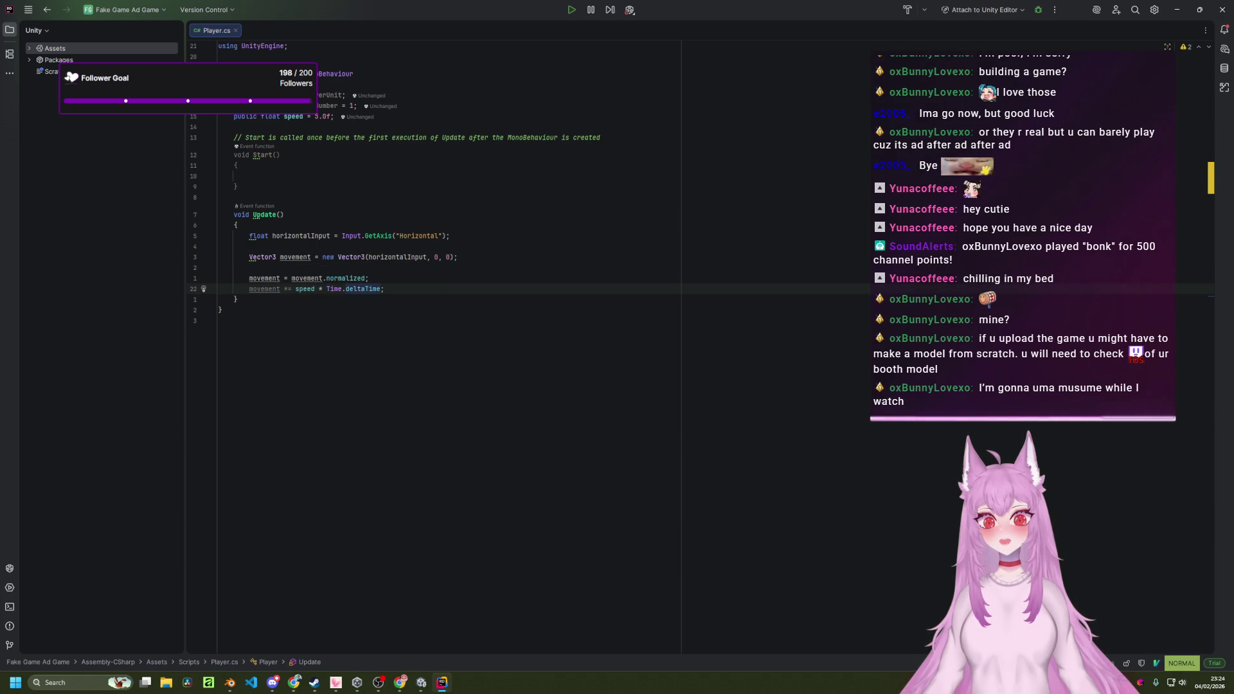
Review the Google search results in Chrome.
{"action": "key", "text": "alt+Tab"}
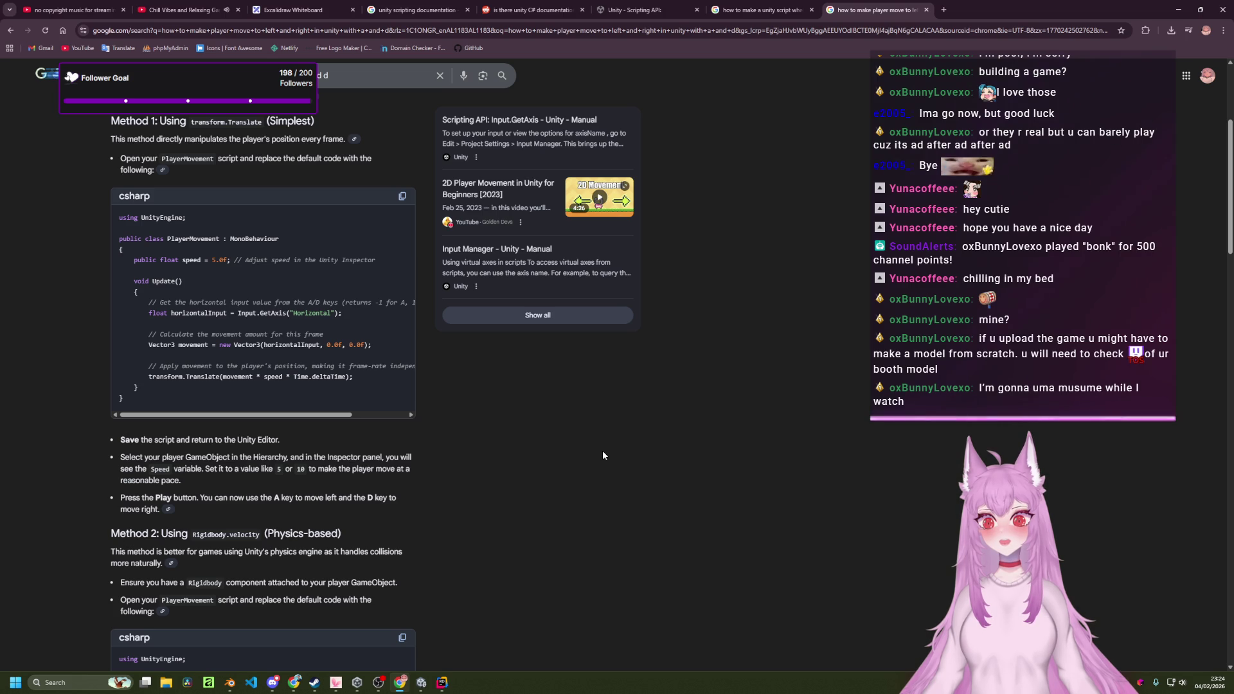
{"action": "scroll", "coordinate": [603, 455], "scroll_direction": "down", "scroll_amount": 7}
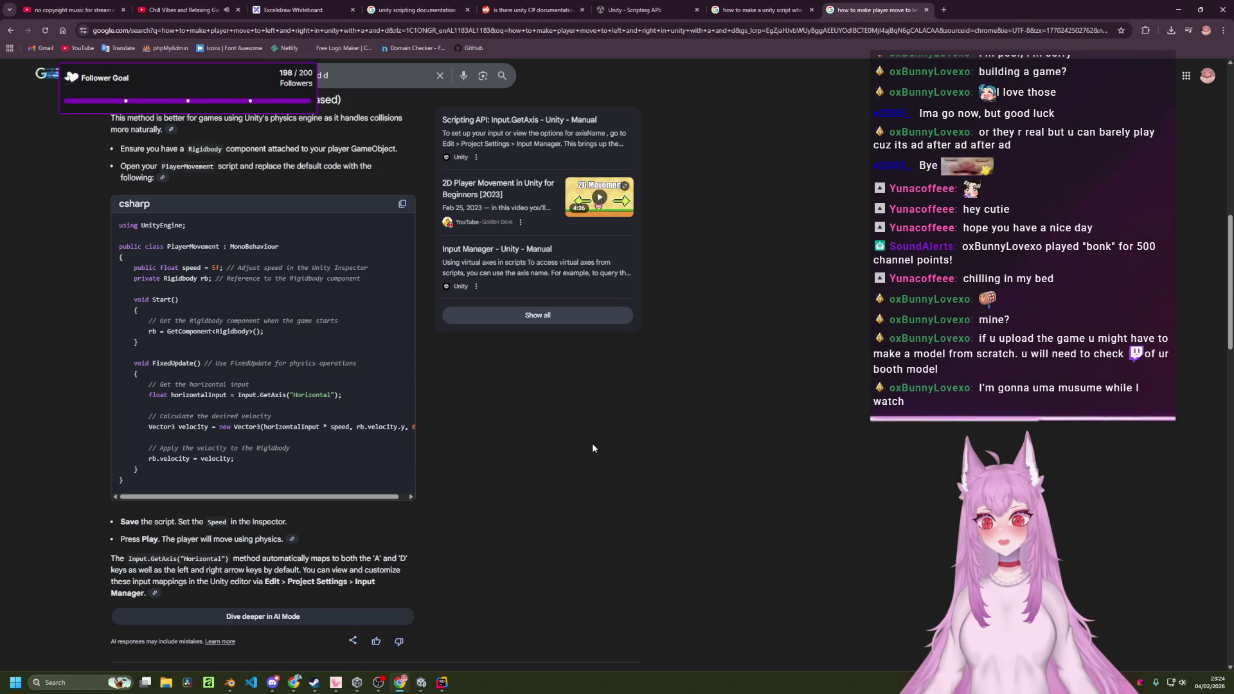
{"action": "scroll", "coordinate": [593, 448], "scroll_direction": "up", "scroll_amount": 8}
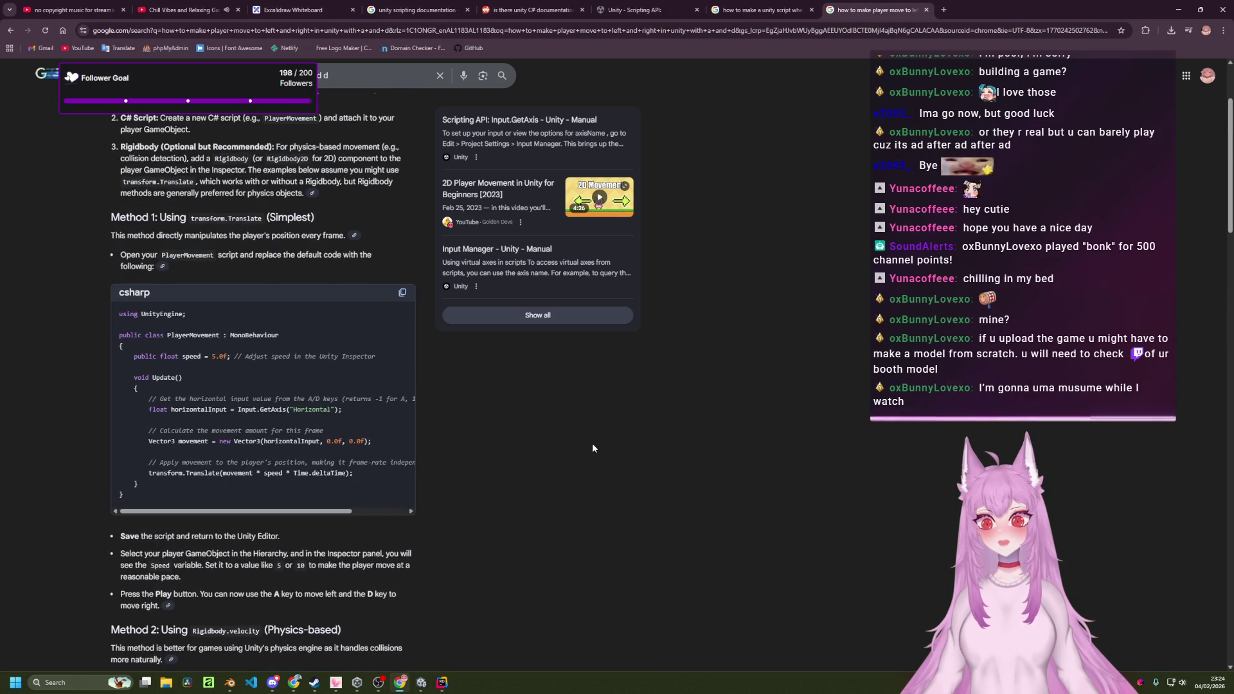
Append 'transform.position += movement;' as the last line of Update().
{"action": "key", "text": "alt+Tab"}
{"action": "key", "text": "Down"}
{"action": "key", "text": "Return"}
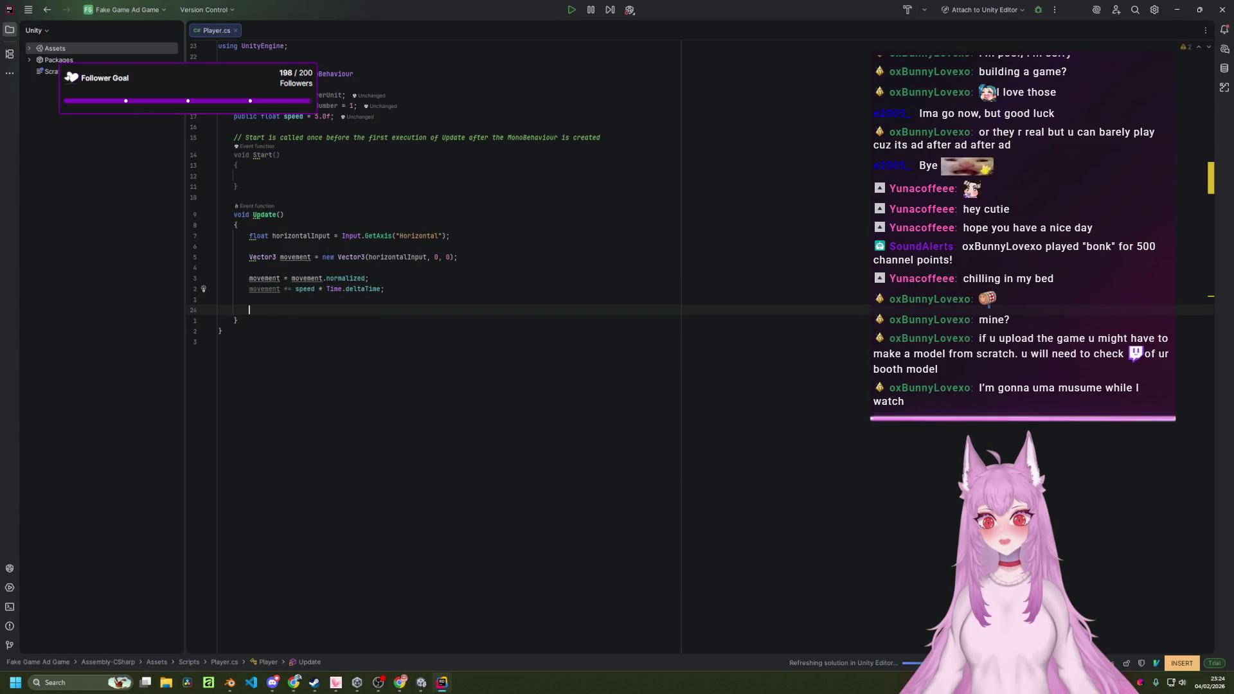
{"action": "type", "text": "t"}
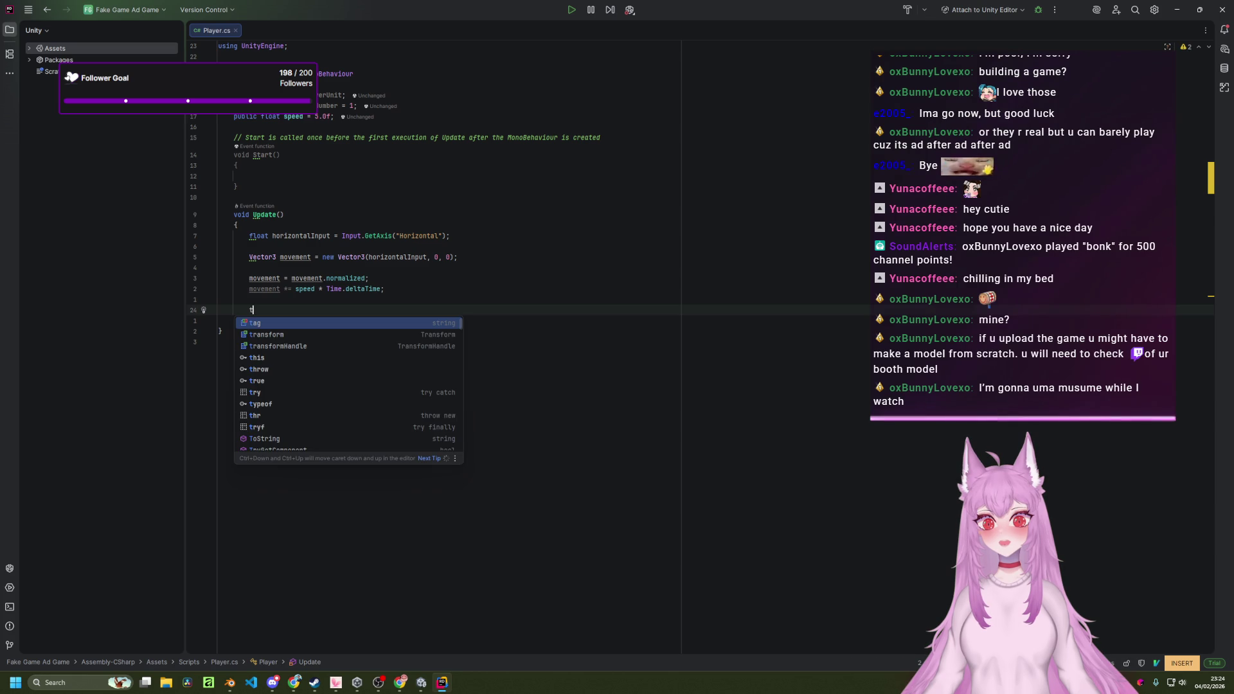
{"action": "type", "text": "ransfor"}
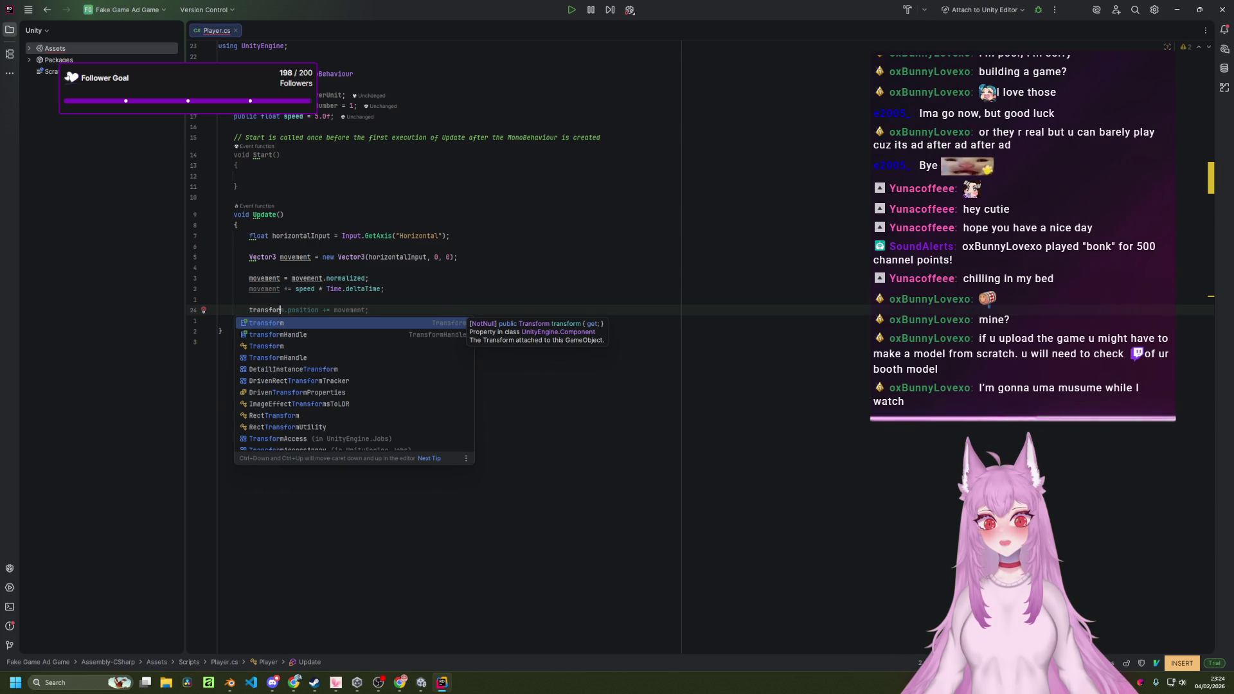
{"action": "key", "text": "Tab"}
{"action": "key", "text": "Escape"}
{"action": "key", "text": "Up"}
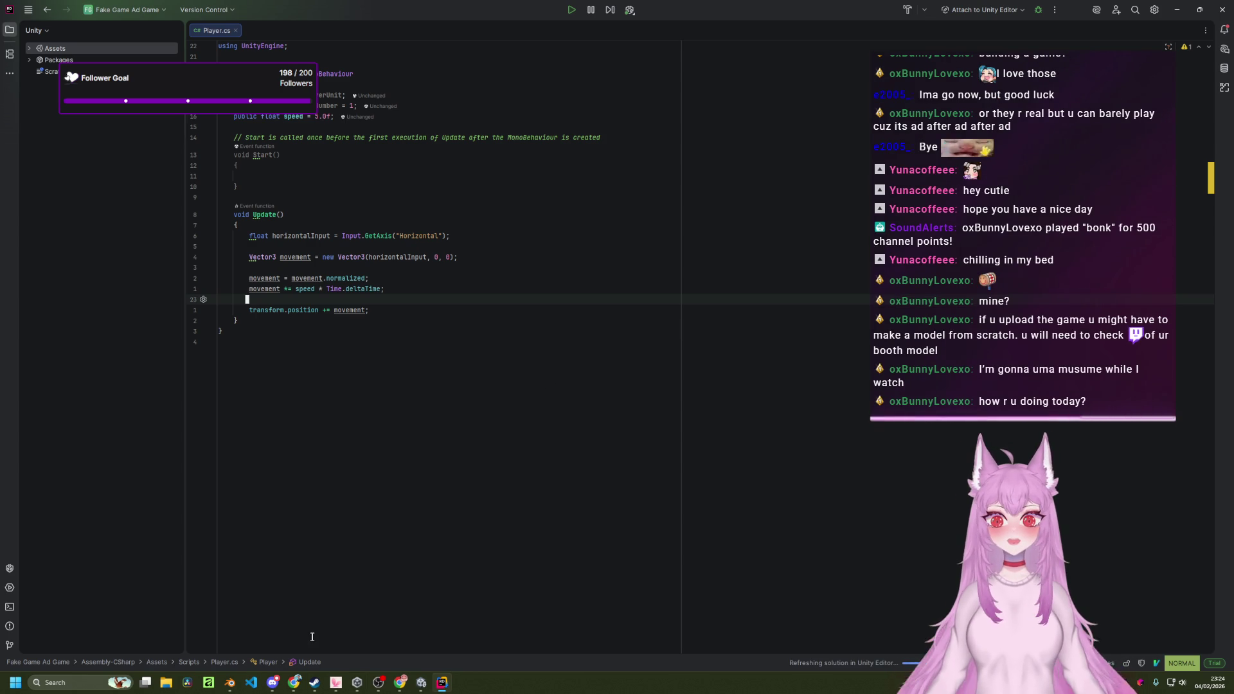
{"action": "left_click", "coordinate": [233, 684]}
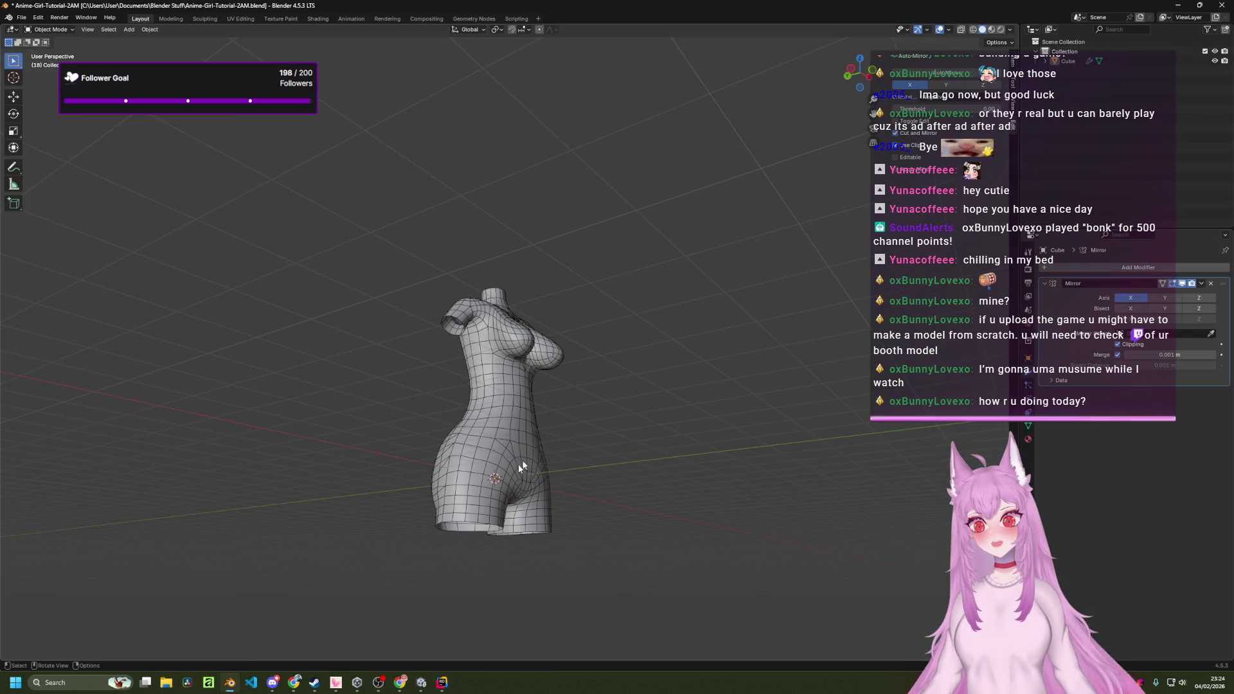
Orbit the Blender view to see the torso from behind, then deselect the model.
{"action": "mouse_move", "coordinate": [581, 382]}
{"action": "left_mouse_down"}
{"action": "mouse_move", "coordinate": [724, 358]}
{"action": "mouse_move", "coordinate": [630, 424]}
{"action": "mouse_move", "coordinate": [402, 434]}
{"action": "mouse_move", "coordinate": [643, 405]}
{"action": "mouse_move", "coordinate": [180, 428]}
{"action": "mouse_move", "coordinate": [610, 506]}
{"action": "mouse_move", "coordinate": [424, 468]}
{"action": "mouse_move", "coordinate": [509, 228]}
{"action": "left_mouse_up"}
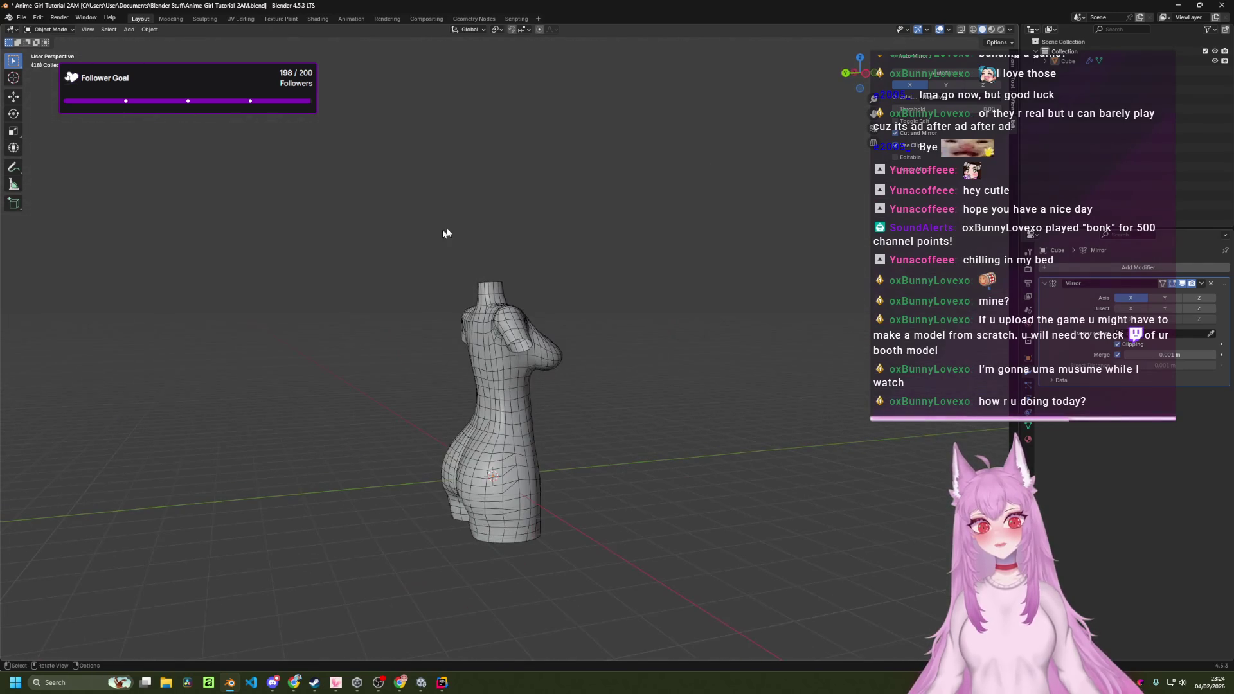
{"action": "left_click", "coordinate": [492, 347]}
{"action": "left_click", "coordinate": [741, 496]}
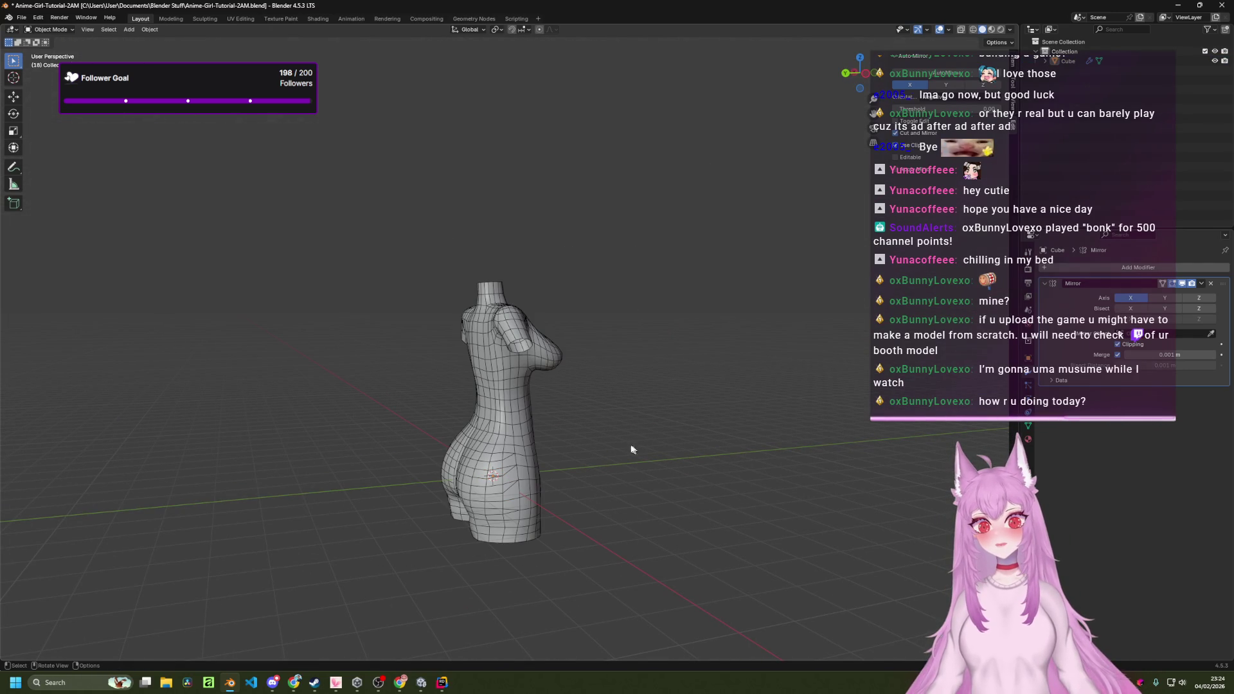
Switch through Rider to the Unity editor showing the runner scene.
{"action": "key", "text": "super+Tab"}
{"action": "key", "text": "Return"}
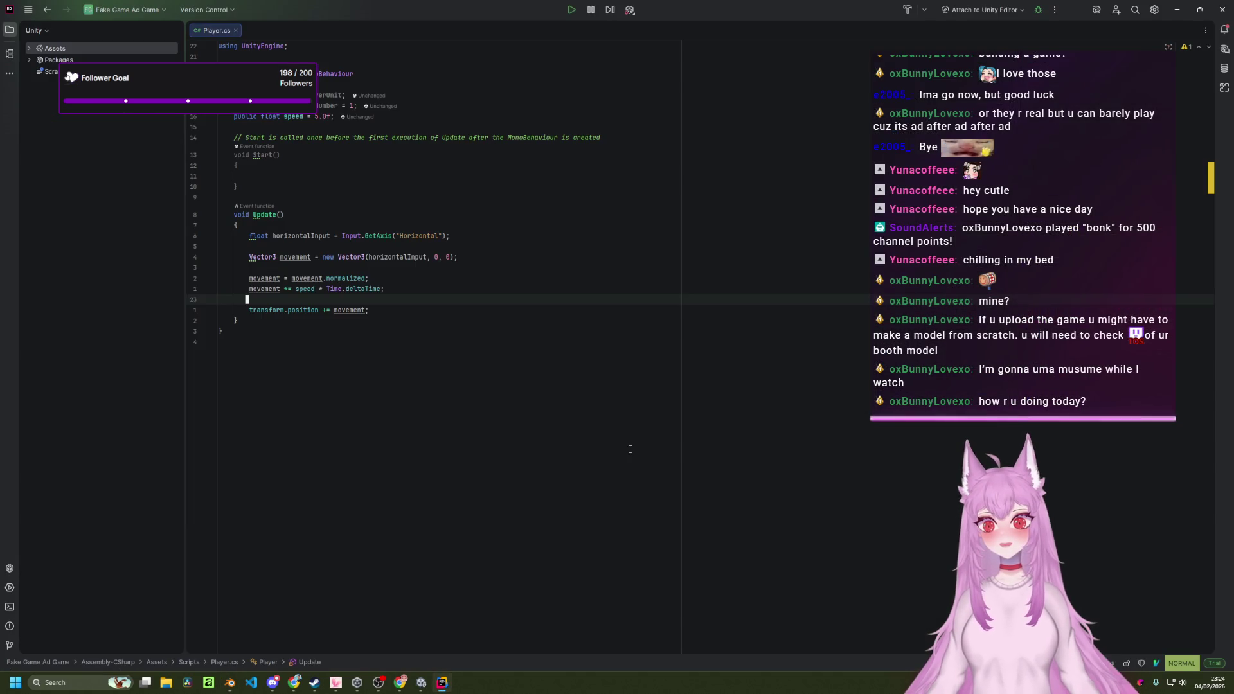
{"action": "key", "text": "alt+Tab"}
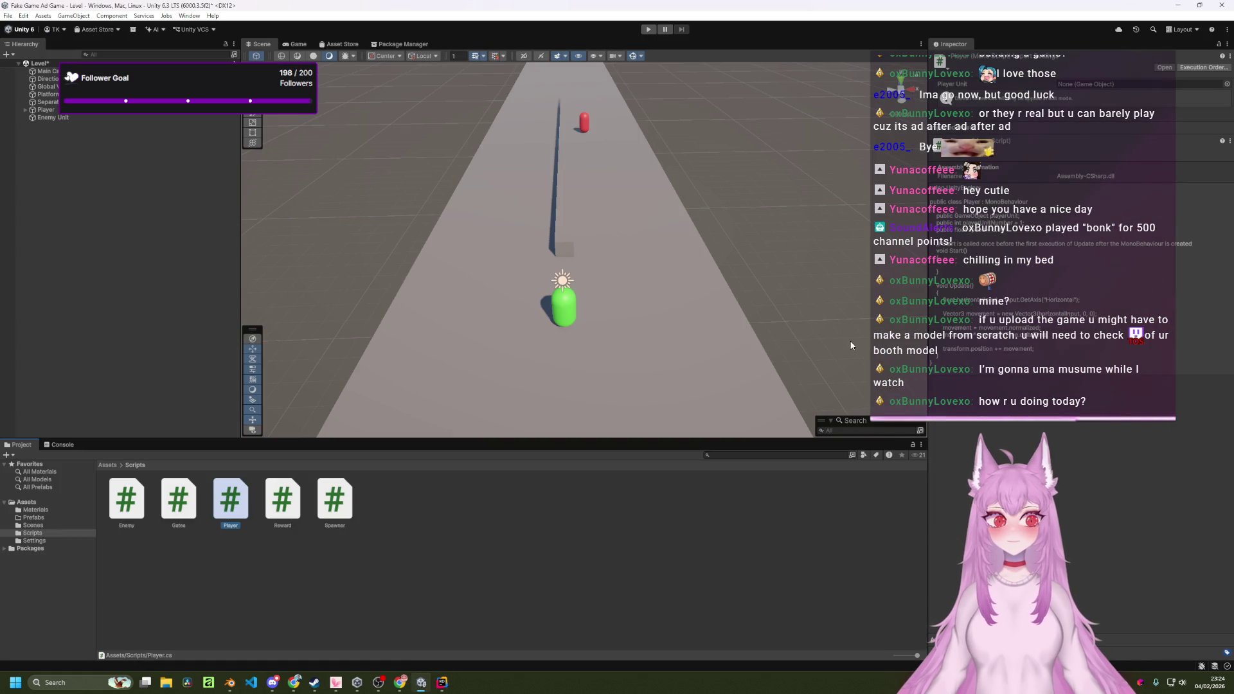
Select the Player object in Unity's Hierarchy to inspect it, then deselect it.
{"action": "left_click", "coordinate": [46, 109]}
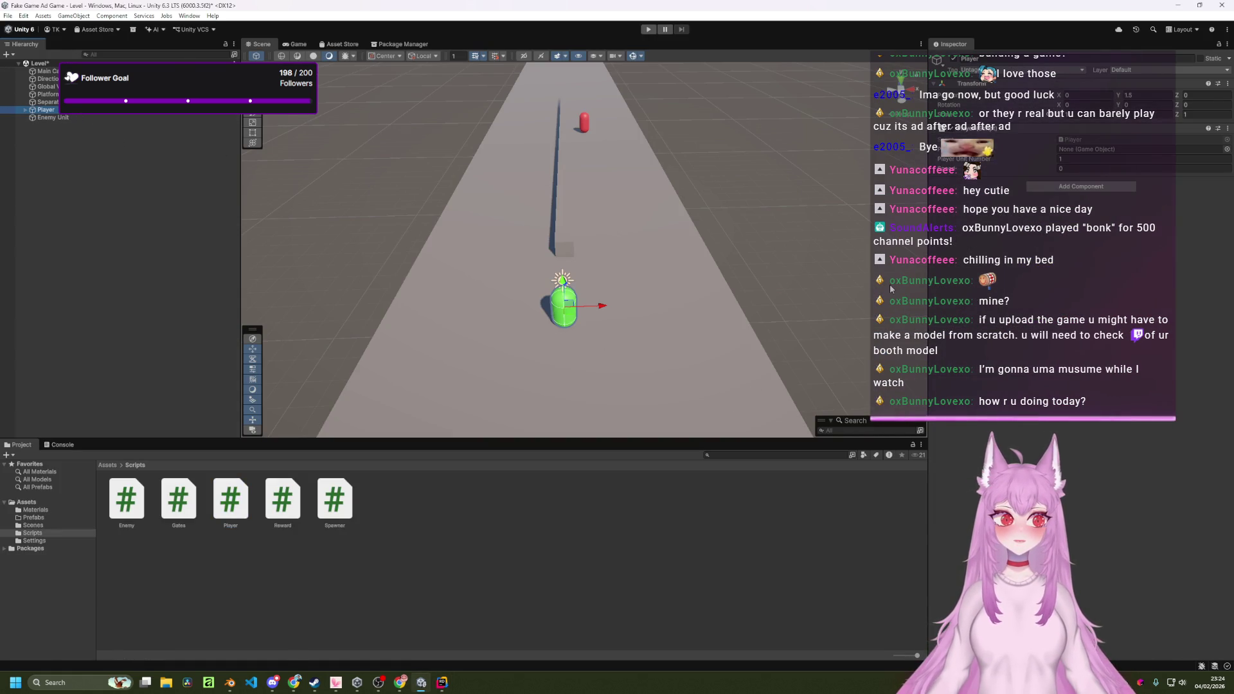
{"action": "key", "text": "alt+Tab"}
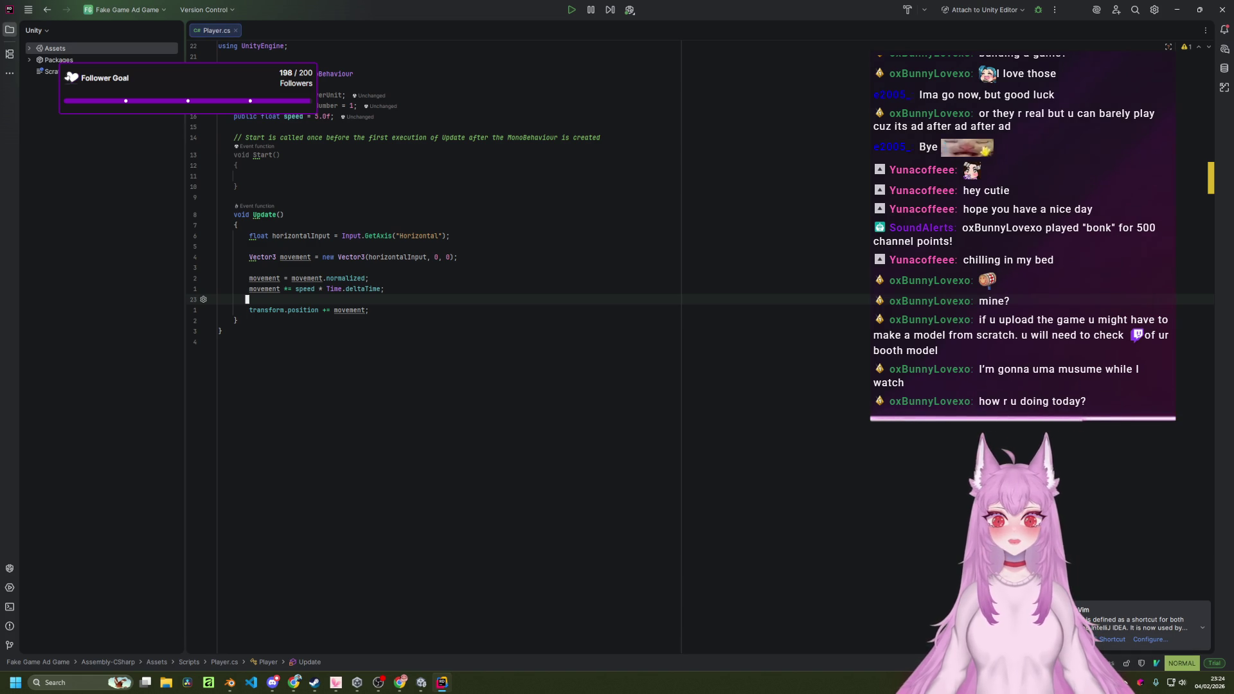
{"action": "key", "text": "alt+Tab"}
{"action": "left_click", "coordinate": [1022, 219]}
{"action": "left_click", "coordinate": [156, 191]}
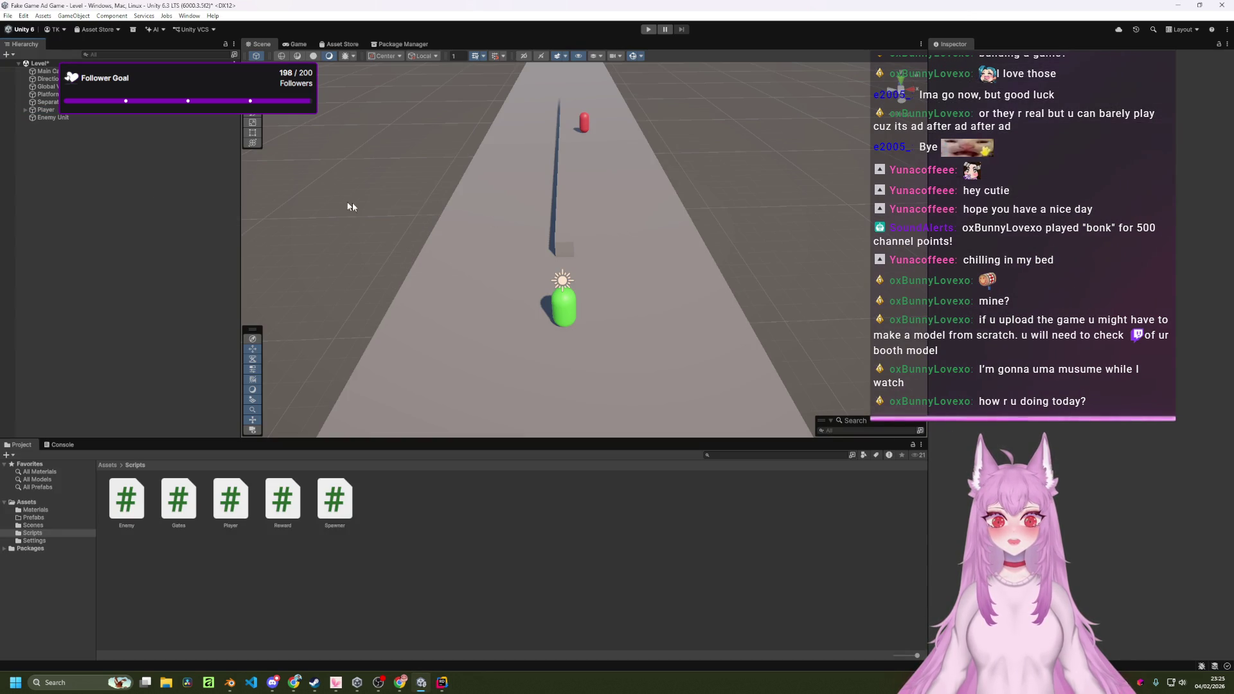
Check the speed declaration in Player.cs, leaving it at 5.0f.
{"action": "key", "text": "alt+Tab"}
{"action": "key", "text": "k"}
{"action": "key", "text": "k"}
{"action": "key", "text": "k"}
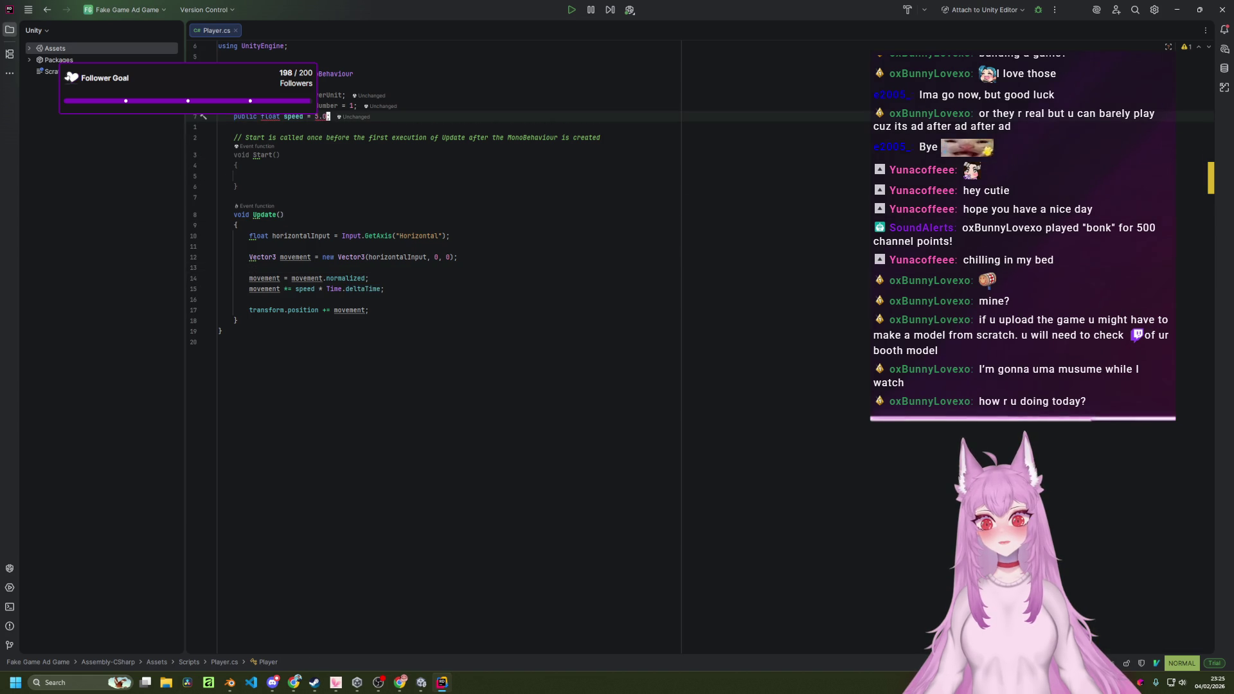
{"action": "key", "text": "a"}
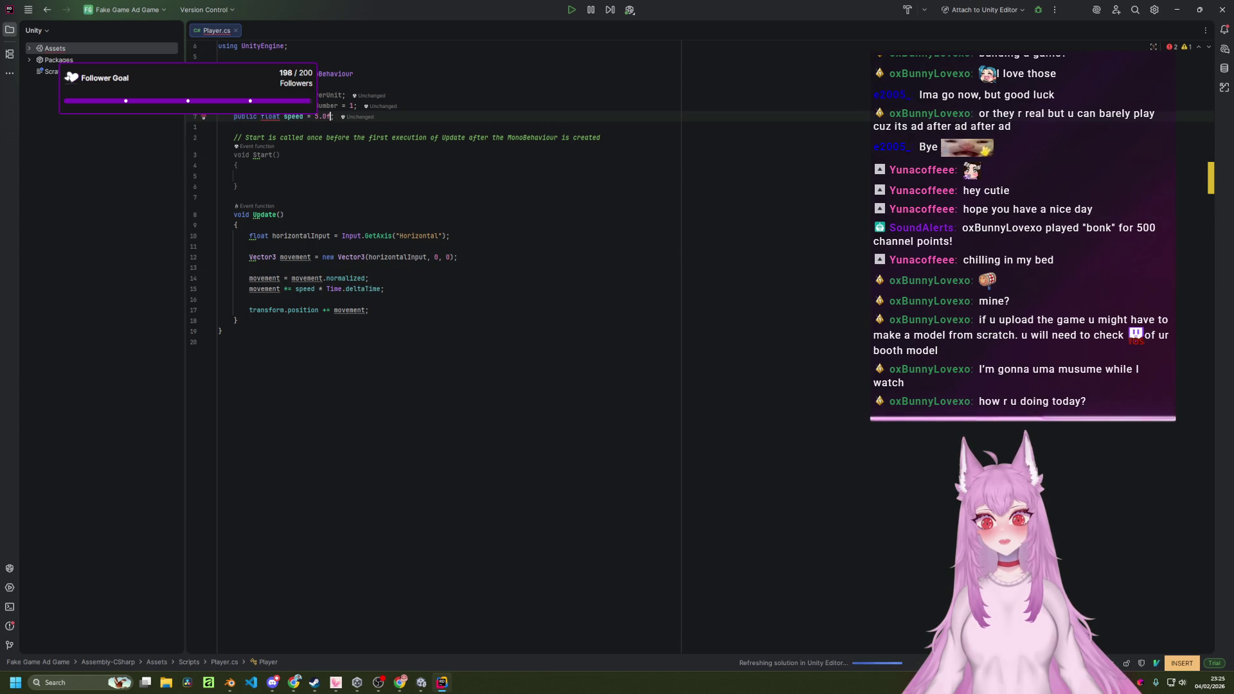
{"action": "key", "text": "Escape"}
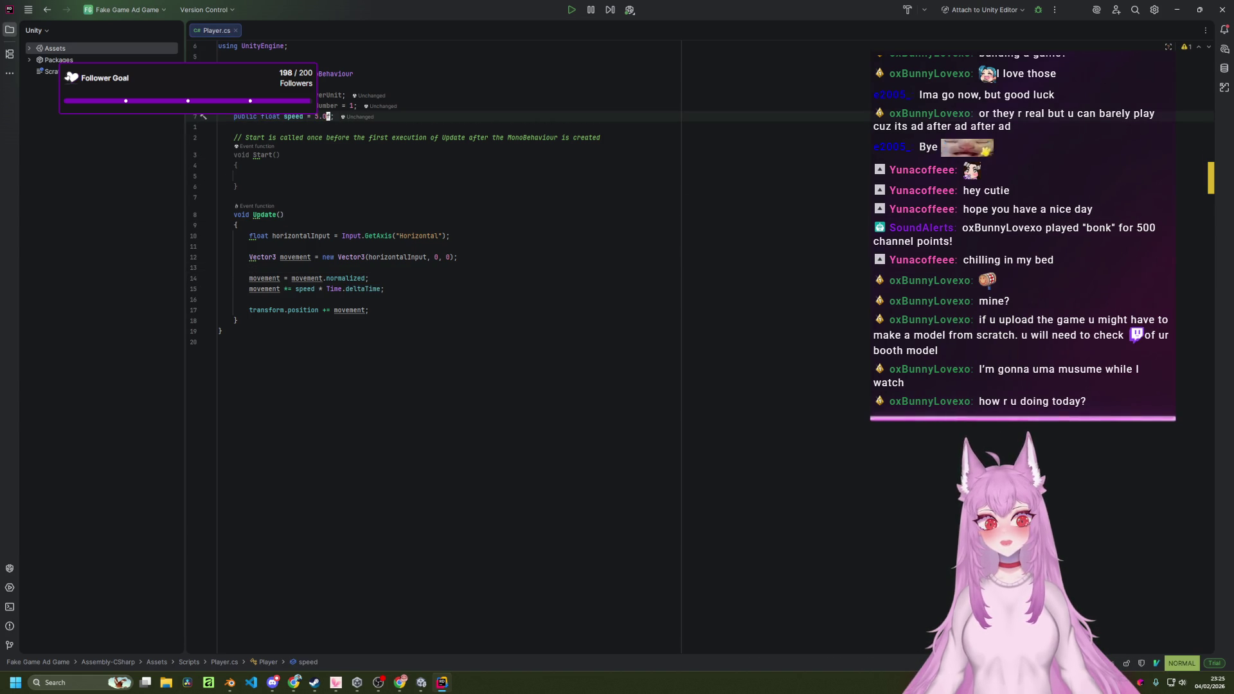
Cycle back to Unity, reselect the Player object, then return to Rider.
{"action": "key", "text": "alt+Tab"}
{"action": "key", "text": "alt+Tab"}
{"action": "key", "text": "Tab"}
{"action": "key", "text": "alt+Tab"}
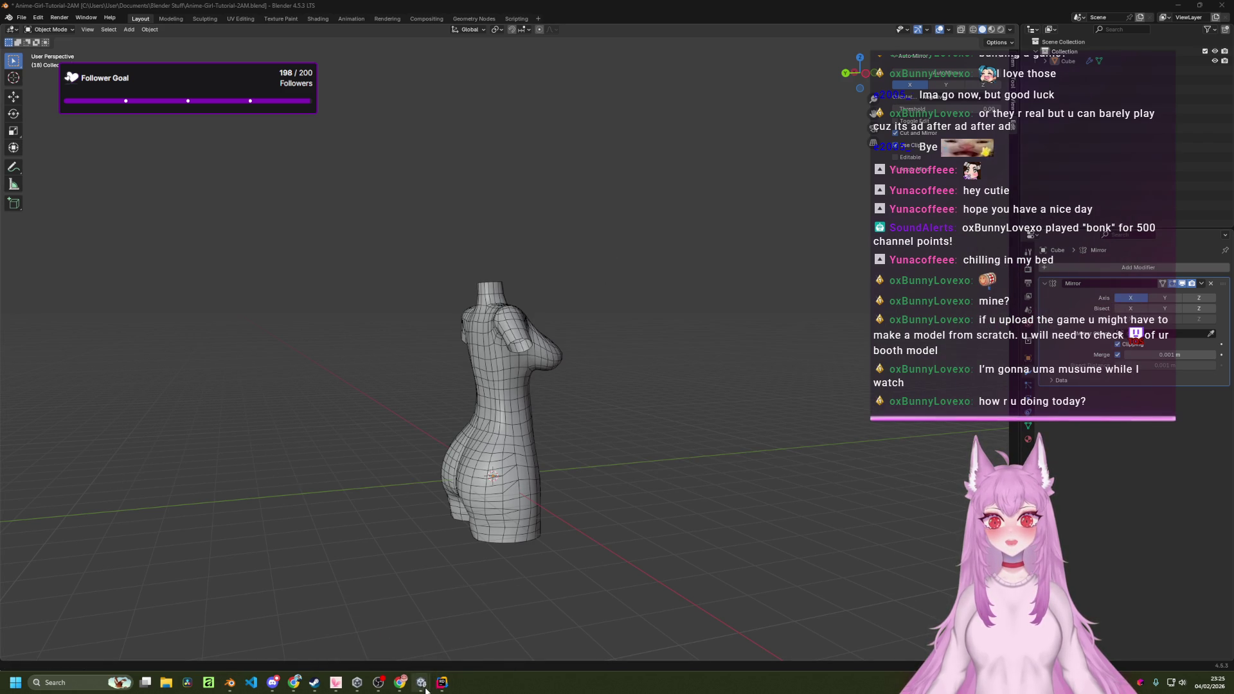
{"action": "left_click", "coordinate": [422, 686]}
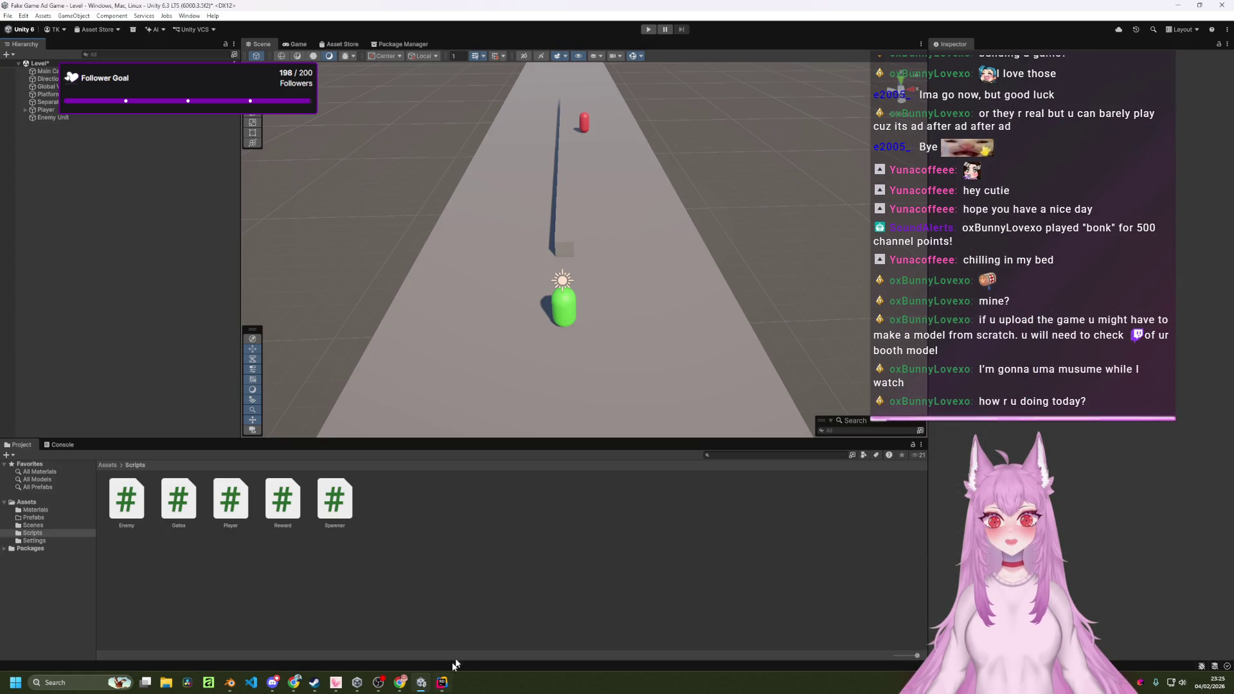
{"action": "left_click", "coordinate": [51, 110]}
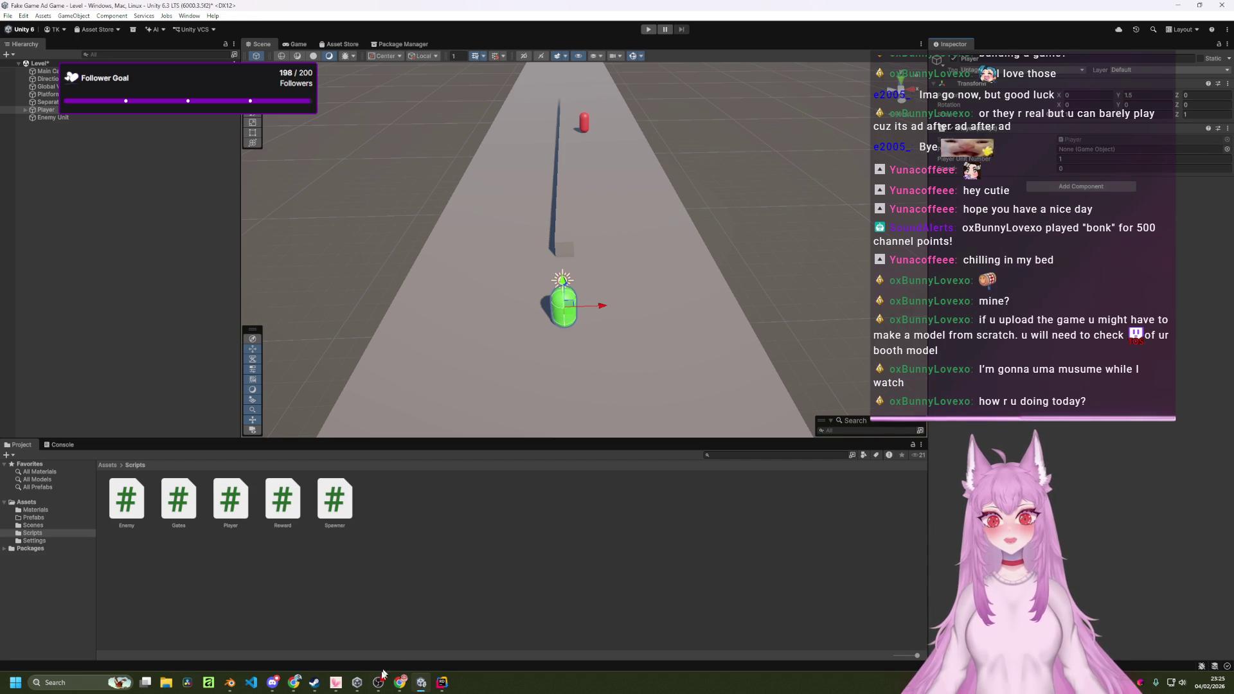
{"action": "left_click", "coordinate": [442, 682]}
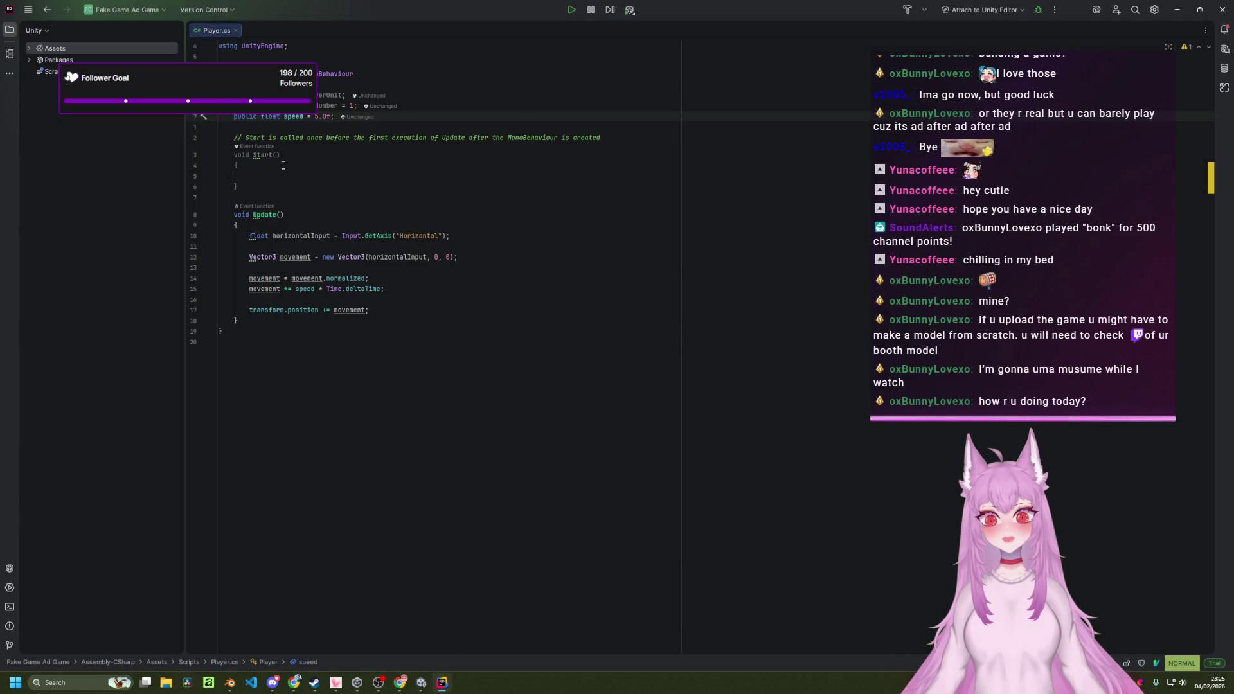
Delete the unused Start() method, its comment, and the leftover blank line.
{"action": "key", "text": "j"}
{"action": "key", "text": "j"}
{"action": "key", "text": "V"}
{"action": "key", "text": "j"}
{"action": "key", "text": "j"}
{"action": "key", "text": "j"}
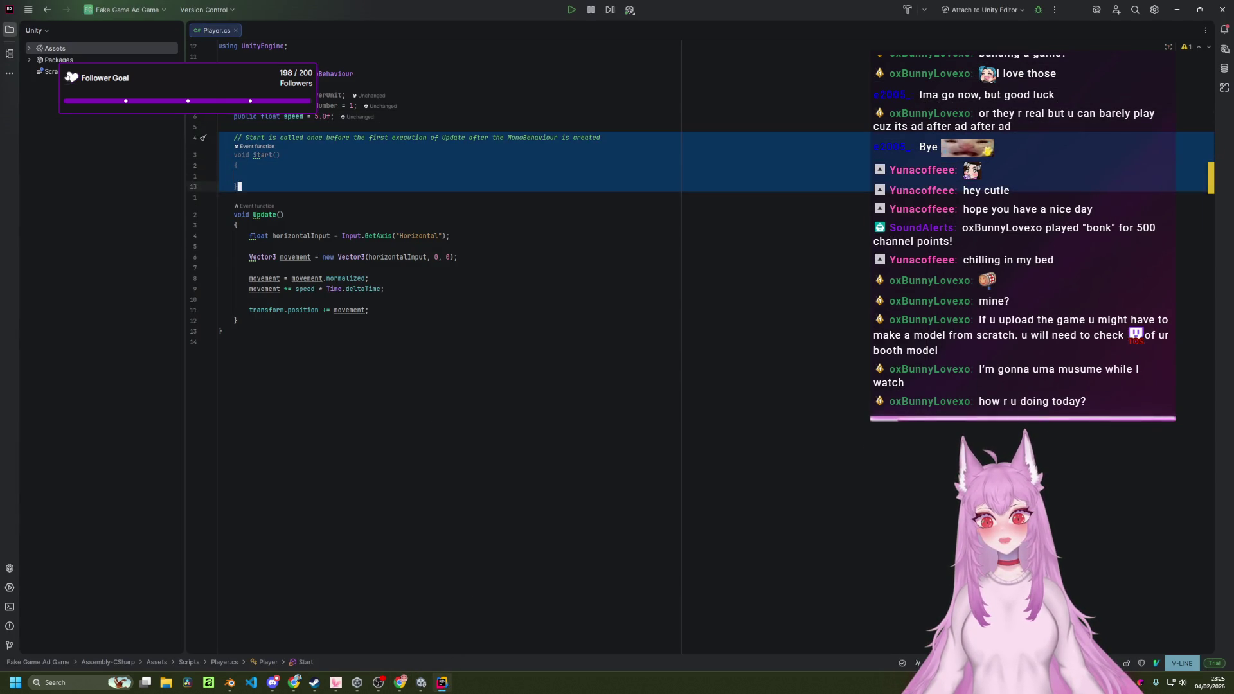
{"action": "key", "text": "d"}
{"action": "key", "text": "d"}
{"action": "key", "text": "d"}
{"action": "key", "text": "k"}
{"action": "key", "text": "k"}
Change the default speed from 5.0f to 2.0f.
{"action": "key", "text": "f"}
{"action": "key", "text": "5"}
{"action": "key", "text": "r"}
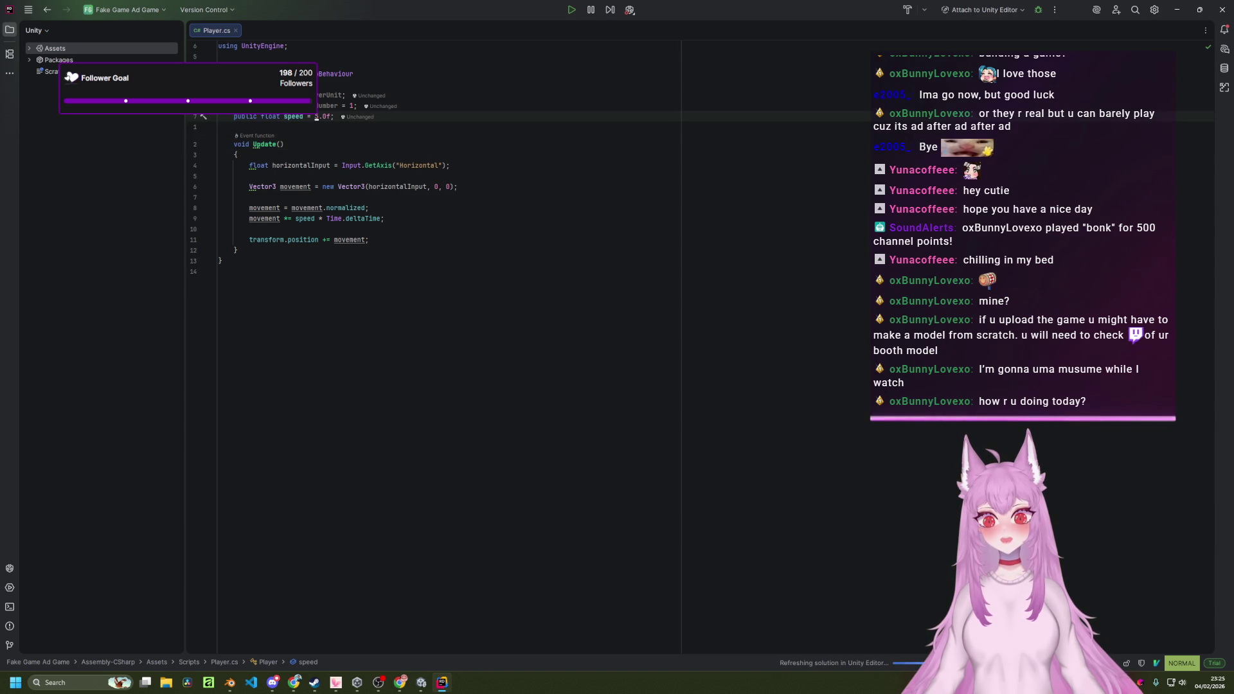
{"action": "key", "text": "2"}
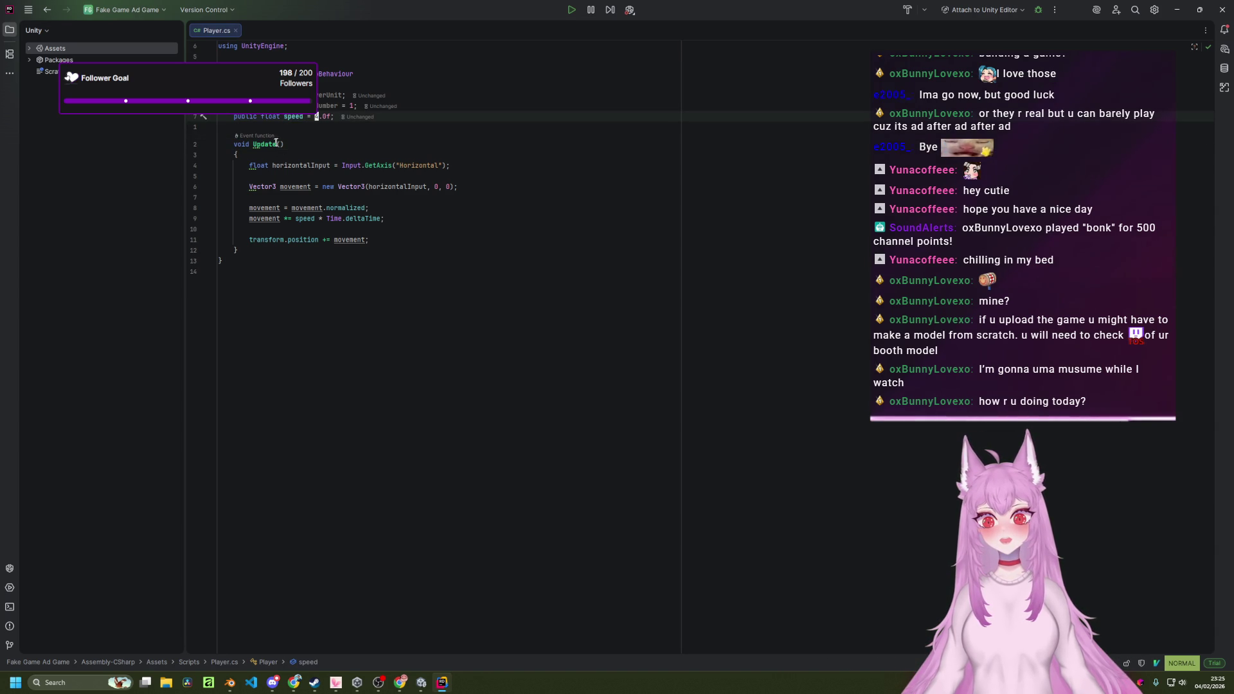
Close the Steam store window and bring Unity forward to reload the script.
{"action": "key", "text": "alt+Tab"}
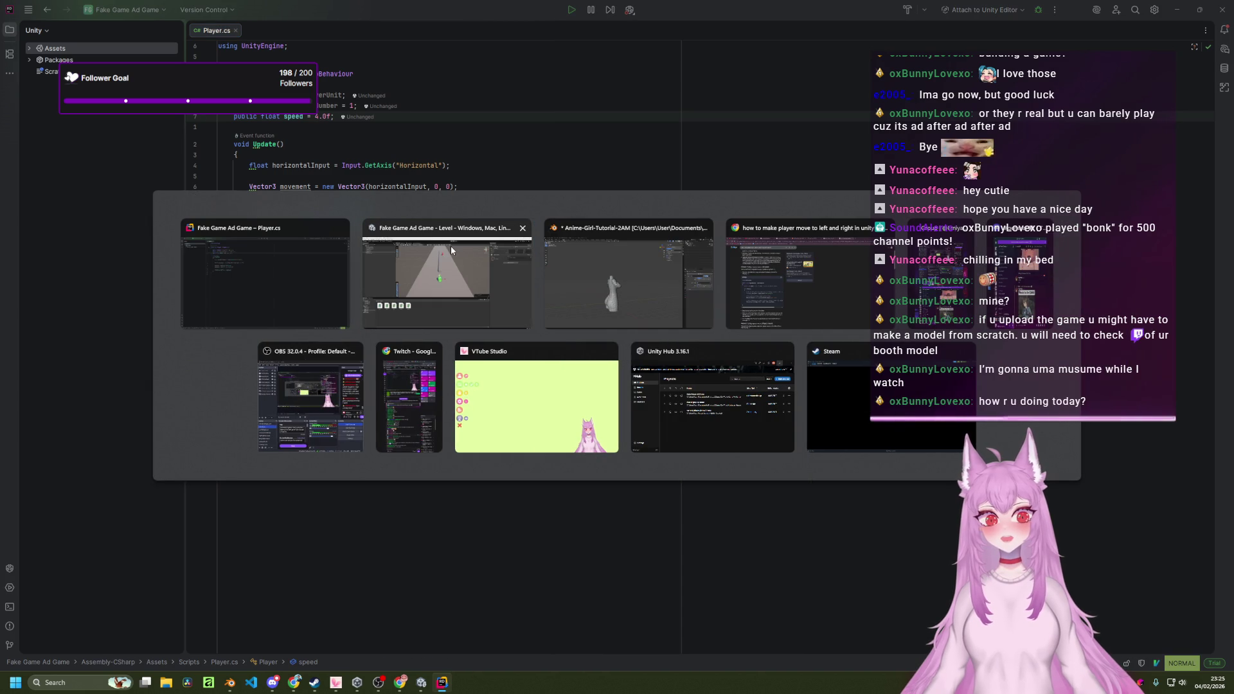
{"action": "key", "text": "shift+Tab"}
{"action": "key", "text": "shift+Tab"}
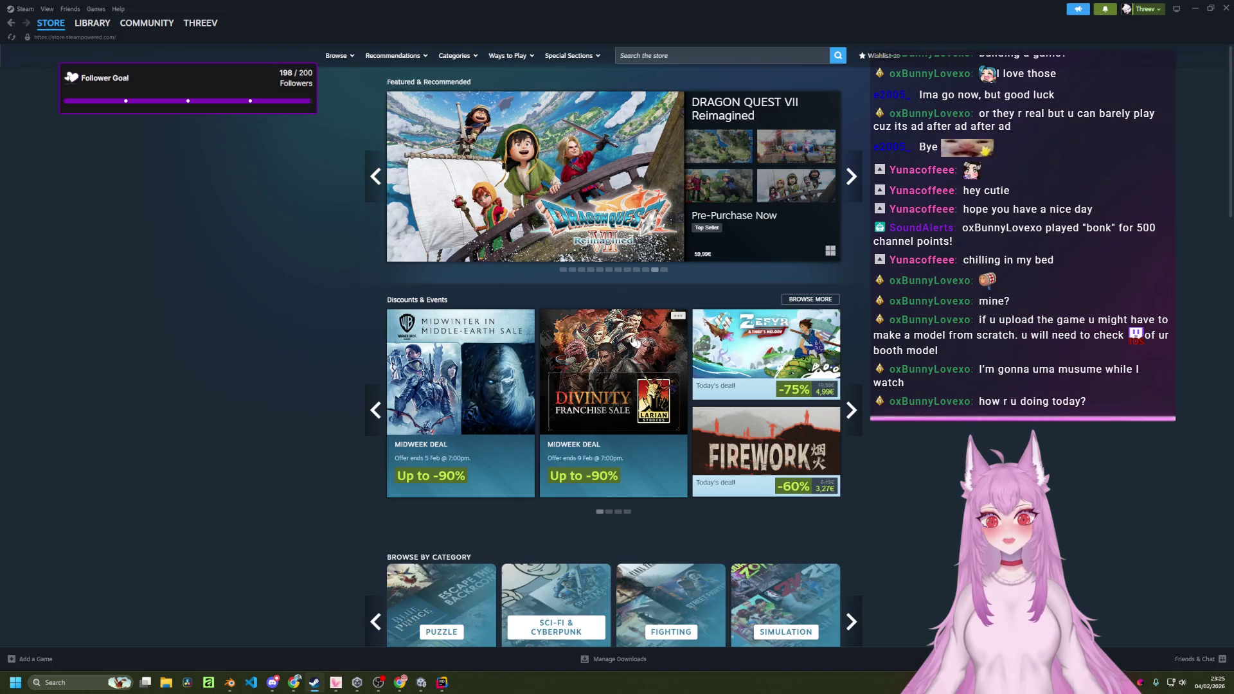
{"action": "left_click", "coordinate": [1225, 8]}
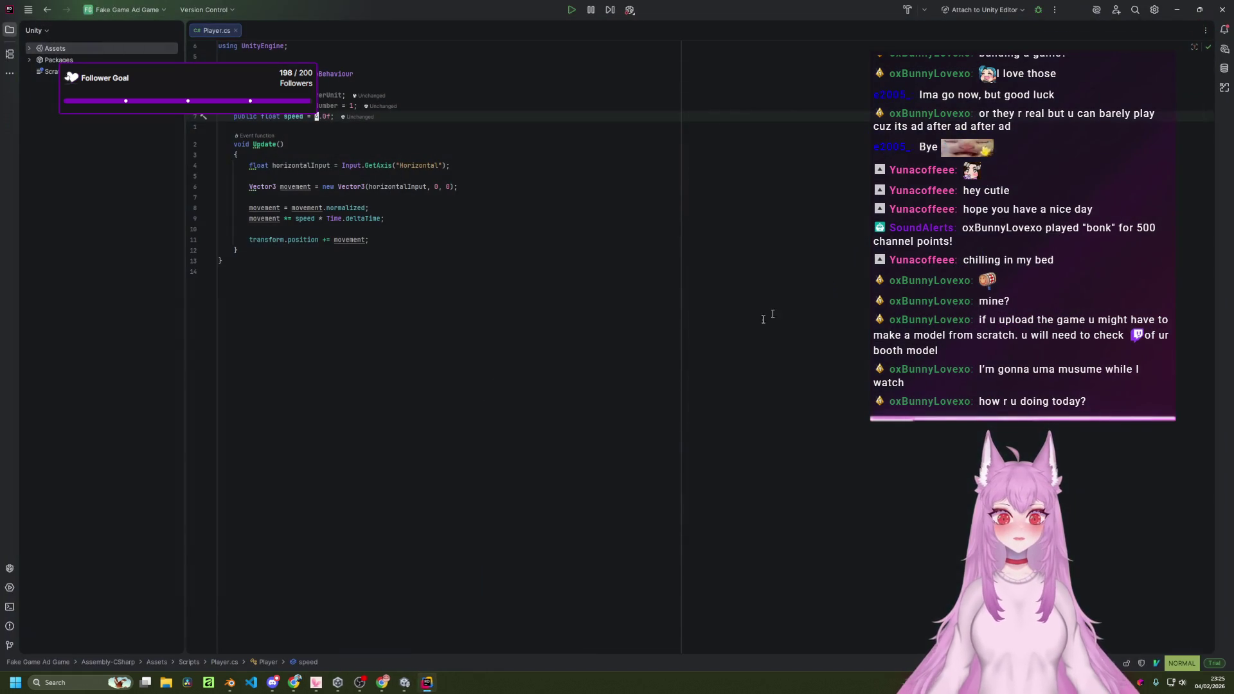
{"action": "left_click", "coordinate": [400, 682]}
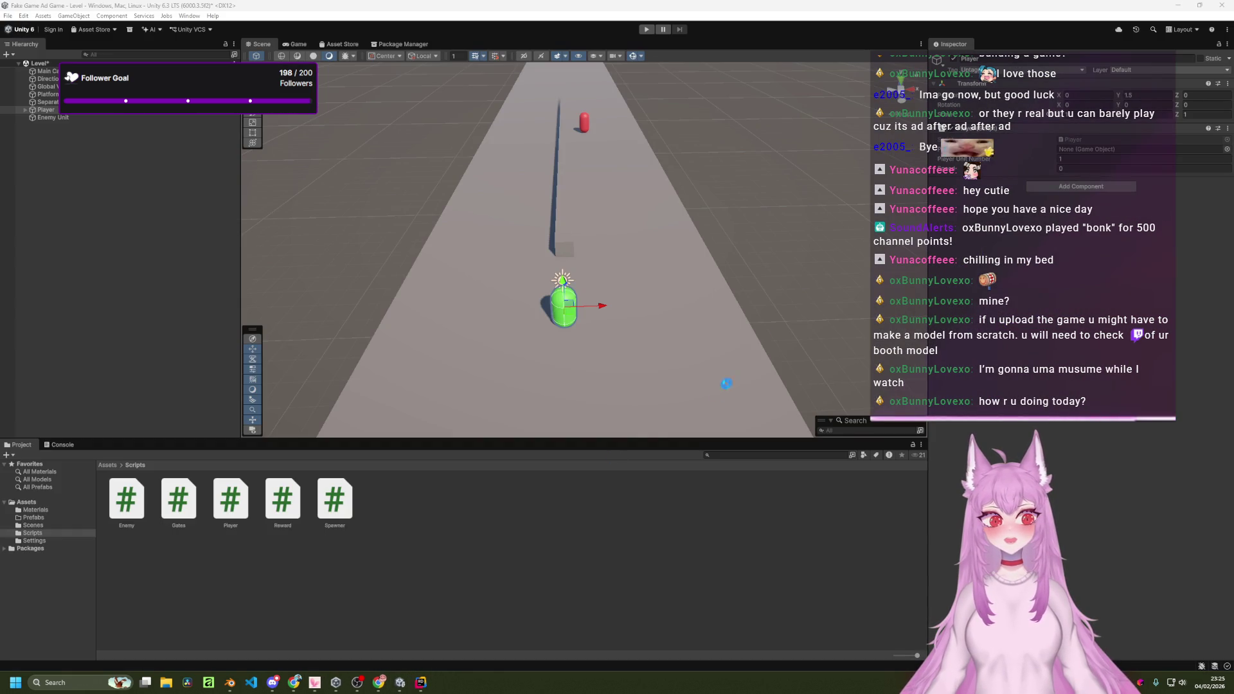
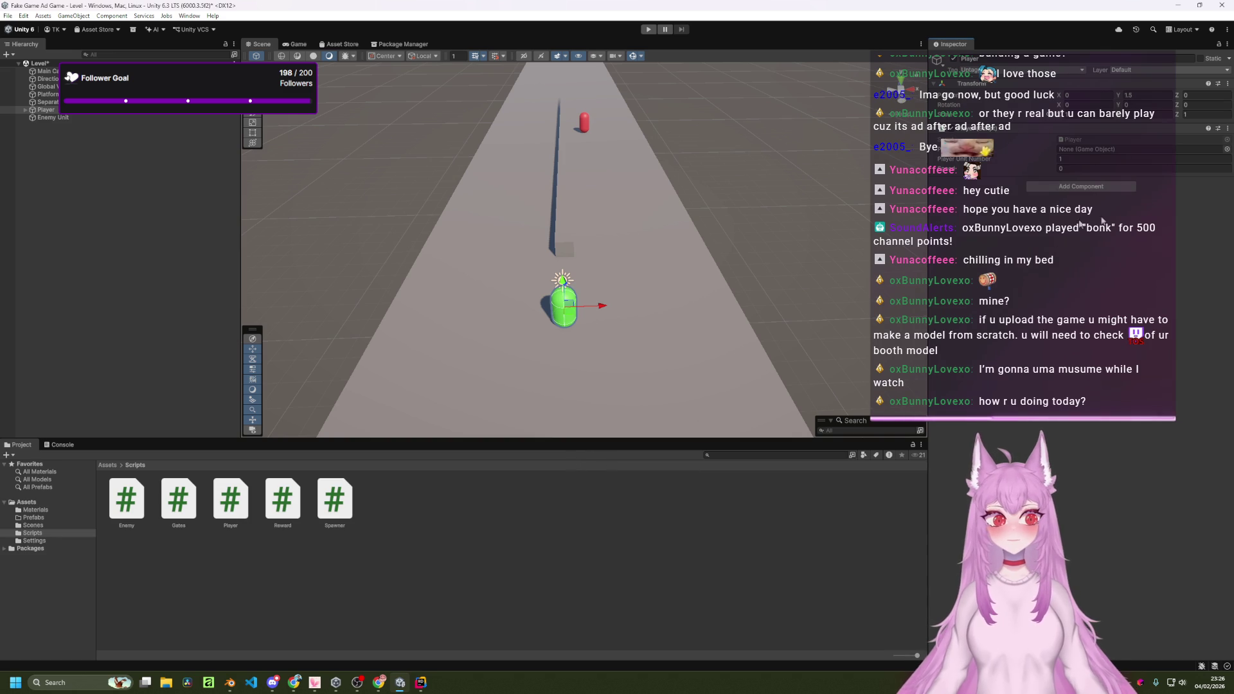
Inspect the Player component's Speed field and leave it at 4.
{"action": "left_click", "coordinate": [1065, 170]}
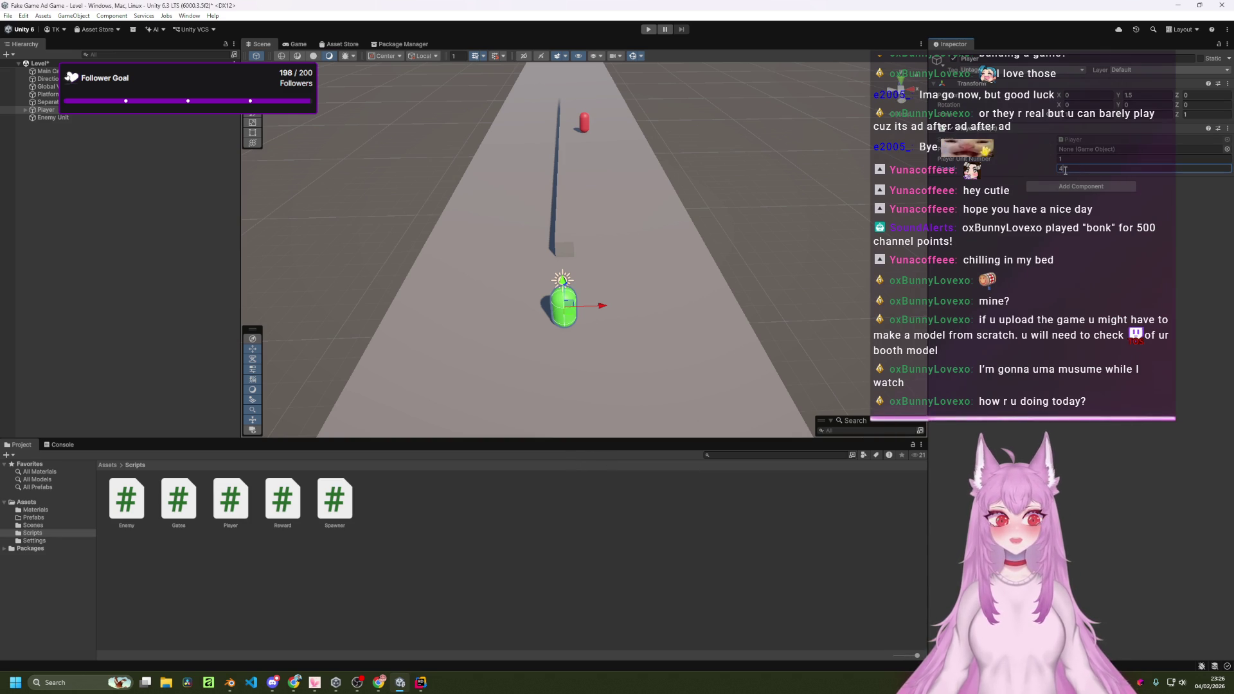
{"action": "double_click", "coordinate": [1069, 169]}
{"action": "key", "text": "Return"}
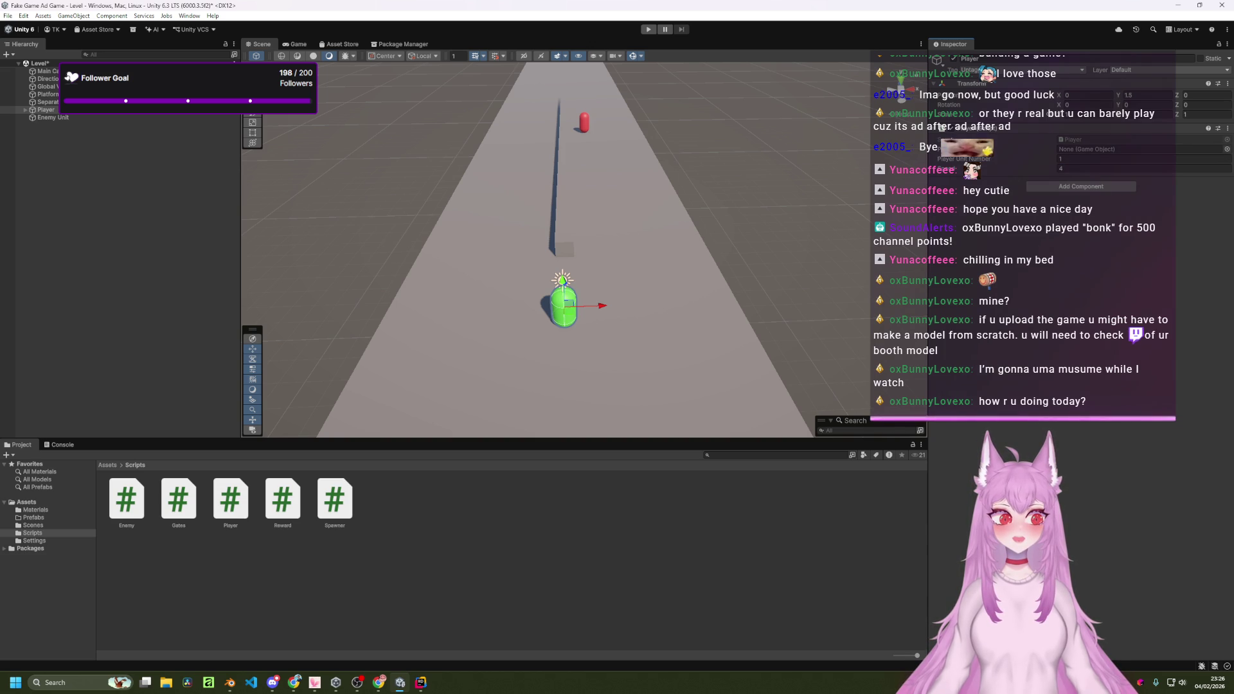
Collapse and re-expand the Player script component, then switch to Player.cs in Rider.
{"action": "left_click", "coordinate": [940, 130]}
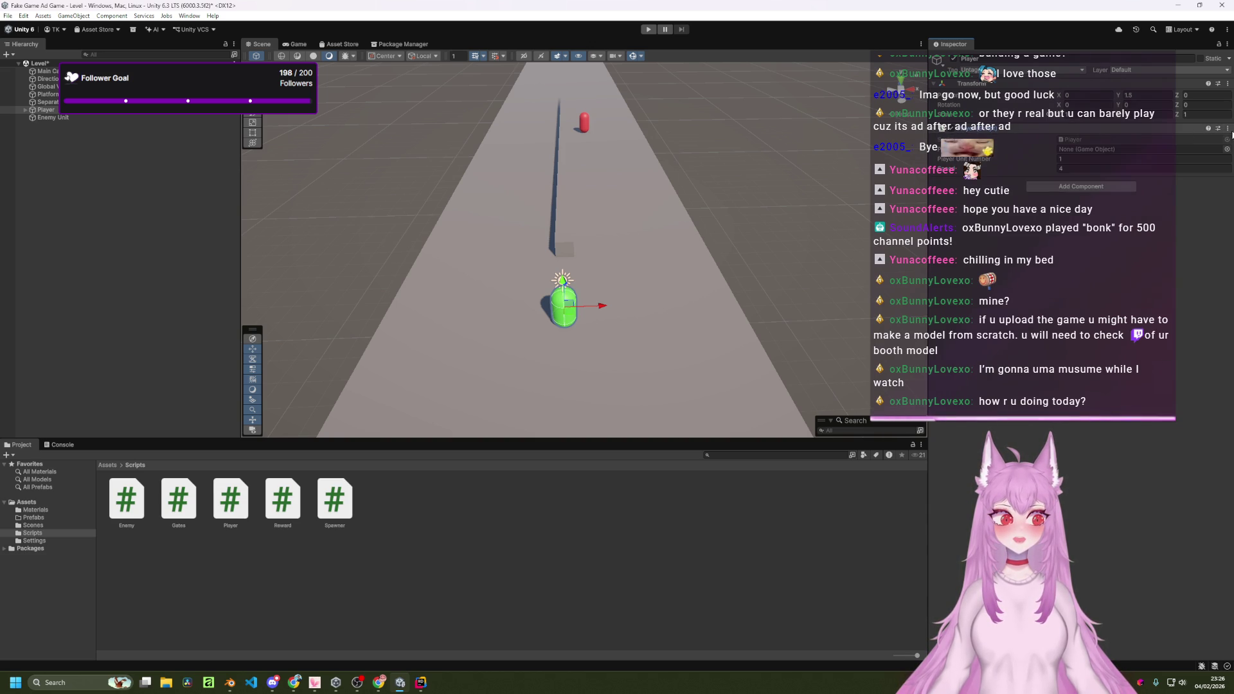
{"action": "left_click", "coordinate": [1228, 128]}
{"action": "key", "text": "Escape"}
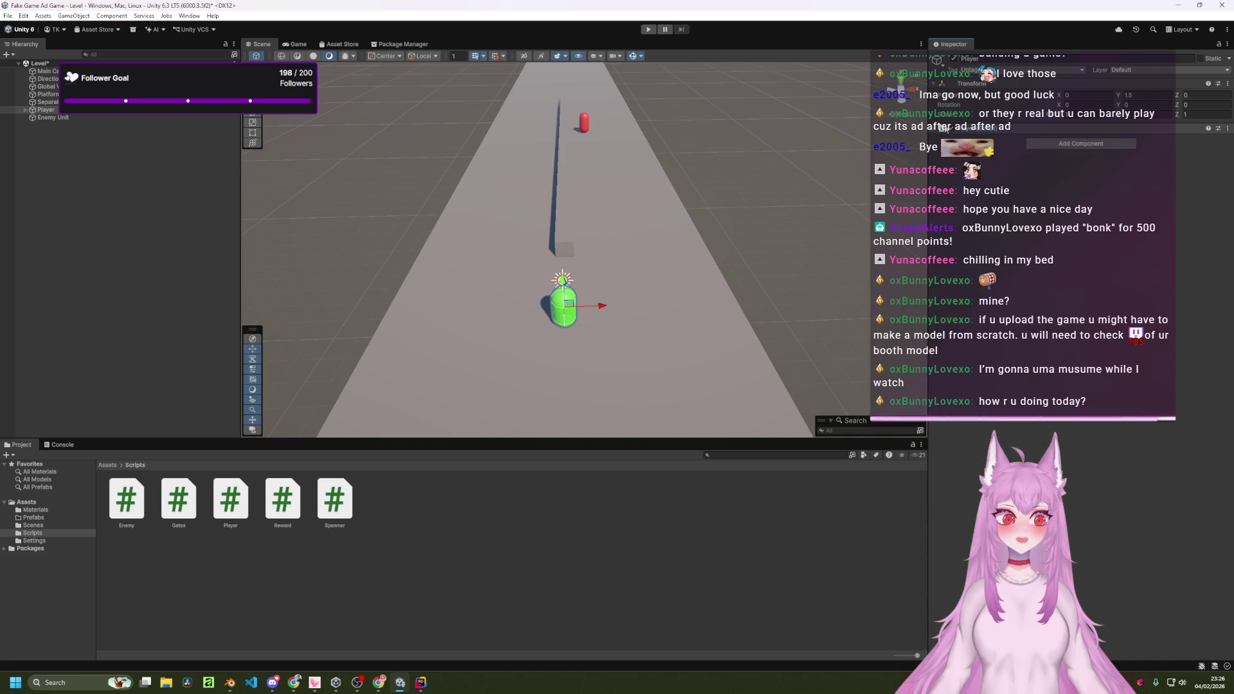
{"action": "left_click", "coordinate": [940, 129]}
{"action": "key", "text": "alt+Tab"}
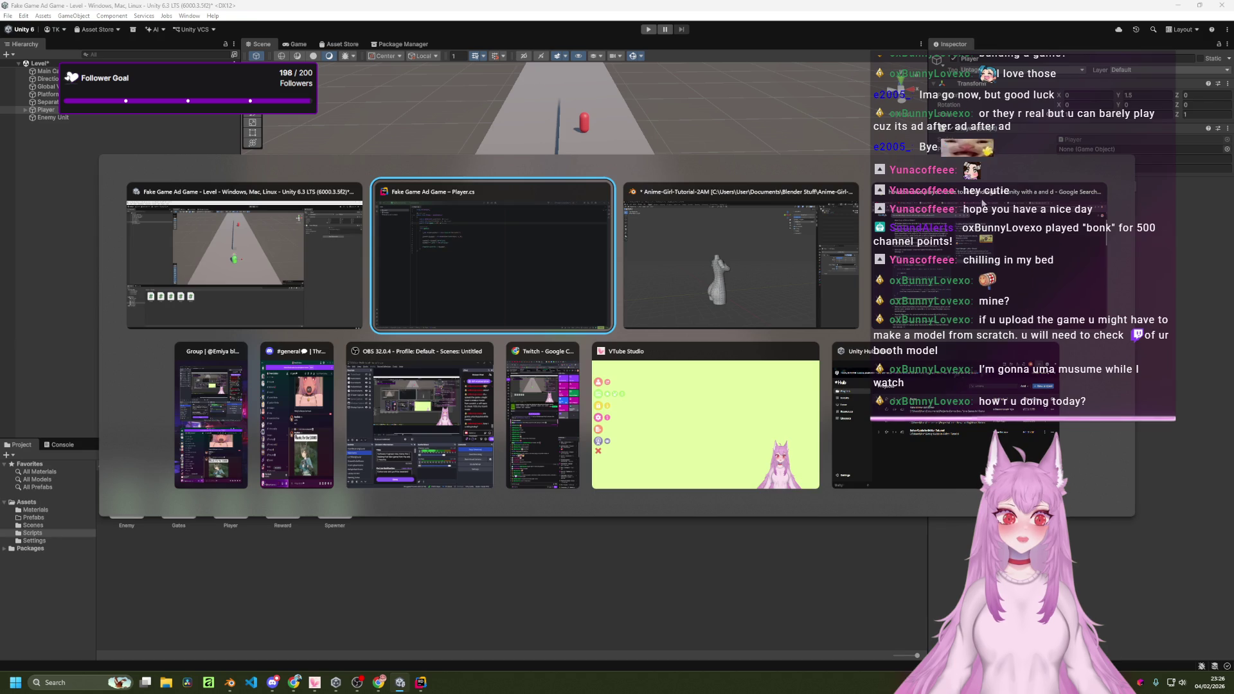
Change the speed field's default in Player.cs from 4.0f to 5.0f and return to Unity.
{"action": "left_click", "coordinate": [316, 117]}
{"action": "key", "text": "r"}
{"action": "key", "text": "5"}
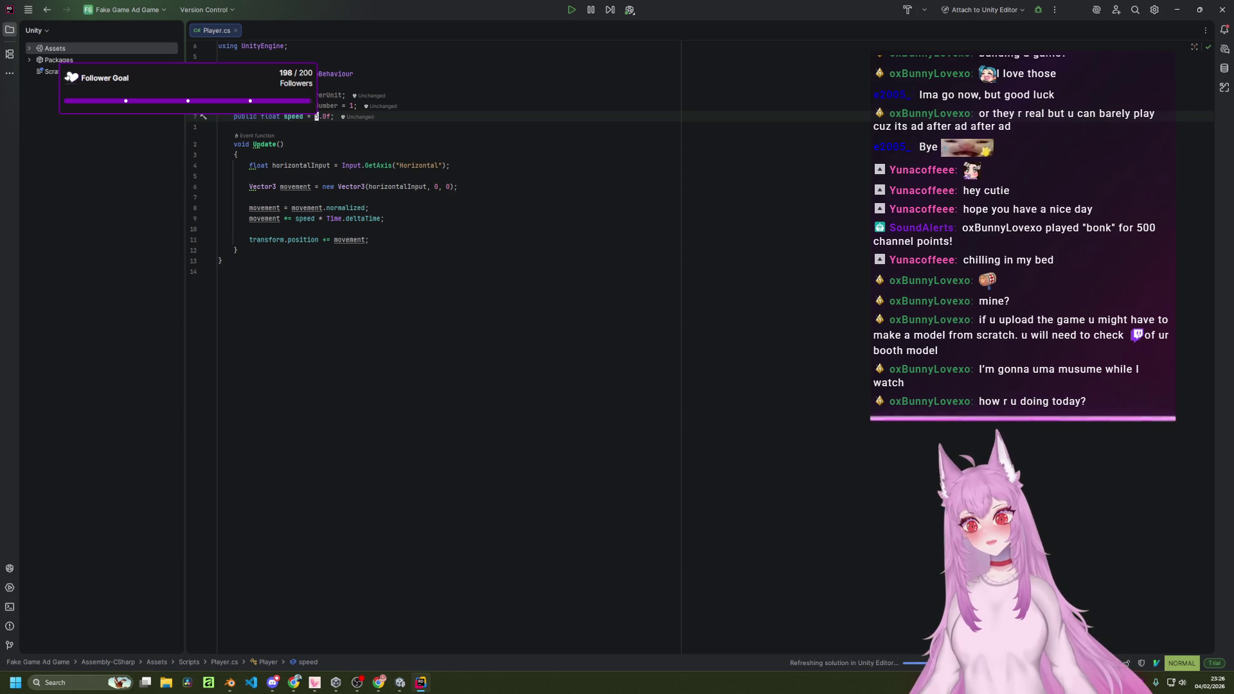
{"action": "key", "text": "alt+Tab"}
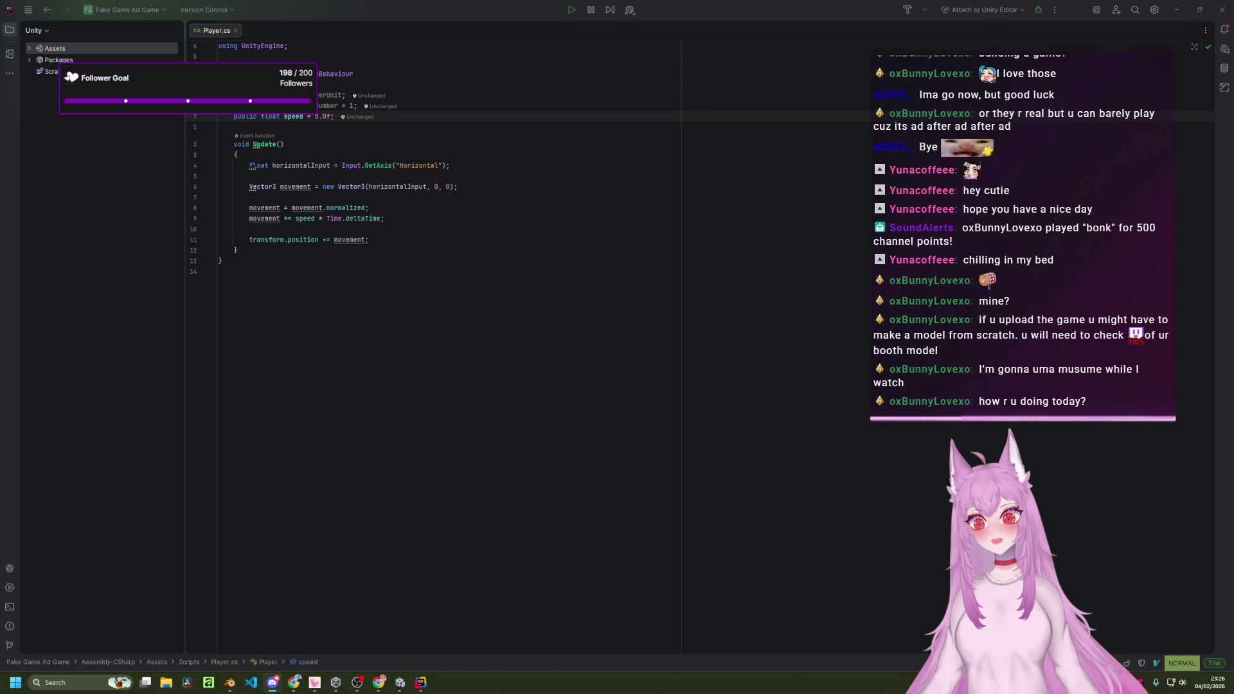
{"action": "left_click", "coordinate": [406, 687]}
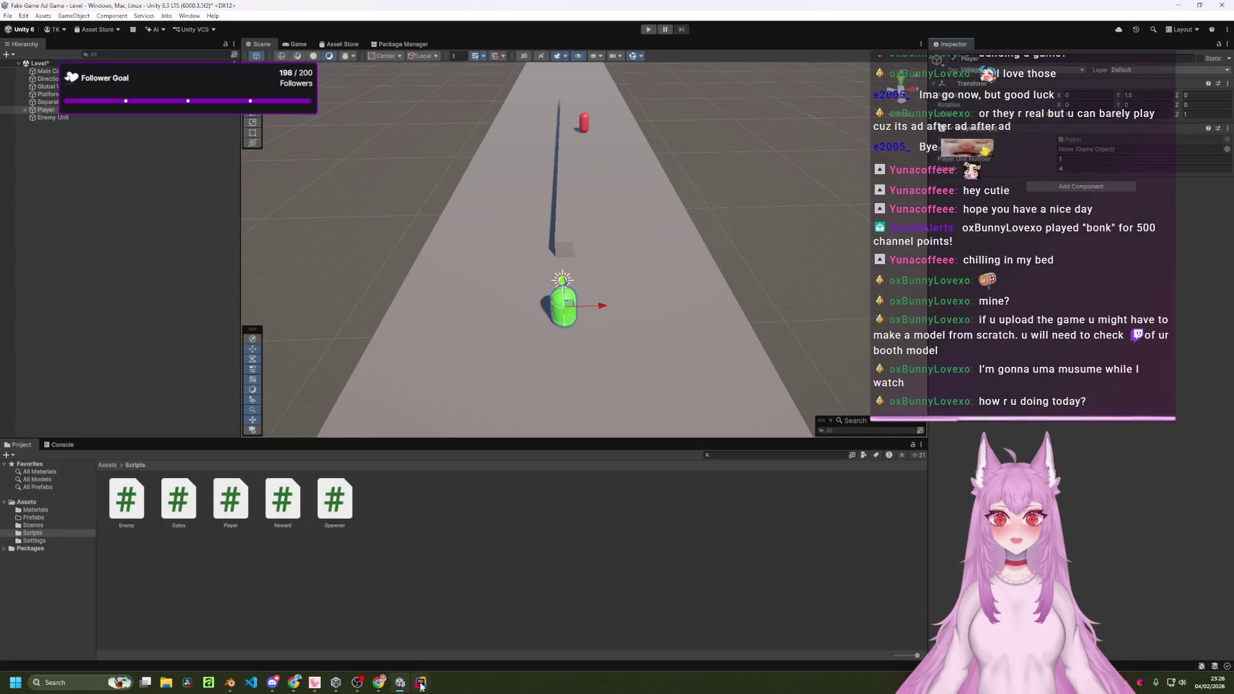
Reset the Player component so Speed picks up the new default of 5, then bring up the browser.
{"action": "left_click", "coordinate": [1228, 128]}
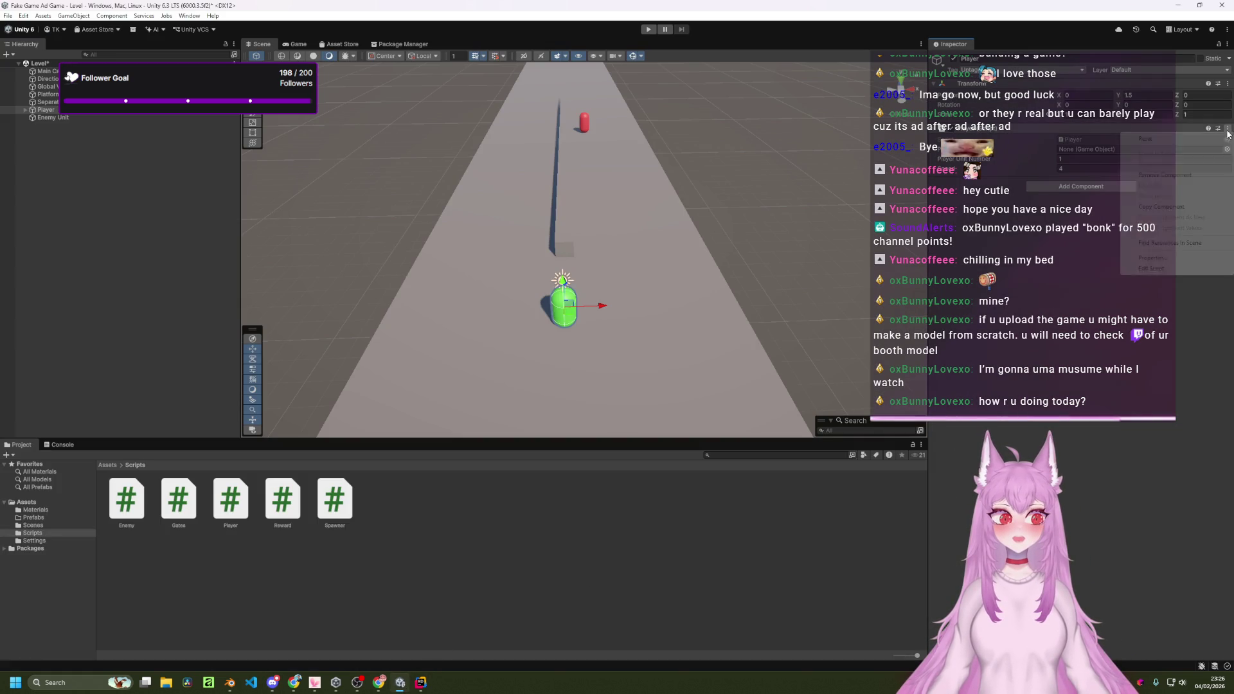
{"action": "left_click", "coordinate": [1179, 140]}
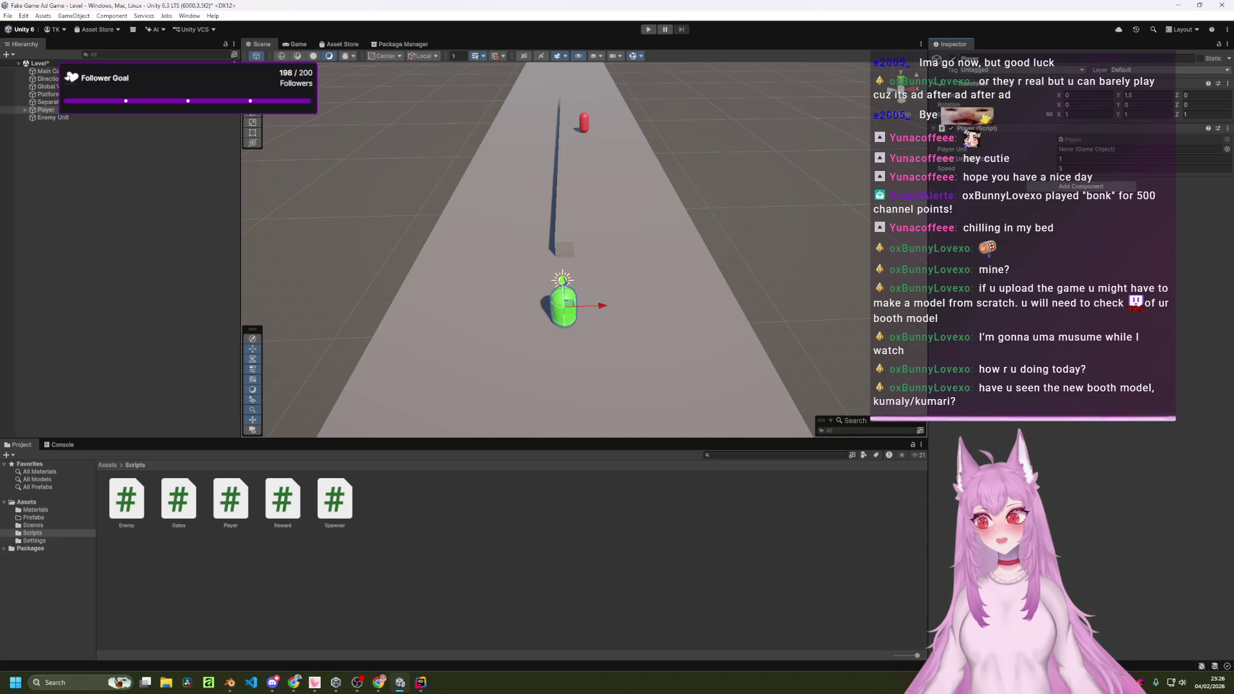
{"action": "key", "text": "alt+Tab"}
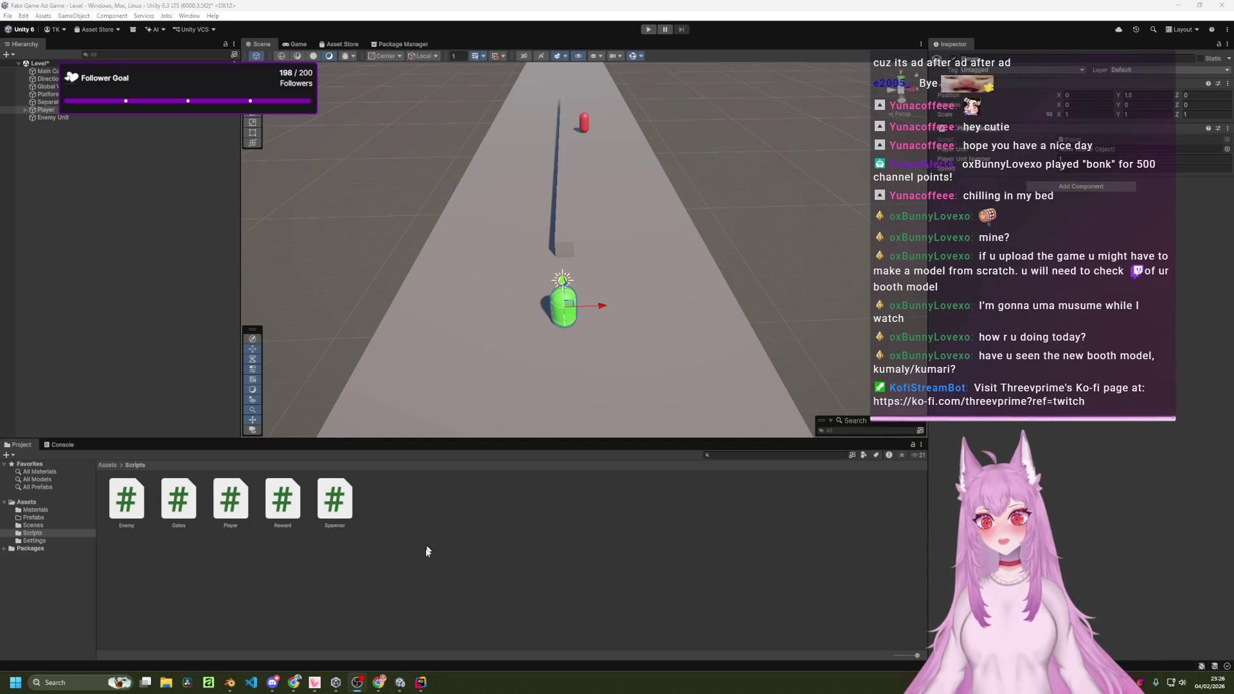
{"action": "left_click", "coordinate": [383, 686]}
Search Google for 'booth' in a new tab and skim the results.
{"action": "left_click", "coordinate": [943, 10]}
{"action": "type", "text": "booth"}
{"action": "key", "text": "Return"}
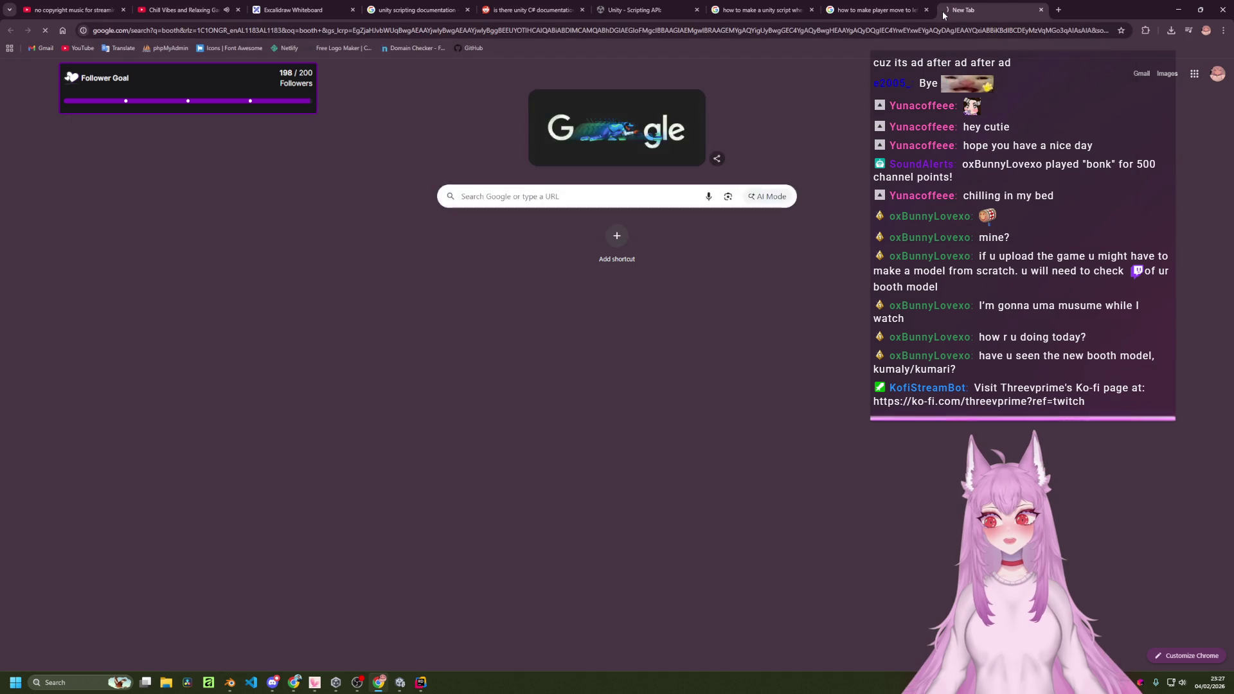
{"action": "scroll", "coordinate": [516, 313], "scroll_direction": "down", "scroll_amount": 4}
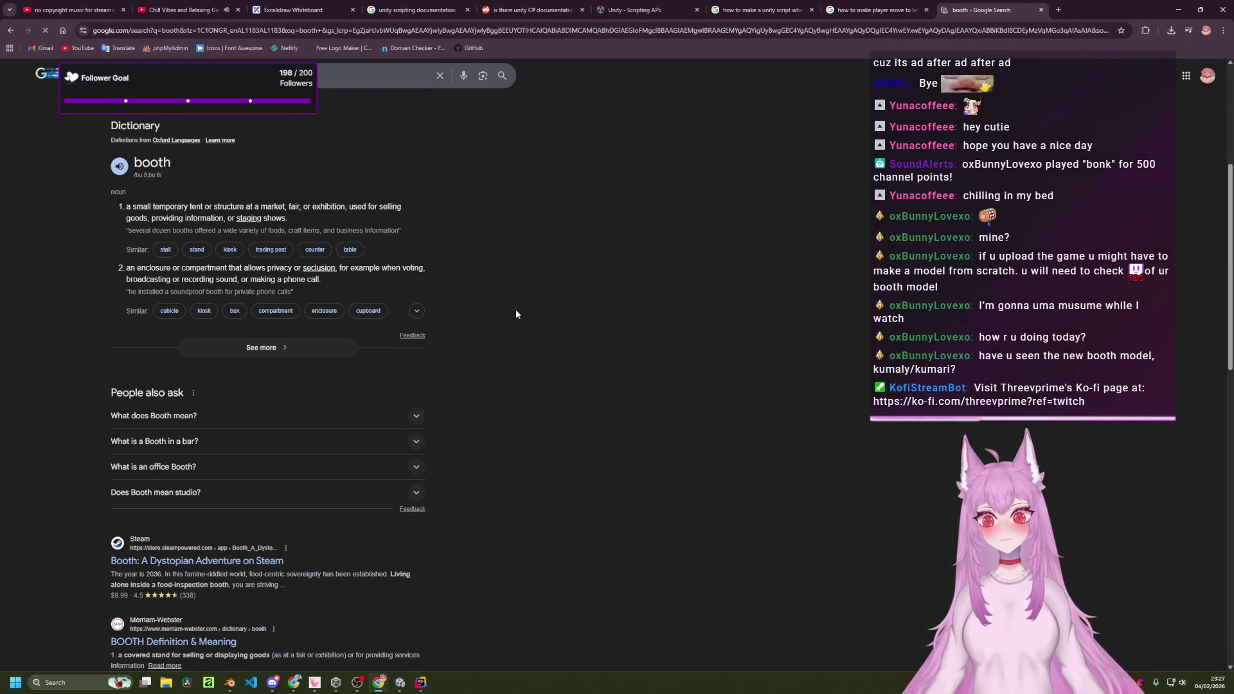
{"action": "scroll", "coordinate": [518, 309], "scroll_direction": "down", "scroll_amount": 4}
{"action": "scroll", "coordinate": [636, 187], "scroll_direction": "up", "scroll_amount": 9}
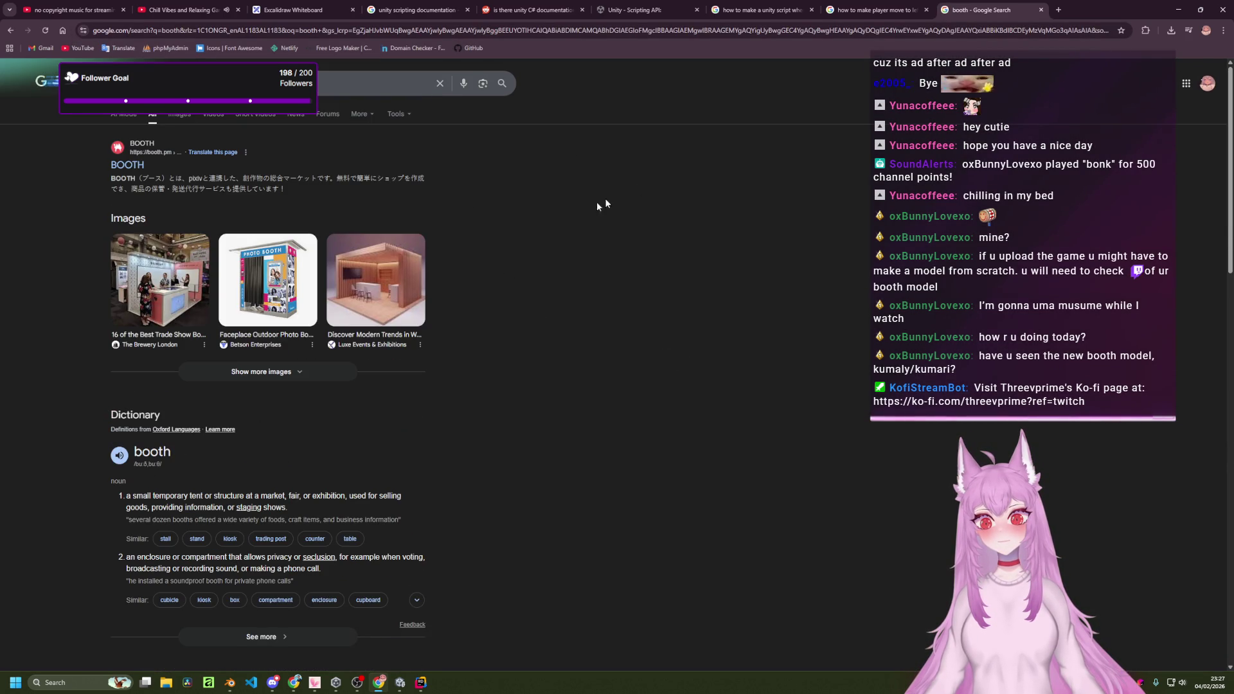
Search 'boothplorer' in another new tab and open the BOOTHPLORER site.
{"action": "left_click", "coordinate": [1054, 9]}
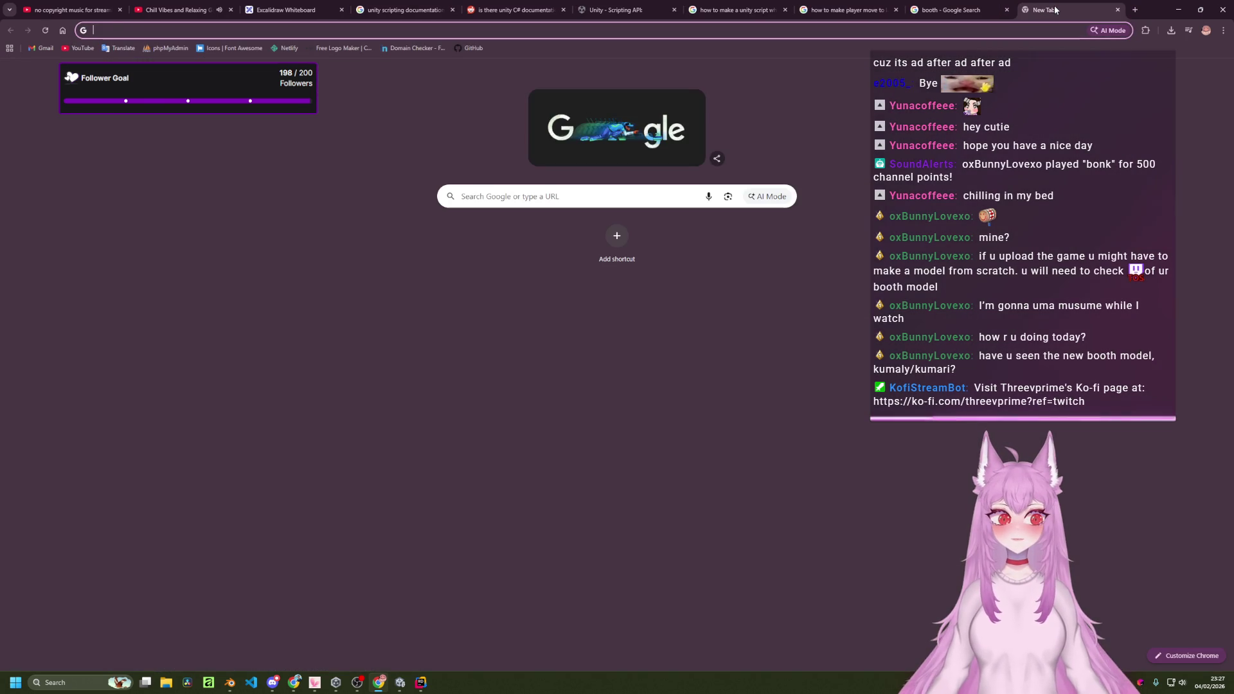
{"action": "type", "text": "boothplorer"}
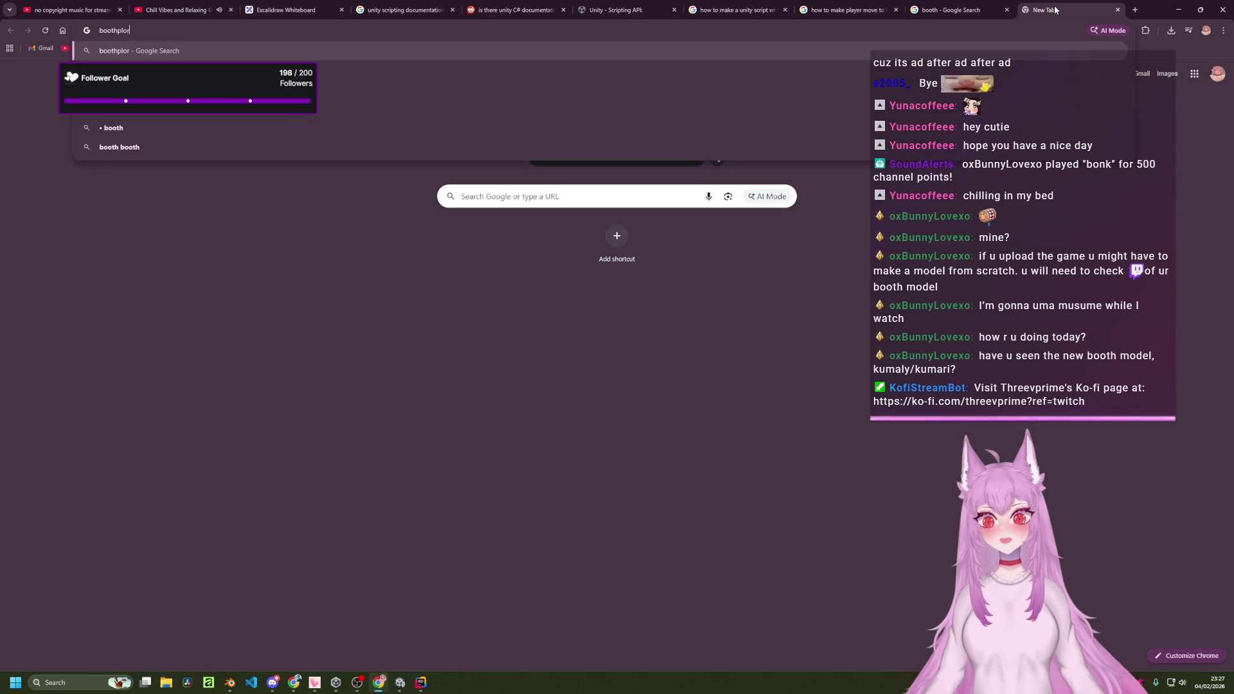
{"action": "key", "text": "Return"}
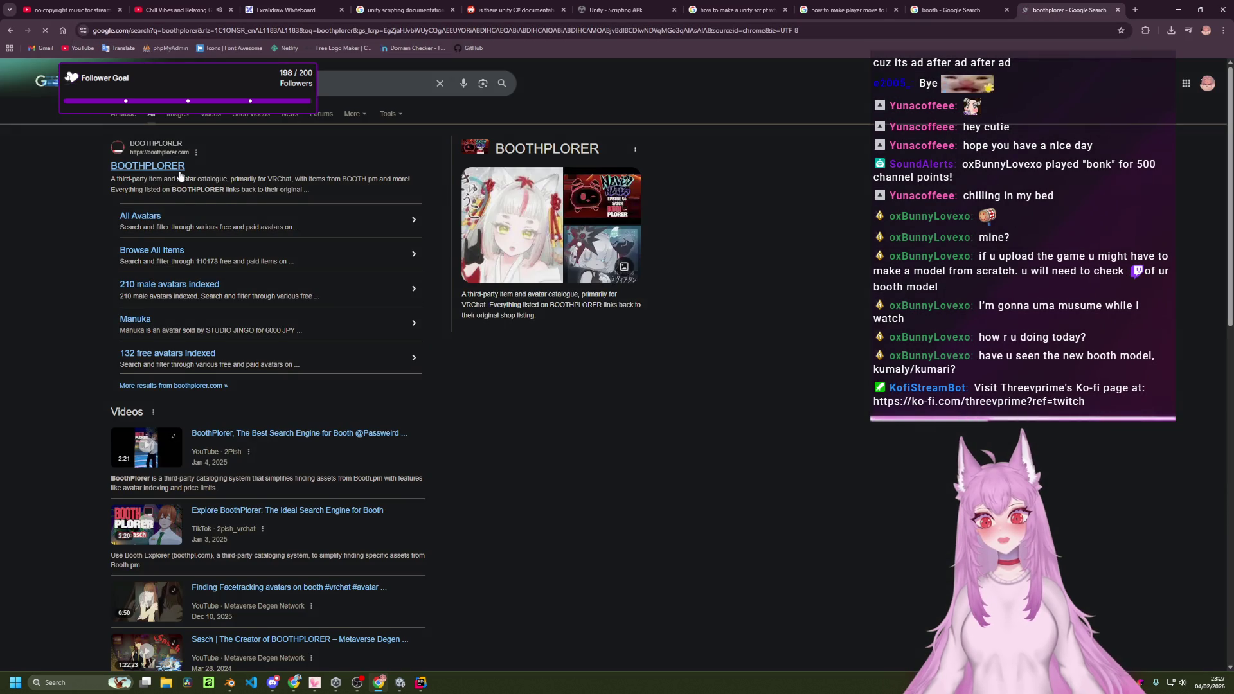
{"action": "left_click", "coordinate": [174, 171]}
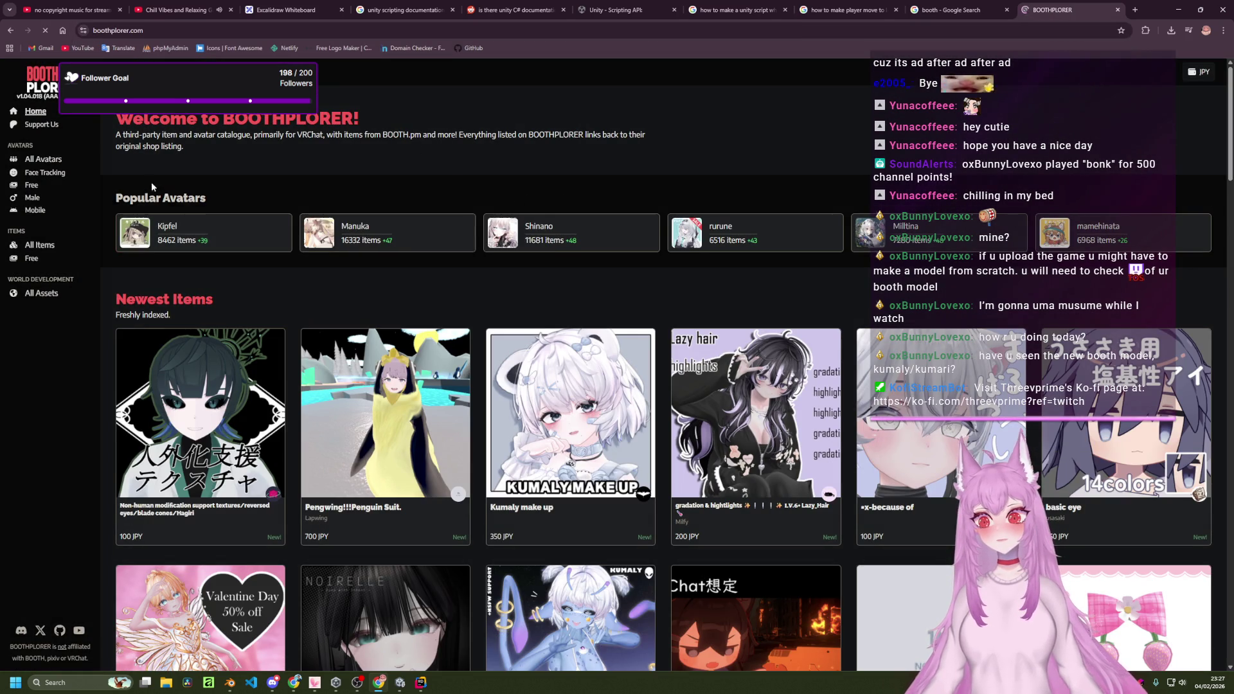
Scroll BOOTHPLORER's Latest and Random Avatars listings, then return to the 'booth' results tab.
{"action": "scroll", "coordinate": [974, 276], "scroll_direction": "down", "scroll_amount": 10}
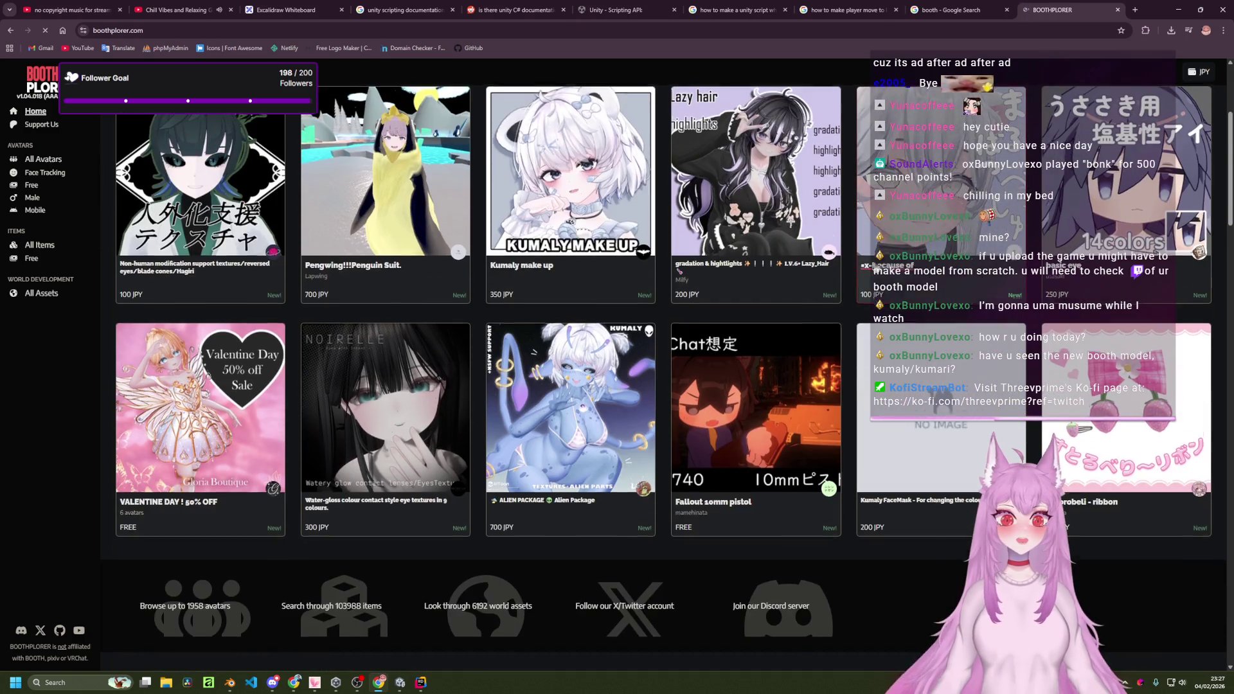
{"action": "scroll", "coordinate": [419, 269], "scroll_direction": "down", "scroll_amount": 3}
{"action": "scroll", "coordinate": [475, 257], "scroll_direction": "down", "scroll_amount": 3}
{"action": "scroll", "coordinate": [476, 264], "scroll_direction": "up", "scroll_amount": 4}
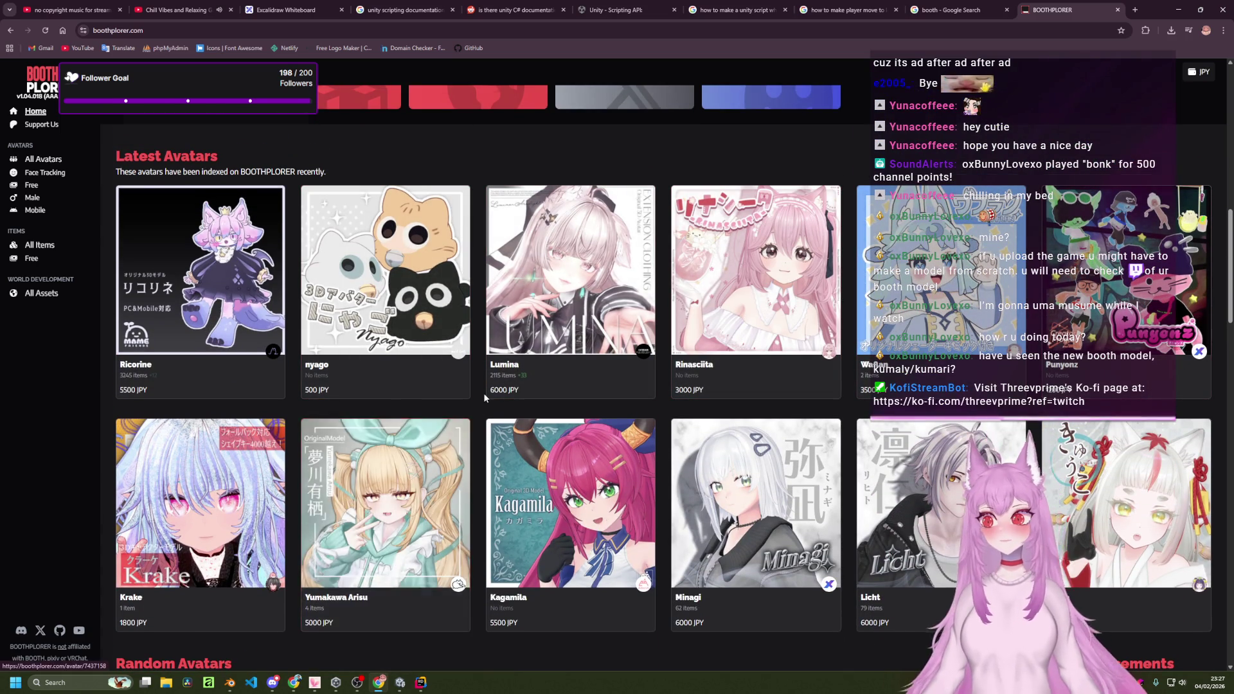
{"action": "scroll", "coordinate": [385, 392], "scroll_direction": "down", "scroll_amount": 3}
{"action": "scroll", "coordinate": [685, 309], "scroll_direction": "down", "scroll_amount": 4}
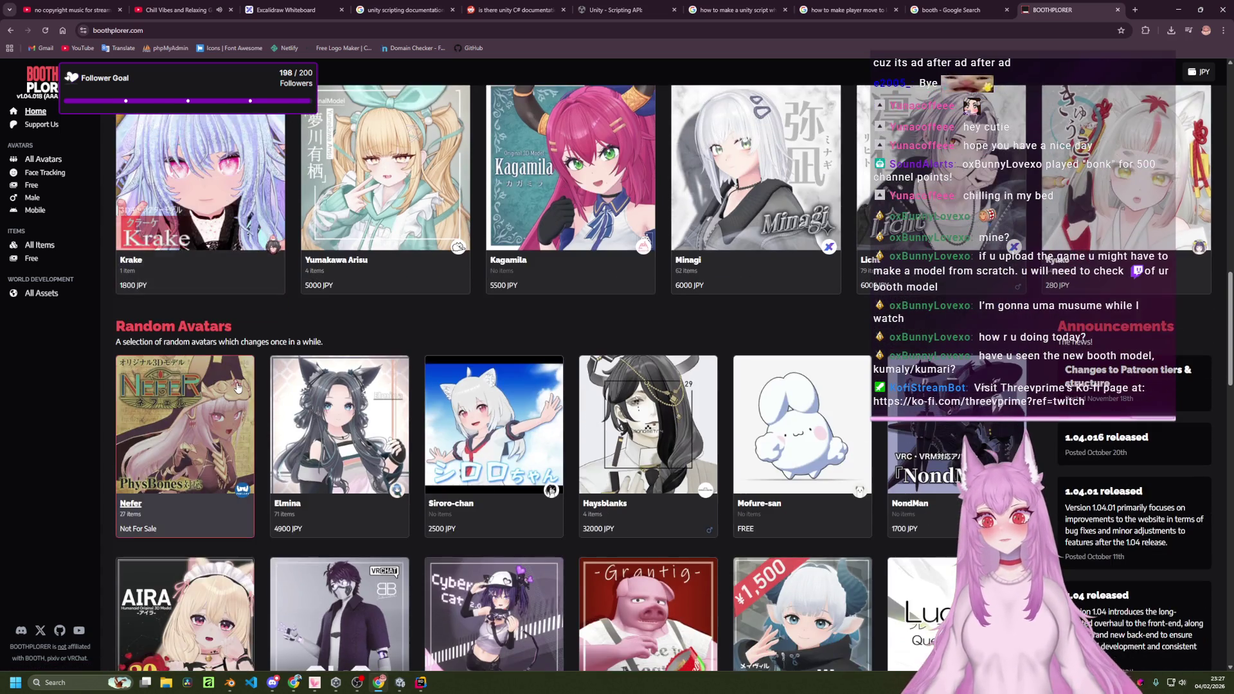
{"action": "scroll", "coordinate": [685, 309], "scroll_direction": "down", "scroll_amount": 5}
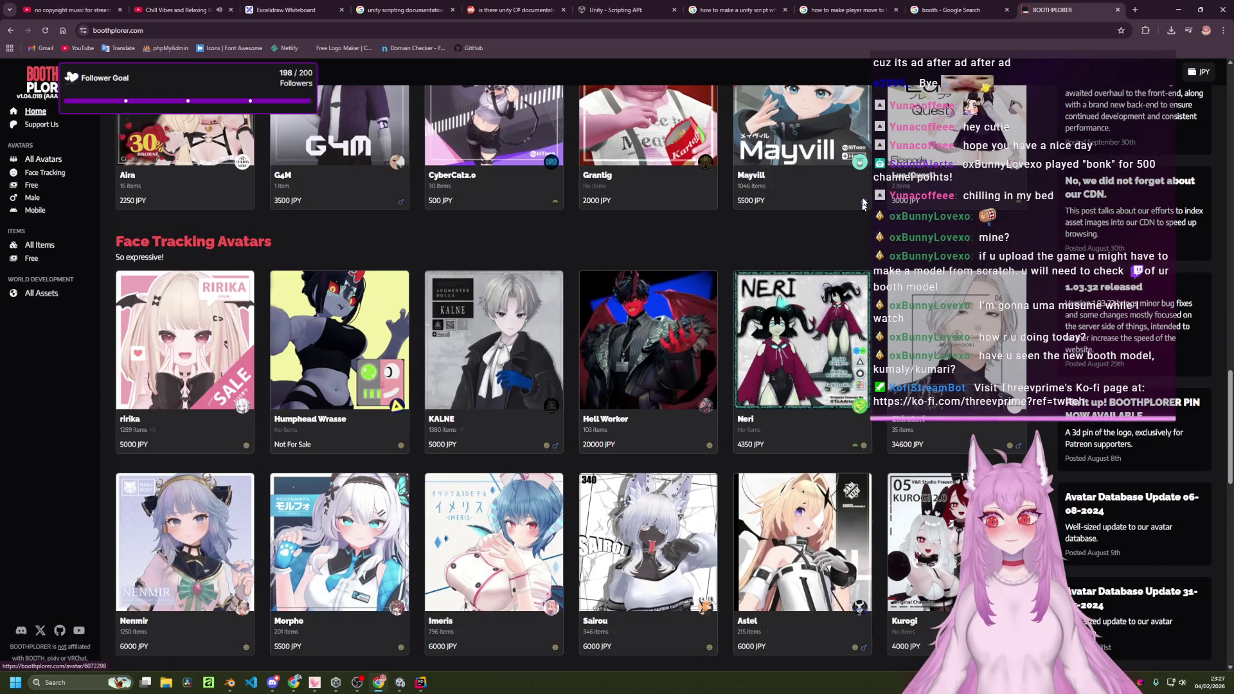
{"action": "left_click", "coordinate": [969, 3]}
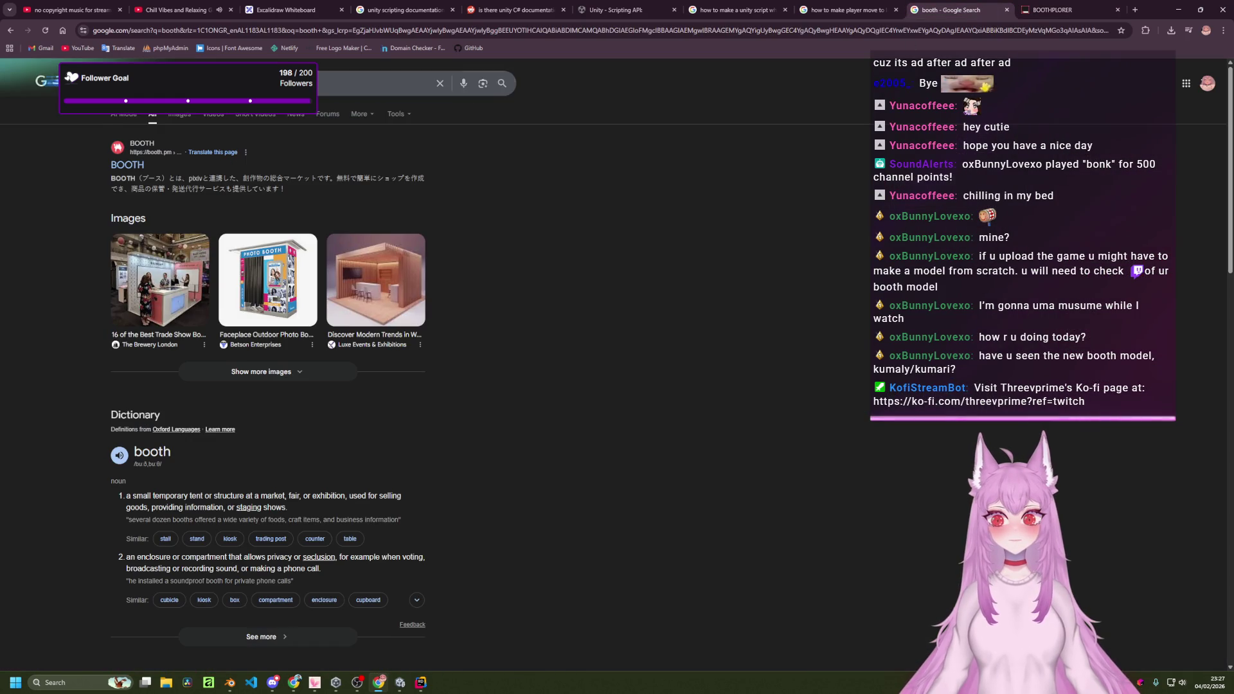
Search 'booth kumaly/kumari' and open the Kumaly Freckles (Face & Body) BOOTH item in a new tab.
{"action": "left_click", "coordinate": [848, 10]}
{"action": "left_click", "coordinate": [908, 14]}
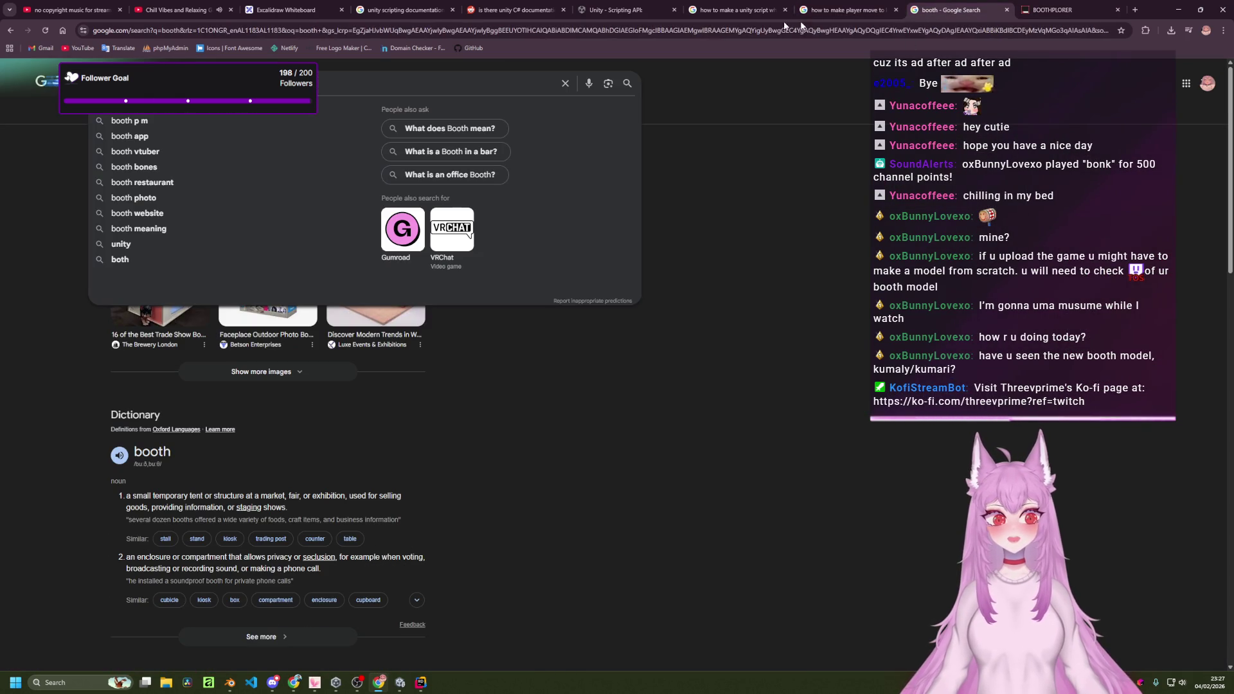
{"action": "key", "text": "Escape"}
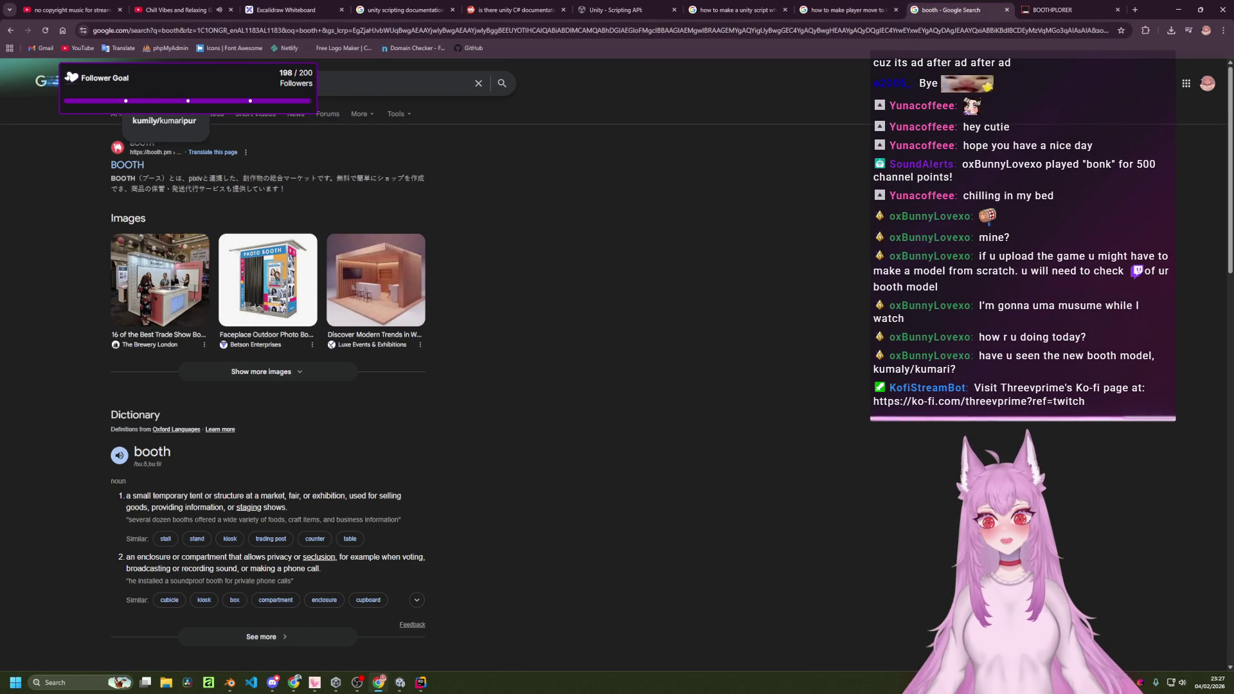
{"action": "key", "text": "Return"}
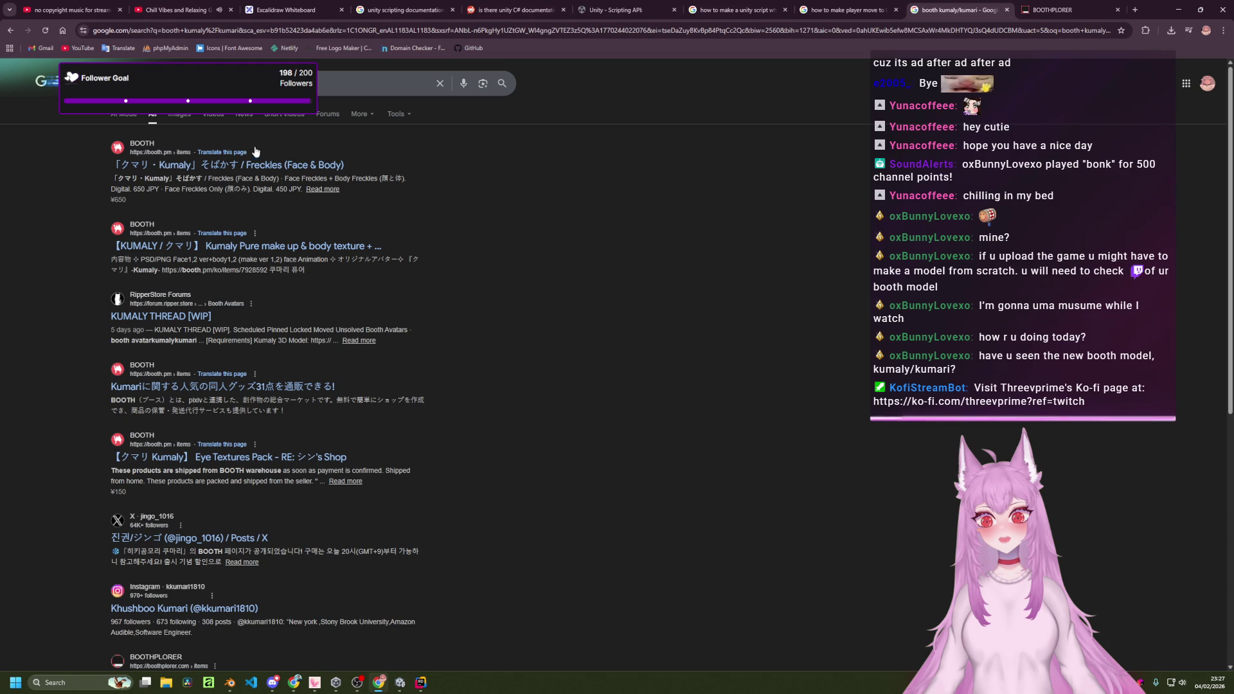
{"action": "middle_click", "coordinate": [244, 166]}
{"action": "key", "text": "ctrl+Tab"}
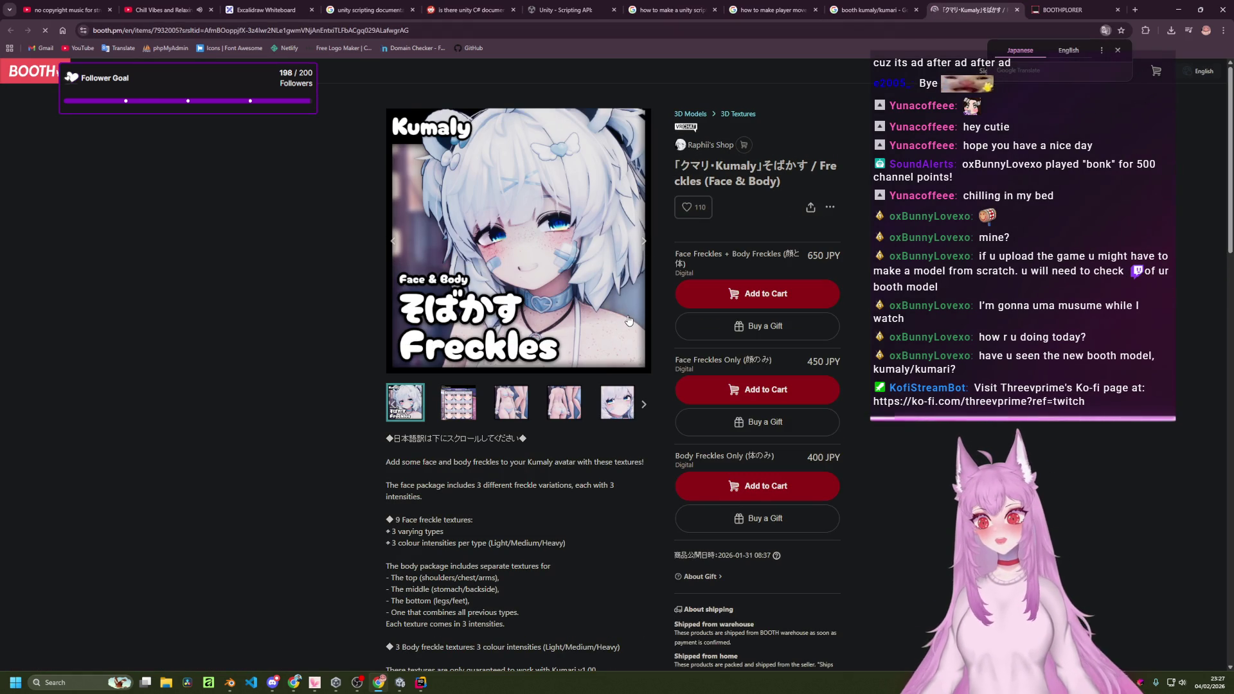
View the Kumaly Freckles item images, then open and close another Kumari listing.
{"action": "left_click", "coordinate": [641, 243]}
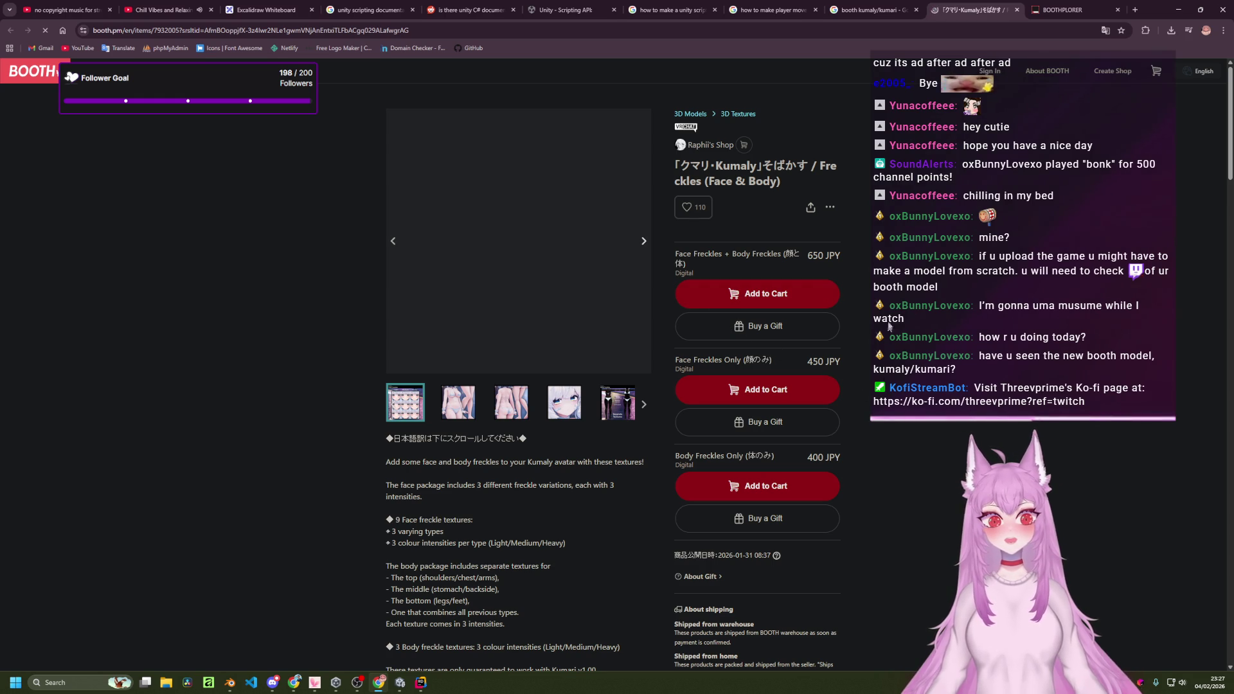
{"action": "middle_click", "coordinate": [957, 5]}
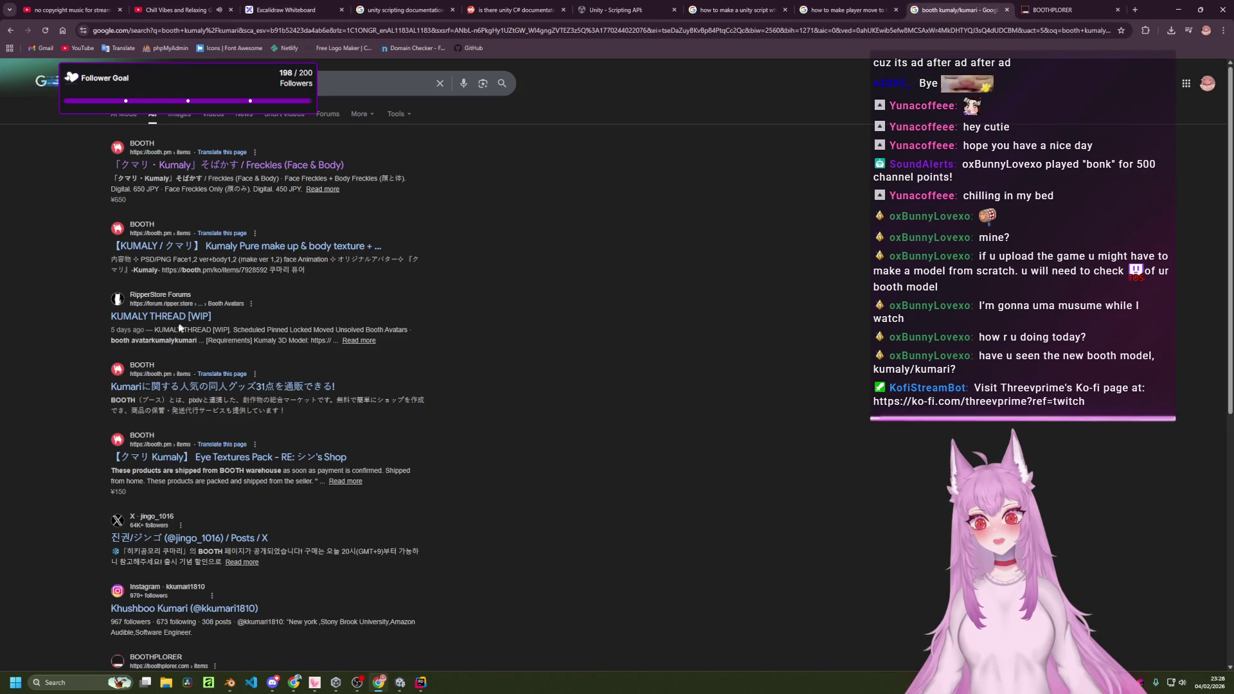
{"action": "middle_click", "coordinate": [265, 386]}
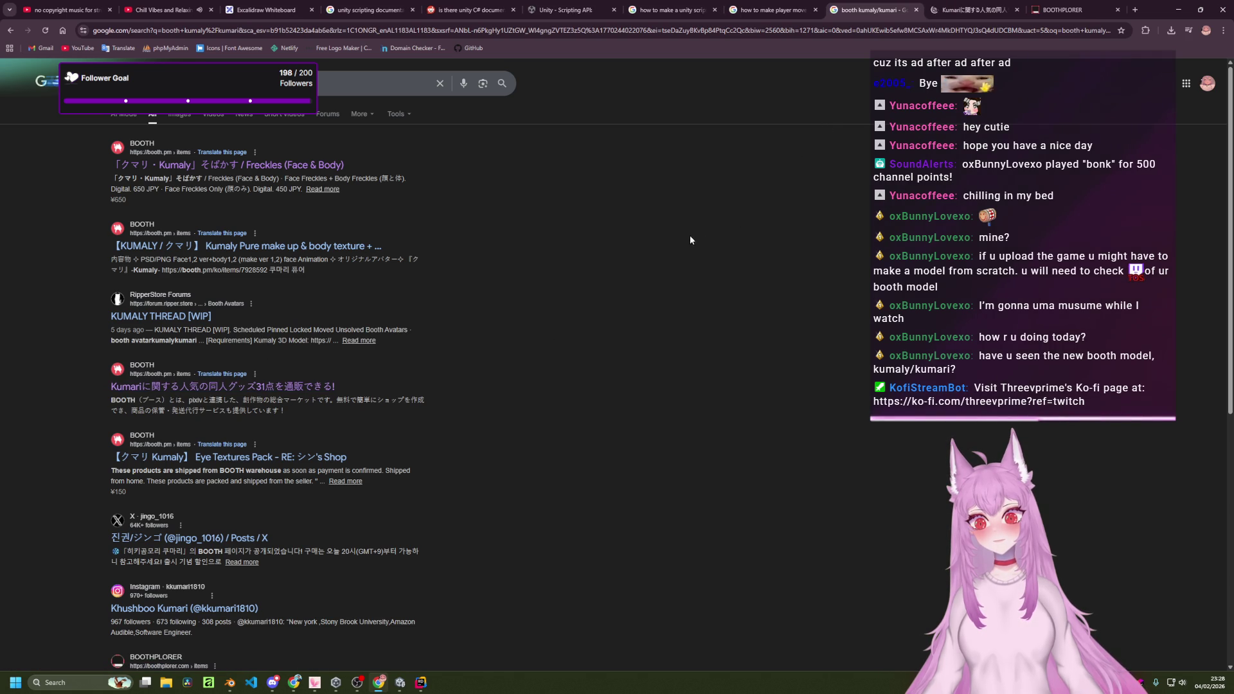
{"action": "left_click", "coordinate": [939, 6]}
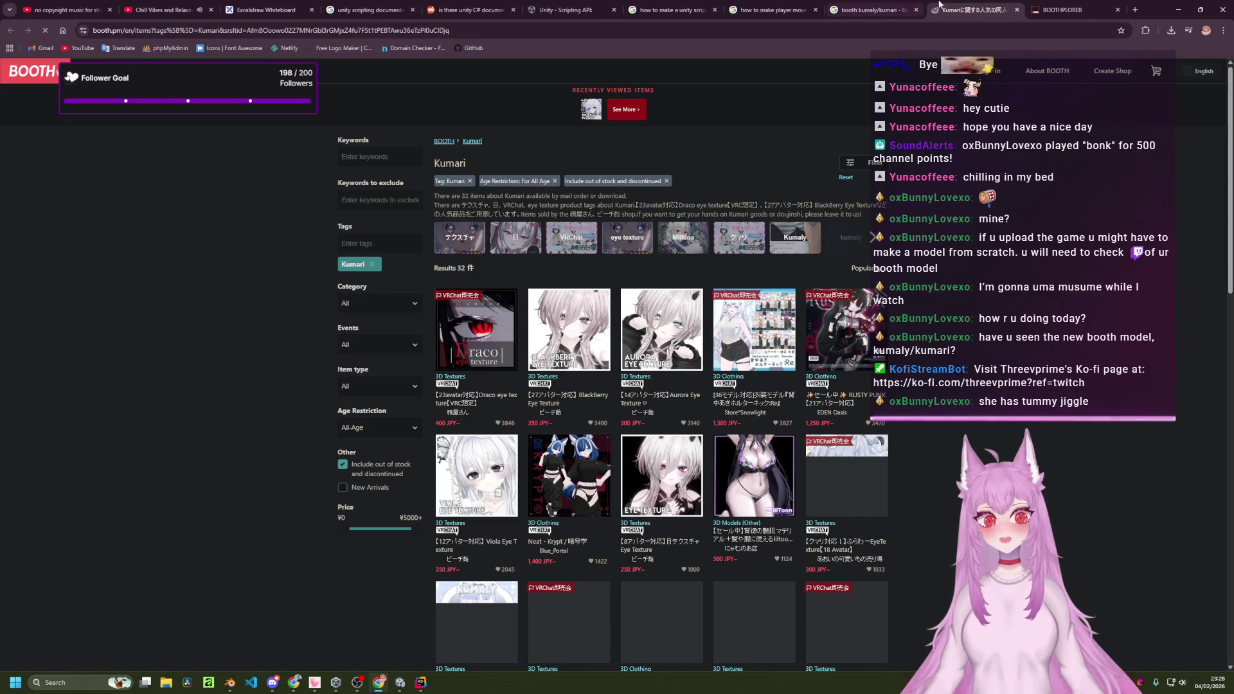
{"action": "left_click", "coordinate": [1017, 9]}
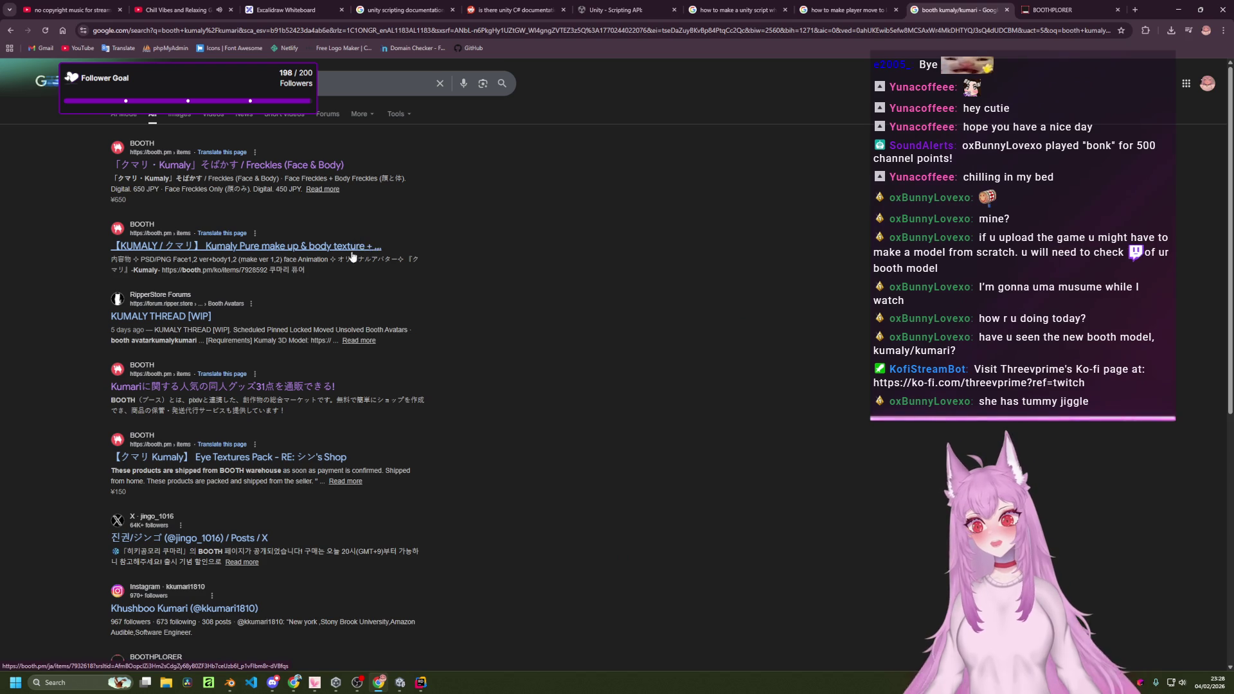
Open the Kumaly freckles result and follow its jingo1016 link to the original Kumari model page.
{"action": "scroll", "coordinate": [298, 372], "scroll_direction": "down", "scroll_amount": 1}
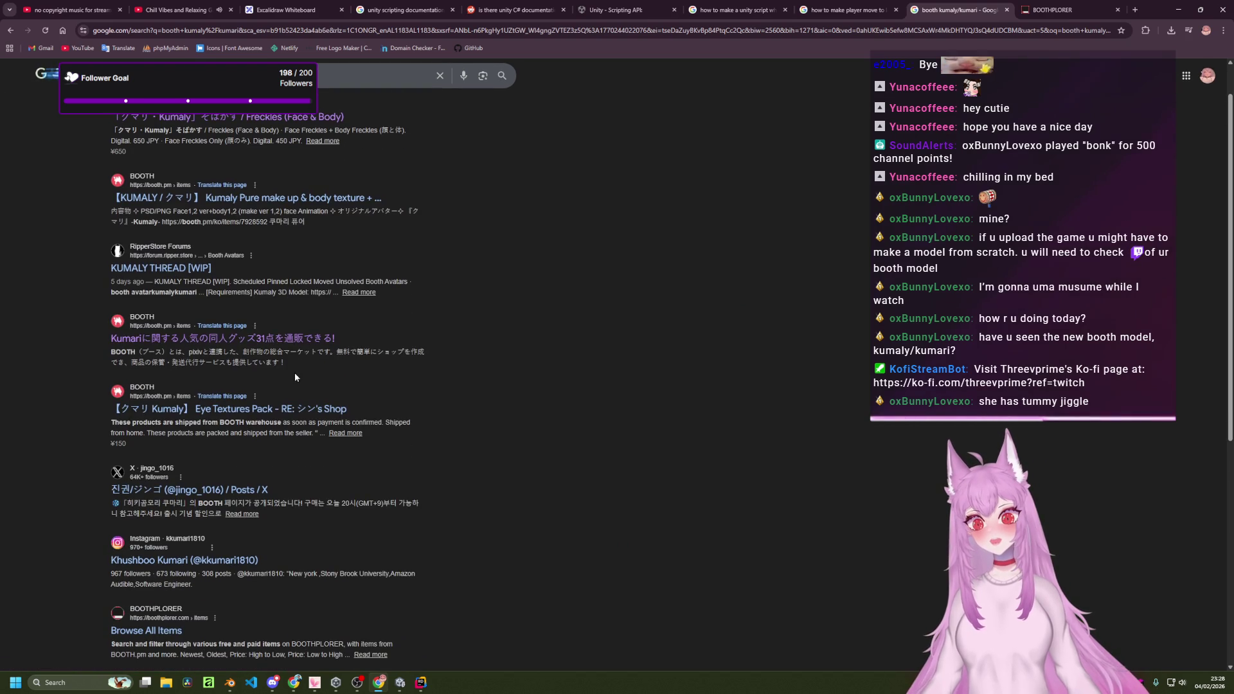
{"action": "middle_click", "coordinate": [276, 411]}
{"action": "scroll", "coordinate": [276, 411], "scroll_direction": "up", "scroll_amount": 1}
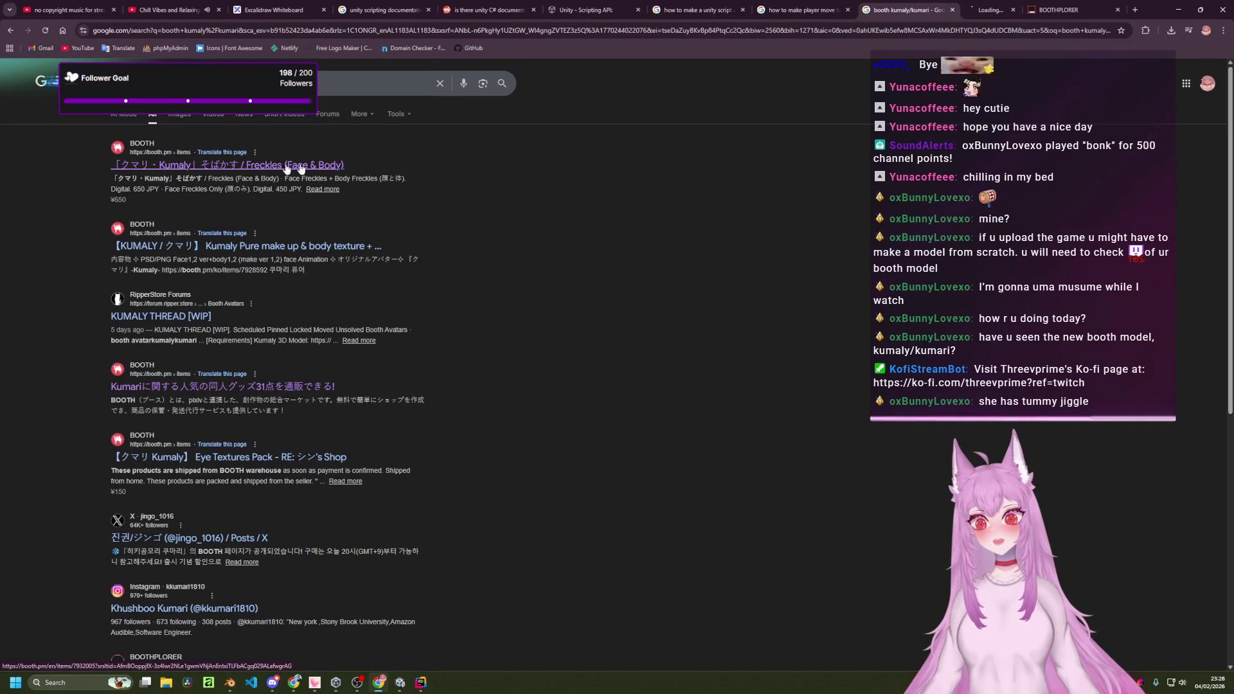
{"action": "left_click", "coordinate": [926, 8]}
{"action": "scroll", "coordinate": [500, 415], "scroll_direction": "down", "scroll_amount": 20}
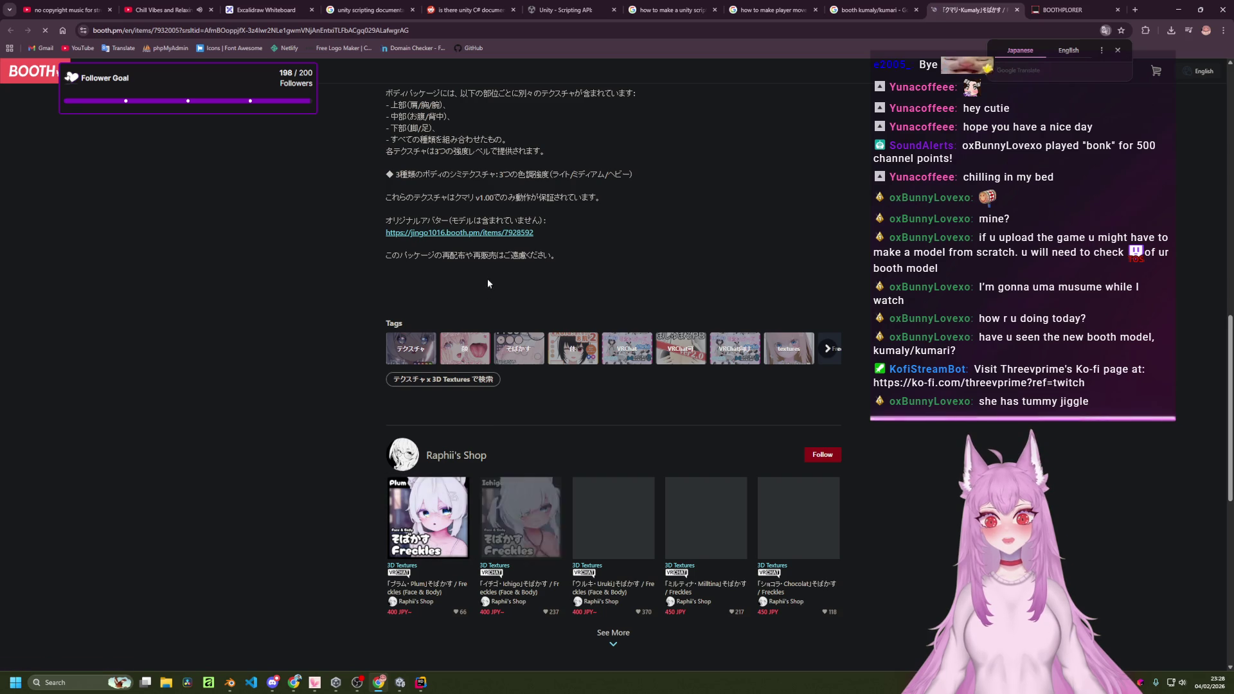
{"action": "left_click", "coordinate": [497, 232]}
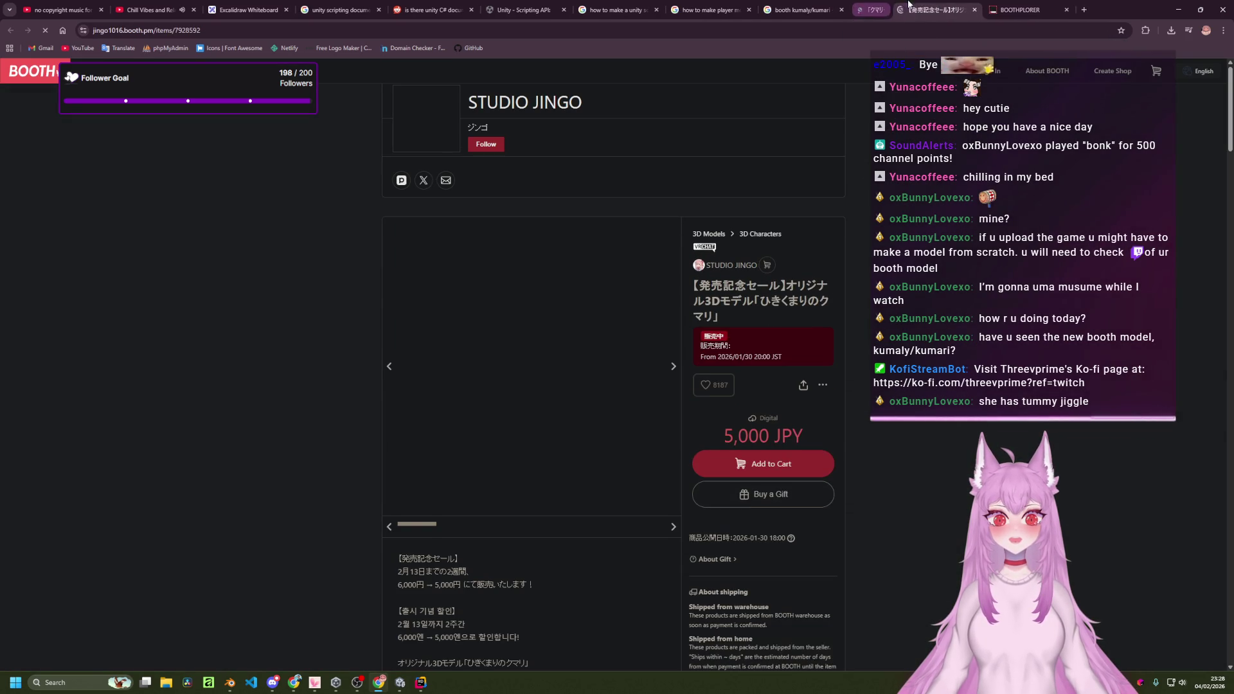
{"action": "middle_click", "coordinate": [908, 5]}
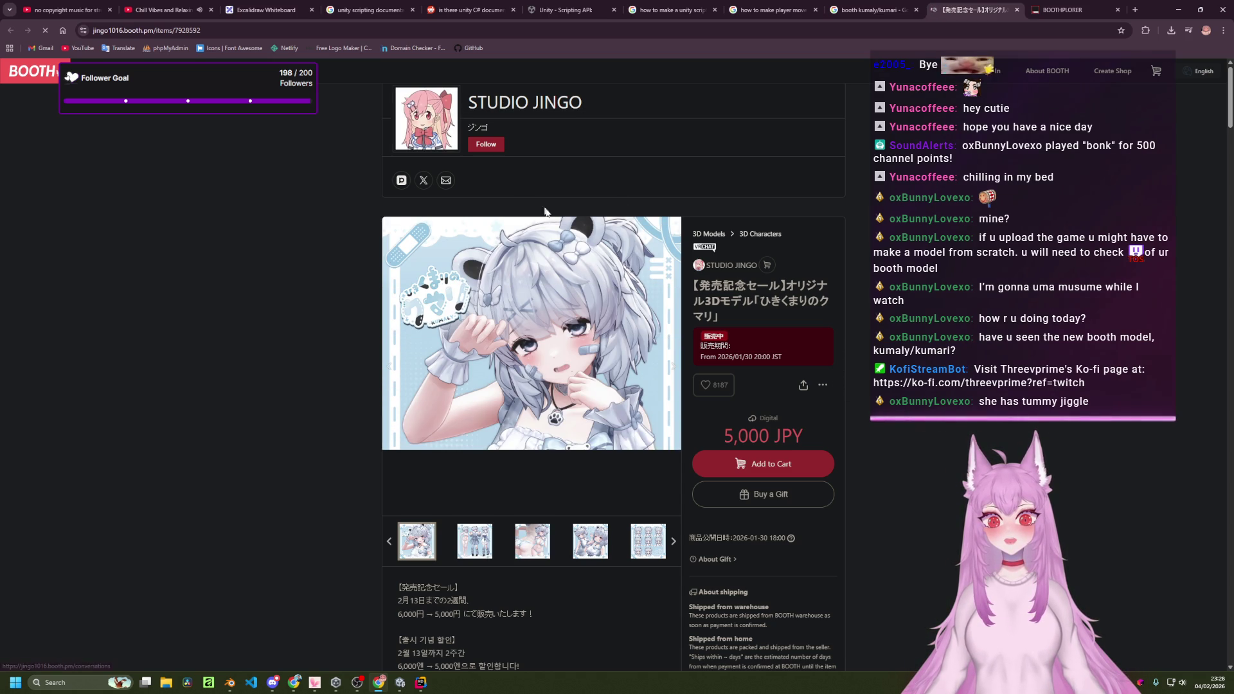
Browse the gallery of STUDIO JINGO's Kumari model listing, on sale at 5,000 JPY.
{"action": "scroll", "coordinate": [723, 327], "scroll_direction": "down", "scroll_amount": 2}
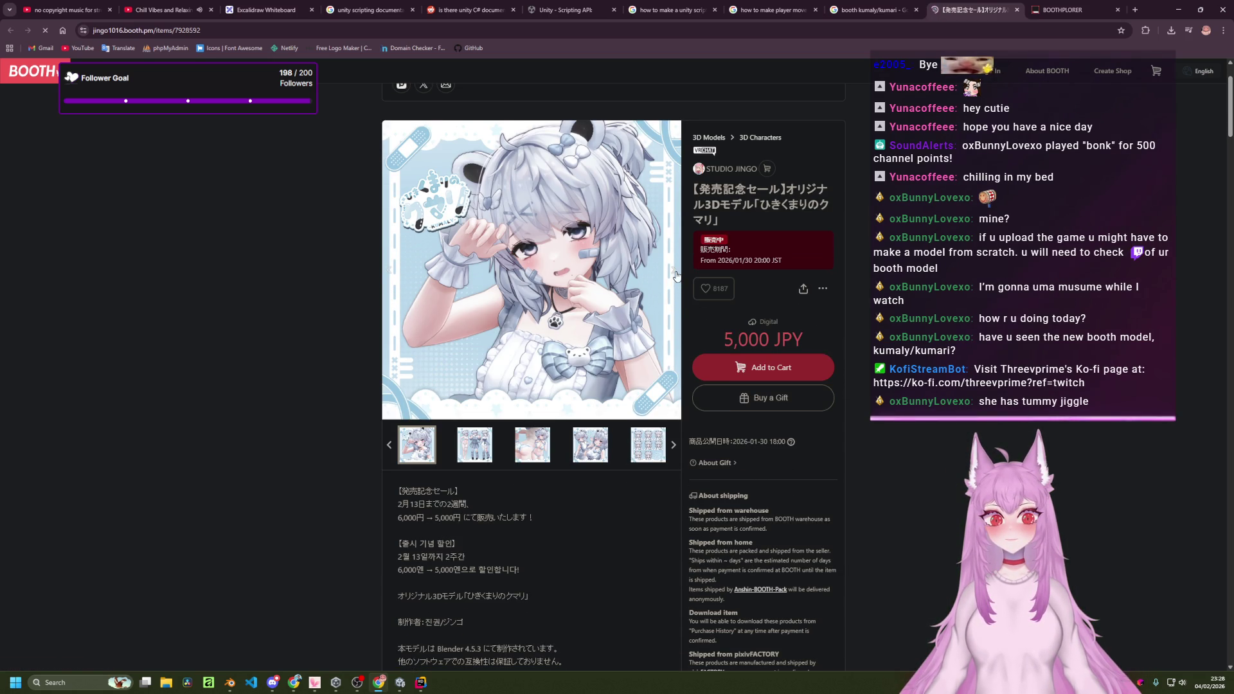
{"action": "left_click", "coordinate": [674, 271]}
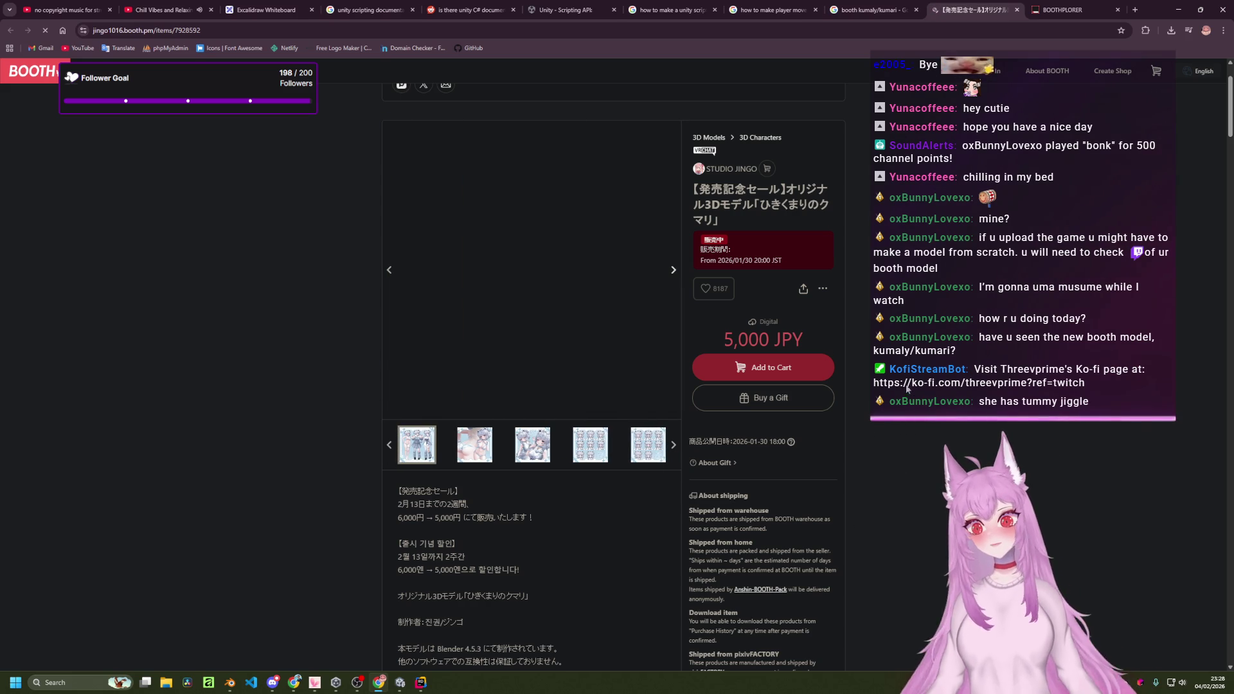
{"action": "scroll", "coordinate": [902, 390], "scroll_direction": "down", "scroll_amount": 15}
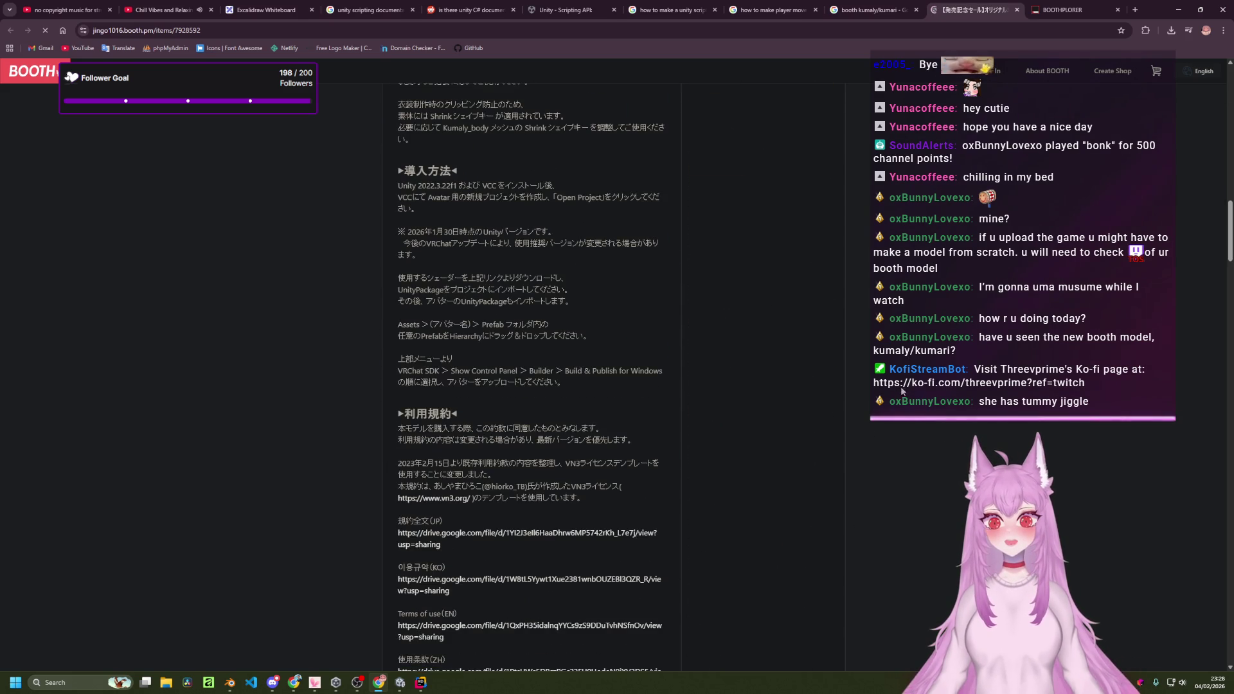
{"action": "scroll", "coordinate": [895, 331], "scroll_direction": "down", "scroll_amount": 15}
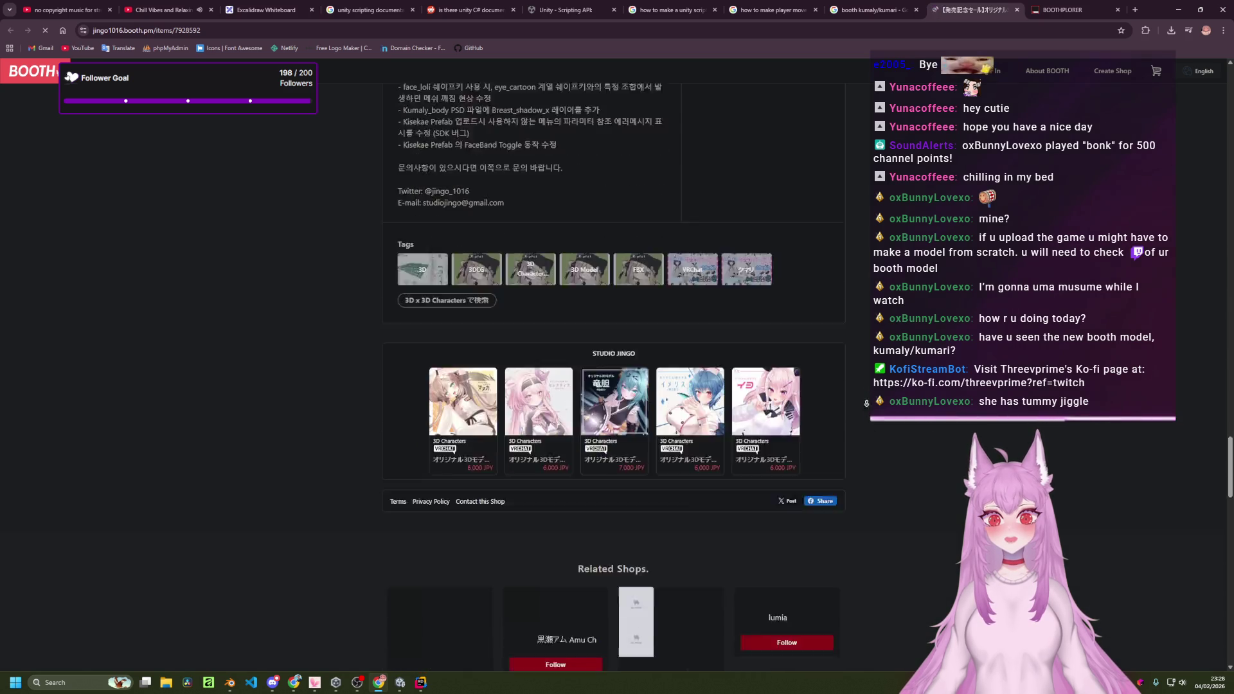
{"action": "scroll", "coordinate": [867, 347], "scroll_direction": "up", "scroll_amount": 2}
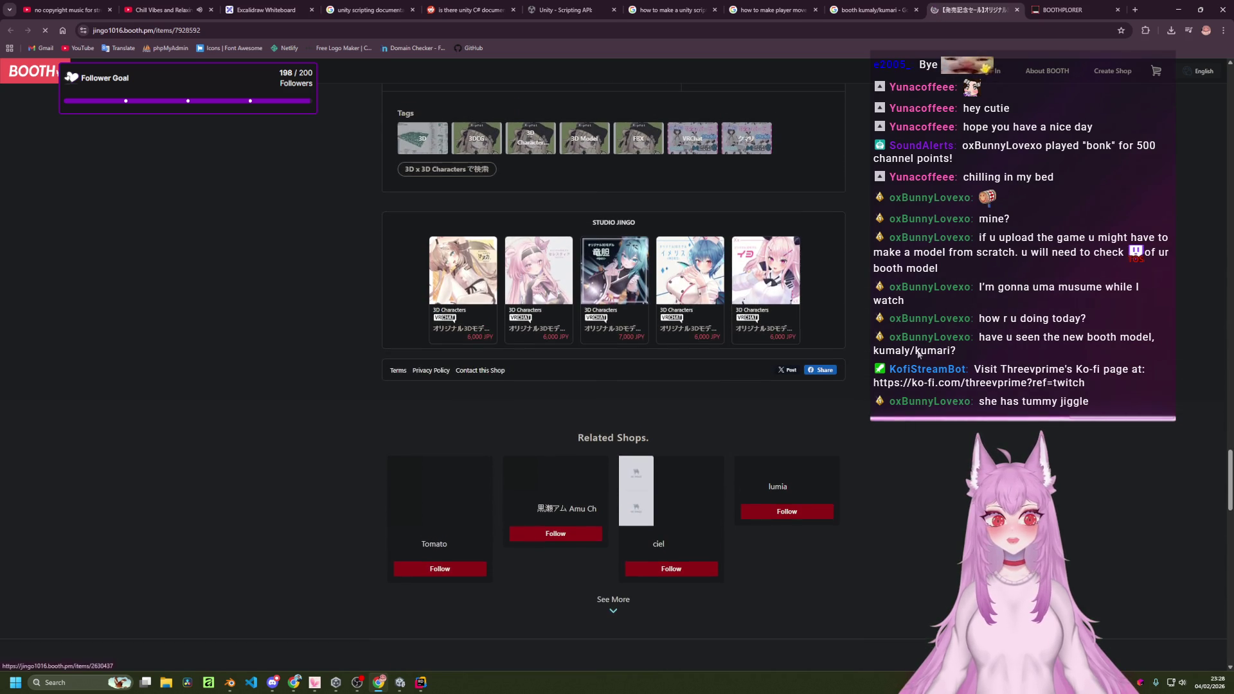
{"action": "scroll", "coordinate": [931, 340], "scroll_direction": "up", "scroll_amount": 20}
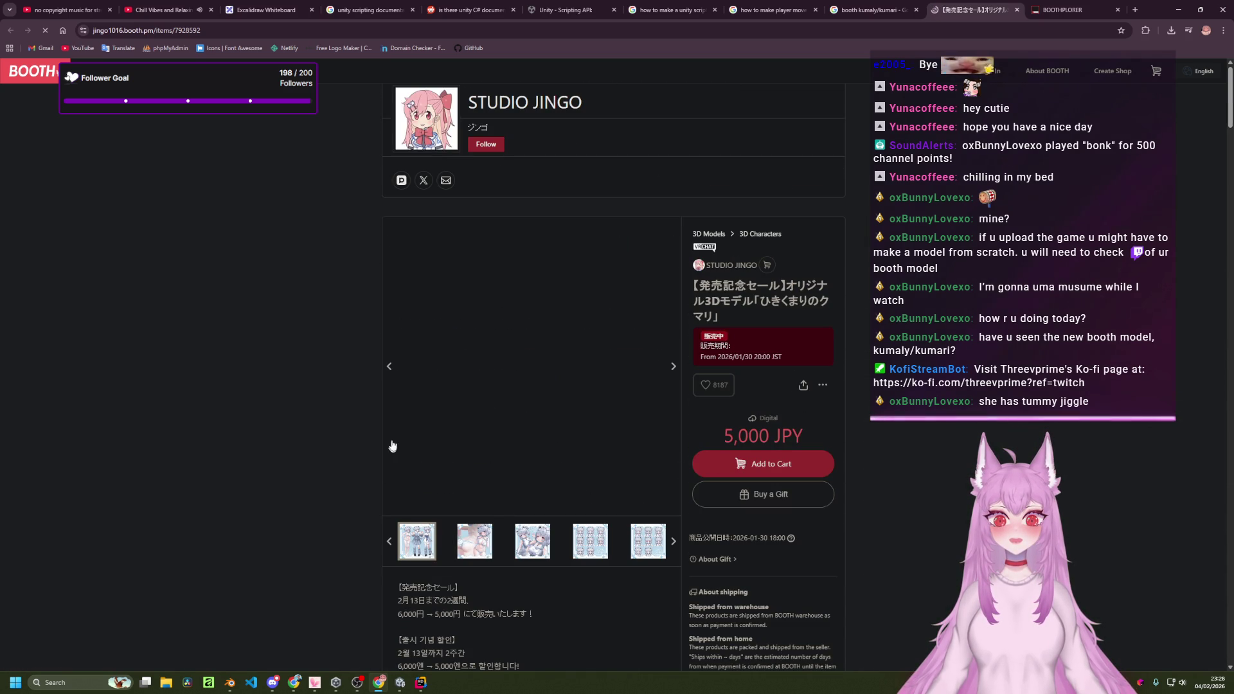
{"action": "left_click", "coordinate": [389, 367]}
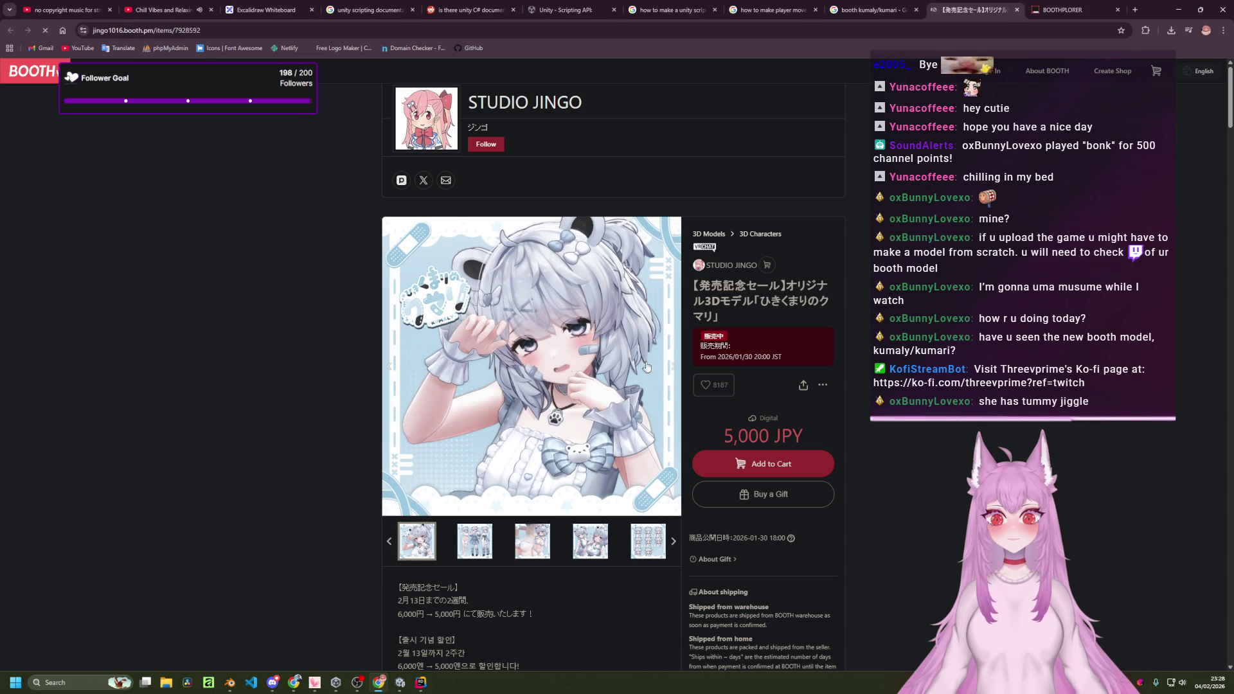
{"action": "left_click", "coordinate": [673, 369]}
{"action": "left_click", "coordinate": [671, 369]}
{"action": "left_click", "coordinate": [671, 369]}
{"action": "left_click", "coordinate": [671, 369]}
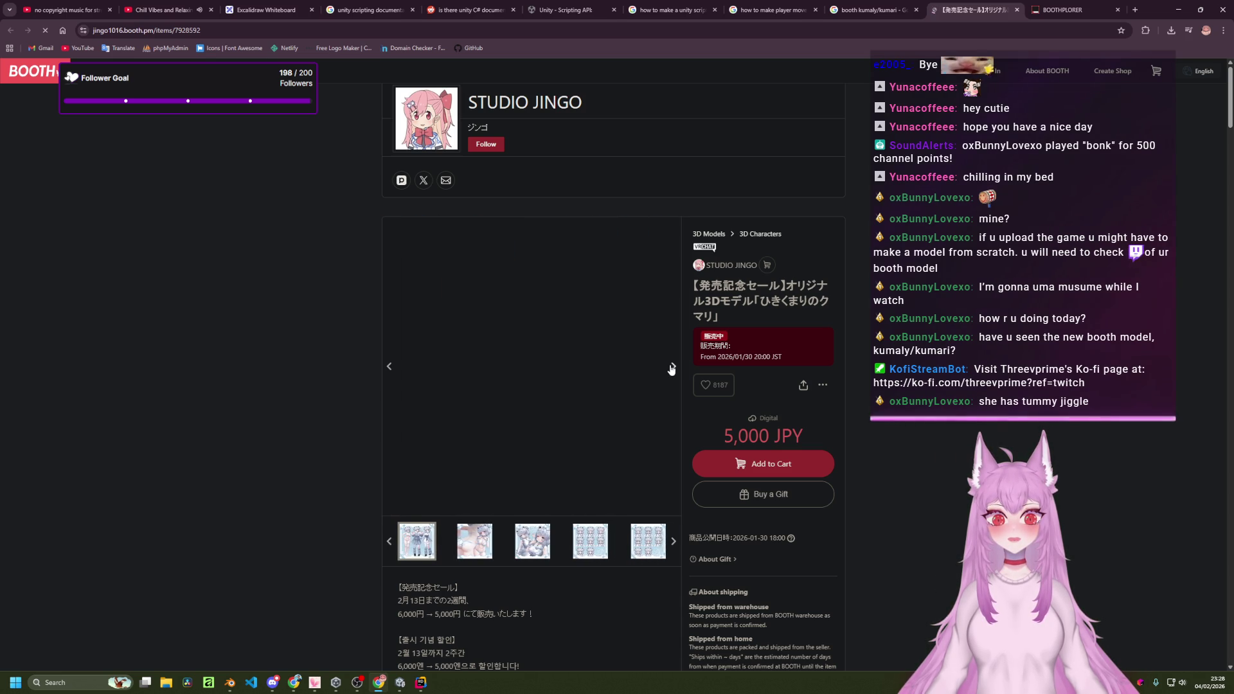
{"action": "left_click", "coordinate": [671, 369]}
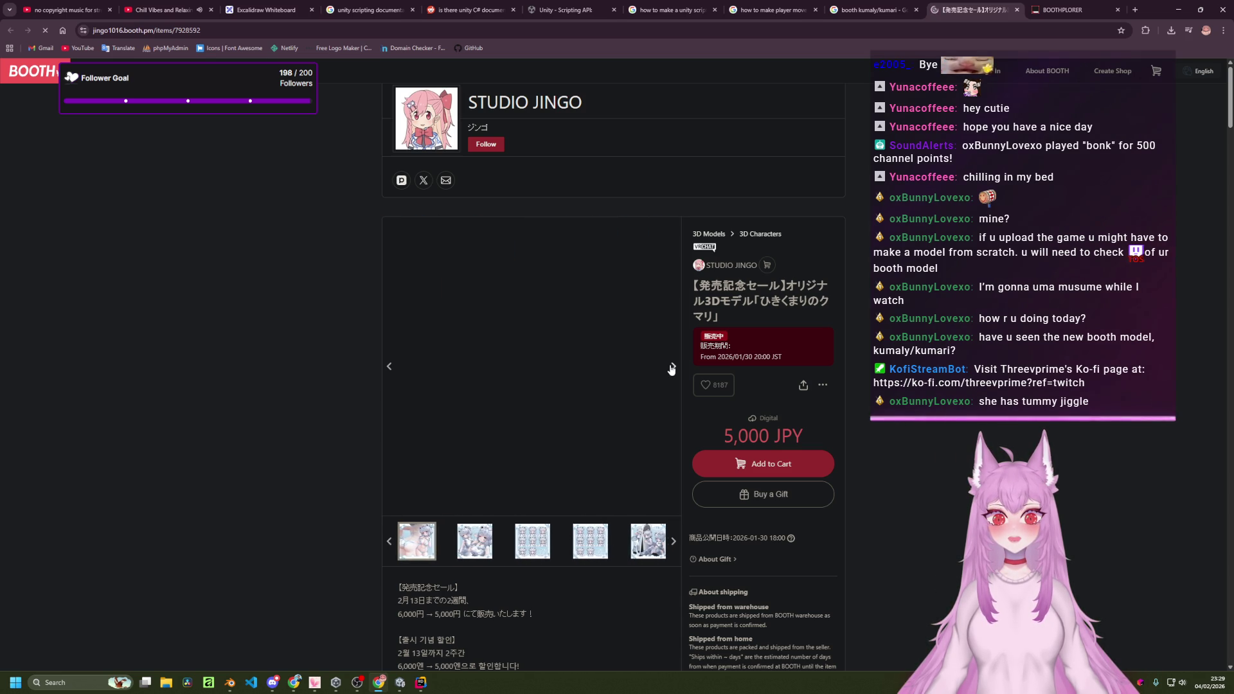
Pin Dark Reader from the Extensions menu and open its site settings.
{"action": "left_click", "coordinate": [1146, 31]}
{"action": "left_click", "coordinate": [1109, 106]}
{"action": "left_click", "coordinate": [1128, 31]}
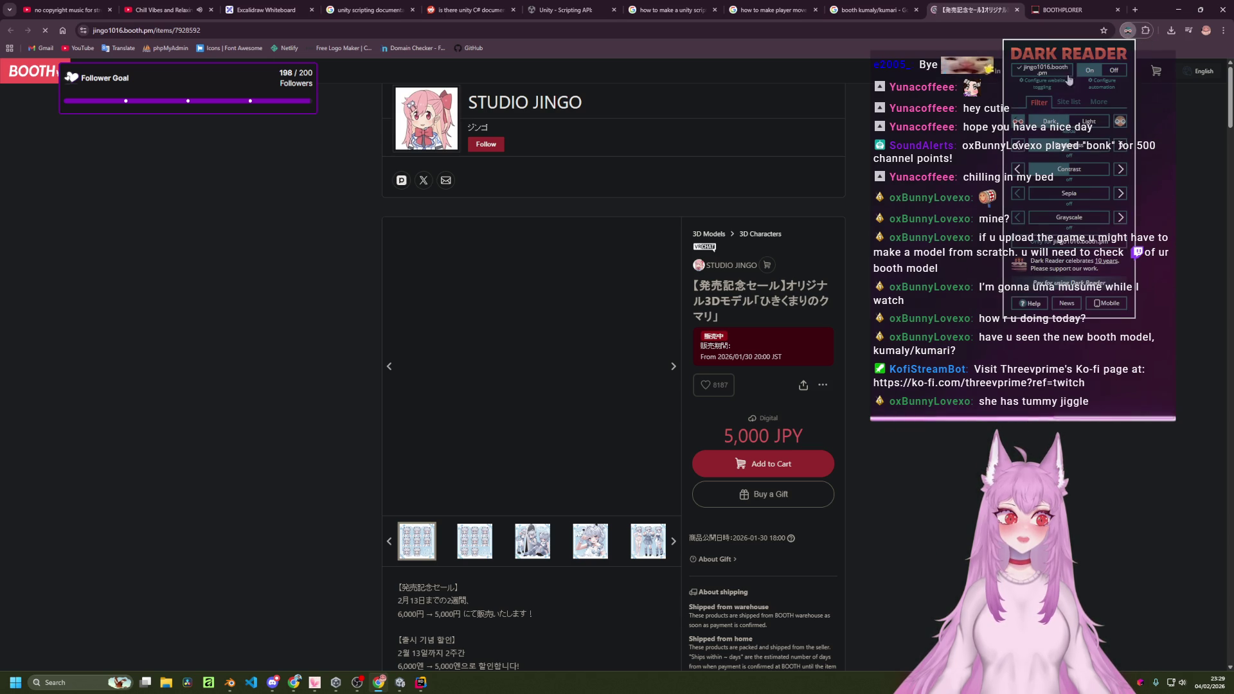
Turn Dark Reader off for the BOOTH page, reload it, then turn Dark Reader back on.
{"action": "left_click", "coordinate": [1054, 76]}
{"action": "left_click", "coordinate": [886, 238]}
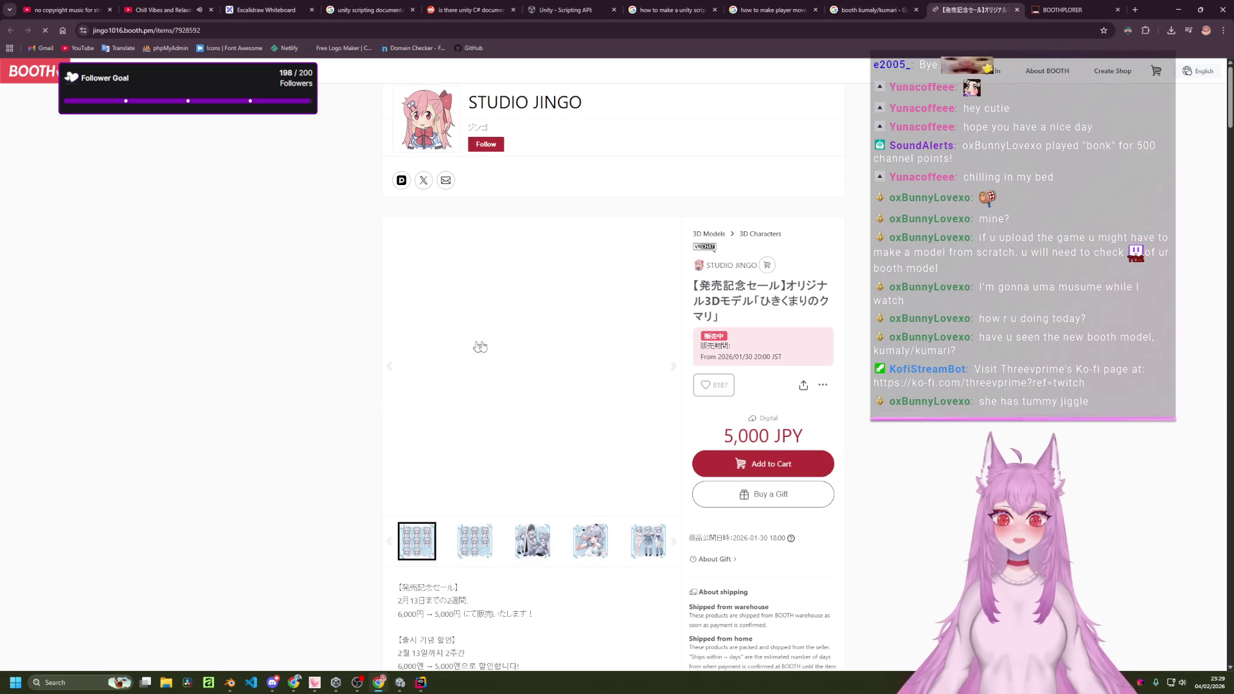
{"action": "left_click", "coordinate": [46, 33]}
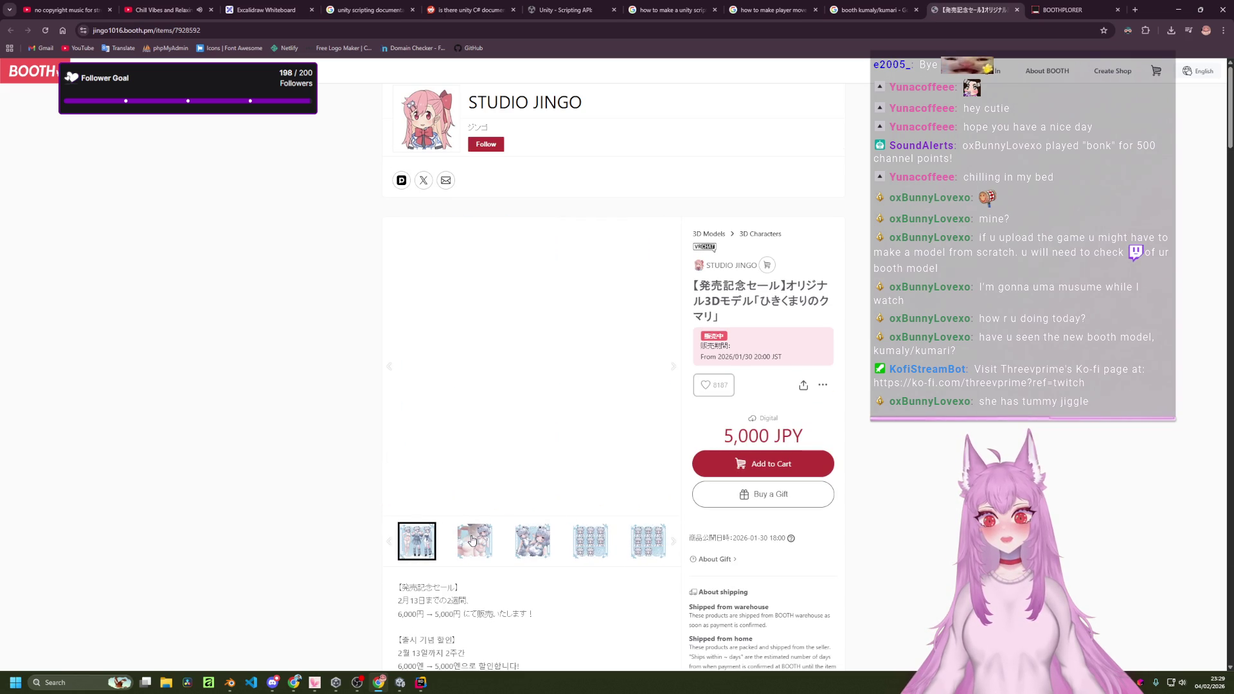
{"action": "left_click", "coordinate": [1130, 31]}
{"action": "left_click", "coordinate": [1046, 73]}
{"action": "left_click", "coordinate": [878, 154]}
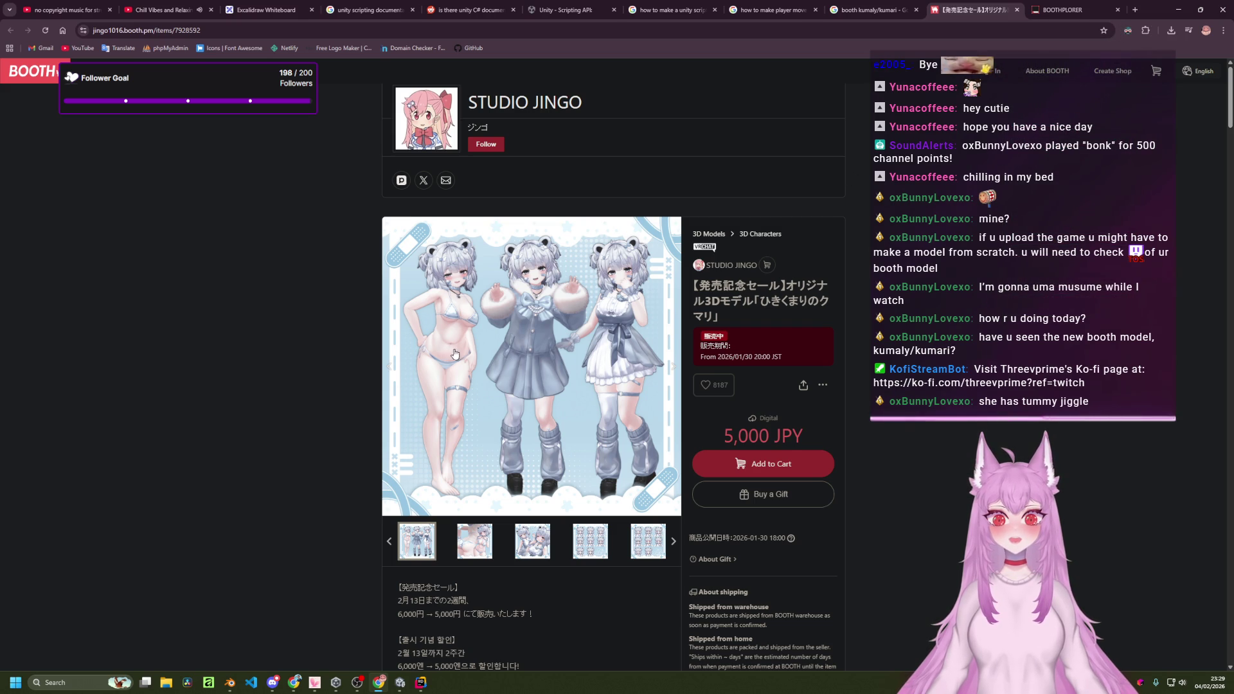
Page through the Kumari gallery images, such as the expression grid and AFK Motion shots, then close the listing.
{"action": "left_click", "coordinate": [558, 355]}
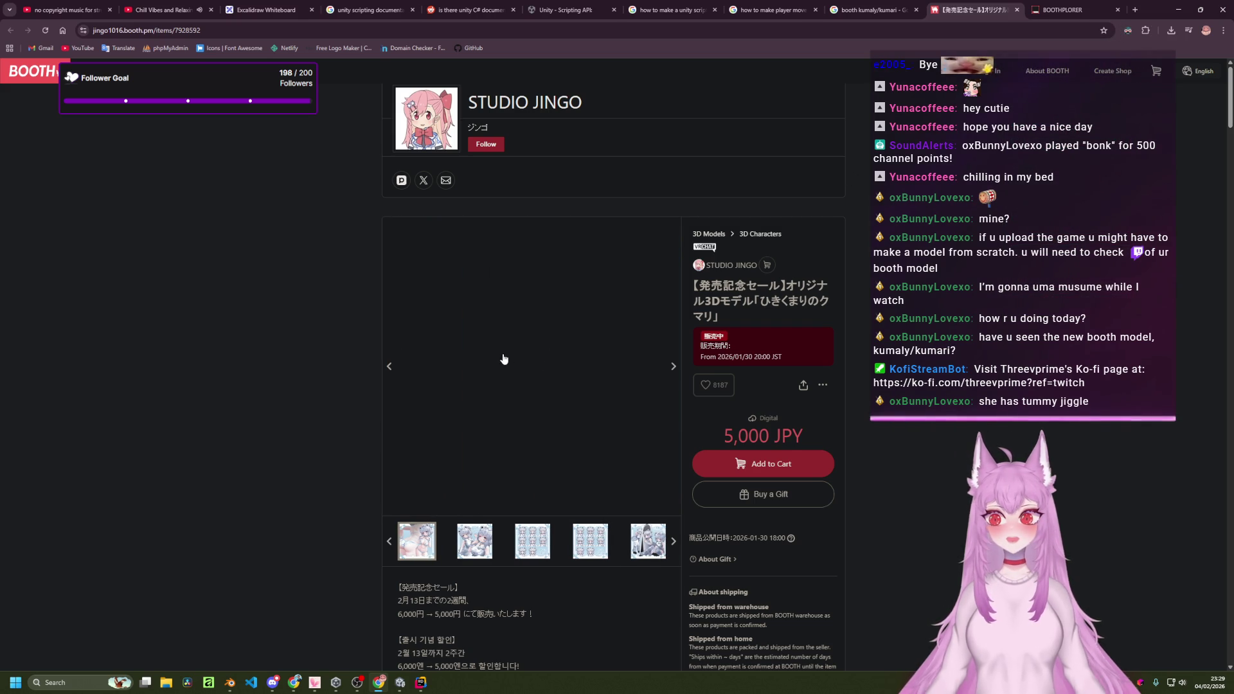
{"action": "left_click", "coordinate": [571, 395]}
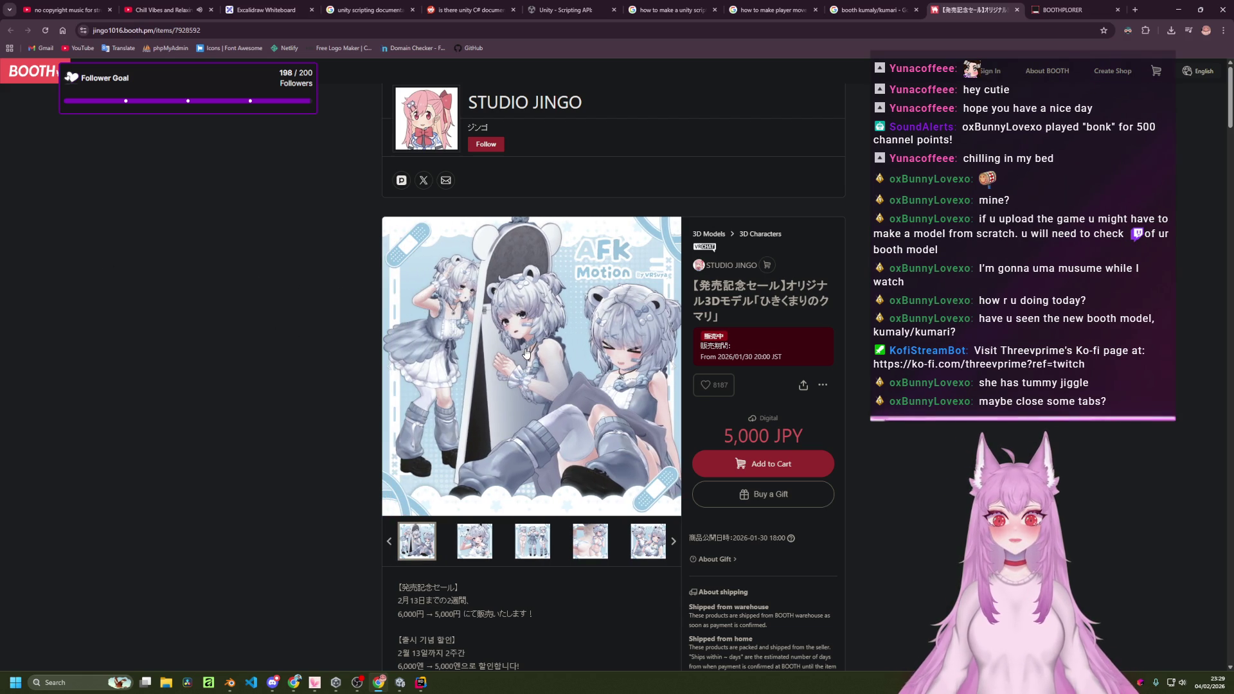
{"action": "left_click", "coordinate": [504, 353]}
{"action": "left_click", "coordinate": [510, 347]}
{"action": "left_click", "coordinate": [532, 362]}
{"action": "left_click", "coordinate": [532, 361]}
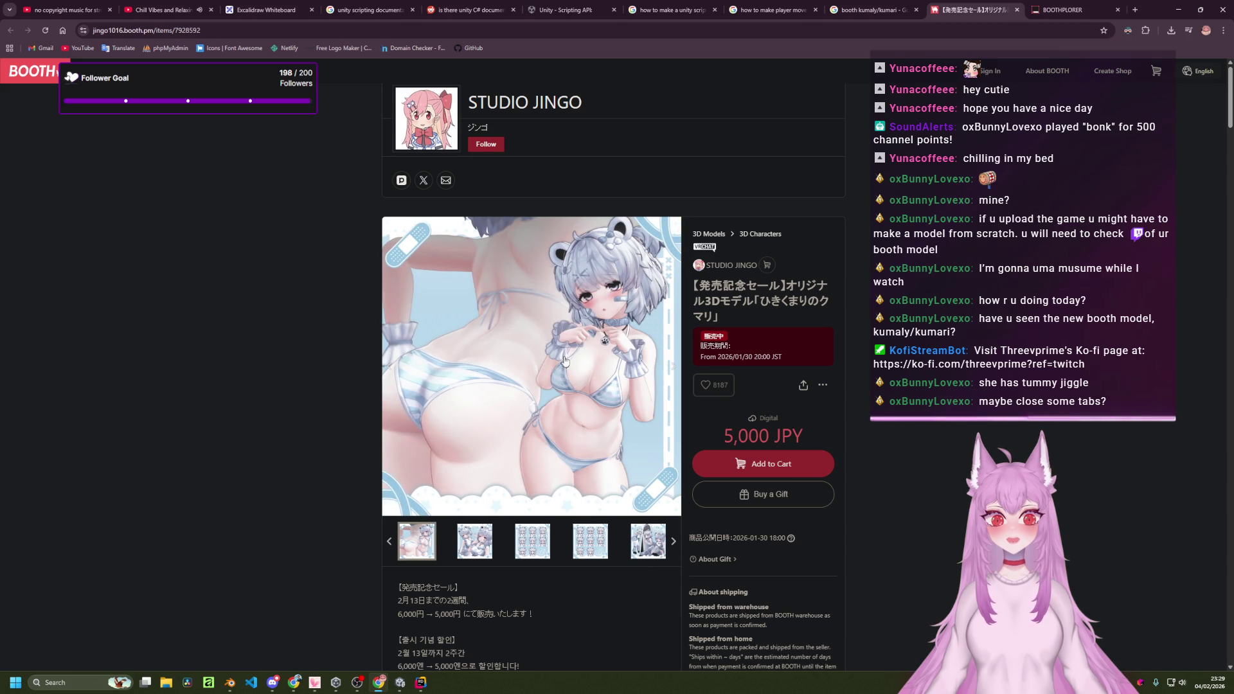
{"action": "left_click", "coordinate": [583, 362]}
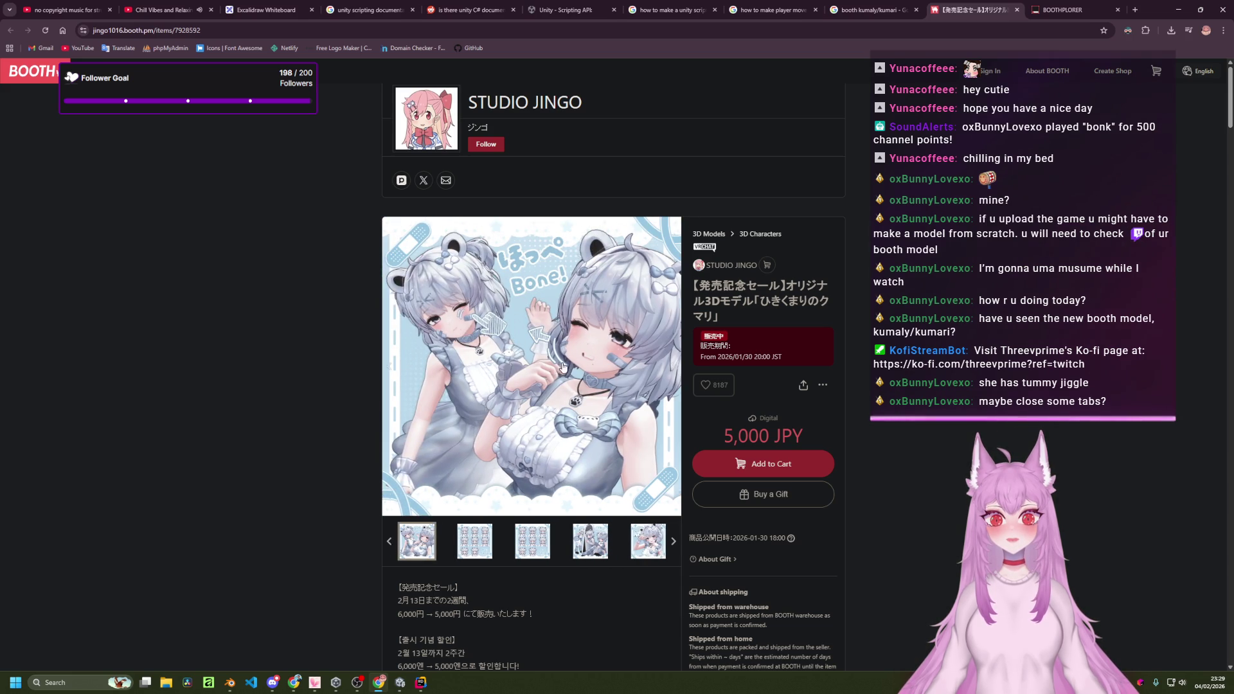
{"action": "left_click", "coordinate": [545, 373]}
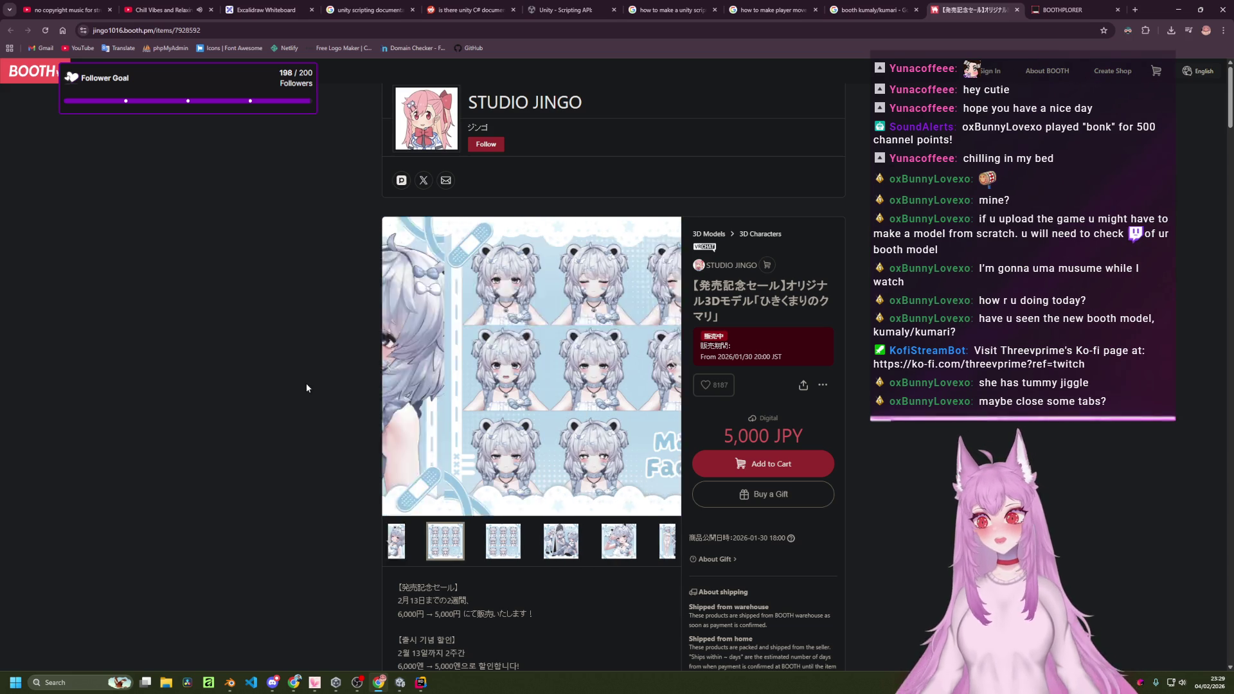
{"action": "left_click", "coordinate": [489, 384]}
{"action": "left_click", "coordinate": [428, 412]}
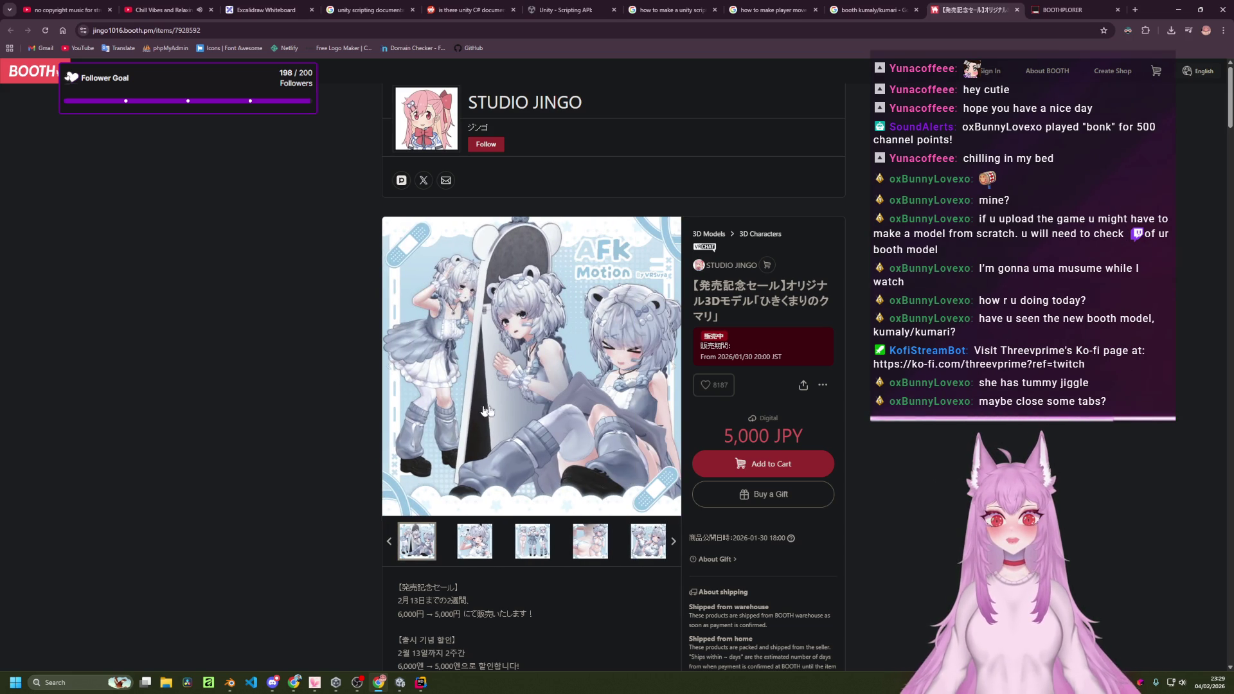
{"action": "left_click", "coordinate": [507, 400]}
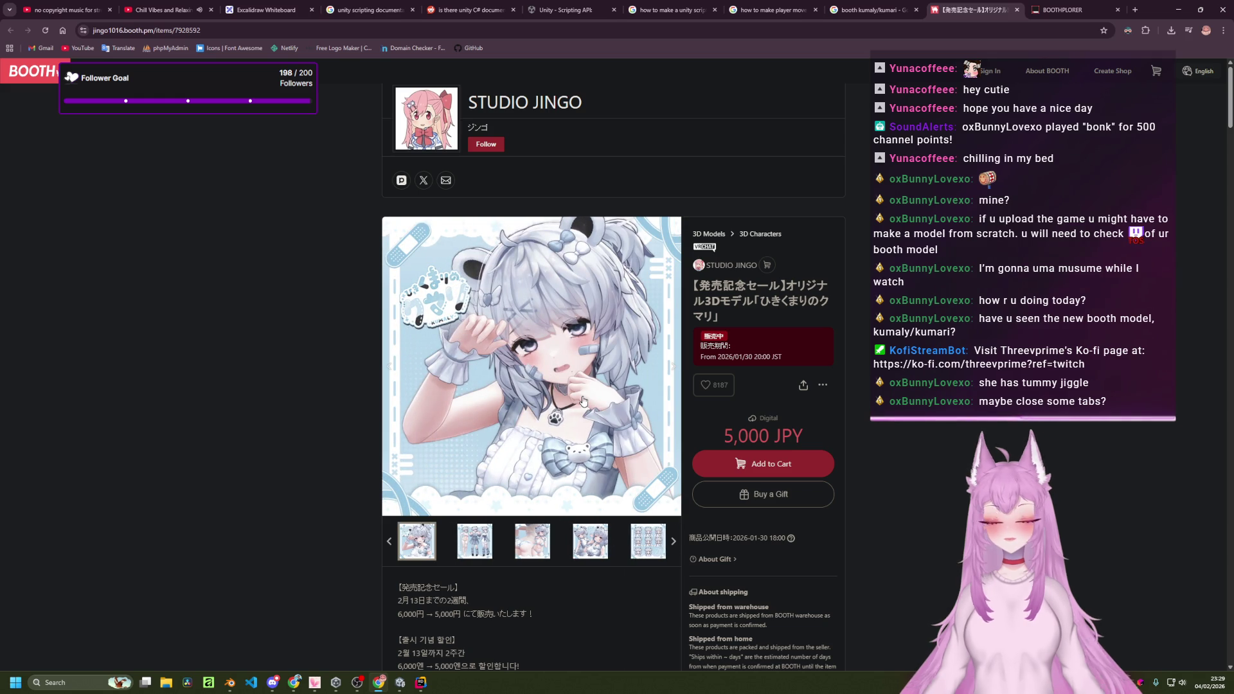
{"action": "left_click", "coordinate": [583, 401]}
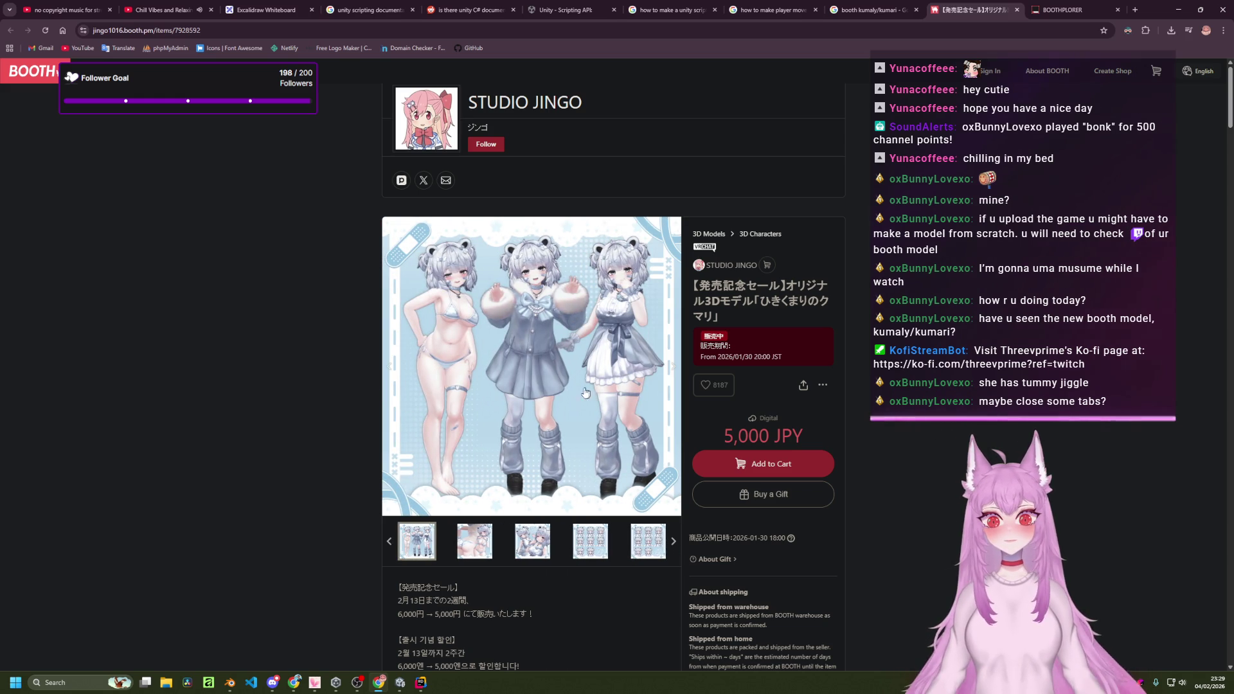
{"action": "left_click", "coordinate": [554, 393]}
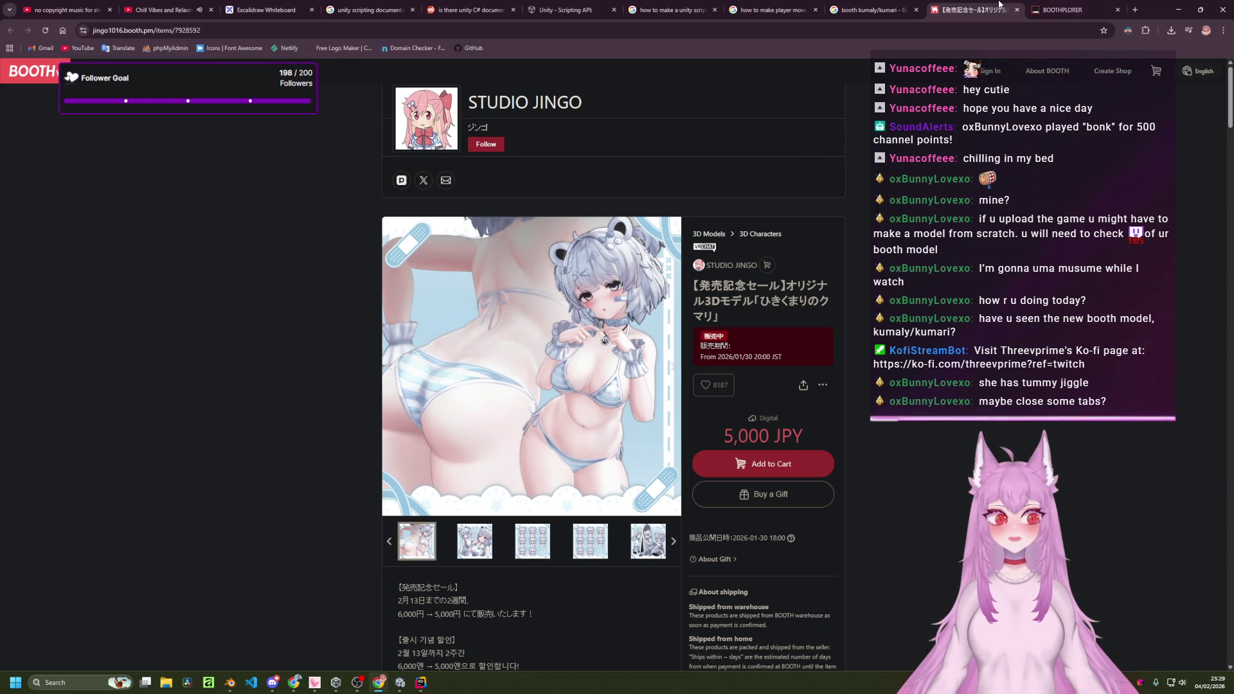
{"action": "middle_click", "coordinate": [998, 4]}
Close the BOOTHPLORER and booth search tabs, select the transform.Translate movement code, and return to Player.cs.
{"action": "middle_click", "coordinate": [998, 4]}
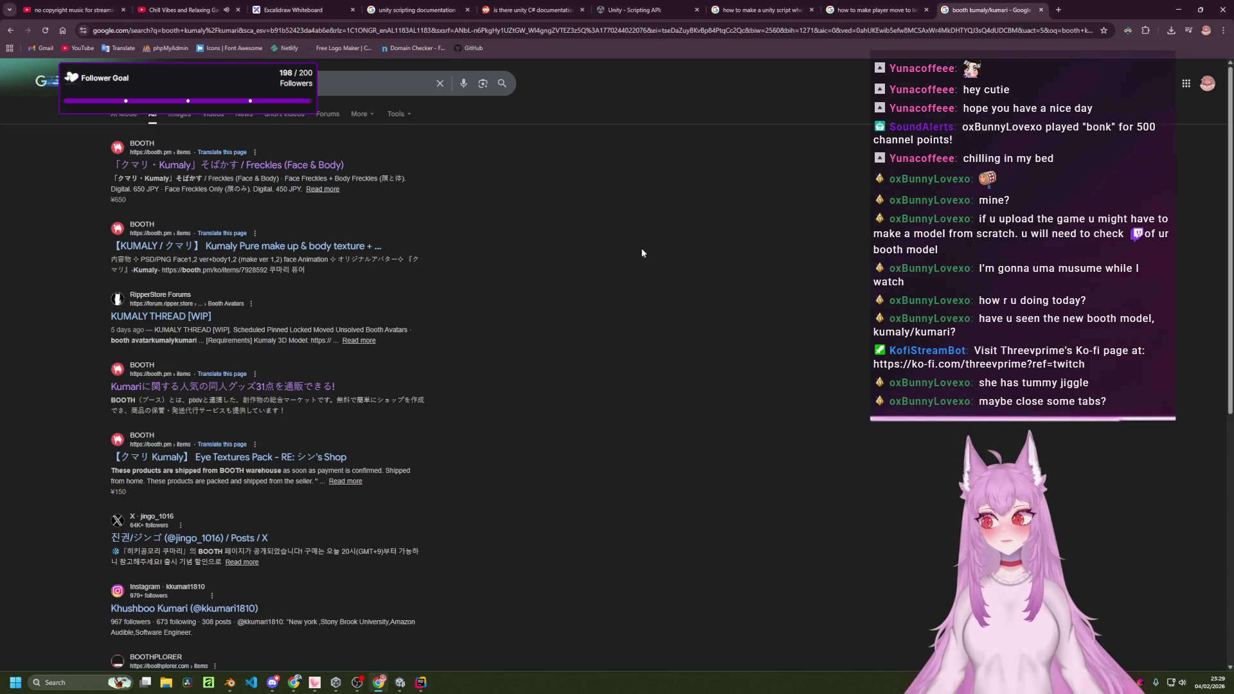
{"action": "middle_click", "coordinate": [1004, 4]}
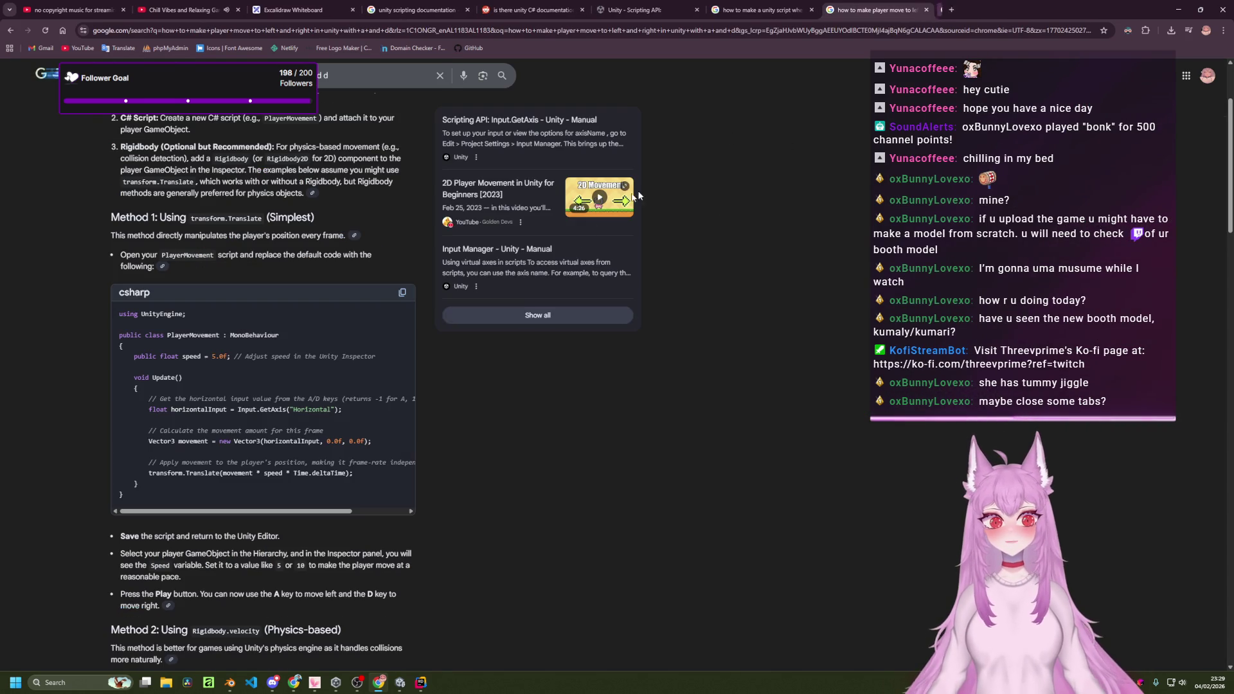
{"action": "mouse_move", "coordinate": [353, 475]}
{"action": "left_mouse_down"}
{"action": "mouse_move", "coordinate": [125, 464]}
{"action": "mouse_move", "coordinate": [115, 435]}
{"action": "mouse_move", "coordinate": [126, 469]}
{"action": "left_mouse_up"}
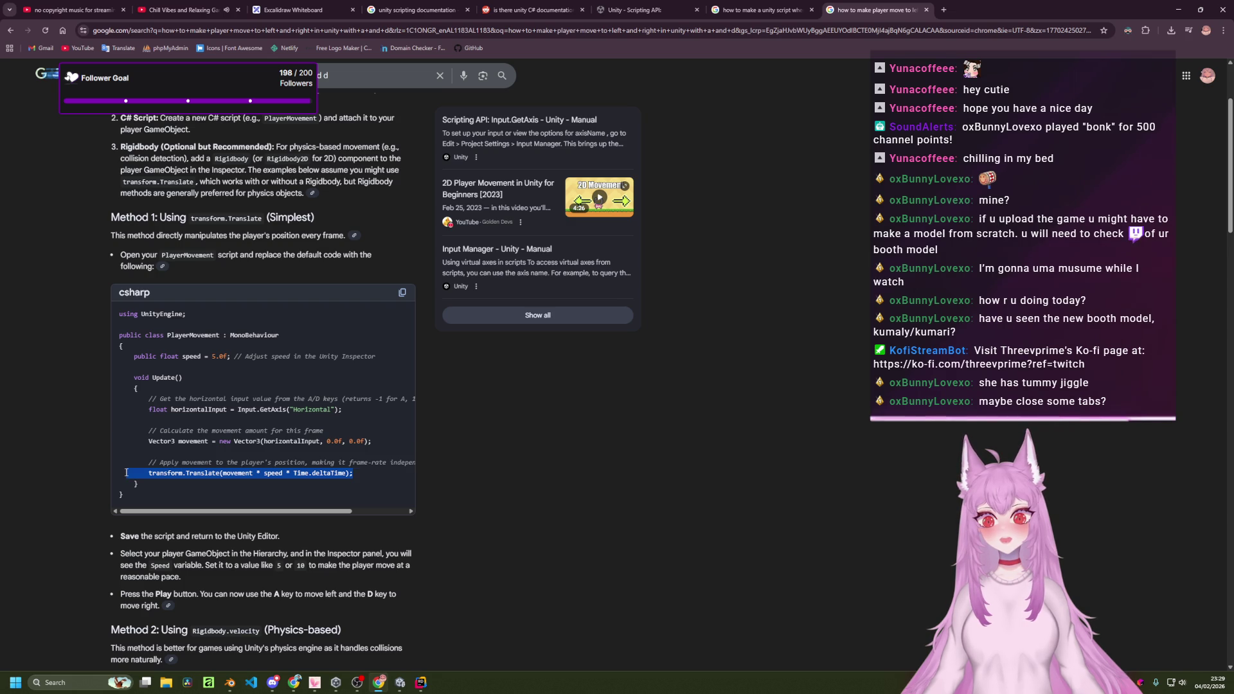
{"action": "key", "text": "alt+Tab"}
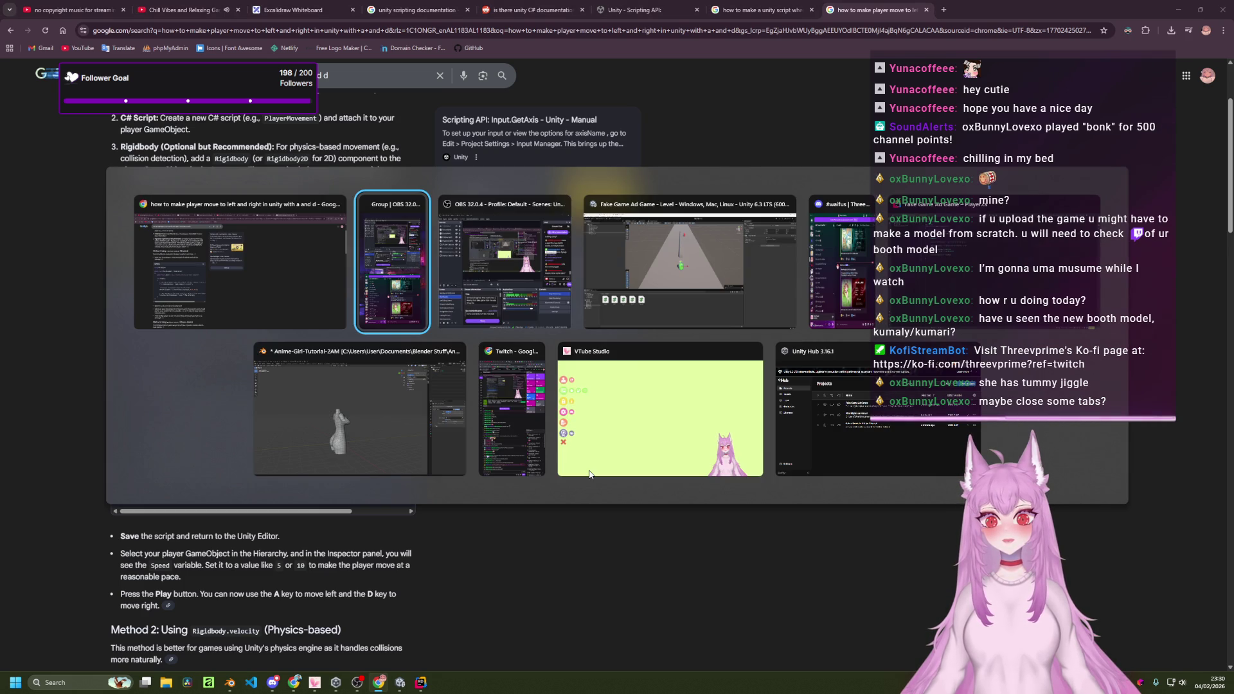
{"action": "left_click", "coordinate": [954, 277]}
Replace the movement lines in Update and try the transform.position completion.
{"action": "left_click", "coordinate": [391, 228]}
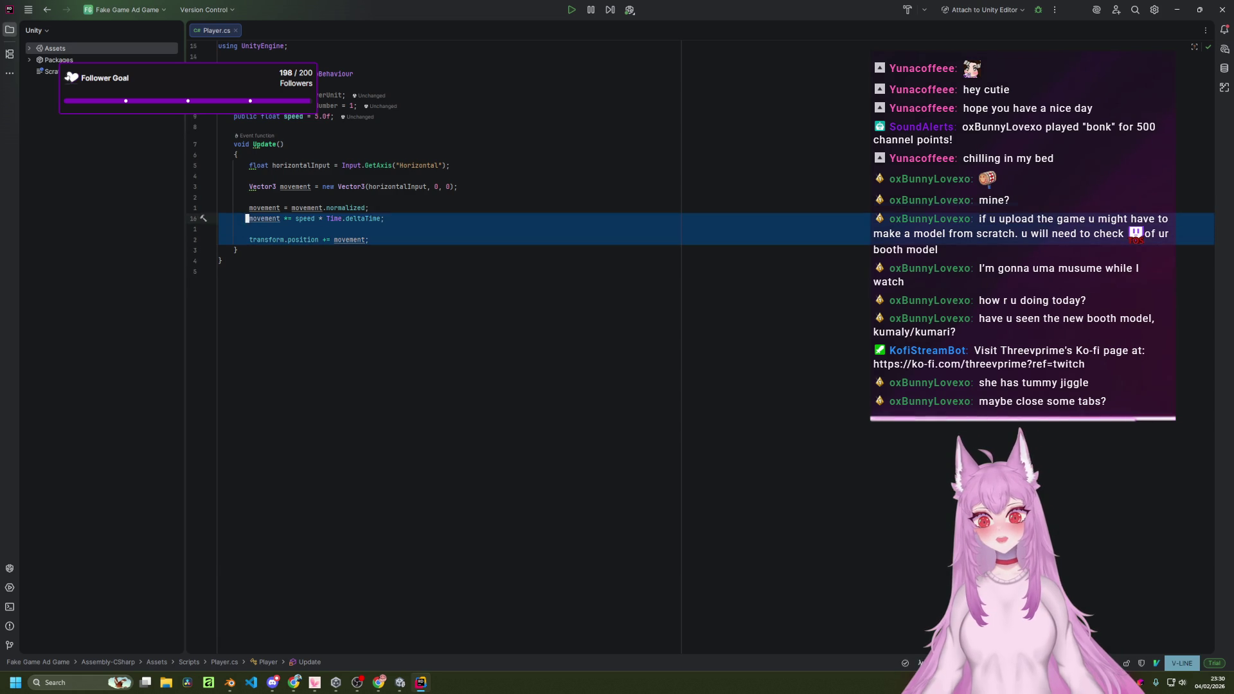
{"action": "key", "text": "Tab"}
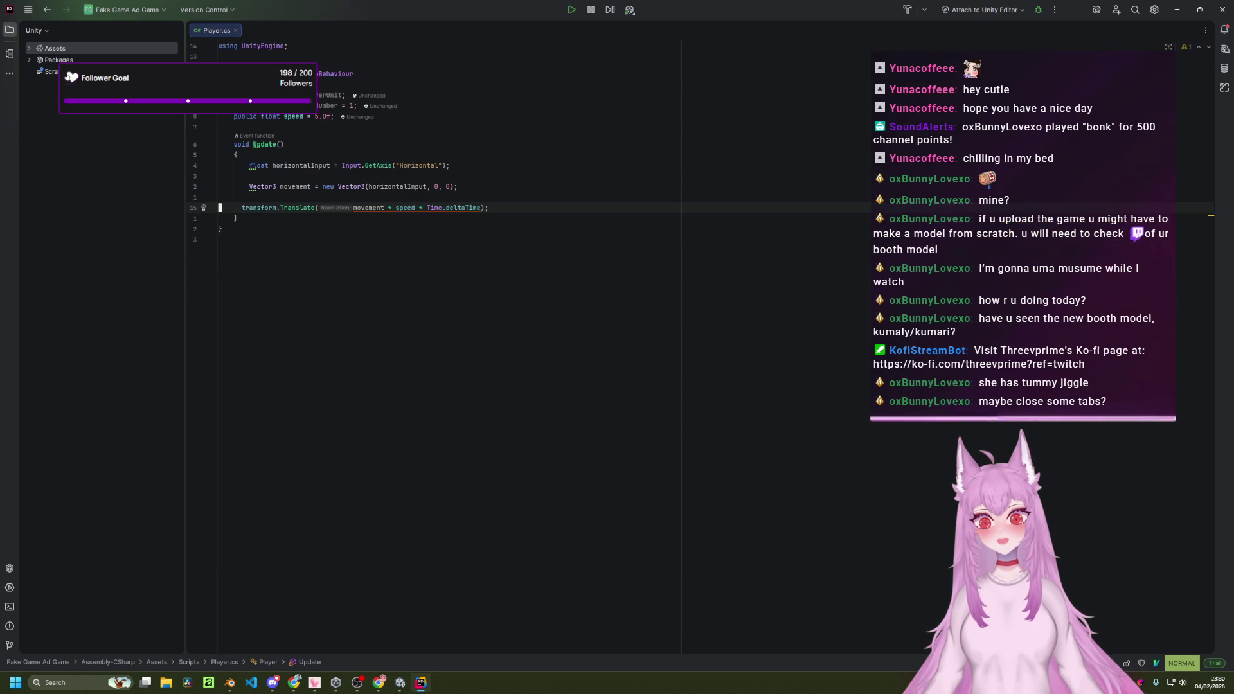
{"action": "type", "text": "uo"}
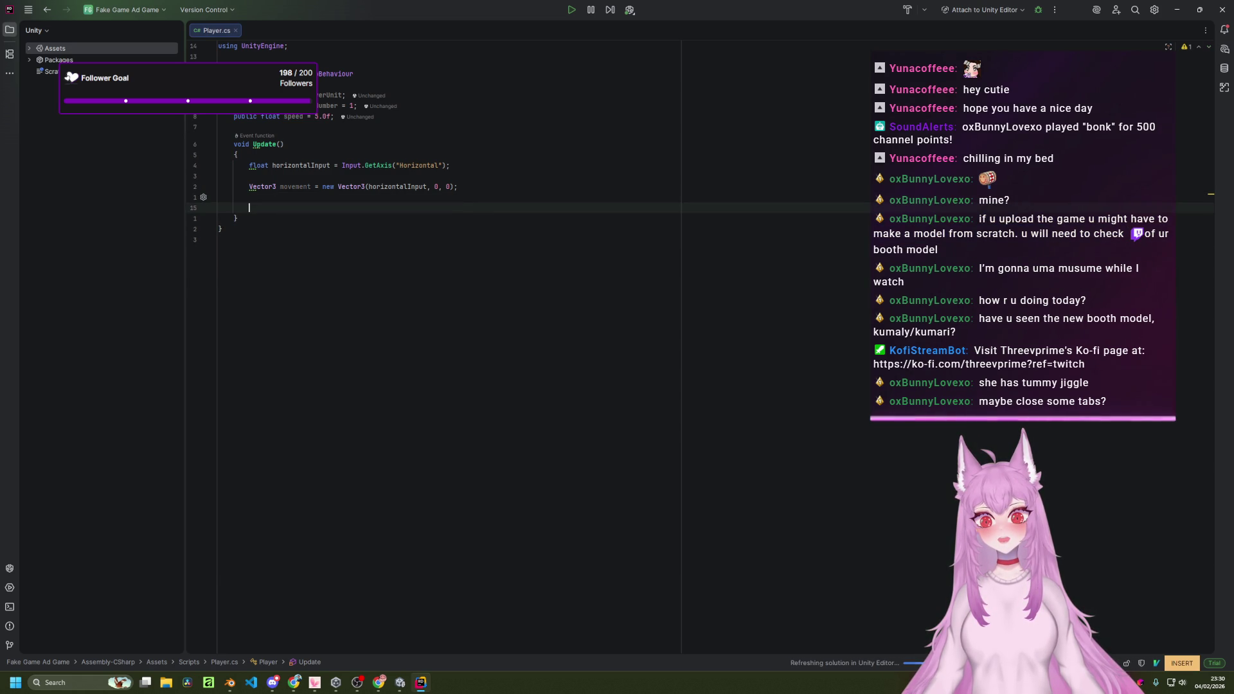
{"action": "type", "text": "transfo"}
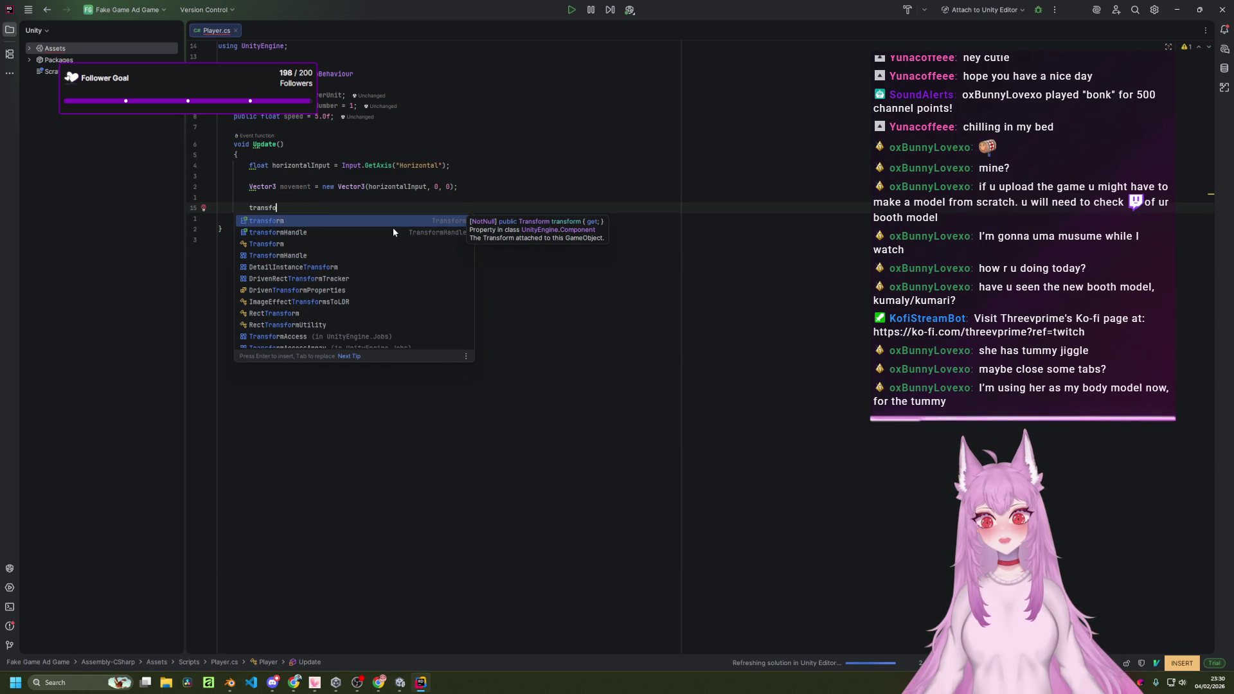
{"action": "key", "text": "Tab"}
{"action": "key", "text": "Escape"}
View the quick documentation popup for the speed field.
{"action": "left_click", "coordinate": [377, 209]}
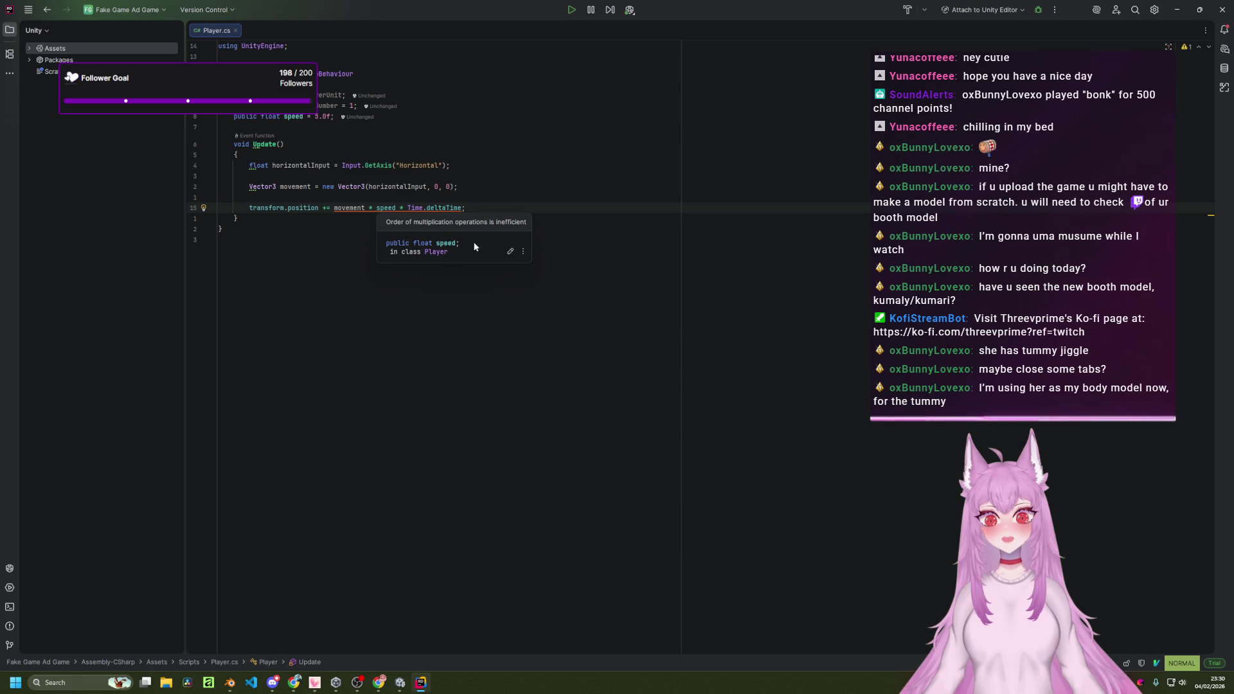
{"action": "left_click", "coordinate": [522, 252]}
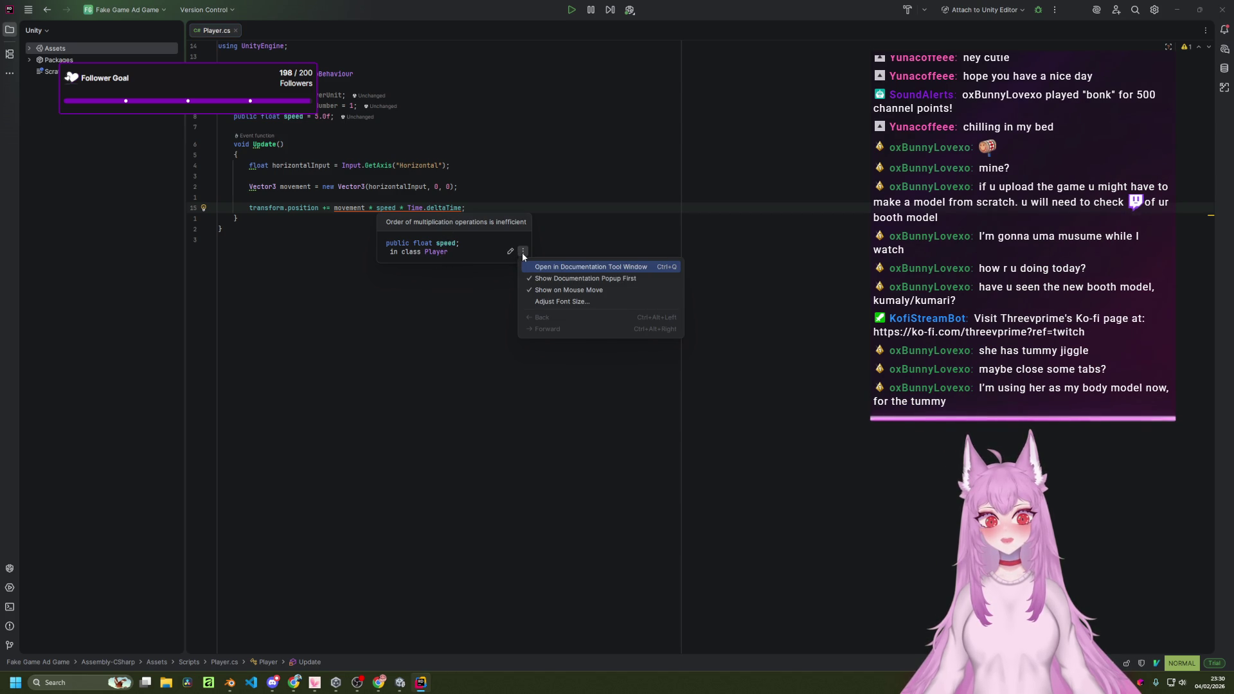
{"action": "left_click", "coordinate": [450, 207]}
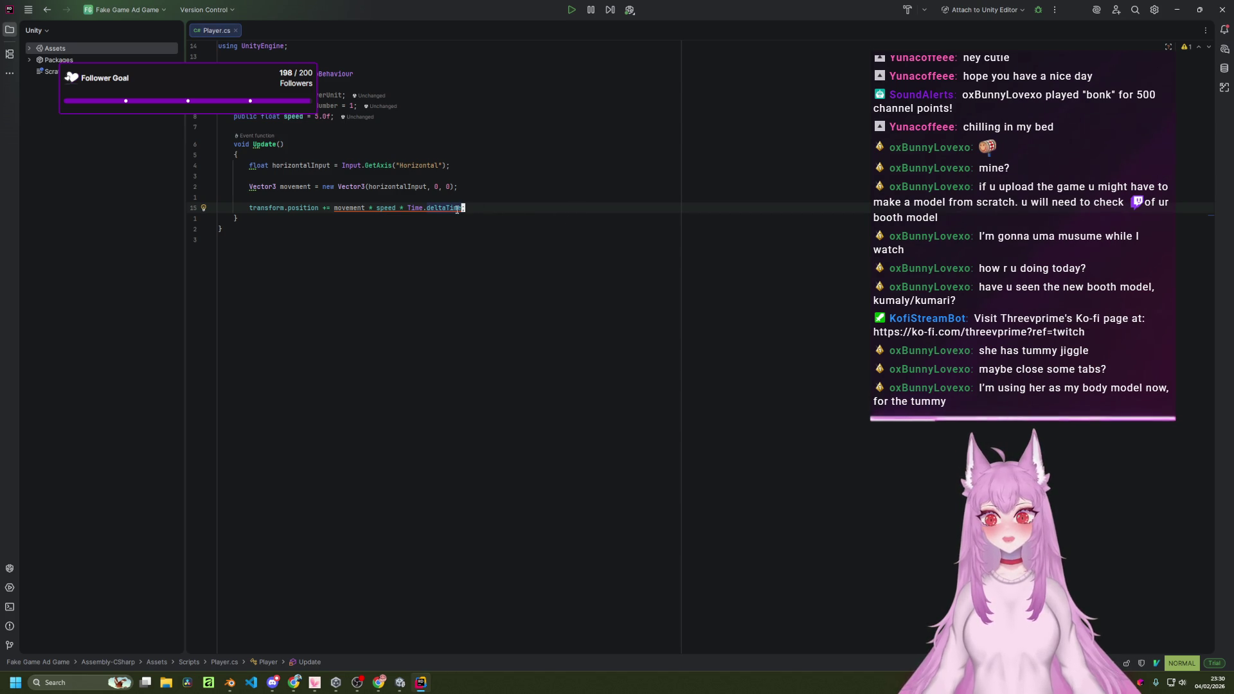
{"action": "mouse_move", "coordinate": [457, 209]}
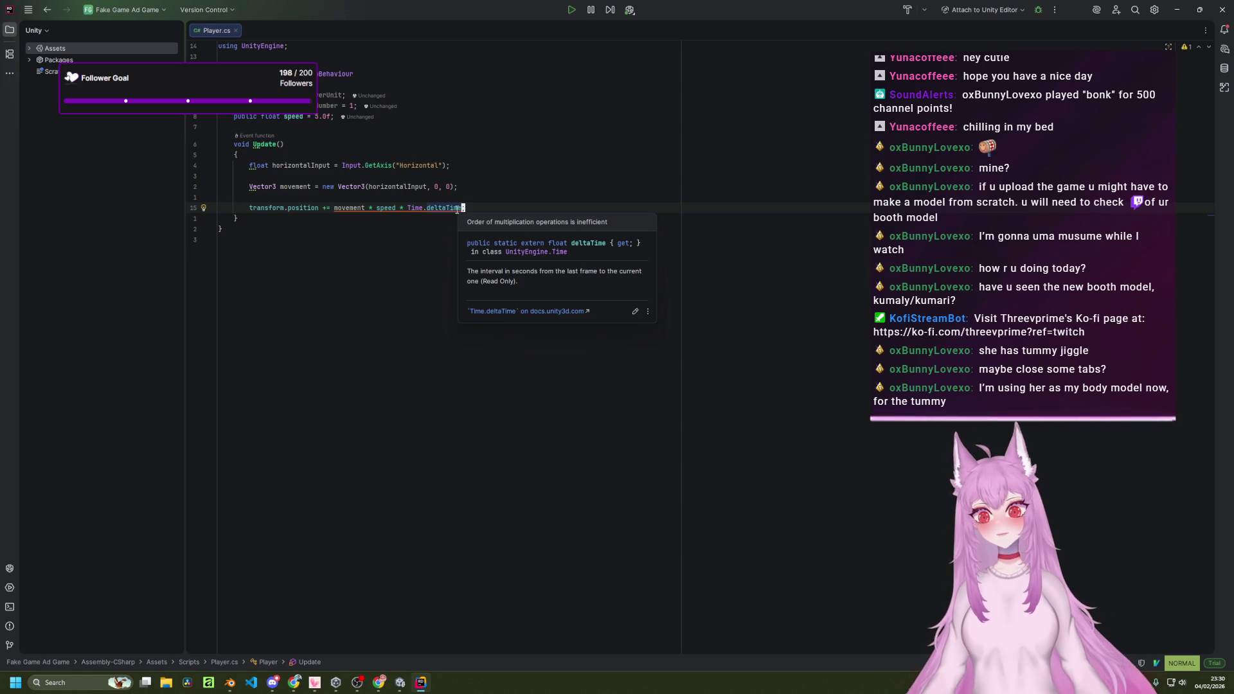
Delete the transform.position line and switch back to the browser's movement guide.
{"action": "key", "text": "shift+Home"}
{"action": "key", "text": "BackSpace"}
{"action": "key", "text": "BackSpace"}
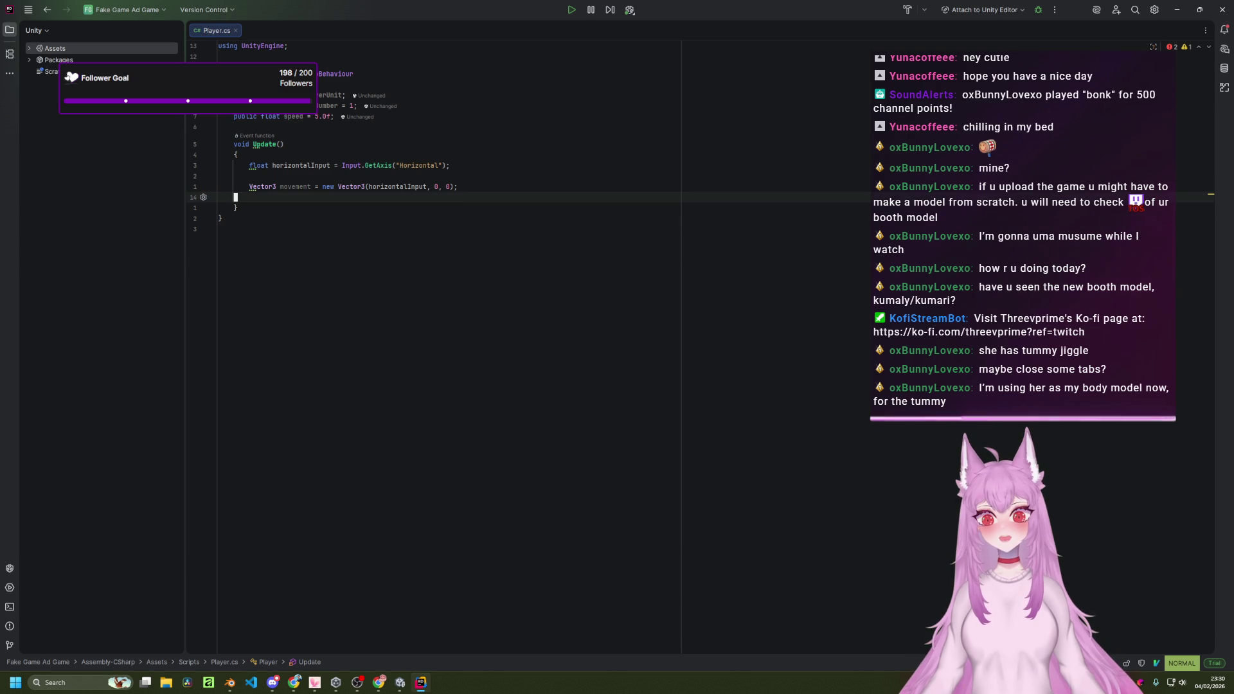
{"action": "key", "text": "alt+Tab"}
{"action": "key", "text": "alt+Tab"}
{"action": "key", "text": "alt+Tab"}
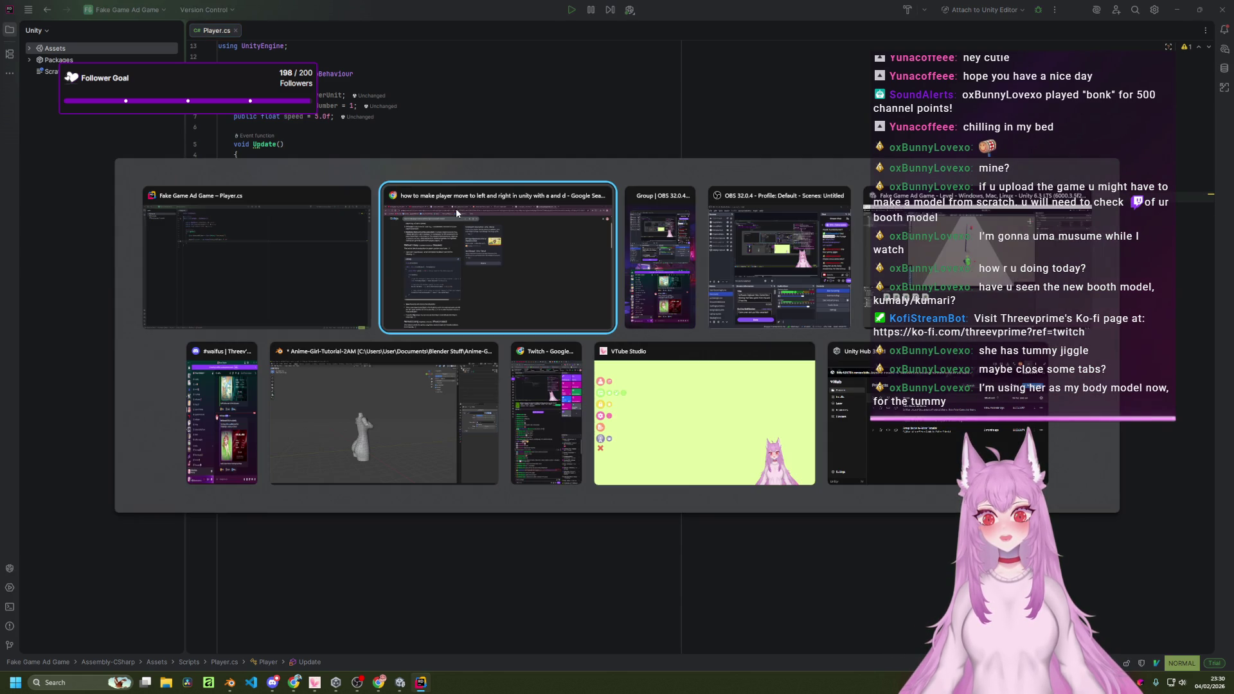
{"action": "key", "text": "alt+Tab"}
{"action": "key", "text": "alt+Tab"}
{"action": "key", "text": "alt+Tab"}
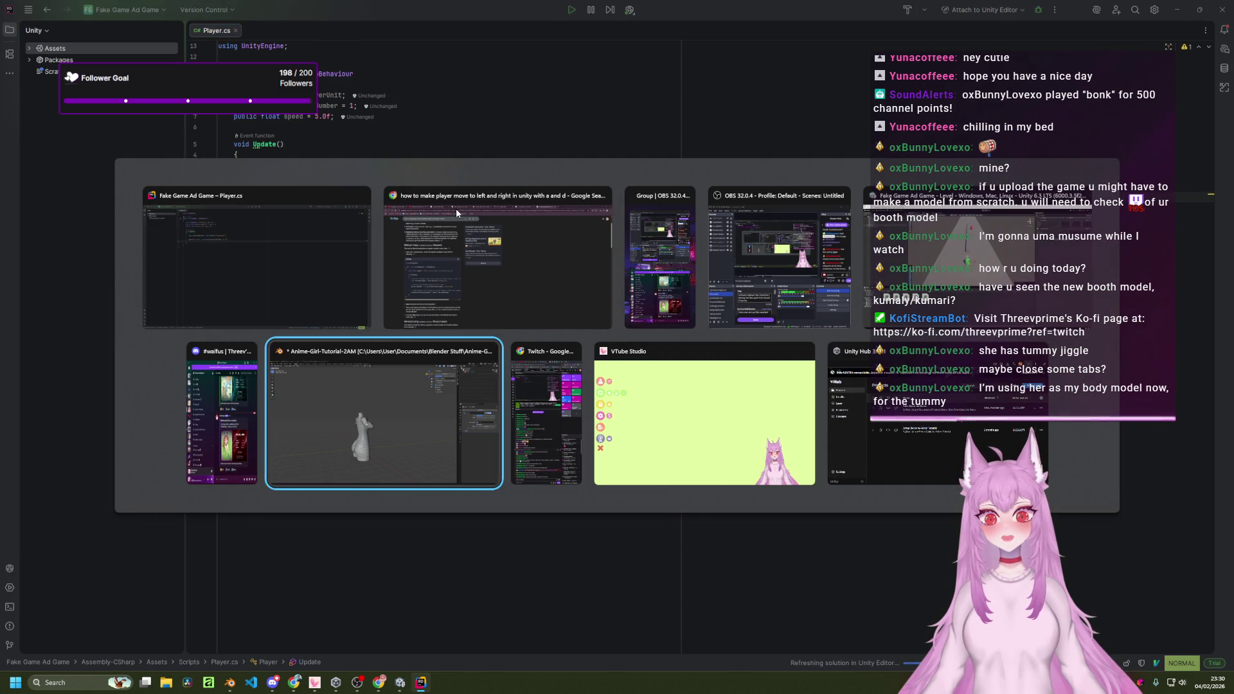
Copy the guide's Method 1 transform.Translate line and paste it into Player.cs's Update in Rider.
{"action": "left_click", "coordinate": [456, 208]}
{"action": "scroll", "coordinate": [430, 425], "scroll_direction": "down", "scroll_amount": 5}
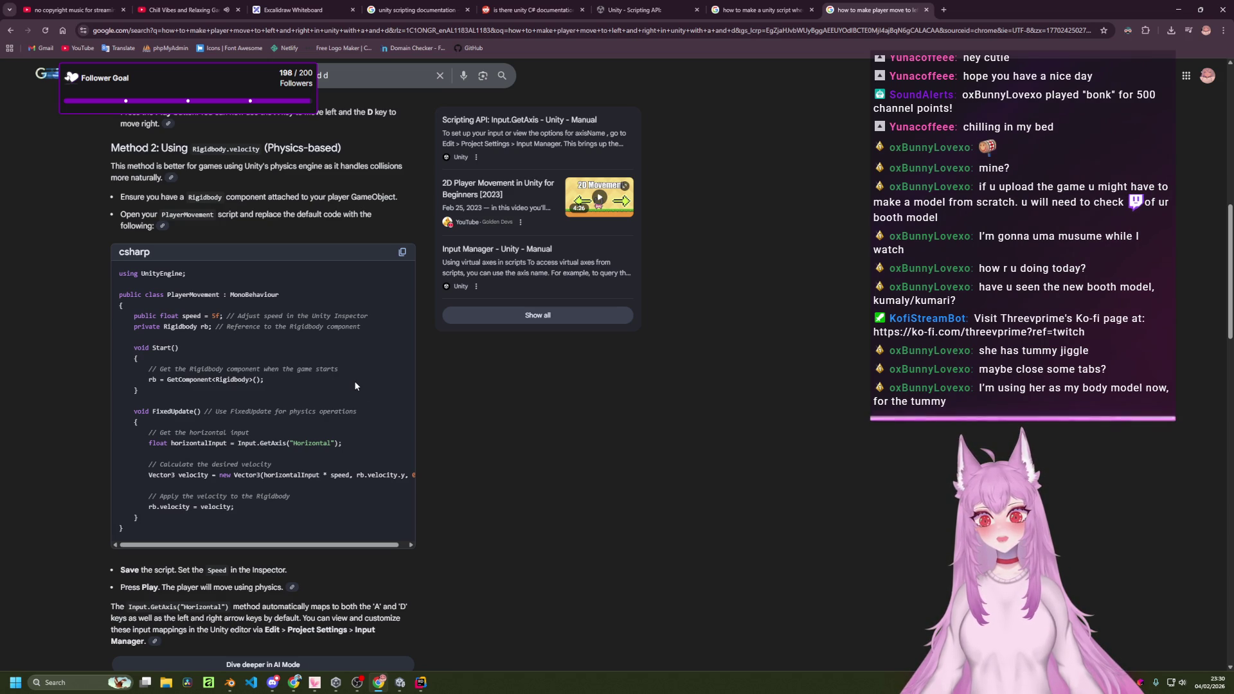
{"action": "scroll", "coordinate": [339, 446], "scroll_direction": "up", "scroll_amount": 5}
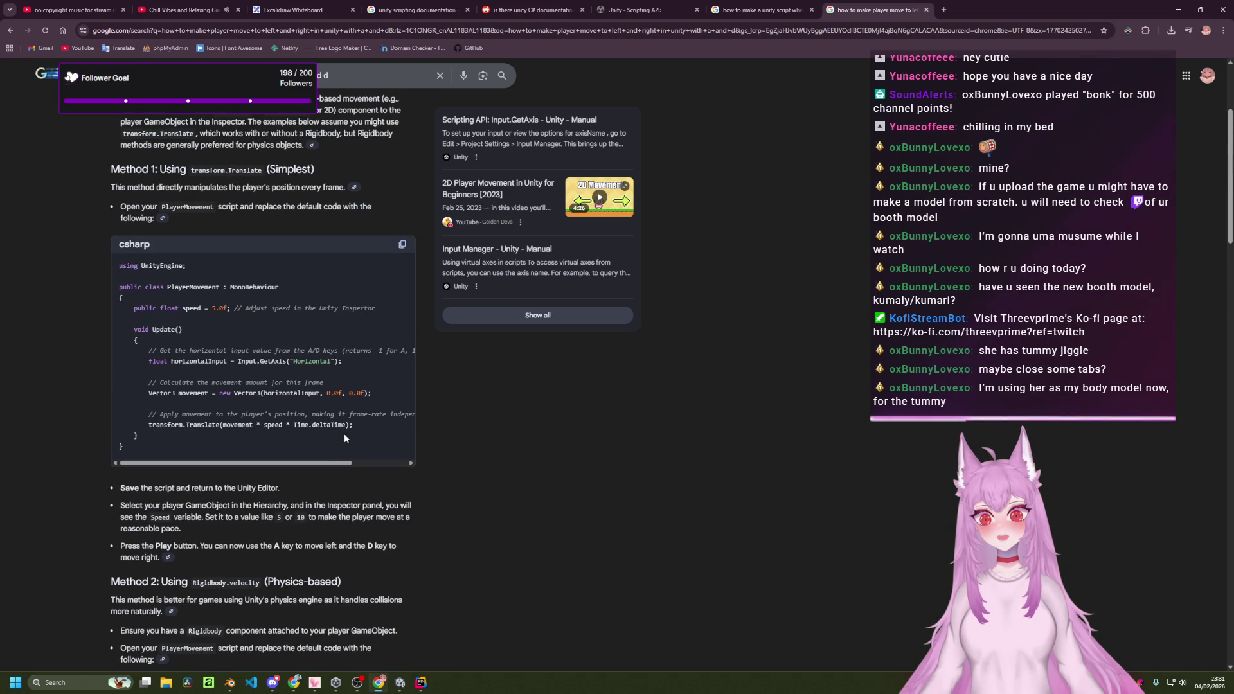
{"action": "mouse_move", "coordinate": [139, 437]}
{"action": "left_mouse_down"}
{"action": "mouse_move", "coordinate": [171, 416]}
{"action": "mouse_move", "coordinate": [104, 419]}
{"action": "left_mouse_up"}
{"action": "key", "text": "ctrl+c"}
{"action": "left_click", "coordinate": [184, 440]}
{"action": "left_click_drag", "start_coordinate": [354, 426], "coordinate": [106, 424]}
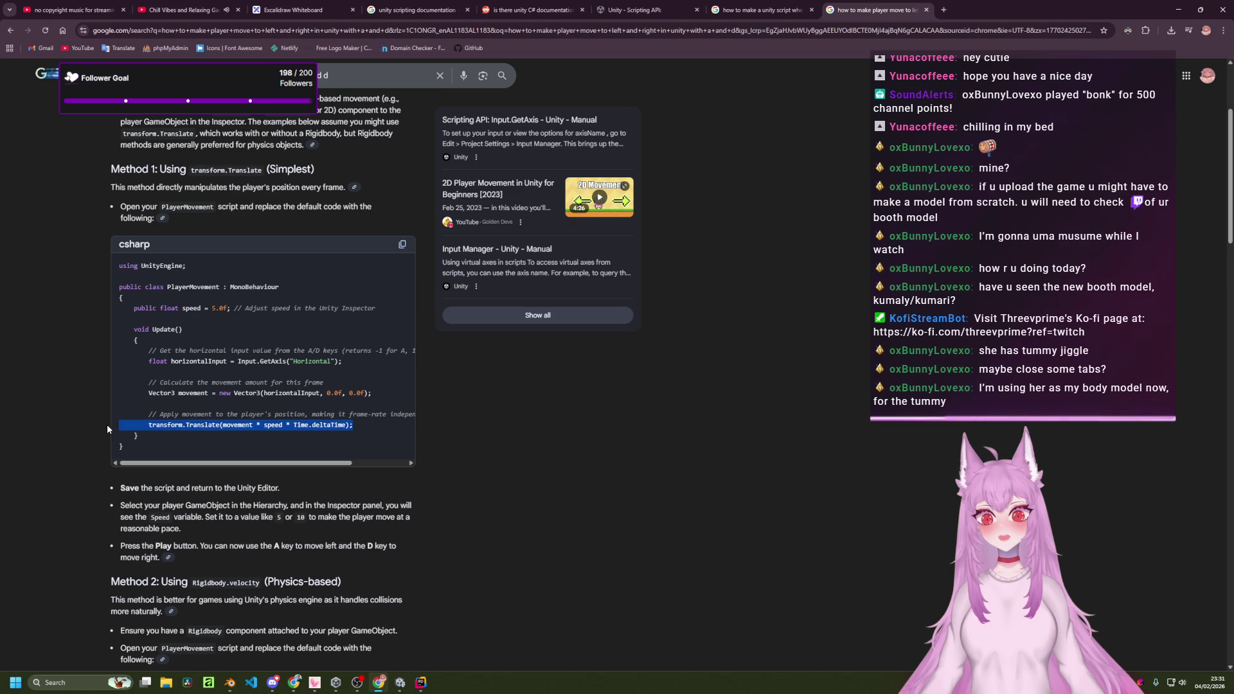
{"action": "key", "text": "alt+Tab"}
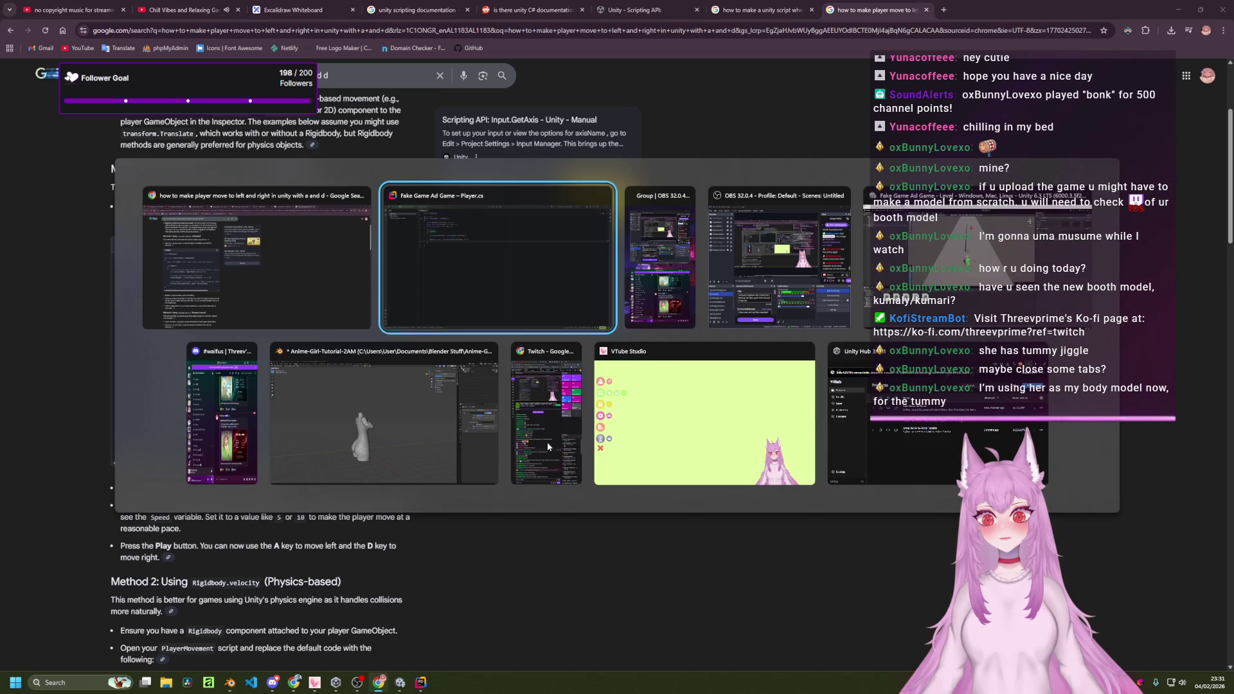
{"action": "key", "text": "ctrl+v"}
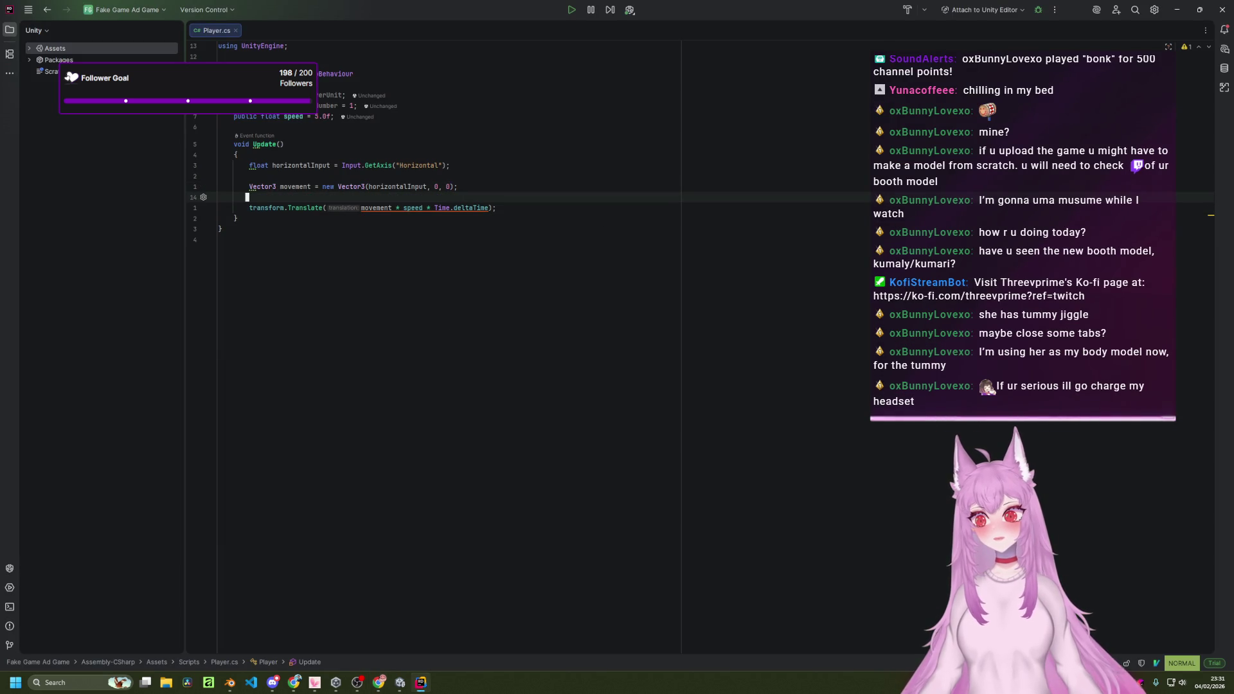
{"action": "key", "text": "ctrl+s"}
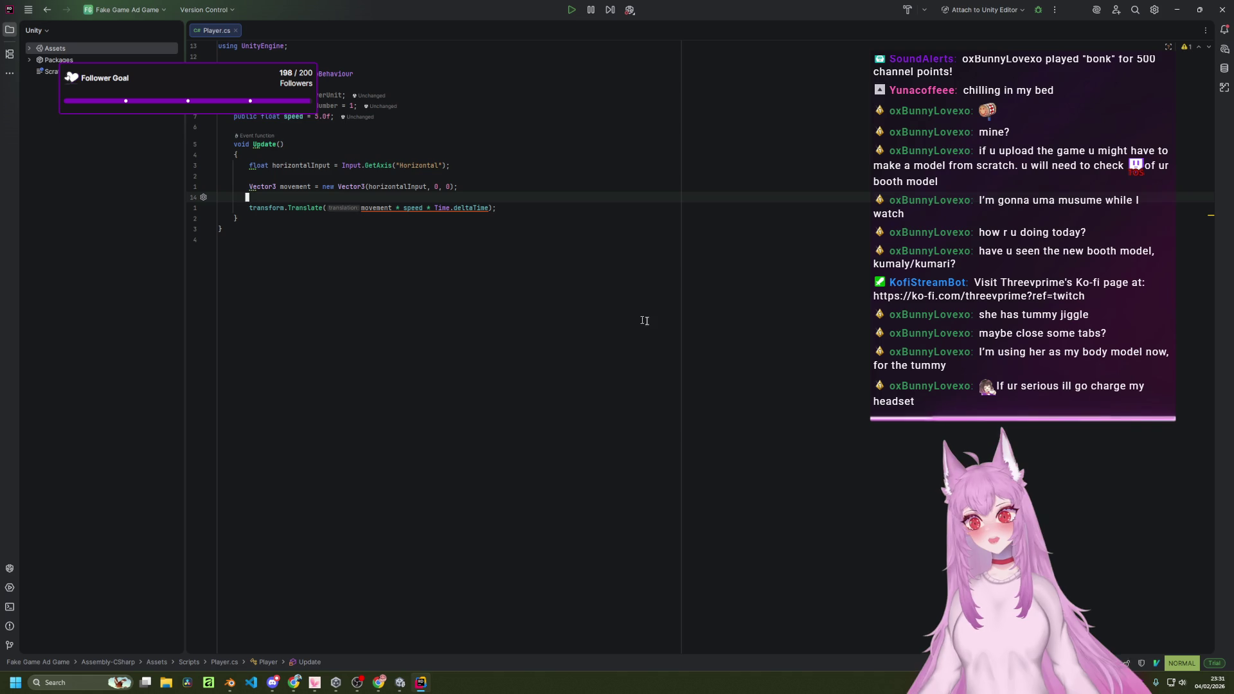
{"action": "left_click", "coordinate": [221, 240]}
{"action": "left_click", "coordinate": [278, 187]}
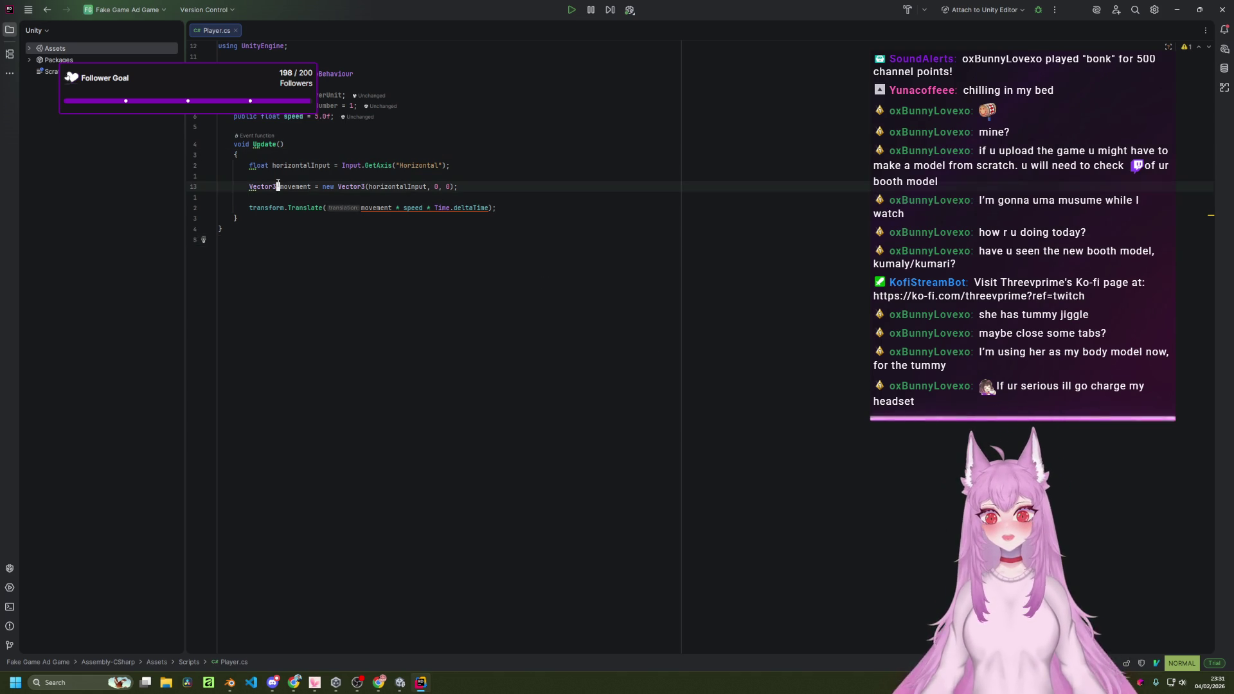
{"action": "left_click", "coordinate": [232, 166]}
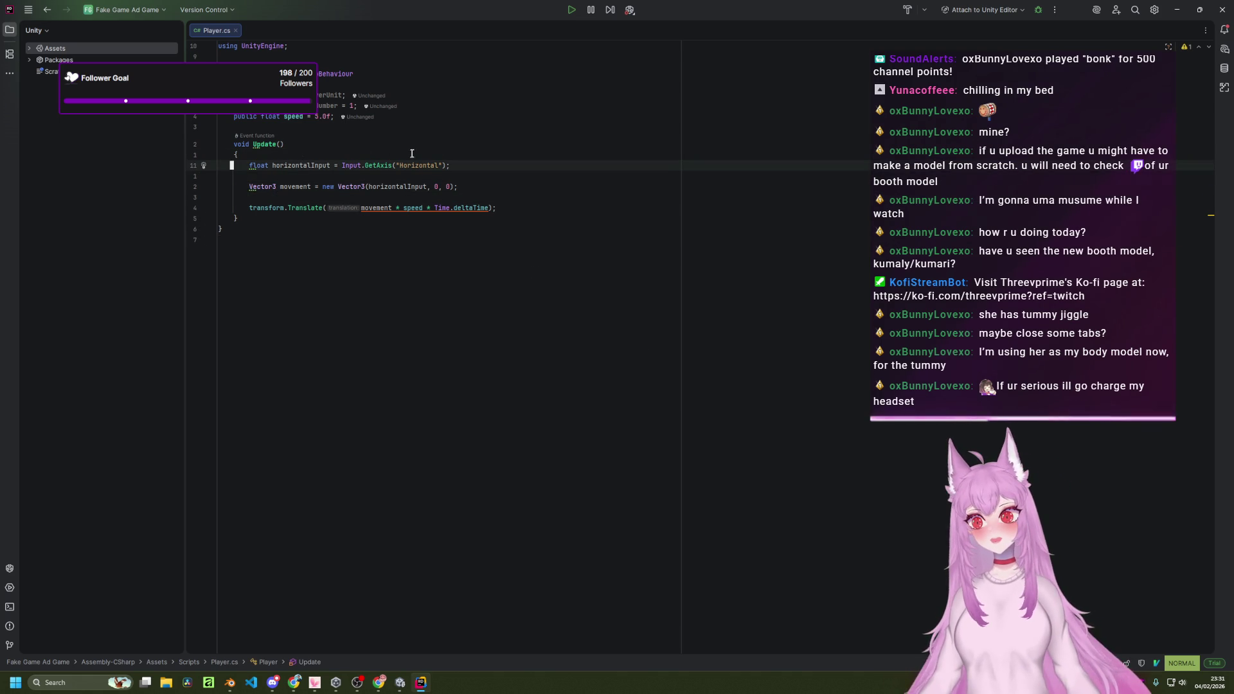
{"action": "left_click", "coordinate": [531, 174]}
{"action": "key", "text": "k"}
{"action": "key", "text": "k"}
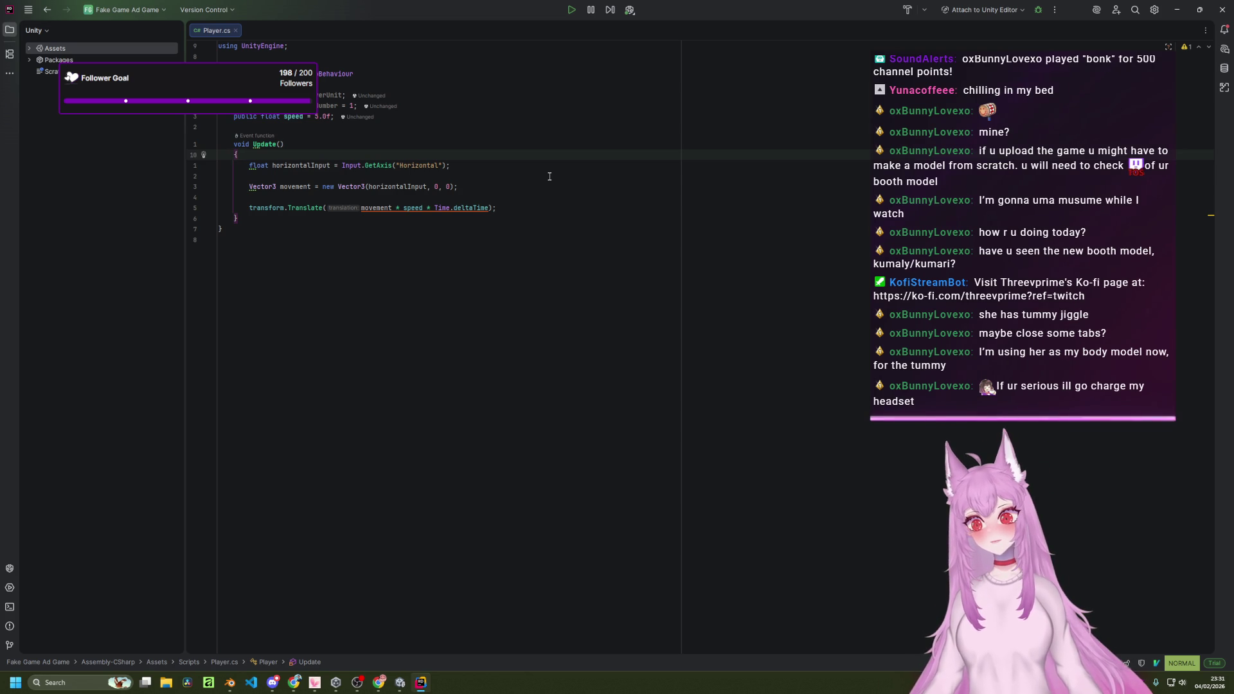
{"action": "key", "text": "k"}
{"action": "key", "text": "k"}
{"action": "key", "text": "k"}
{"action": "key", "text": "j"}
{"action": "key", "text": "j"}
{"action": "key", "text": "j"}
{"action": "left_click", "coordinate": [661, 206]}
{"action": "left_click", "coordinate": [680, 246]}
{"action": "left_click", "coordinate": [657, 199]}
{"action": "key", "text": "k"}
{"action": "key", "text": "k"}
{"action": "key", "text": "k"}
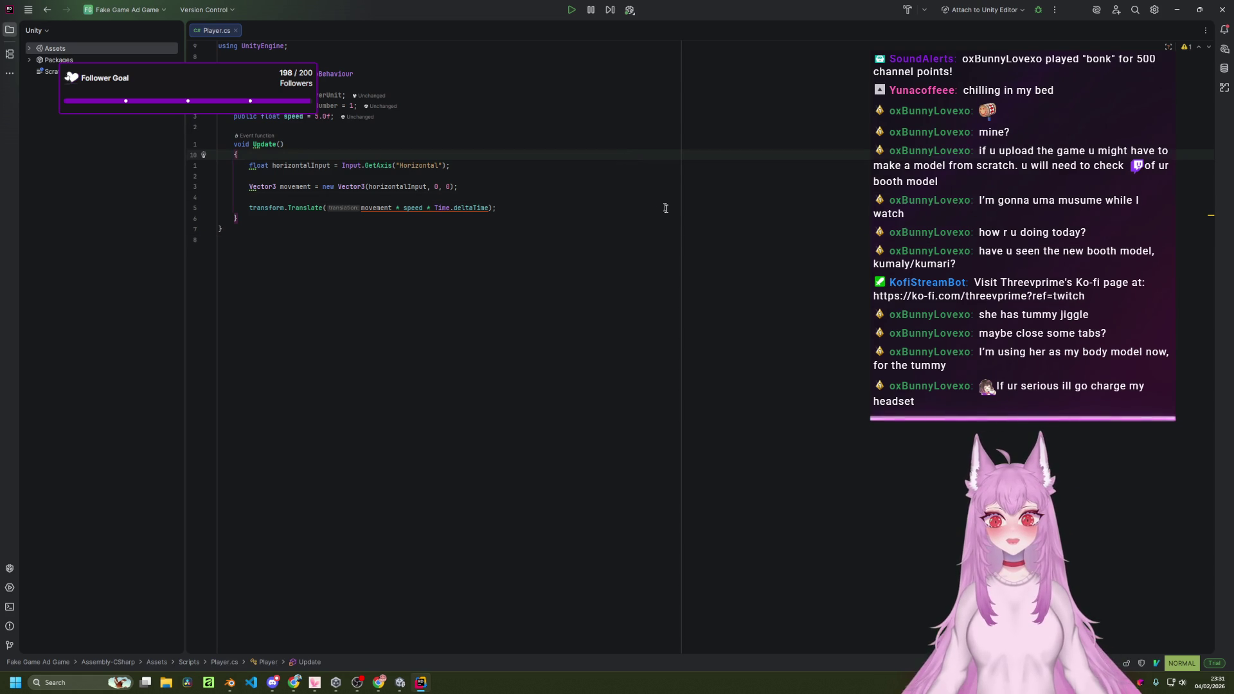
{"action": "key", "text": "alt+Tab"}
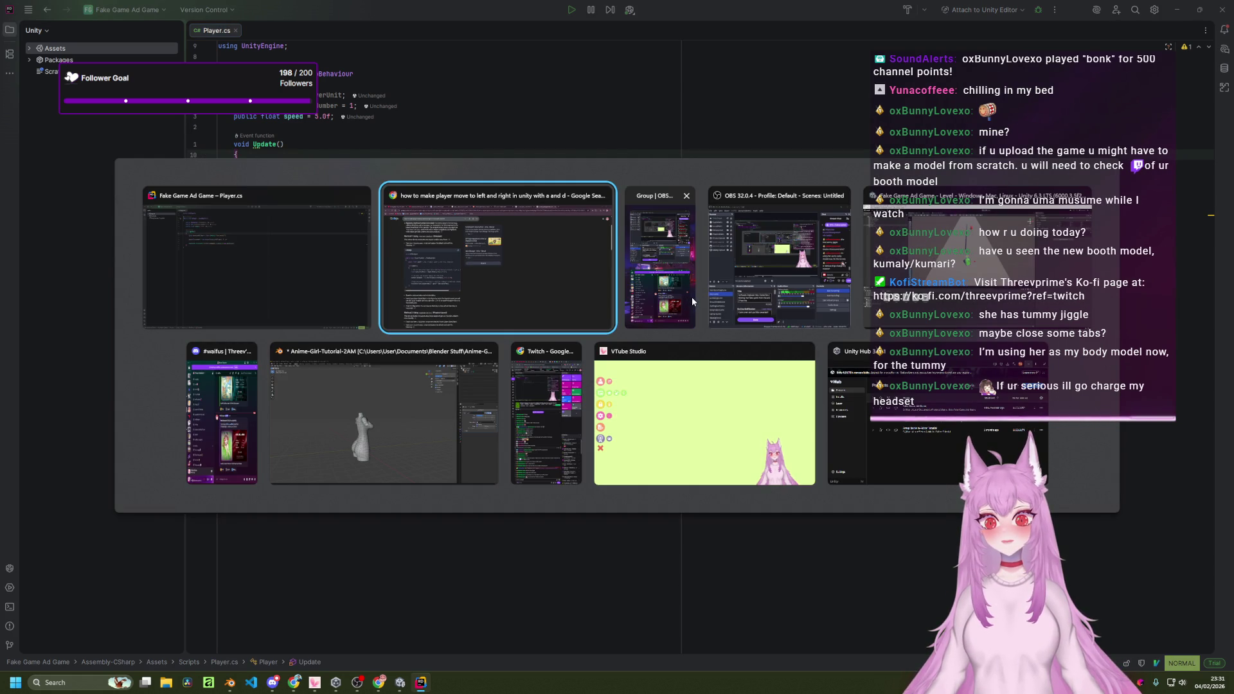
Review the Method 1 movement code in the Google answer, then bring the Unity editor forward.
{"action": "scroll", "coordinate": [792, 313], "scroll_direction": "up", "scroll_amount": 2}
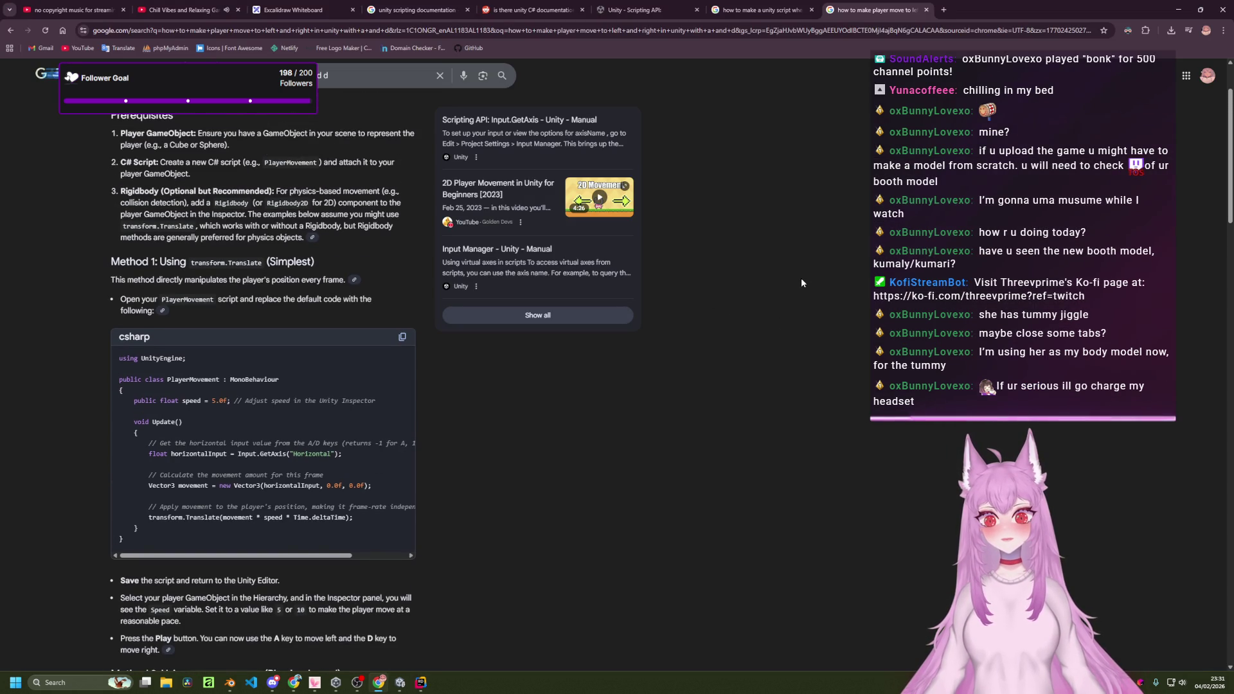
{"action": "scroll", "coordinate": [800, 323], "scroll_direction": "down", "scroll_amount": 1}
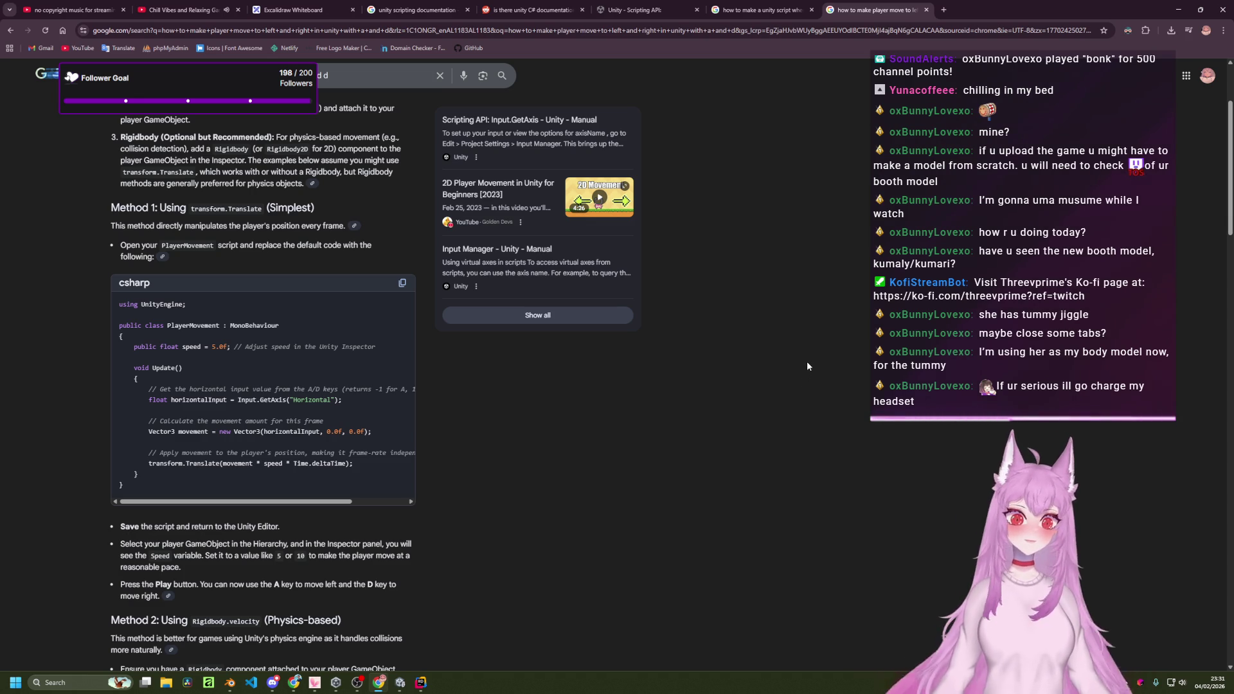
{"action": "key", "text": "alt+Tab"}
{"action": "key", "text": "Tab"}
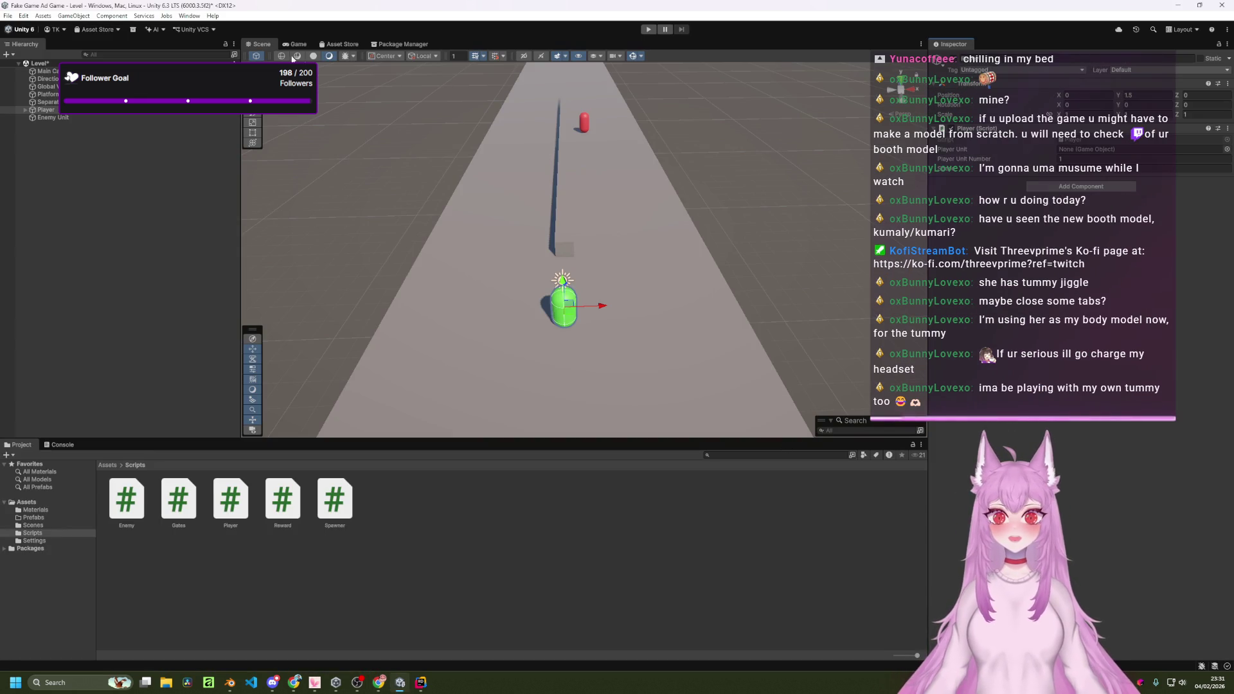
Play-test the runner level with the green Player capsule, then stop the test.
{"action": "left_click", "coordinate": [649, 30]}
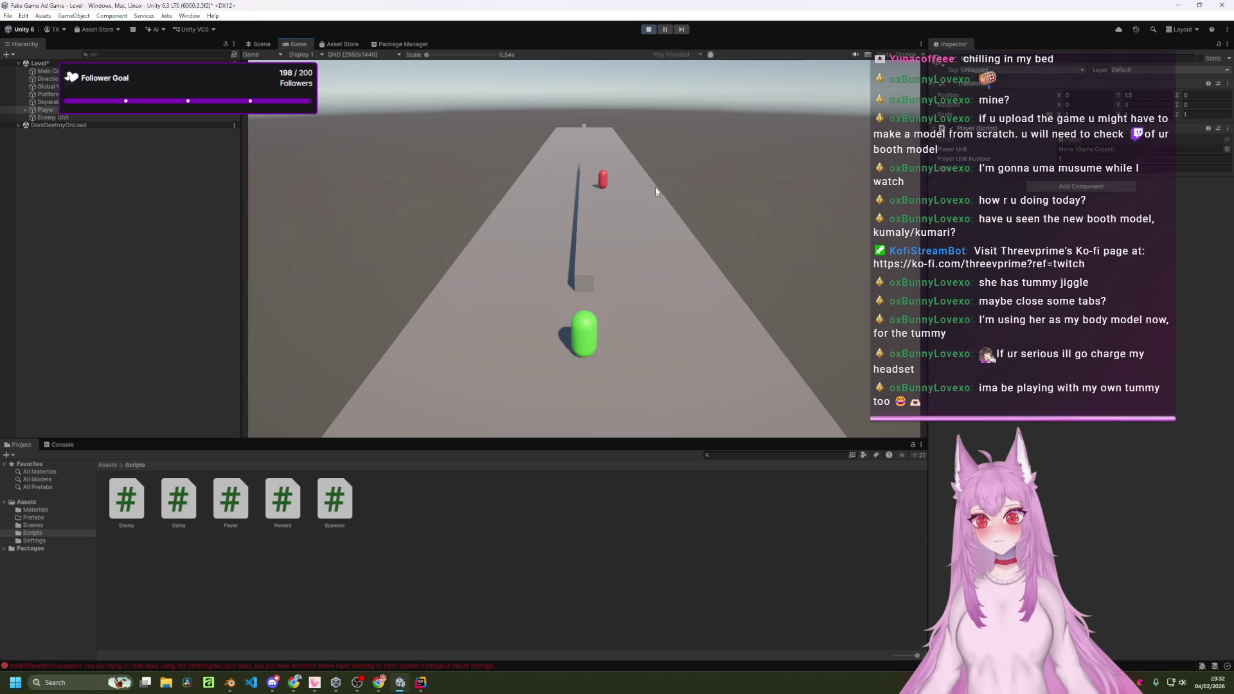
{"action": "left_click", "coordinate": [648, 30]}
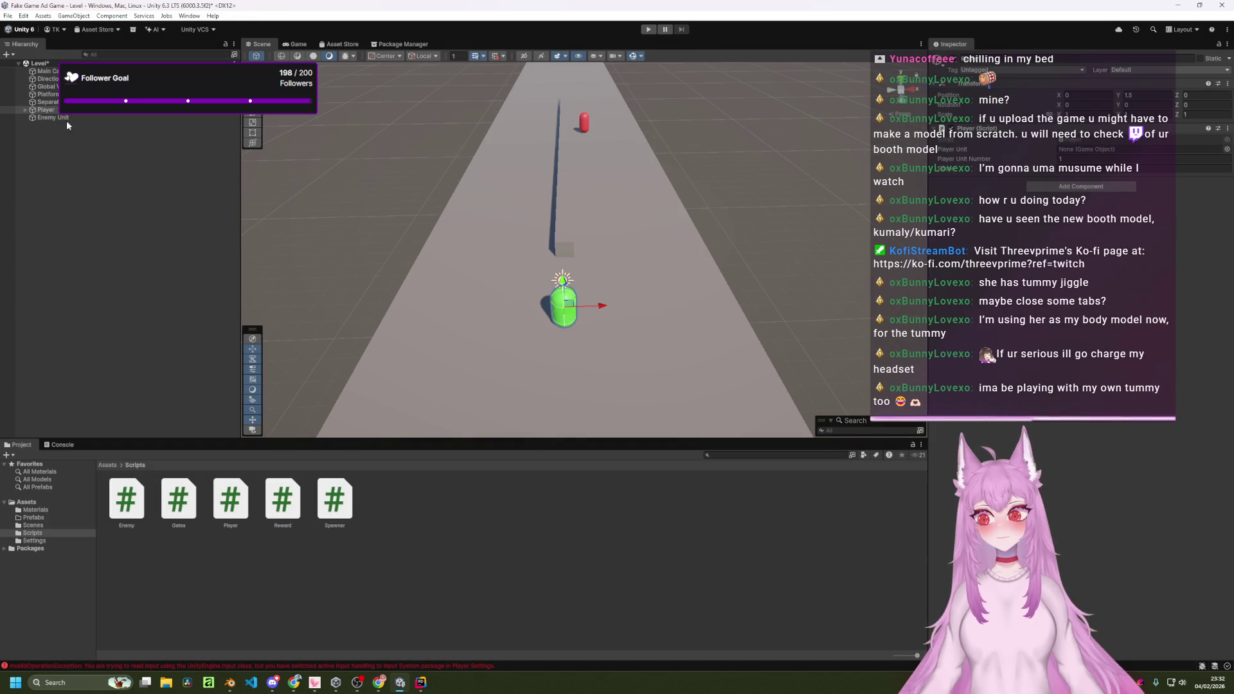
Move the Player Unit capsule out of the Player object to the Hierarchy root.
{"action": "left_click", "coordinate": [26, 110]}
{"action": "left_click", "coordinate": [52, 118]}
{"action": "left_click_drag", "start_coordinate": [53, 122], "coordinate": [54, 151]}
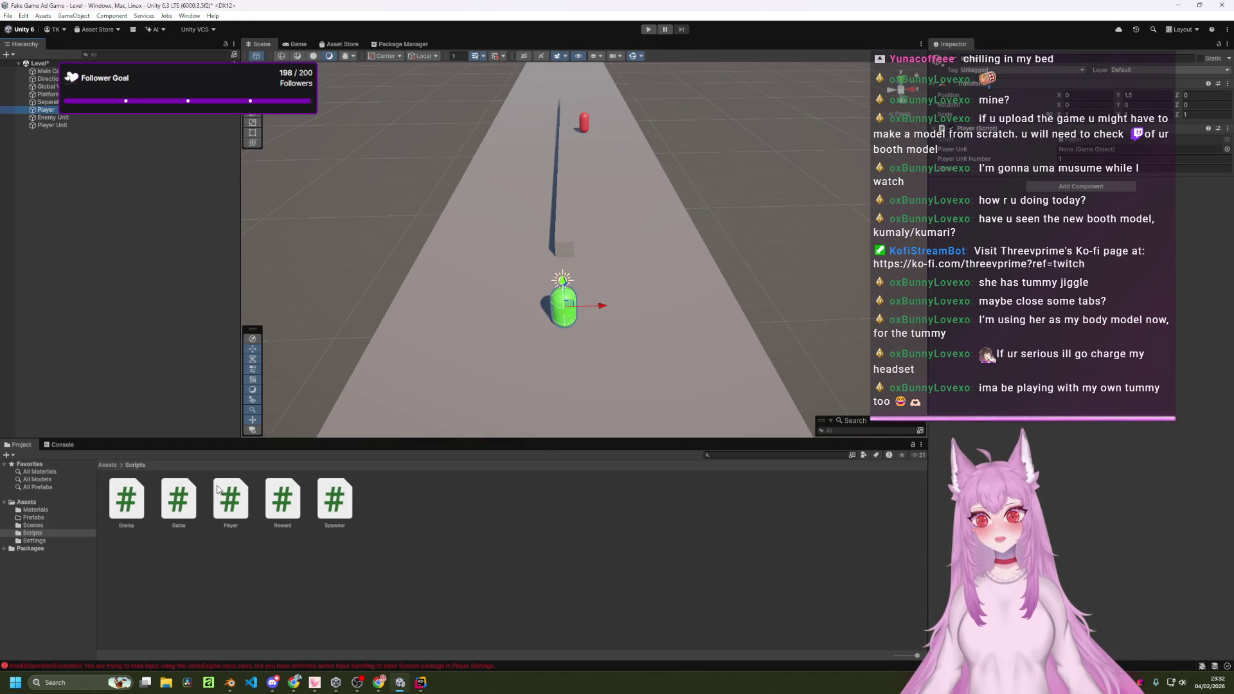
Assign the Player Unit prefab to the Player object's Player Unit field and save the scene.
{"action": "left_click", "coordinate": [108, 465]}
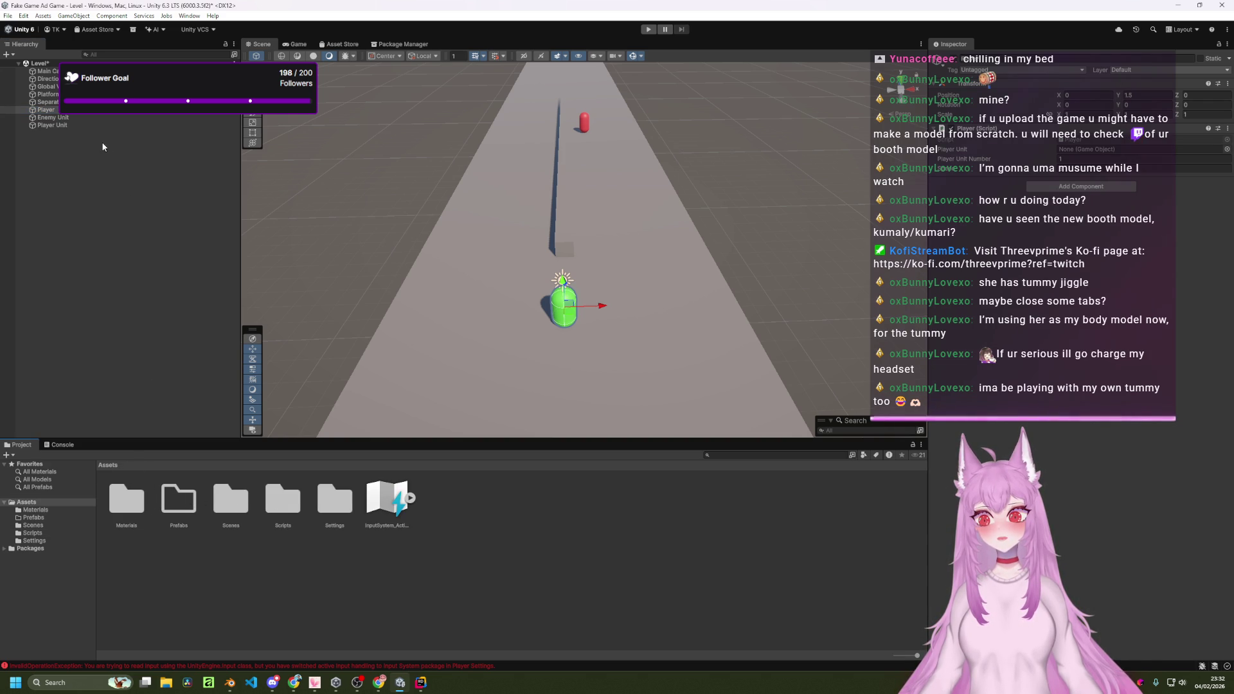
{"action": "left_click", "coordinate": [128, 501]}
{"action": "left_click", "coordinate": [178, 503]}
{"action": "double_click", "coordinate": [179, 502]}
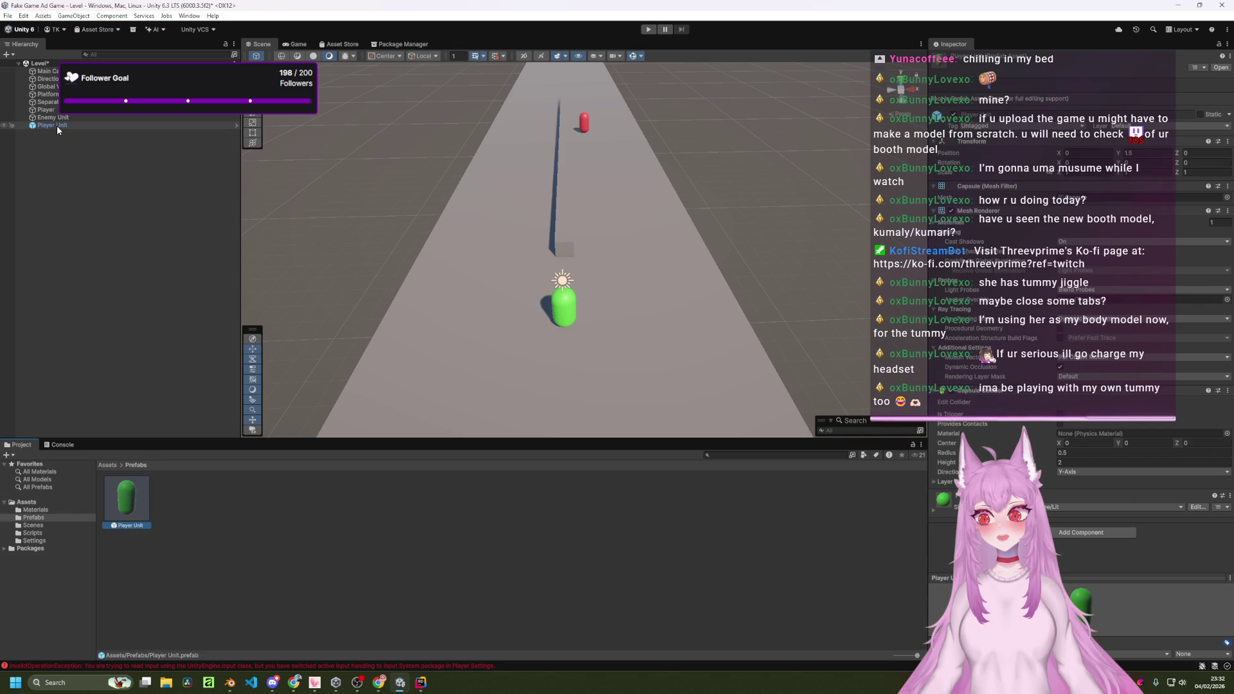
{"action": "left_click", "coordinate": [46, 110]}
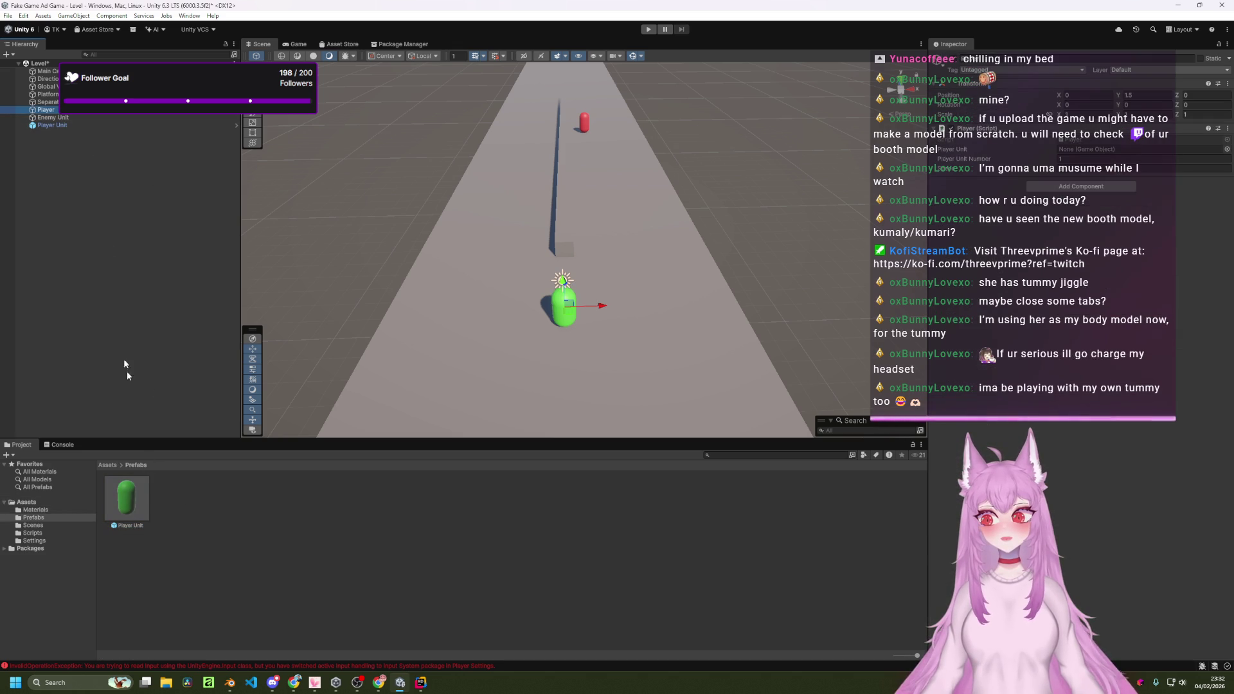
{"action": "mouse_move", "coordinate": [118, 494]}
{"action": "left_mouse_down"}
{"action": "mouse_move", "coordinate": [557, 511]}
{"action": "mouse_move", "coordinate": [1031, 227]}
{"action": "mouse_move", "coordinate": [1094, 153]}
{"action": "left_mouse_up"}
{"action": "key", "text": "ctrl+s"}
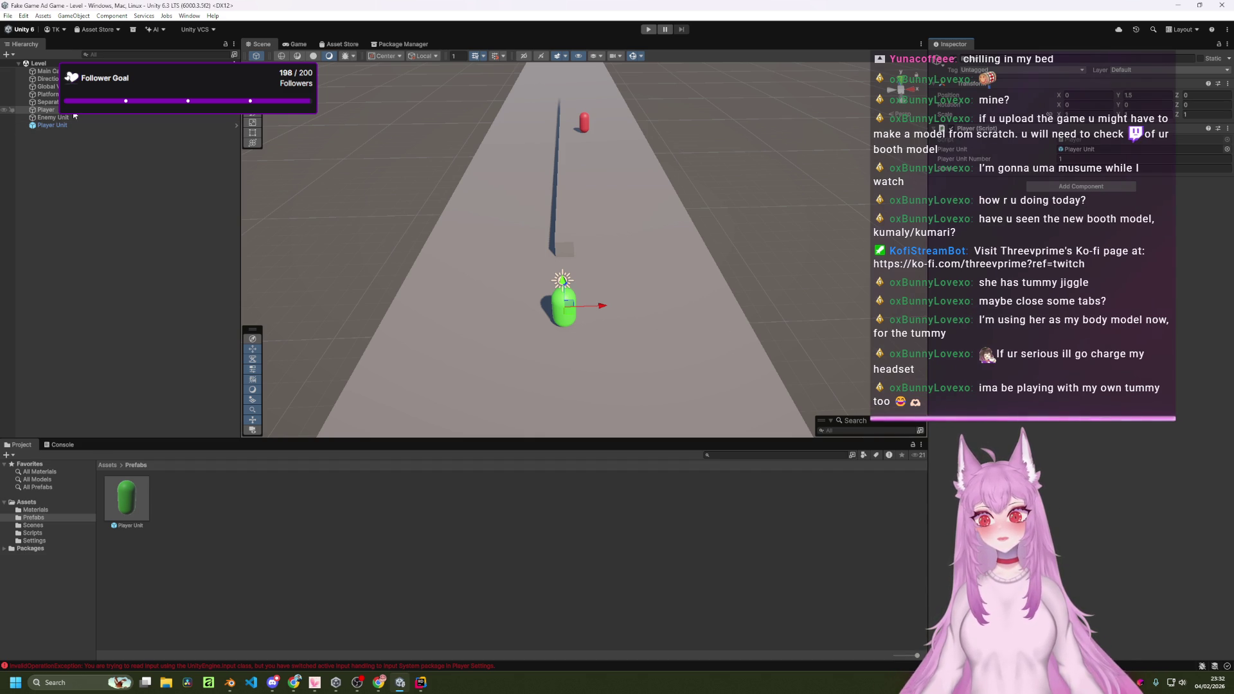
Disable the old Player object, attach the Player script to Player Unit, save, and start Play.
{"action": "left_click", "coordinate": [106, 465]}
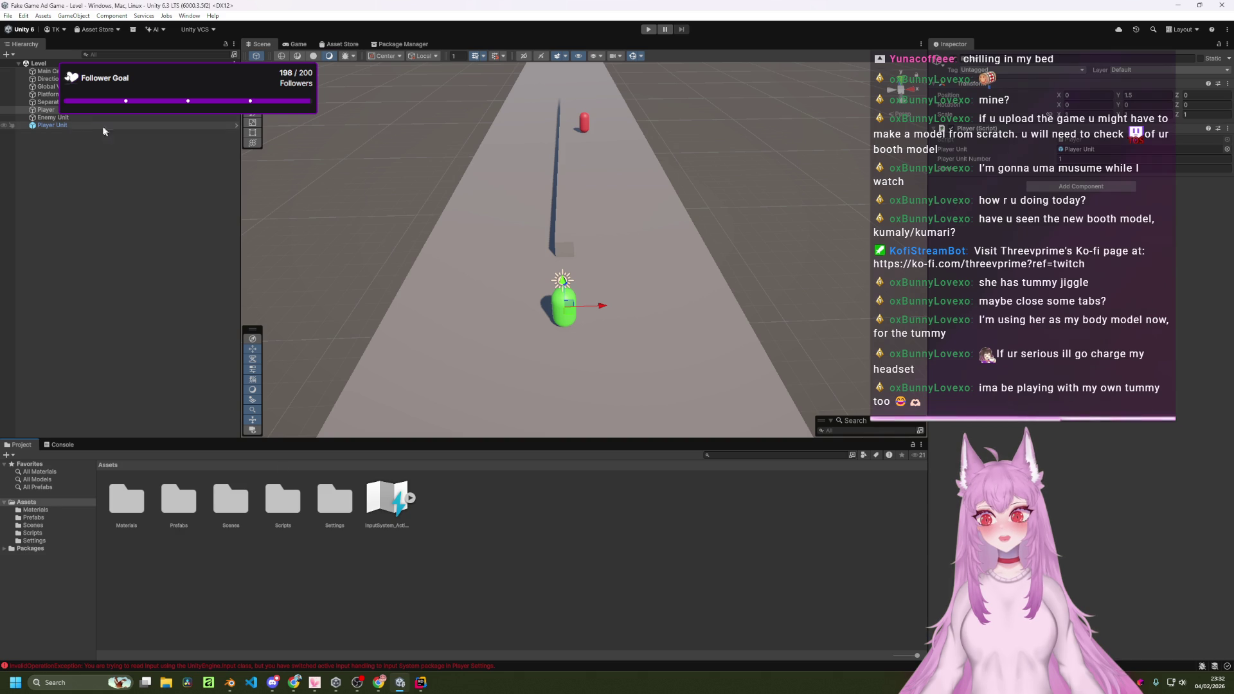
{"action": "left_click", "coordinate": [47, 110]}
{"action": "key", "text": "ctrl+x"}
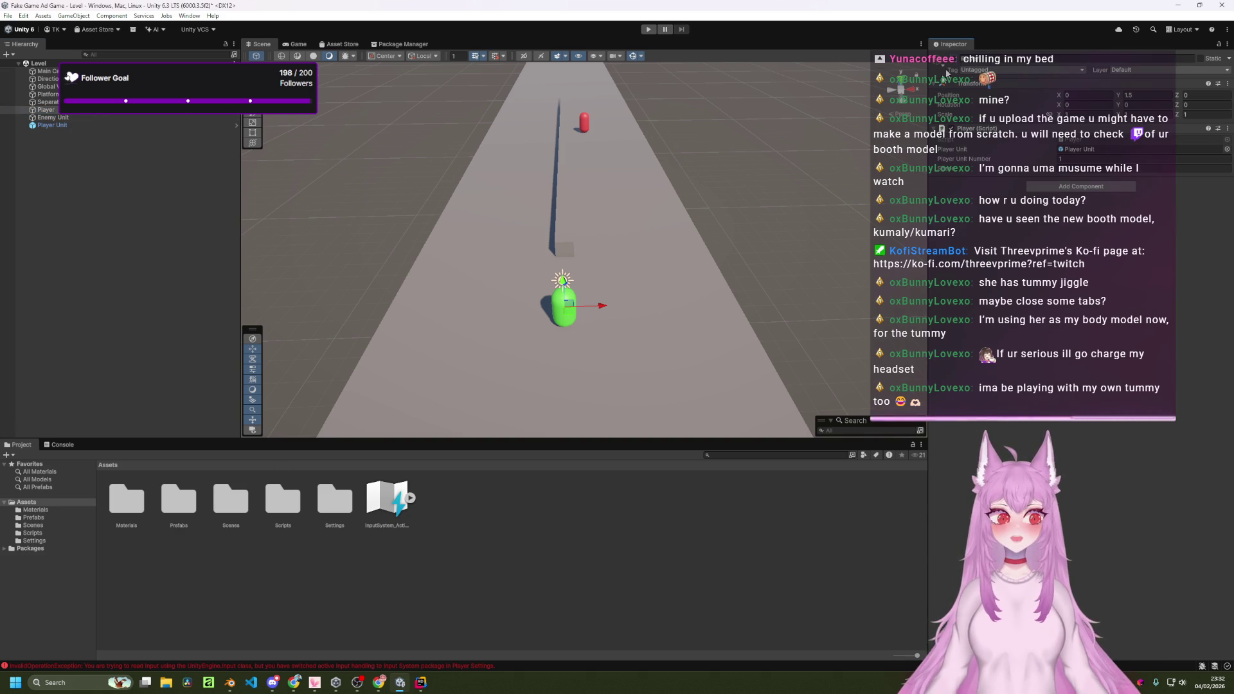
{"action": "double_click", "coordinate": [283, 499]}
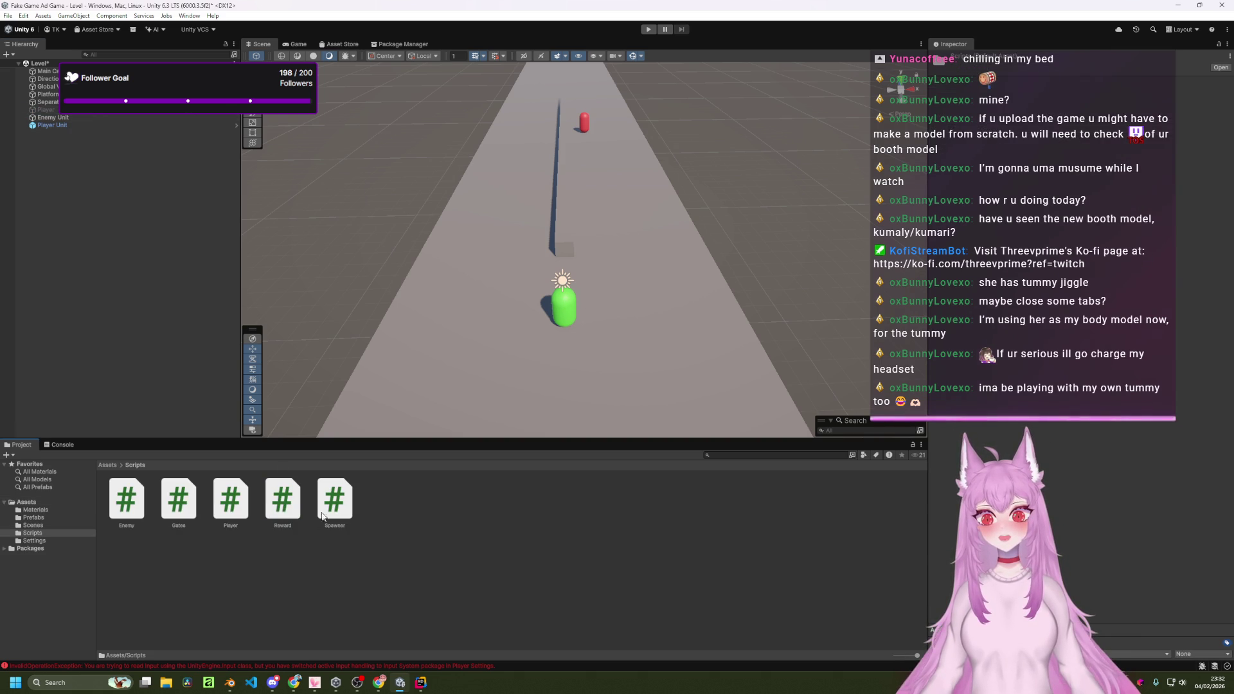
{"action": "mouse_move", "coordinate": [230, 500]}
{"action": "left_mouse_down"}
{"action": "mouse_move", "coordinate": [233, 552]}
{"action": "mouse_move", "coordinate": [148, 306]}
{"action": "mouse_move", "coordinate": [56, 126]}
{"action": "left_mouse_up"}
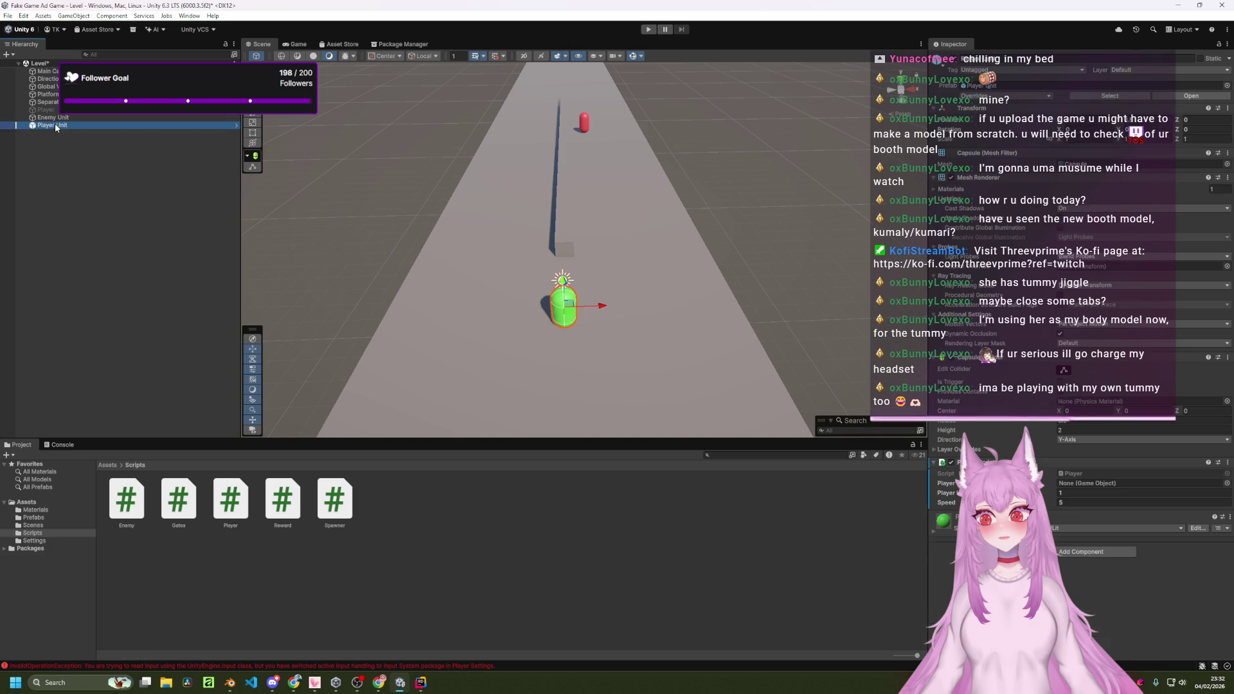
{"action": "key", "text": "ctrl+s"}
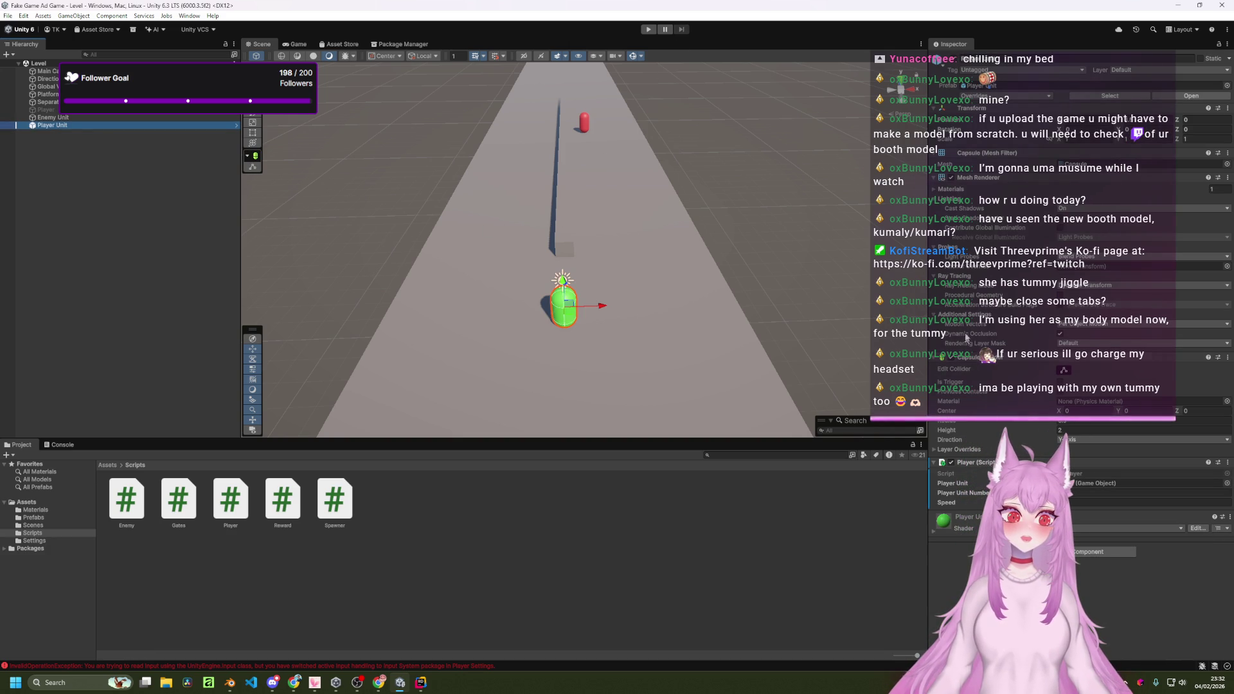
{"action": "left_click", "coordinate": [649, 29]}
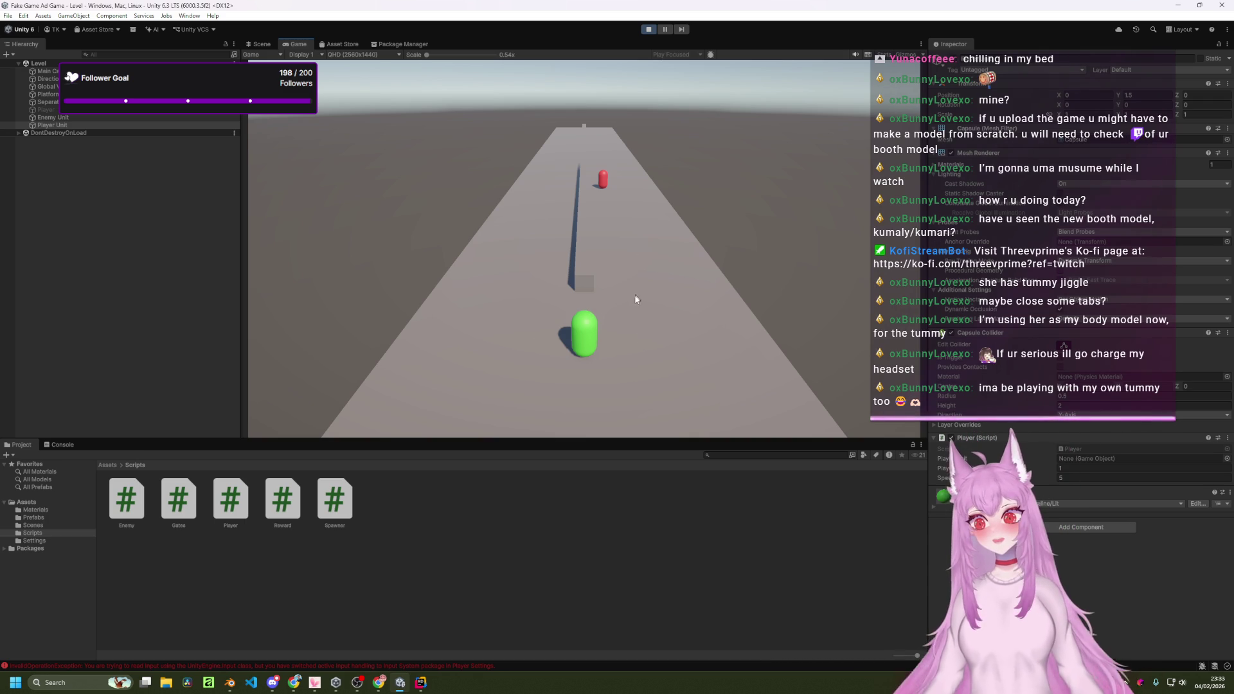
Stop the running game and select the Platform floor in the Scene view.
{"action": "left_click", "coordinate": [649, 29]}
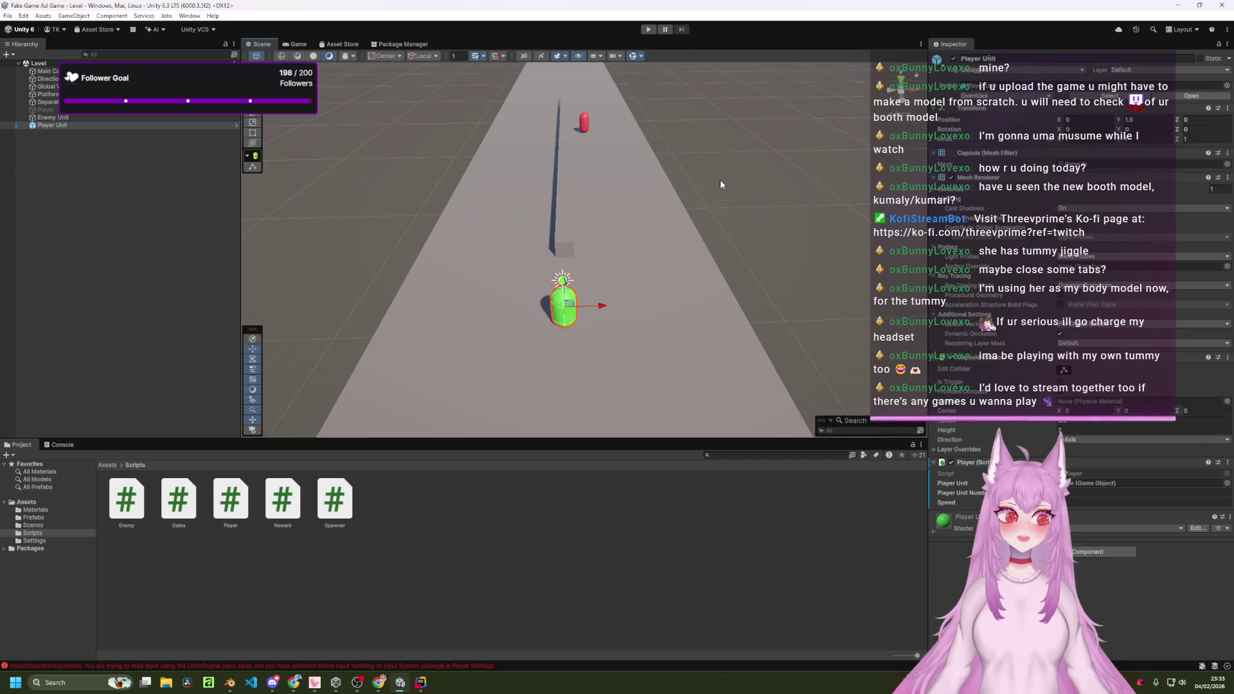
{"action": "left_click", "coordinate": [700, 338]}
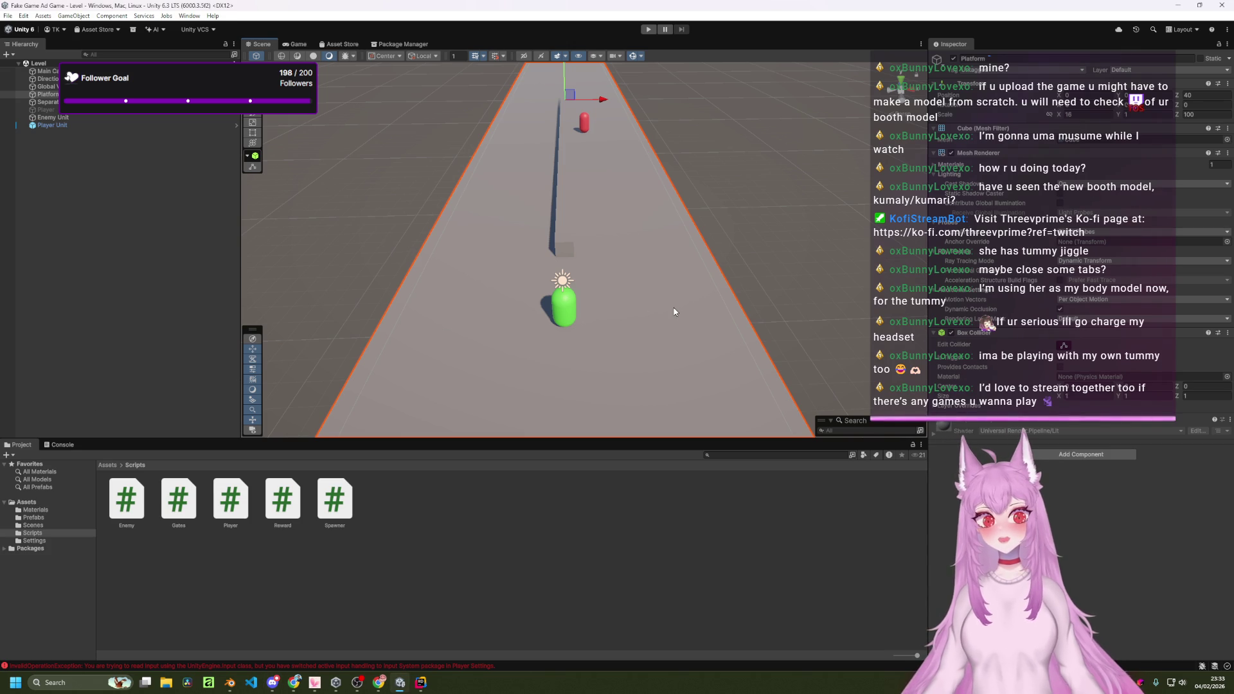
{"action": "left_click", "coordinate": [777, 279]}
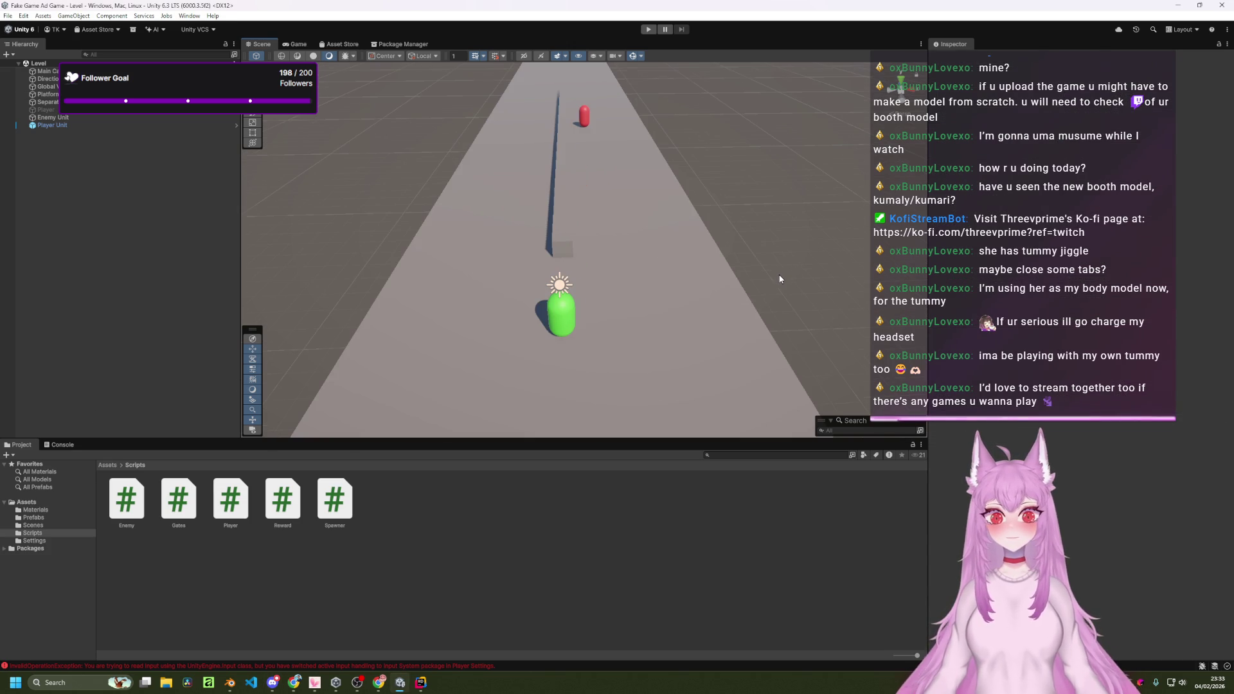
{"action": "right_click", "coordinate": [778, 274]}
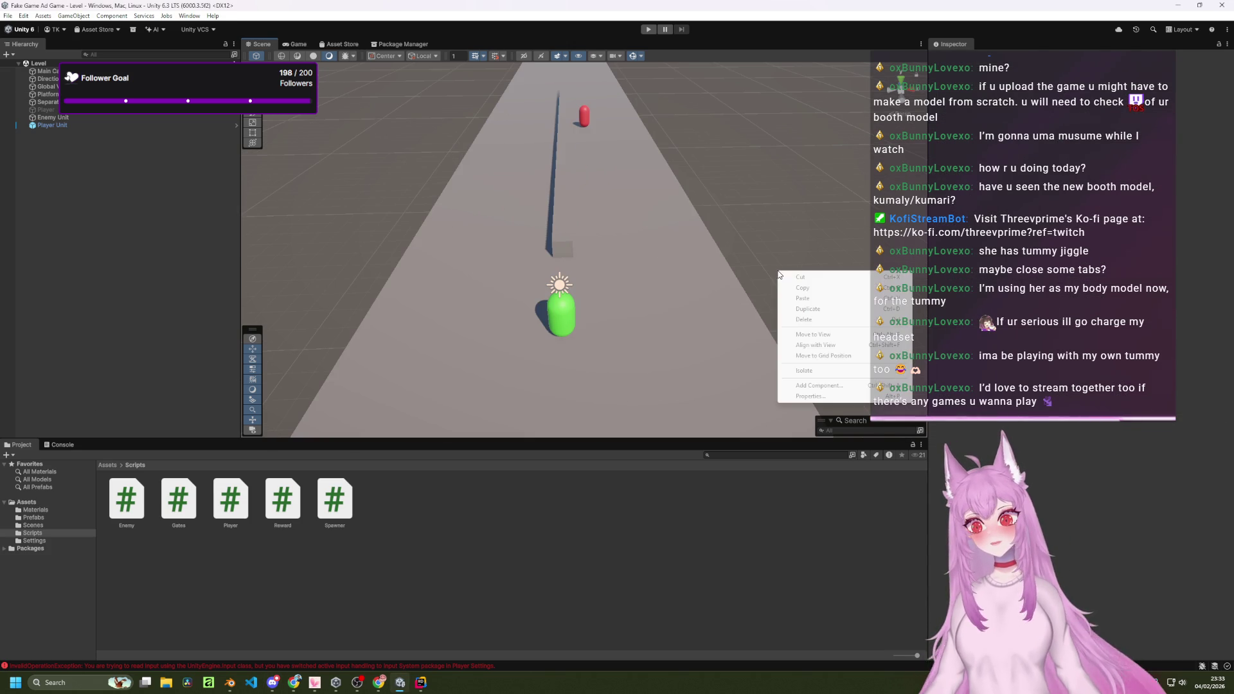
{"action": "left_click", "coordinate": [762, 171]}
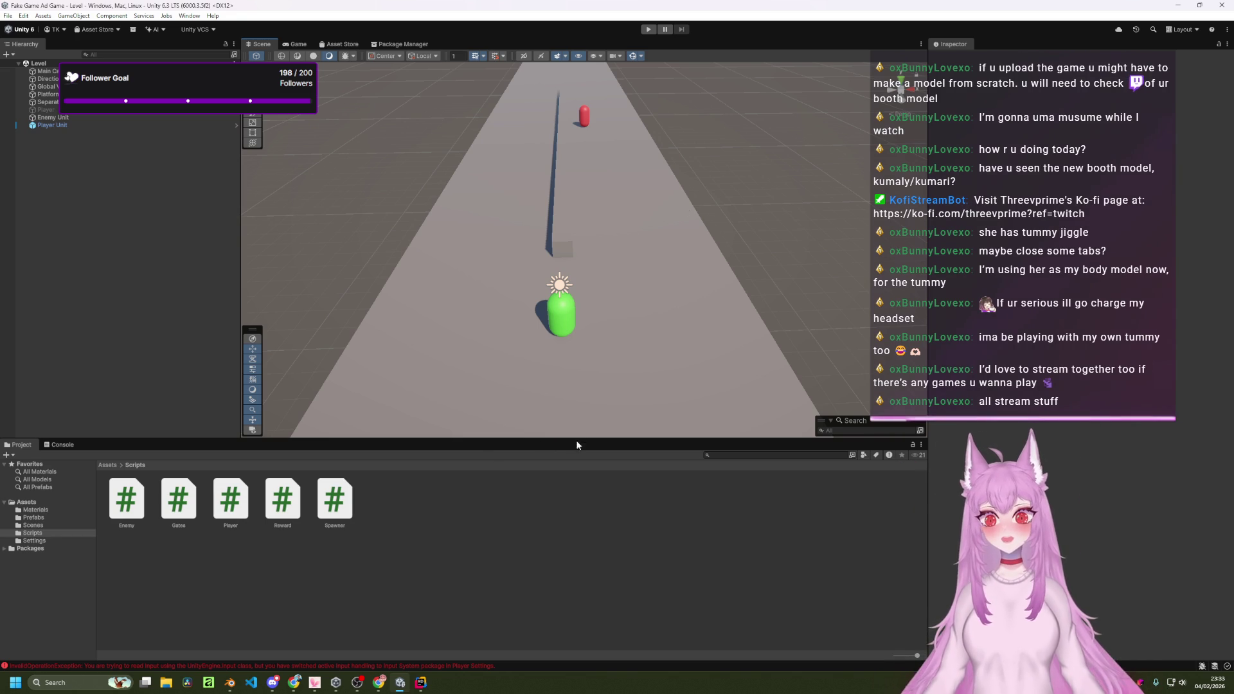
{"action": "key", "text": "super"}
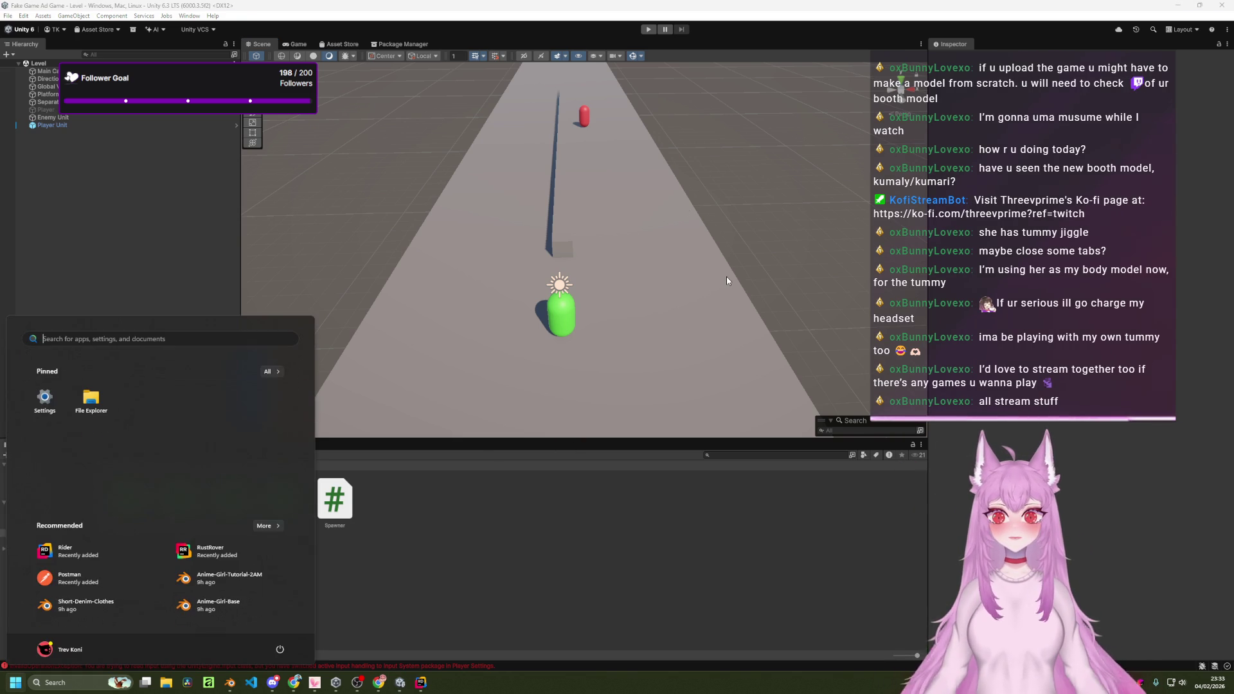
{"action": "key", "text": "super"}
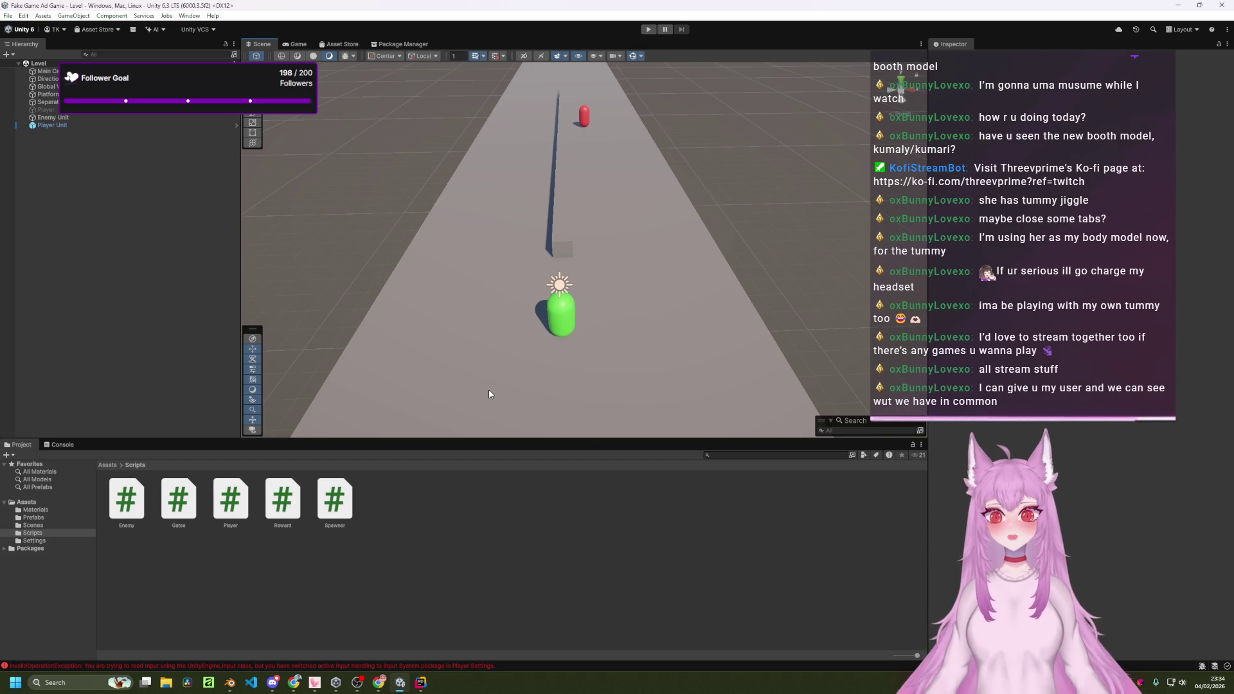
{"action": "key", "text": "super"}
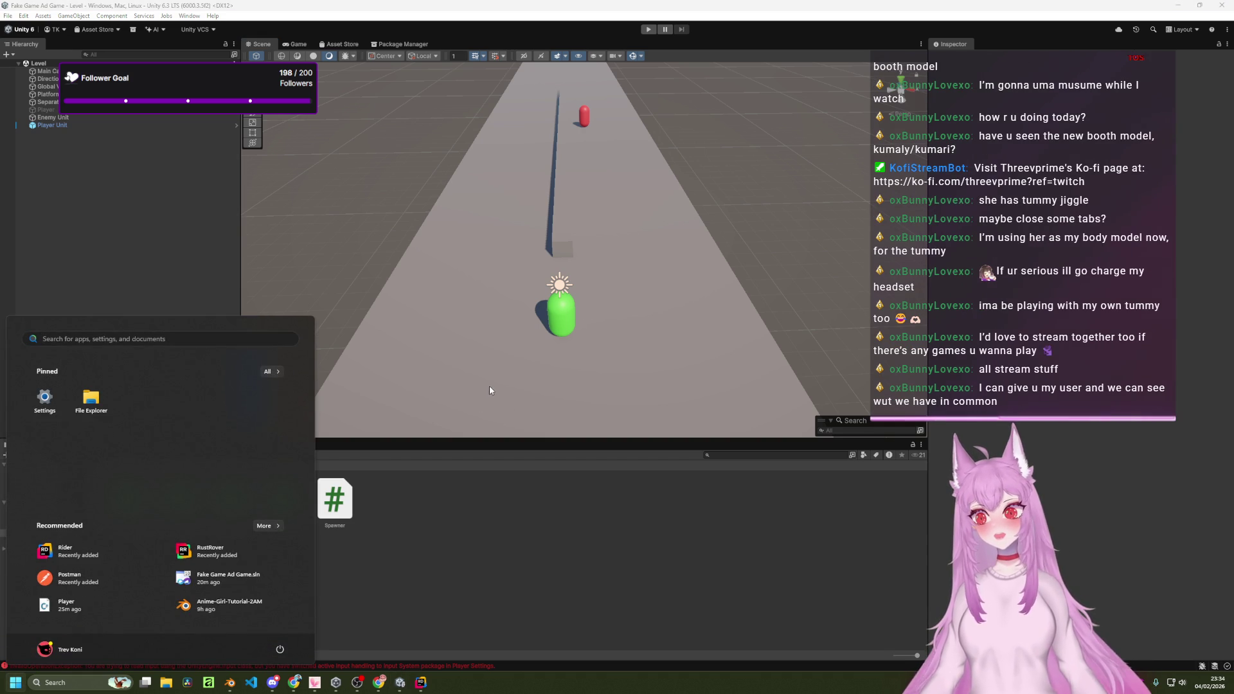
{"action": "key", "text": "Escape"}
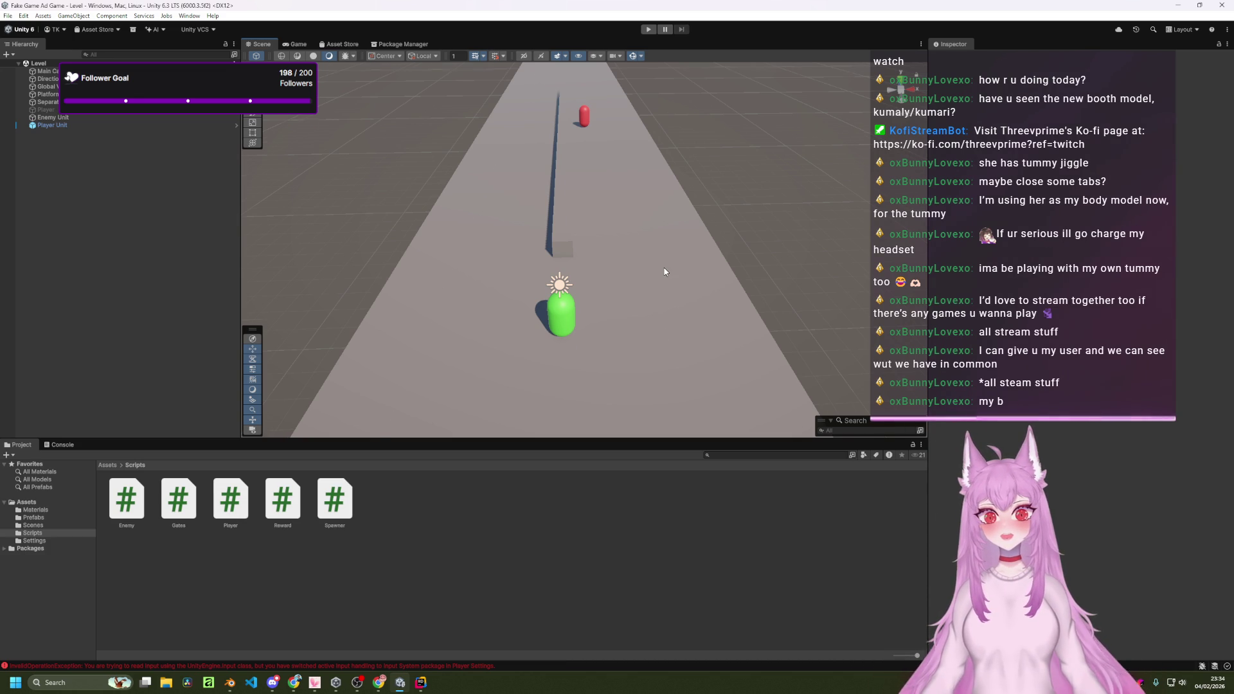
{"action": "key", "text": "alt+Tab"}
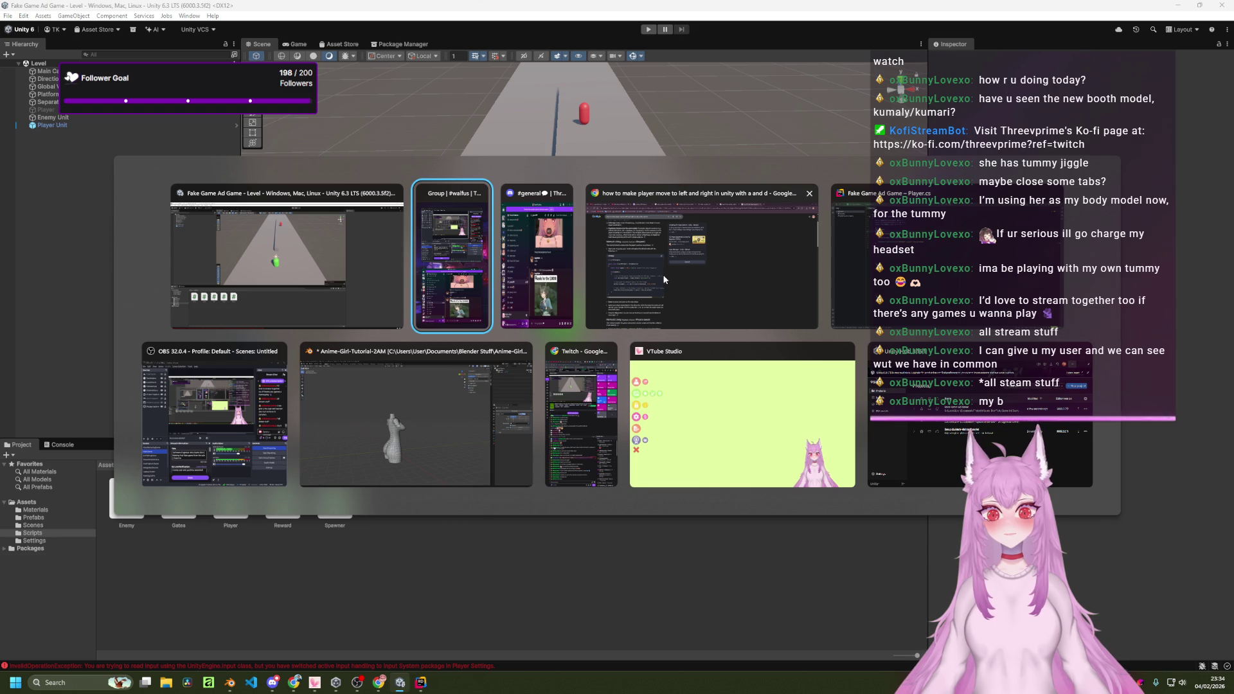
Recheck the transform.Translate code sample in the Chrome movement guide, then return to Player.cs.
{"action": "left_click", "coordinate": [666, 285]}
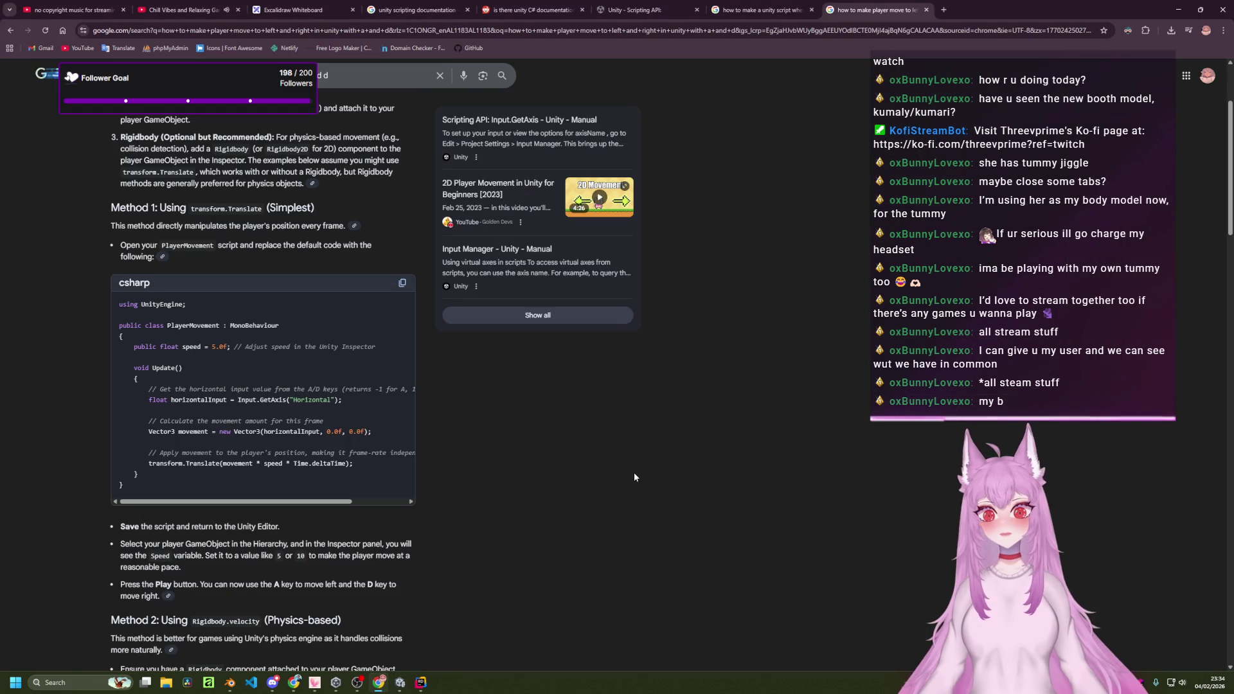
{"action": "scroll", "coordinate": [633, 472], "scroll_direction": "down", "scroll_amount": 2}
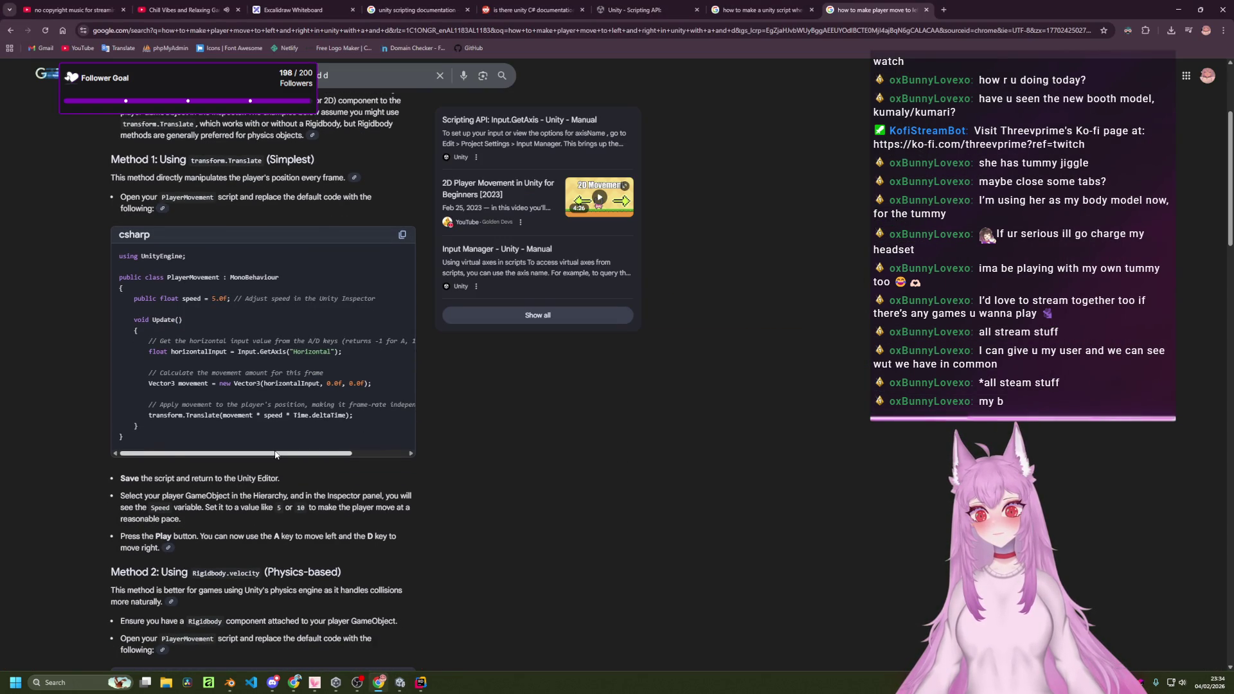
{"action": "scroll", "coordinate": [352, 451], "scroll_direction": "right", "scroll_amount": 2}
{"action": "left_click_drag", "start_coordinate": [353, 452], "coordinate": [272, 451]}
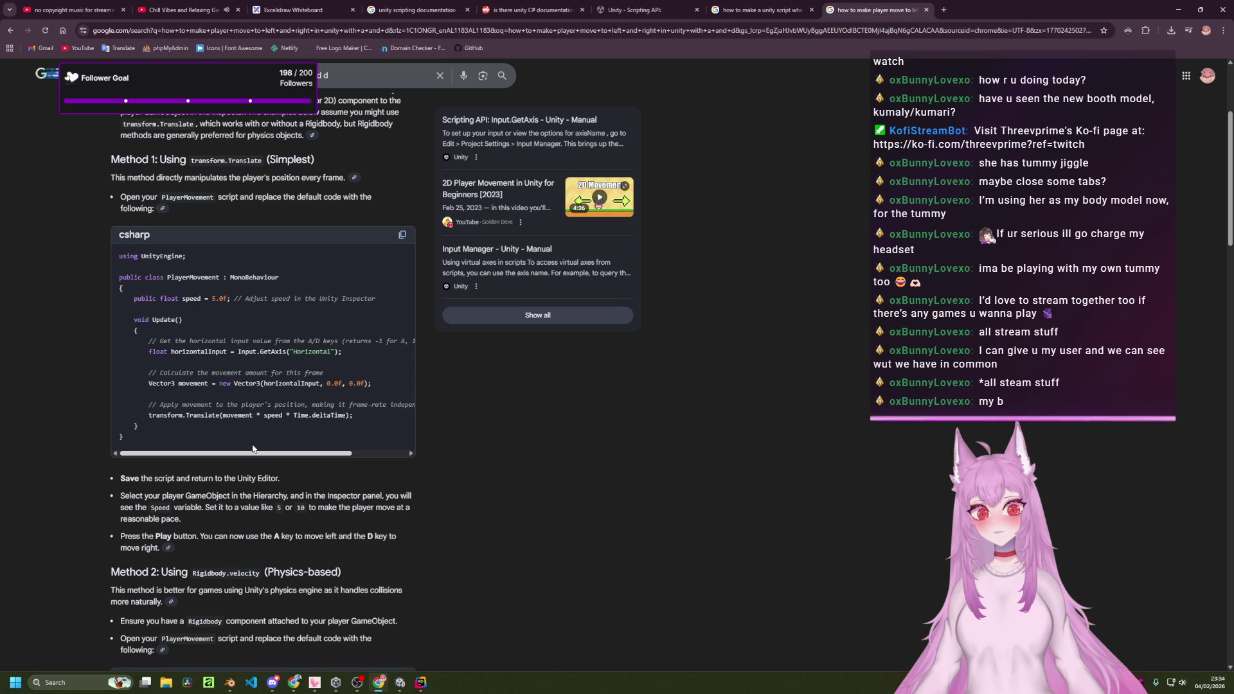
{"action": "key", "text": "alt+Tab"}
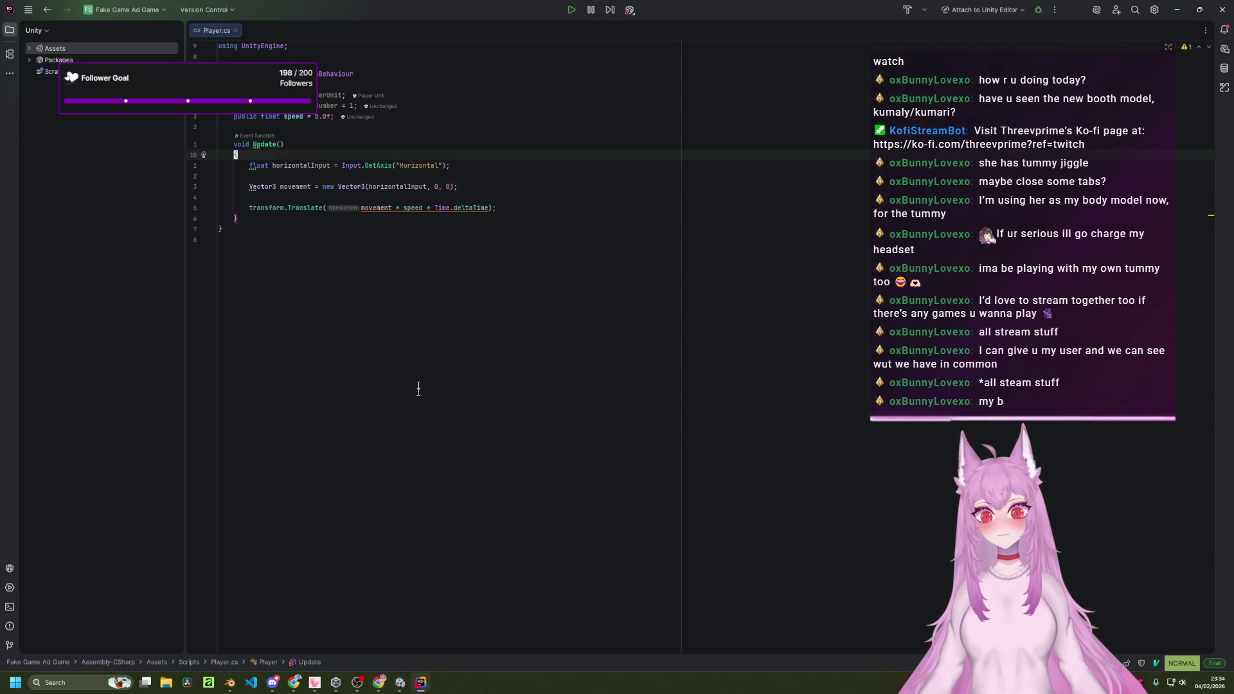
Add .0f float suffixes to the zero arguments of the Vector3 movement line.
{"action": "left_click", "coordinate": [440, 185]}
{"action": "type", "text": "i.0f"}
{"action": "key", "text": "Escape"}
{"action": "key", "text": "l"}
{"action": "key", "text": "l"}
{"action": "type", "text": "a.0f"}
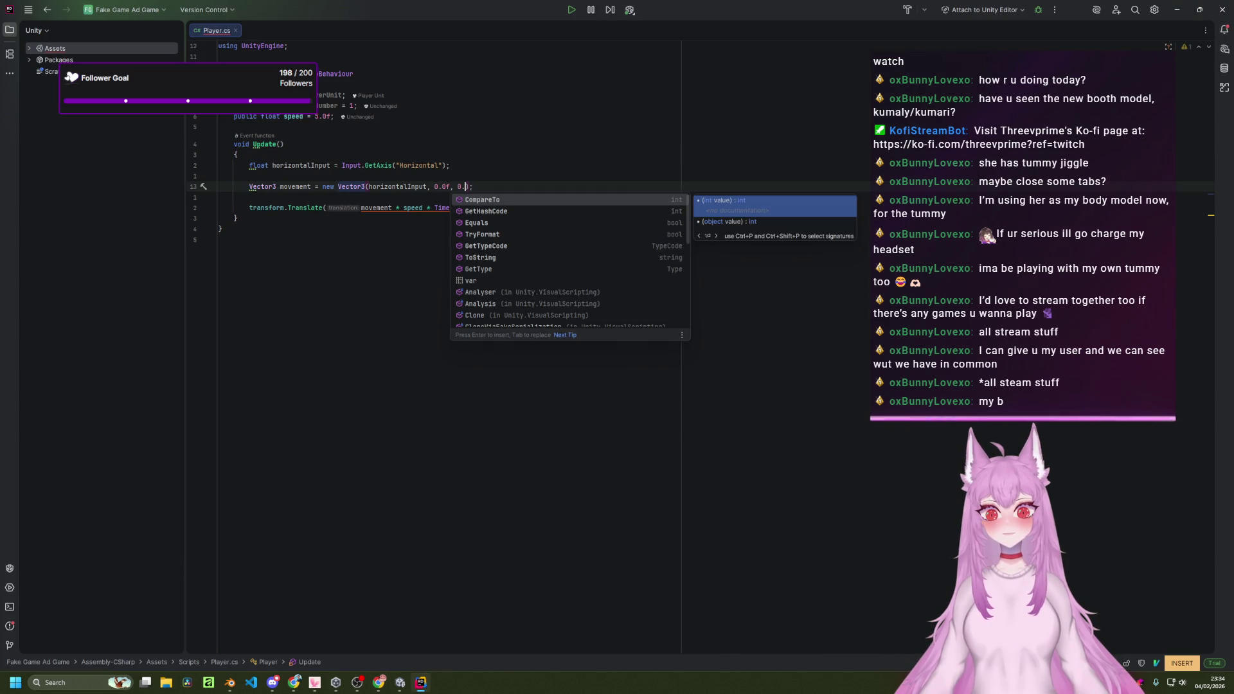
{"action": "key", "text": "Escape"}
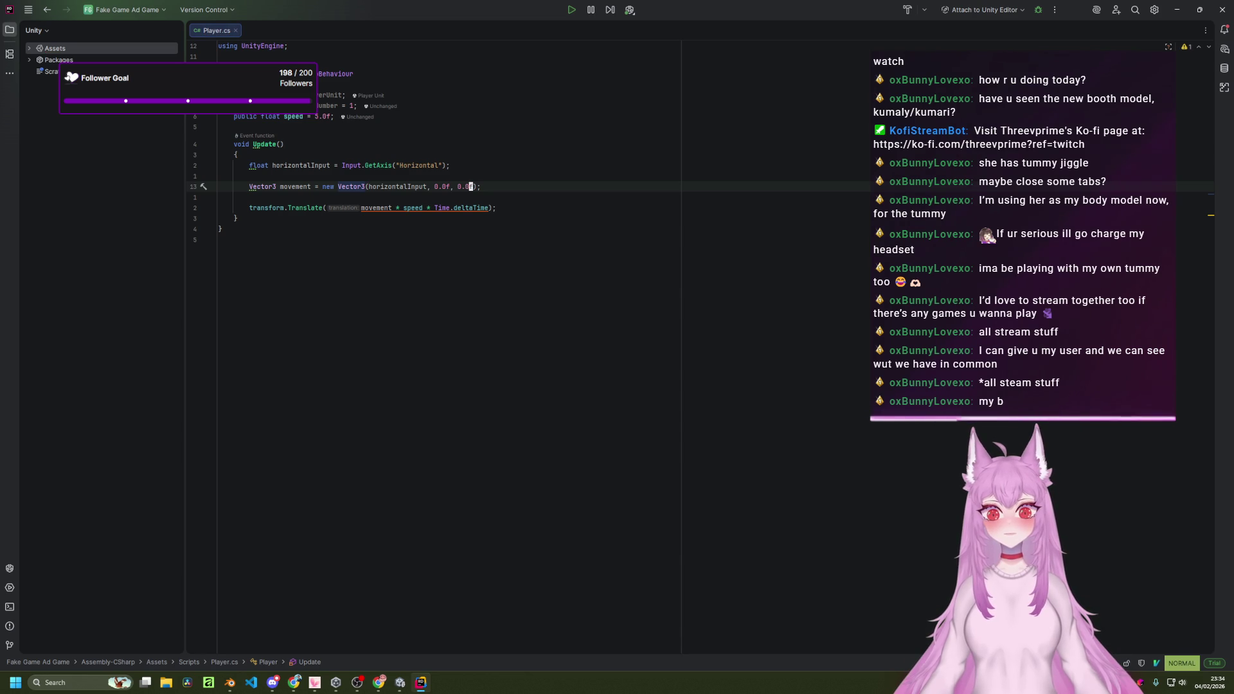
{"action": "key", "text": "o"}
Check the transform.Translate(movement * speed * Time.deltaTime) line and save Player.cs to refresh Unity.
{"action": "left_click", "coordinate": [505, 208]}
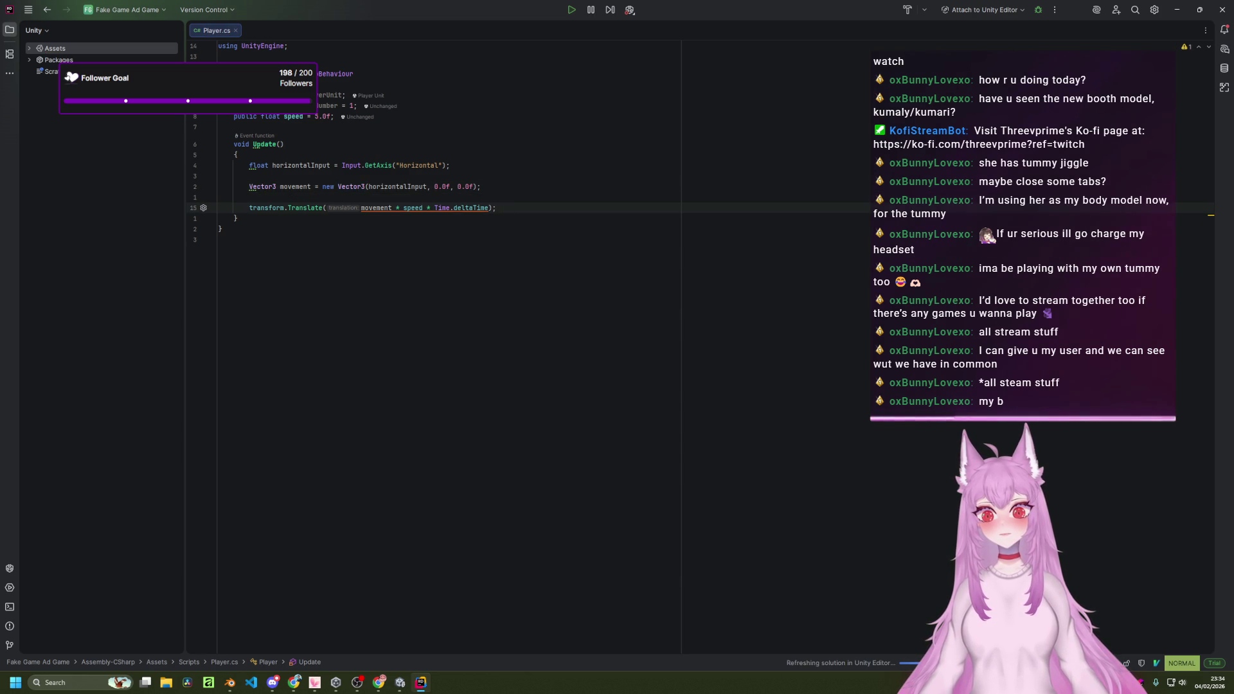
{"action": "key", "text": "j"}
{"action": "left_click", "coordinate": [398, 207]}
{"action": "mouse_move", "coordinate": [395, 209]}
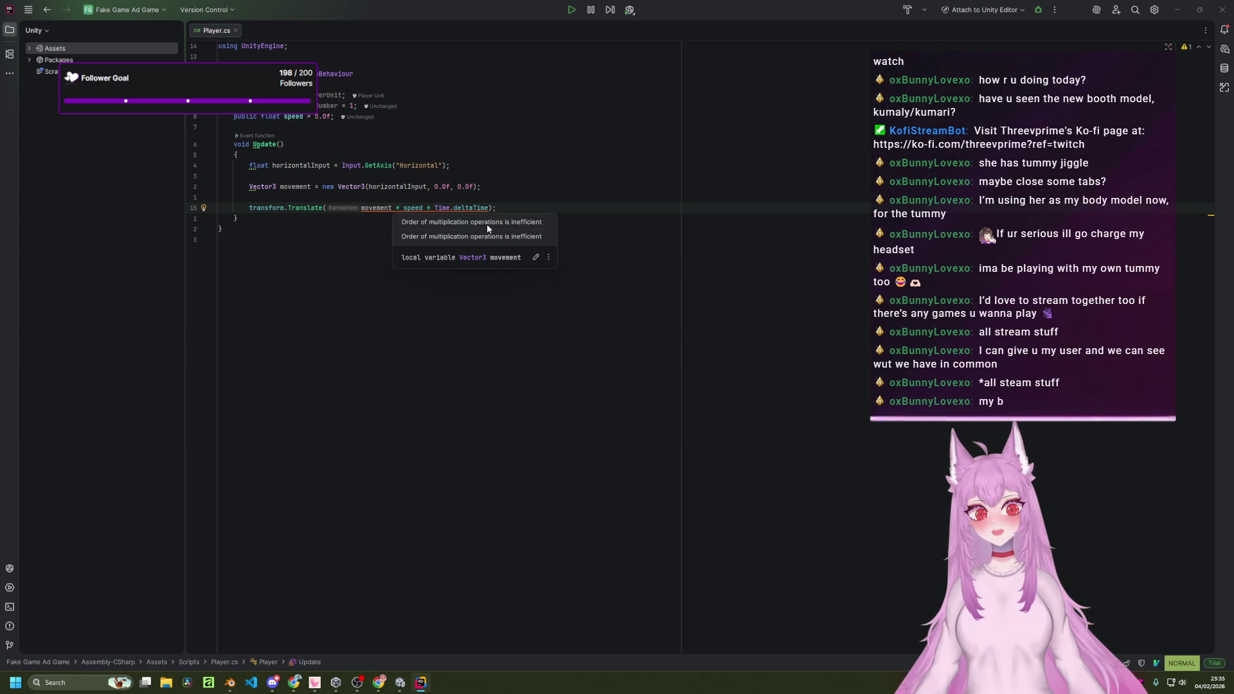
{"action": "left_click", "coordinate": [515, 206]}
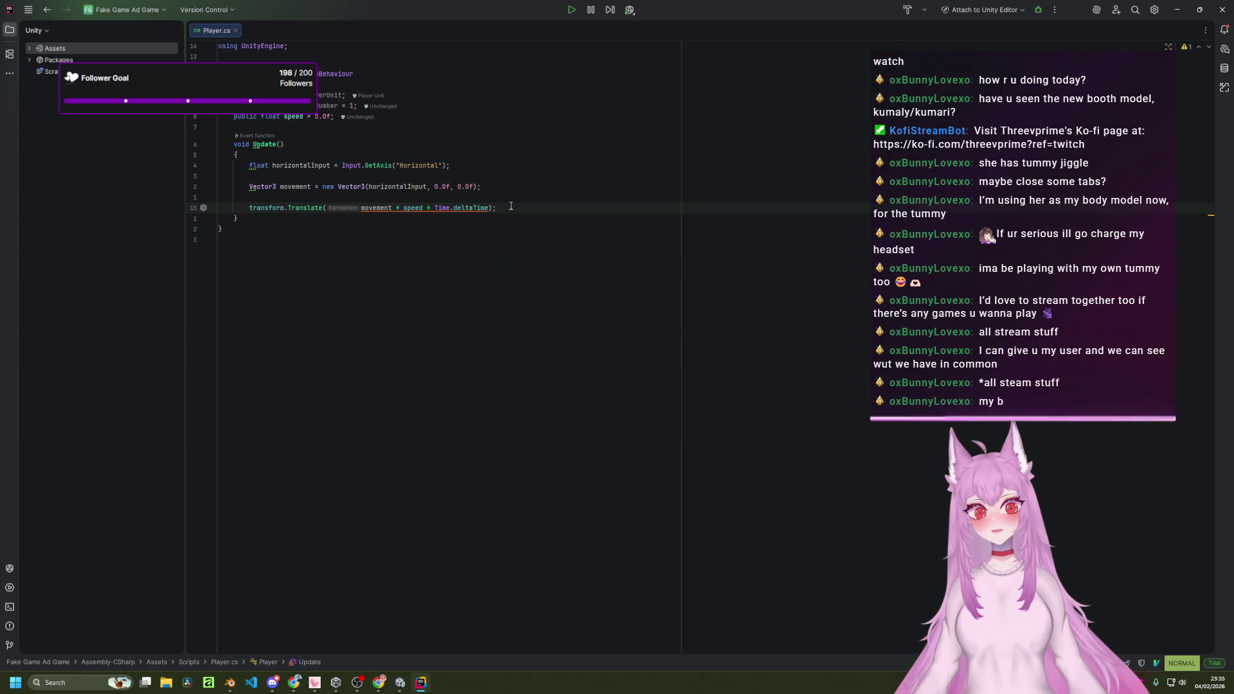
{"action": "key", "text": "Left"}
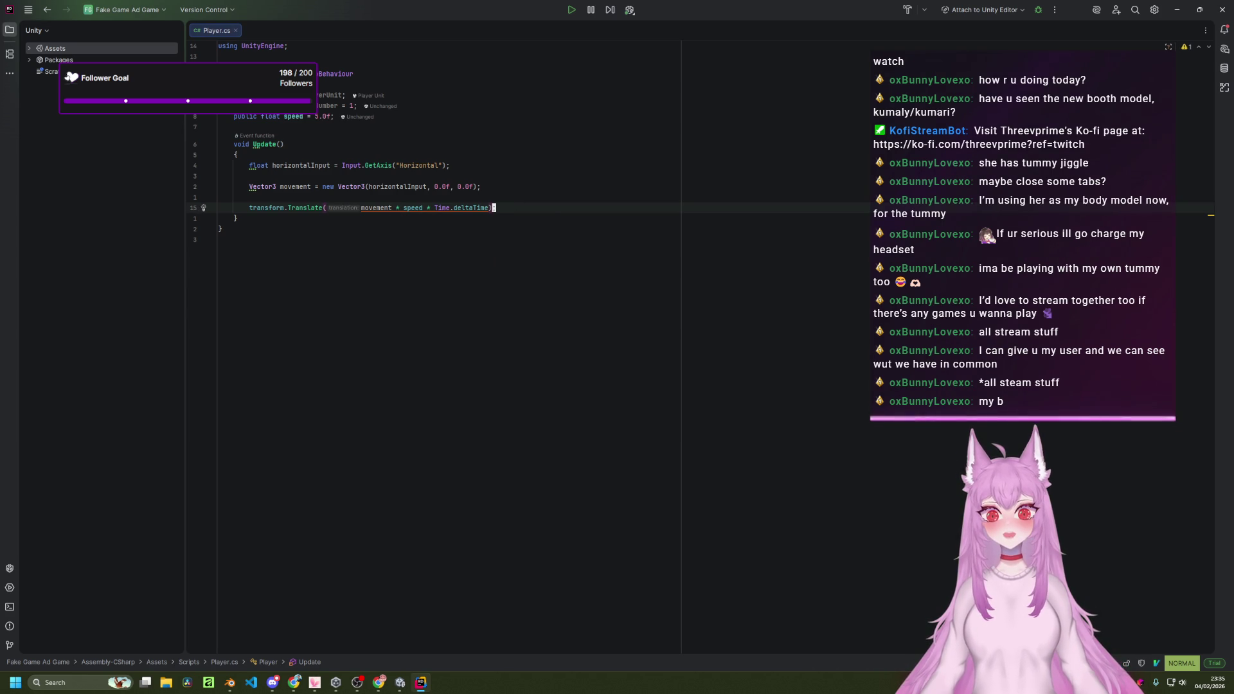
{"action": "key", "text": "ctrl+s"}
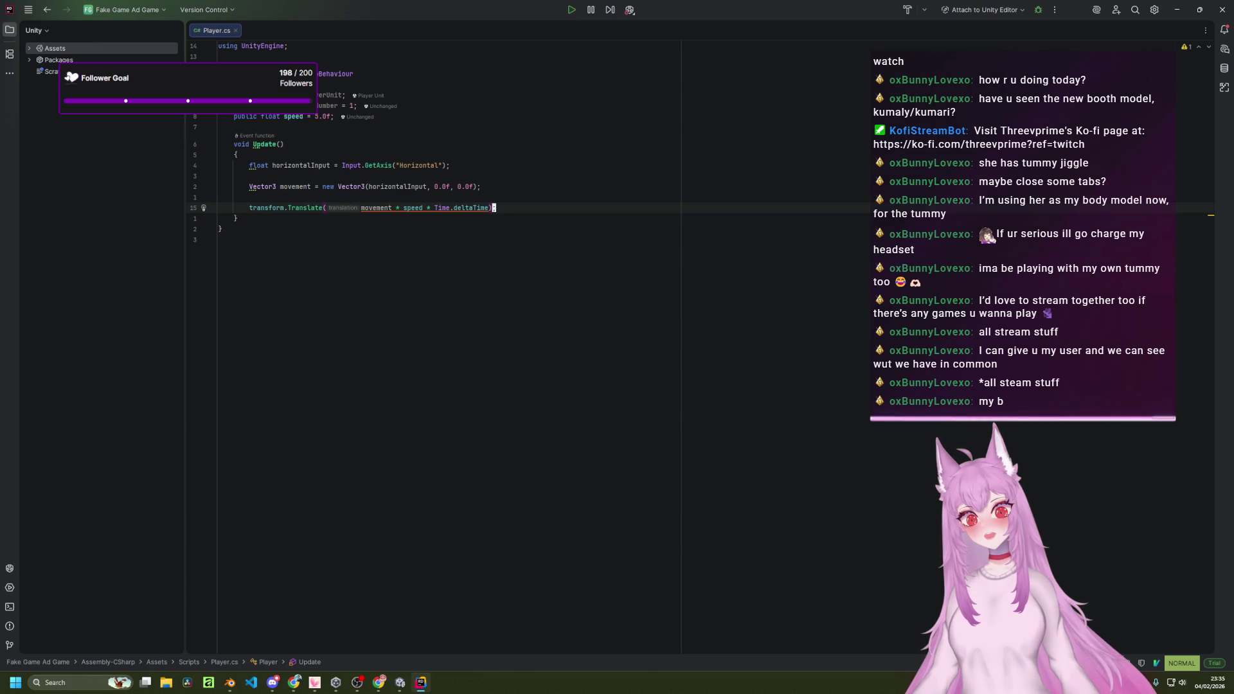
{"action": "type", "text": ";"}
{"action": "left_click", "coordinate": [604, 400]}
{"action": "left_click", "coordinate": [668, 188]}
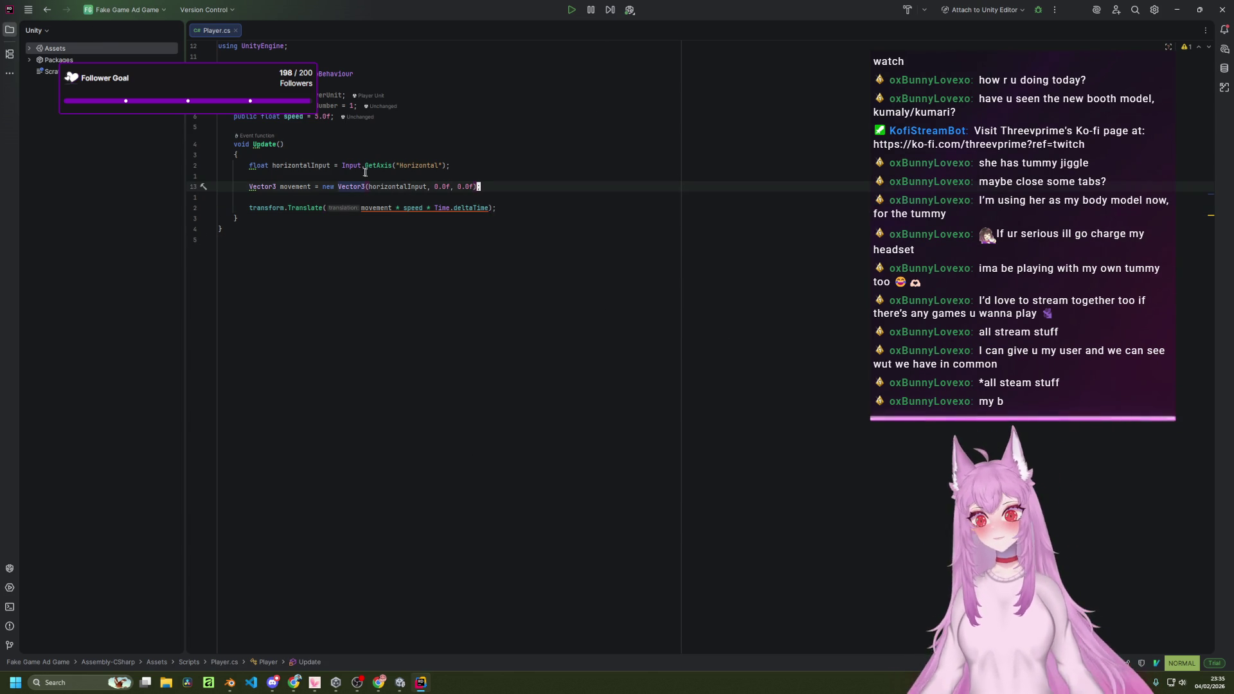
Expand Assets > Scripts, open Enemy.cs in a split beside Player.cs, then close it.
{"action": "left_click", "coordinate": [30, 49]}
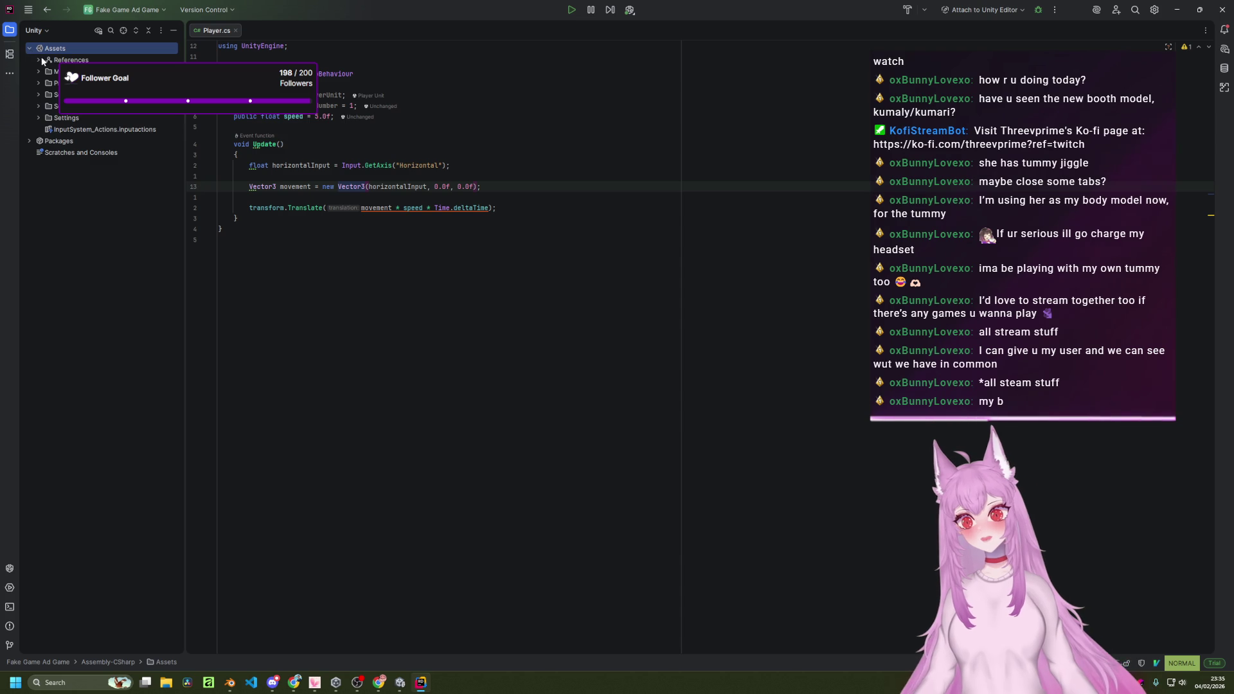
{"action": "double_click", "coordinate": [48, 107]}
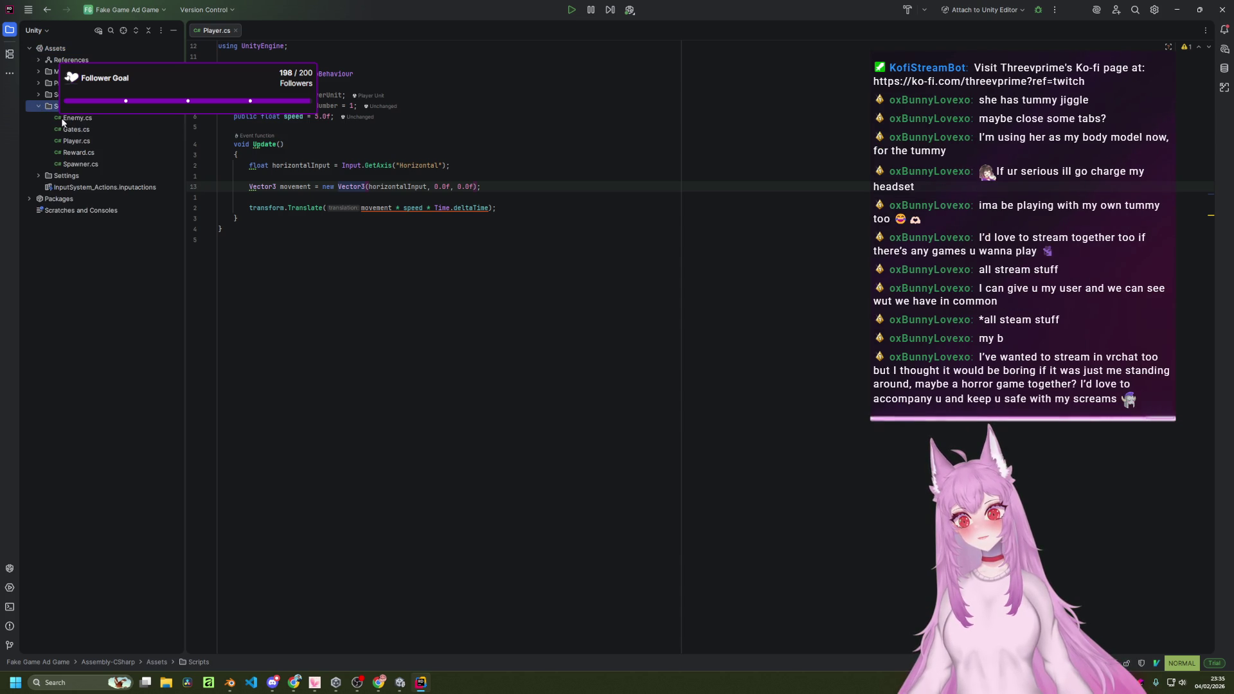
{"action": "double_click", "coordinate": [91, 118]}
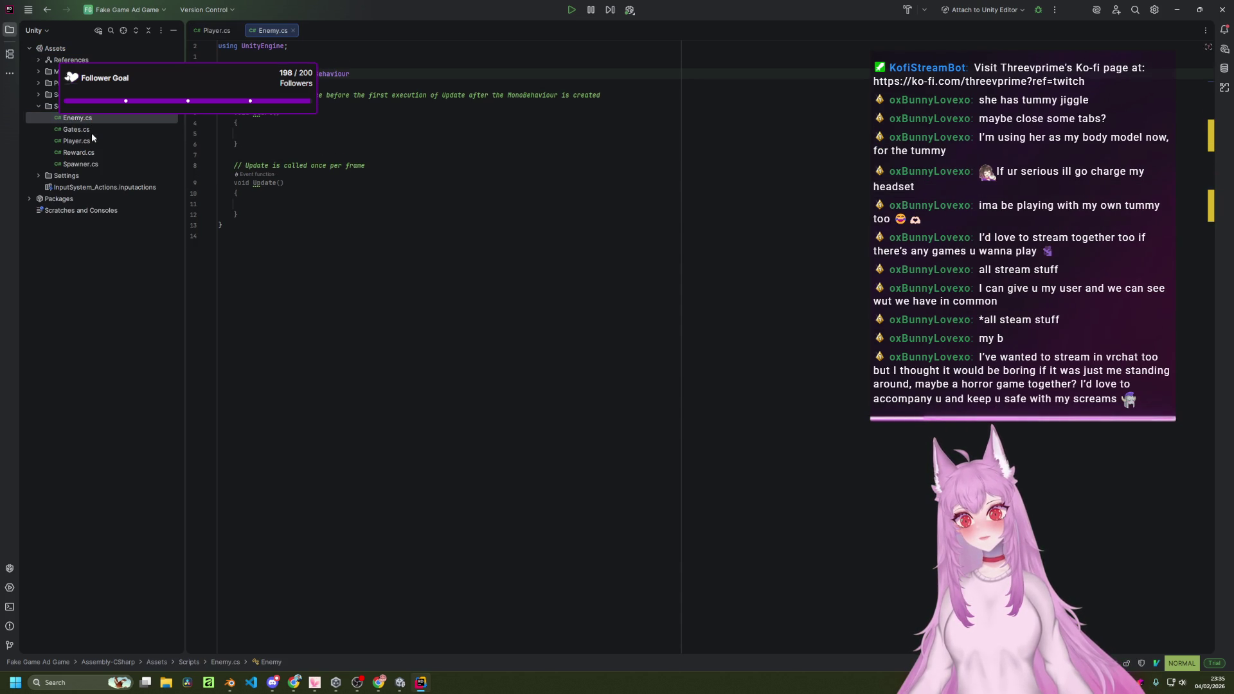
{"action": "left_click", "coordinate": [212, 31]}
{"action": "left_click_drag", "start_coordinate": [272, 30], "coordinate": [865, 141]}
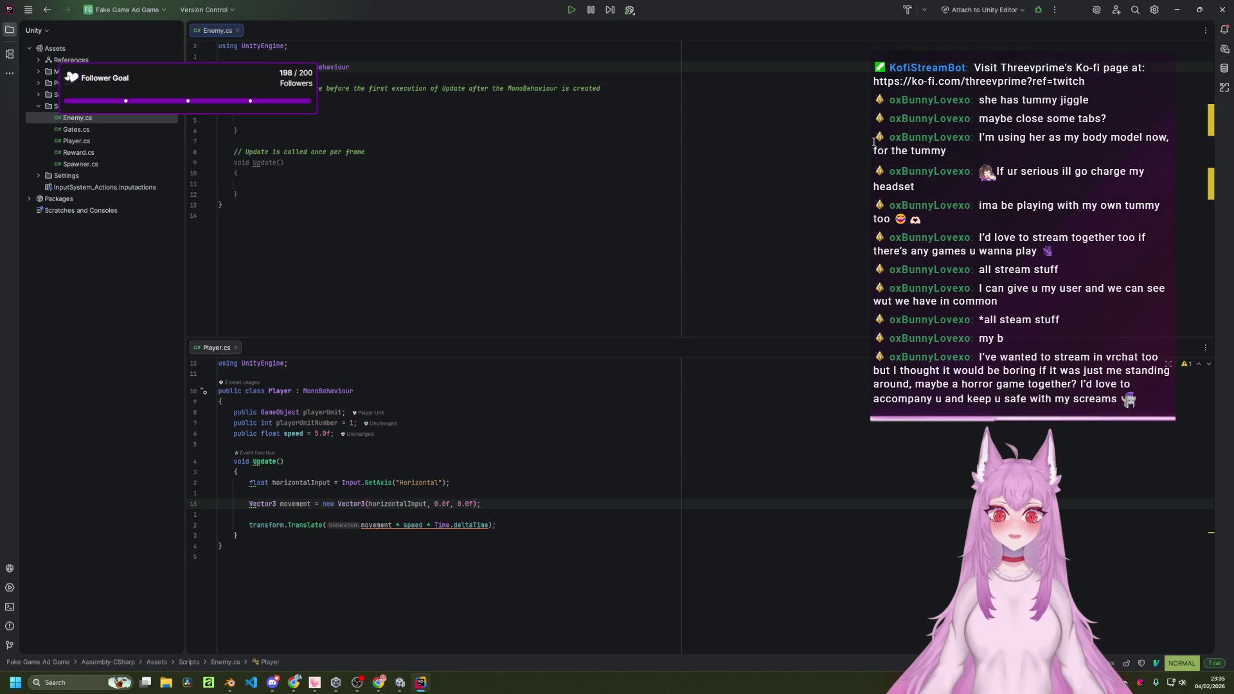
{"action": "left_click", "coordinate": [238, 30]}
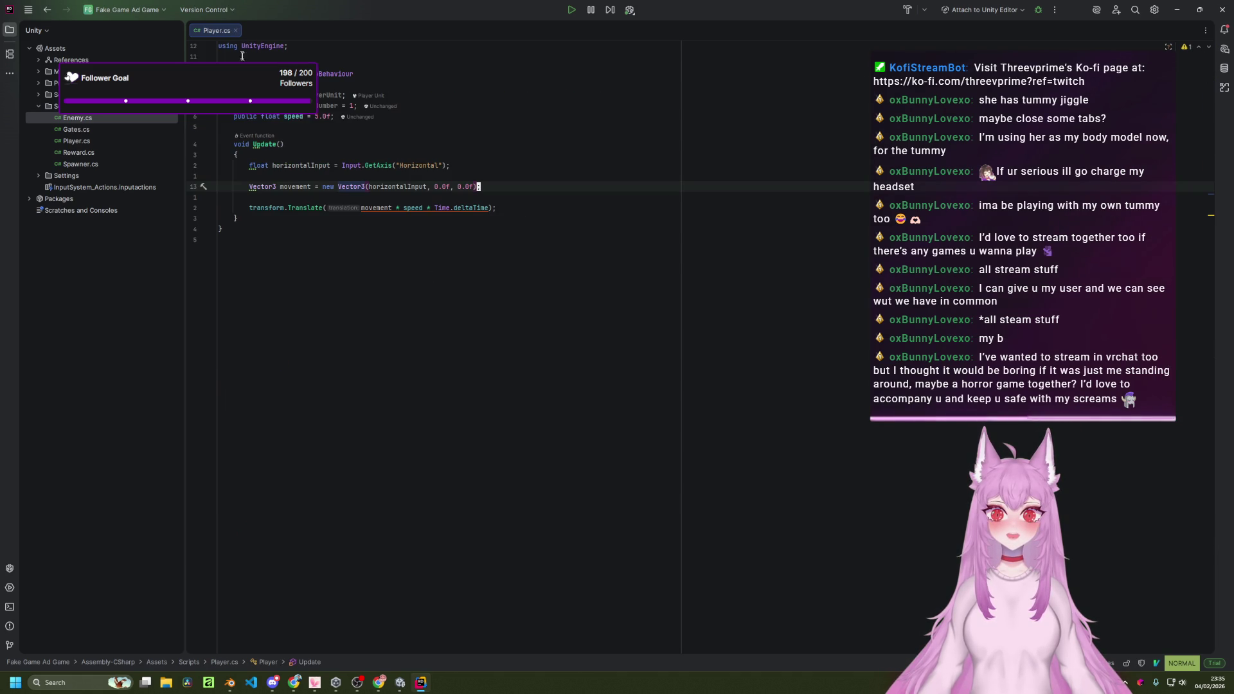
Reopen Enemy.cs, compare it with Player.cs, close it, and return to Unity.
{"action": "double_click", "coordinate": [76, 118]}
{"action": "left_click", "coordinate": [241, 30]}
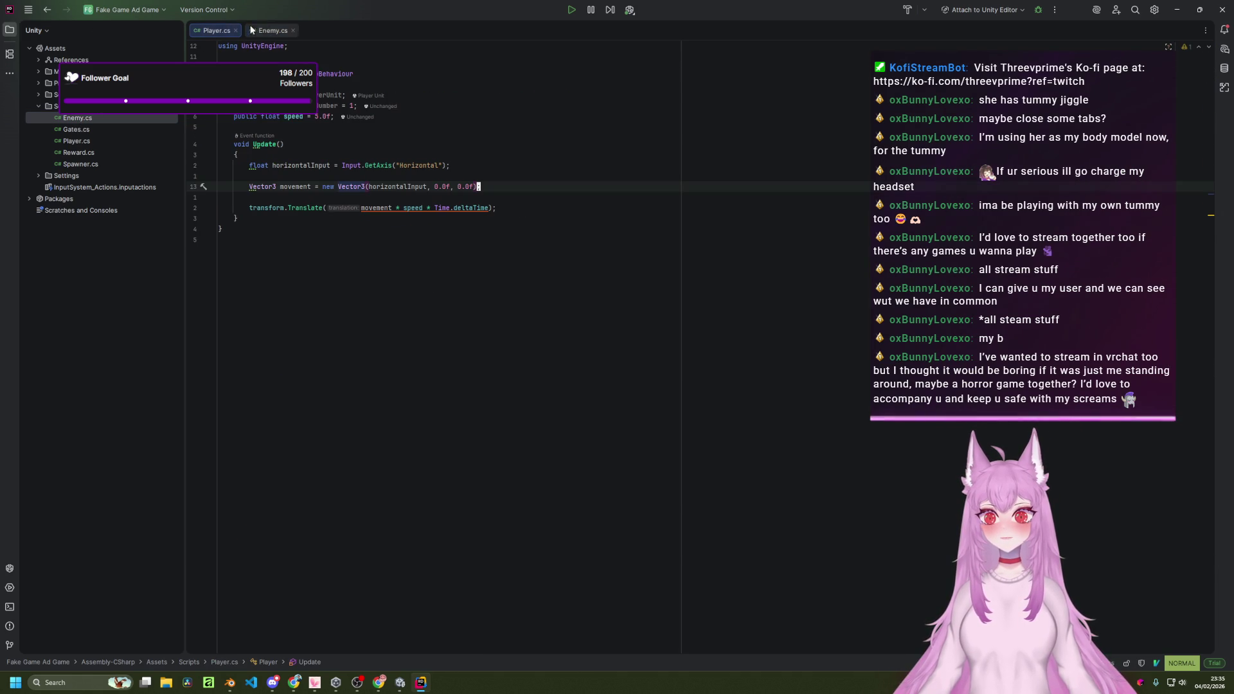
{"action": "left_click", "coordinate": [268, 31]}
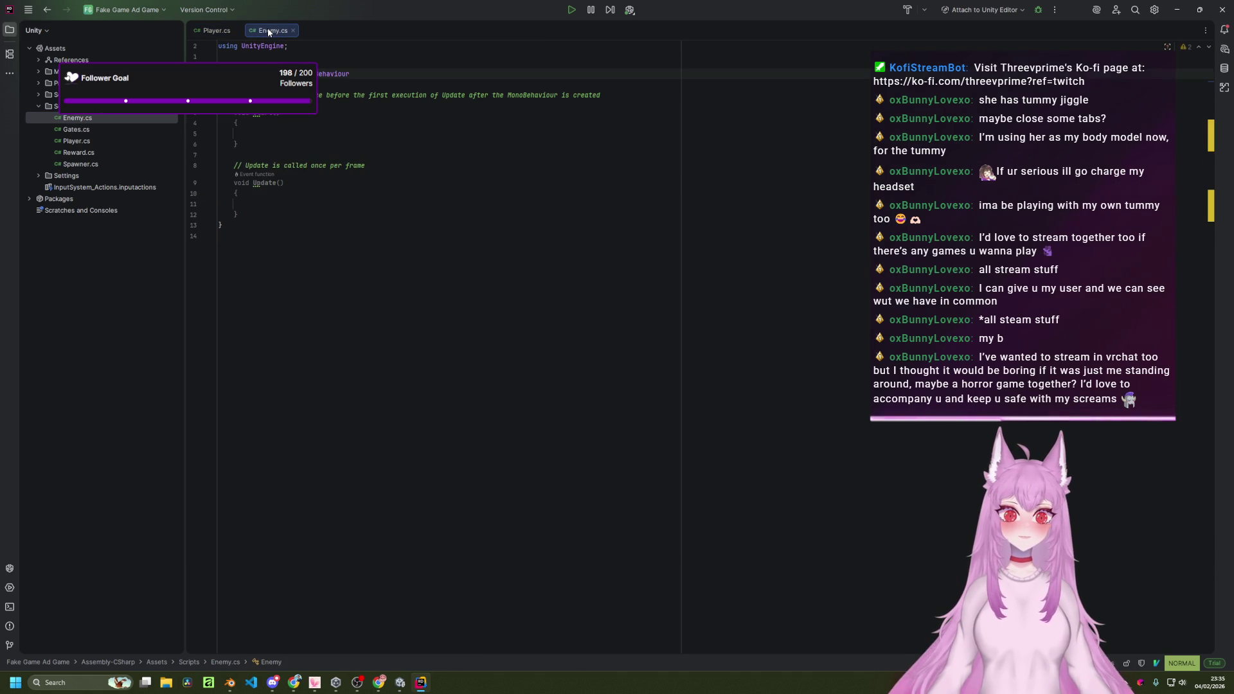
{"action": "left_click", "coordinate": [229, 36]}
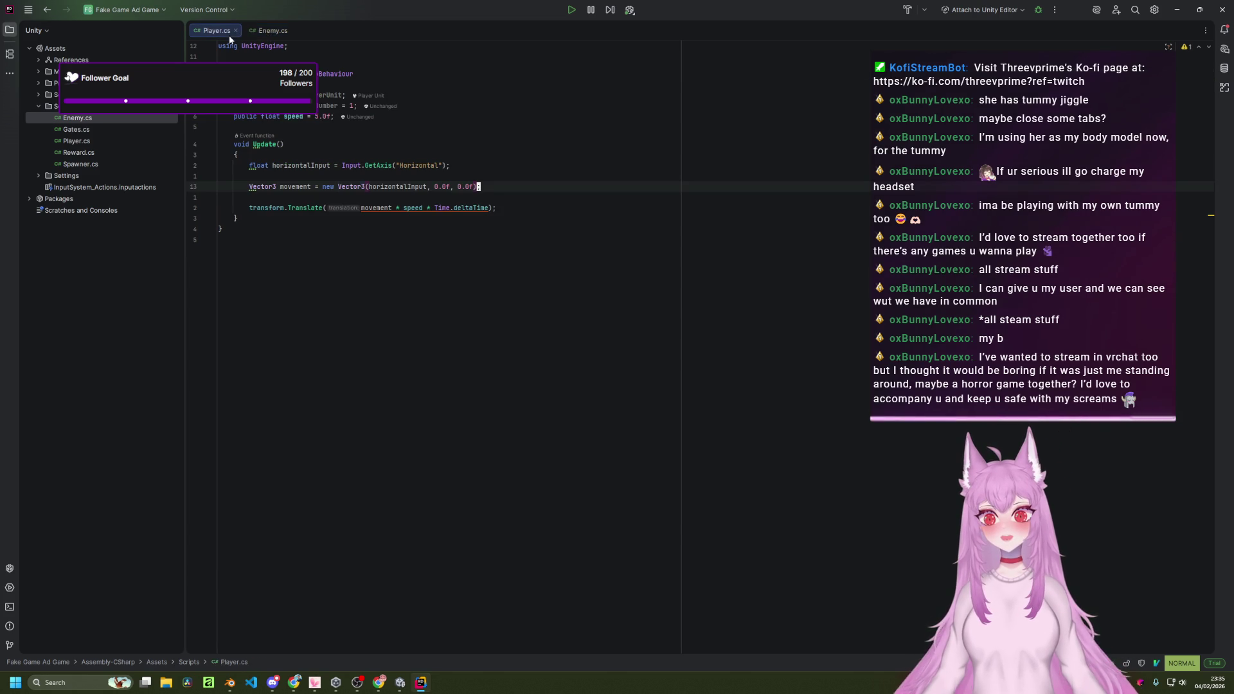
{"action": "middle_click", "coordinate": [261, 34]}
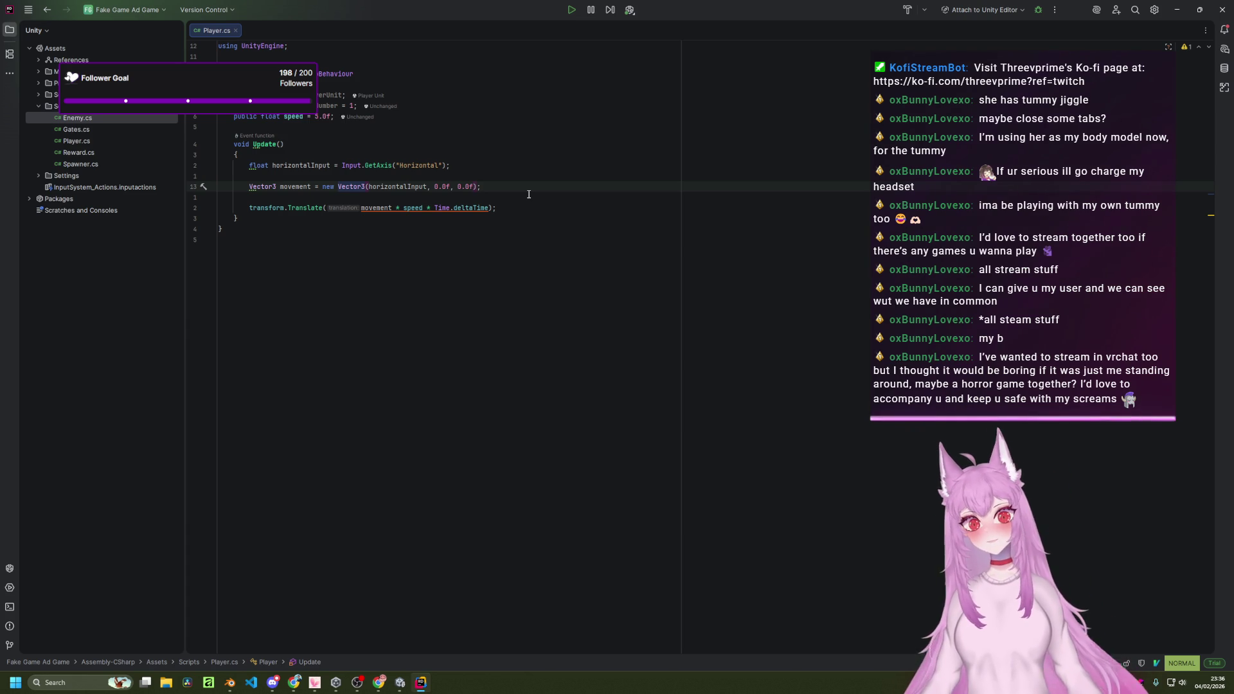
{"action": "left_click", "coordinate": [629, 11]}
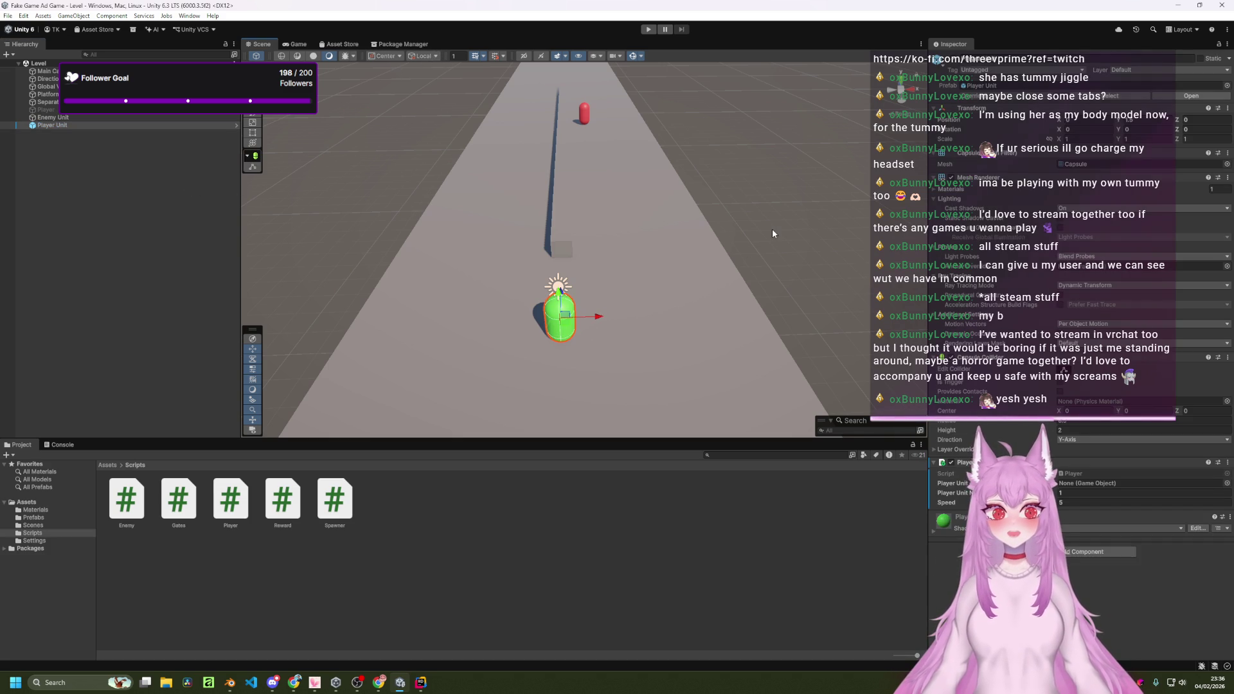
Zoom out in the Scene view and run the game with the green capsule on the runway.
{"action": "scroll", "coordinate": [772, 229], "scroll_direction": "down", "scroll_amount": 2}
{"action": "scroll", "coordinate": [773, 225], "scroll_direction": "down", "scroll_amount": 2}
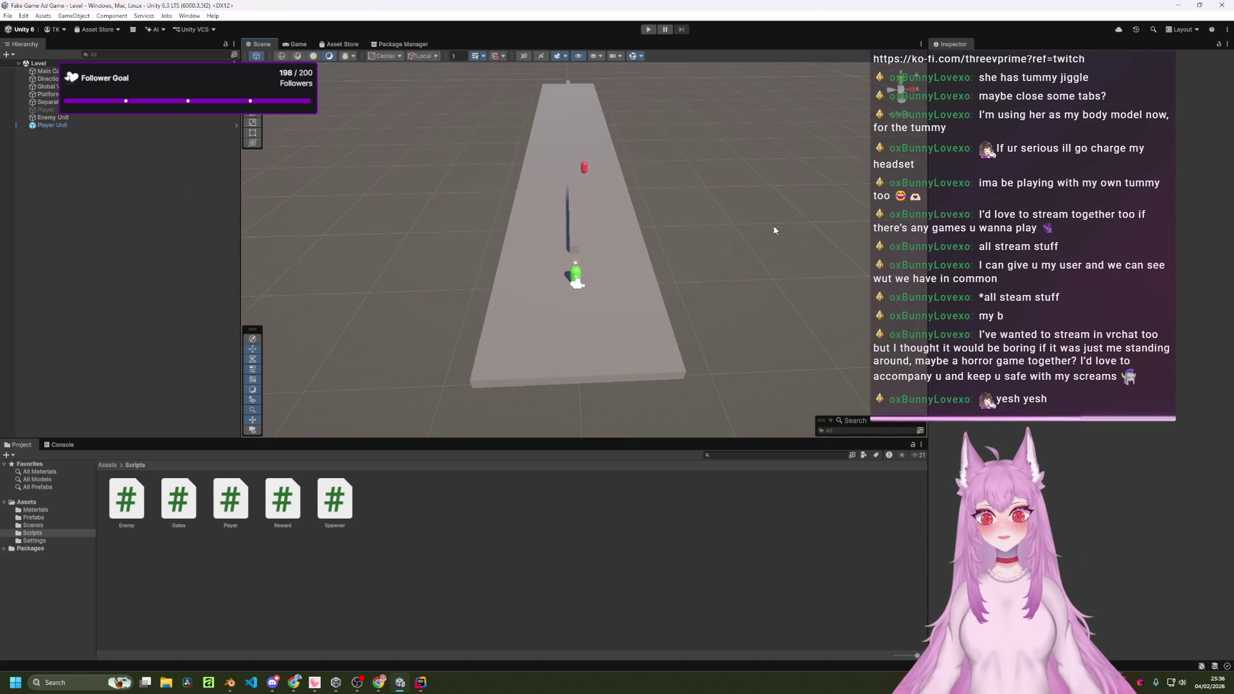
{"action": "left_click", "coordinate": [648, 29]}
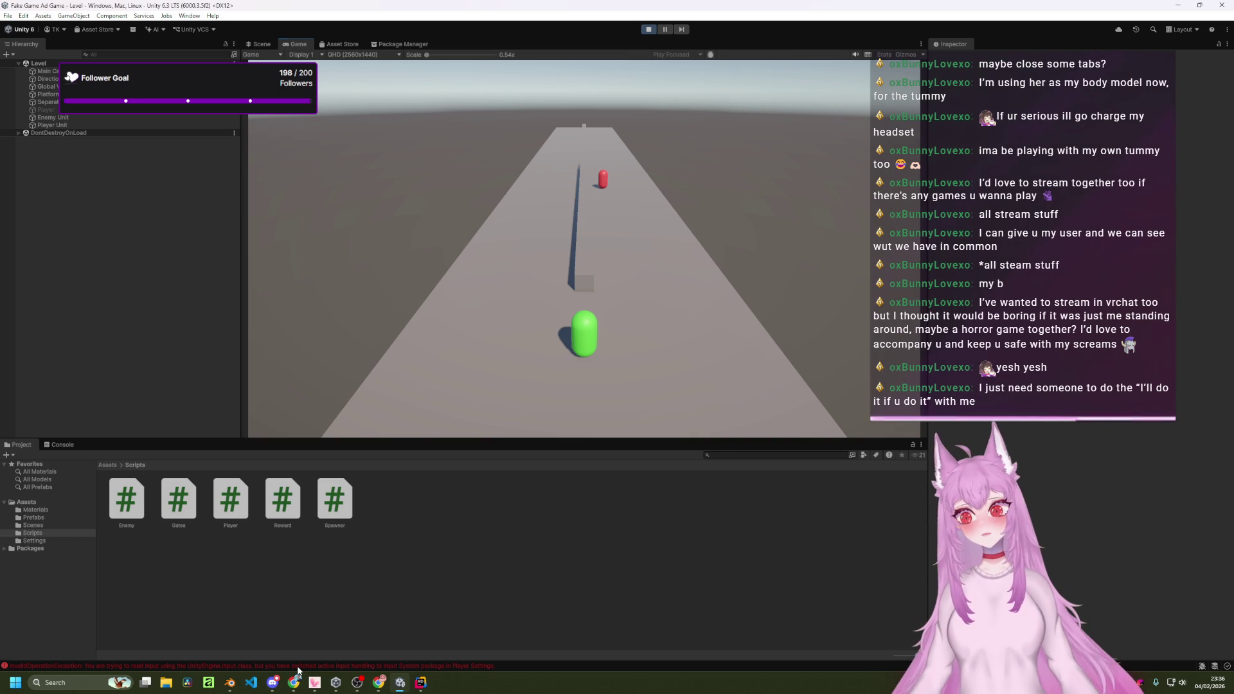
Inspect the legacy Input errors in the Console, stop play mode, select Player Unit, and show the Project panel.
{"action": "left_click", "coordinate": [298, 669]}
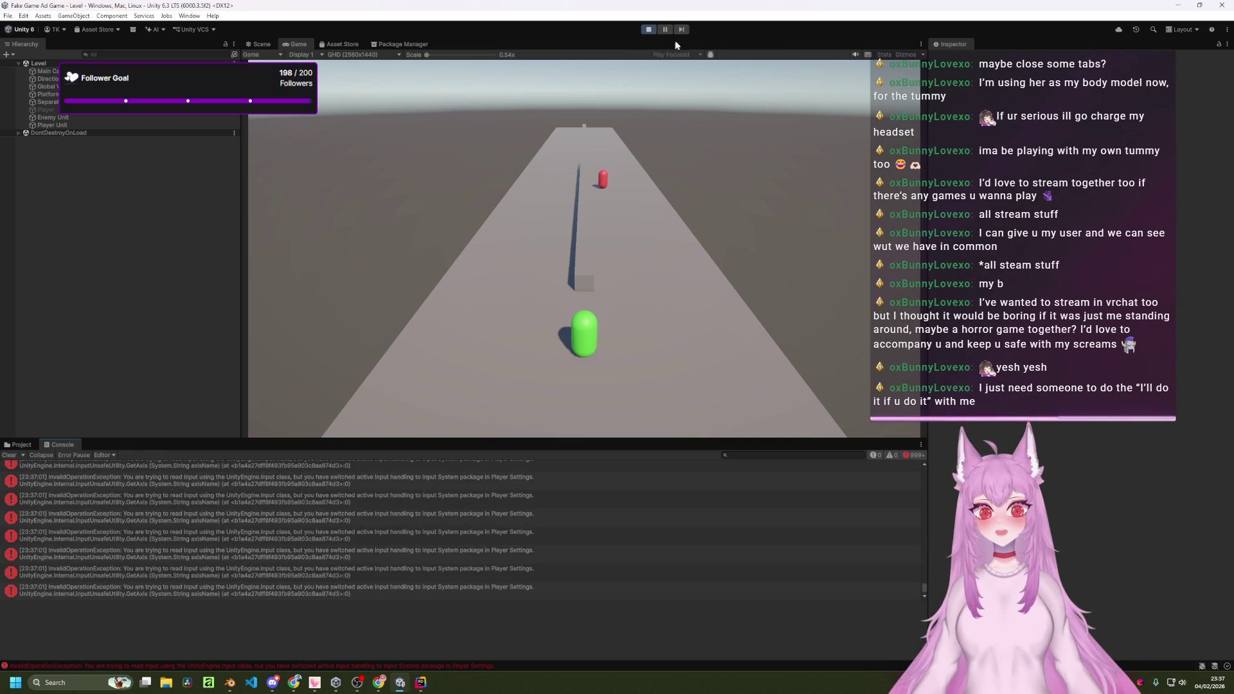
{"action": "left_click", "coordinate": [647, 29]}
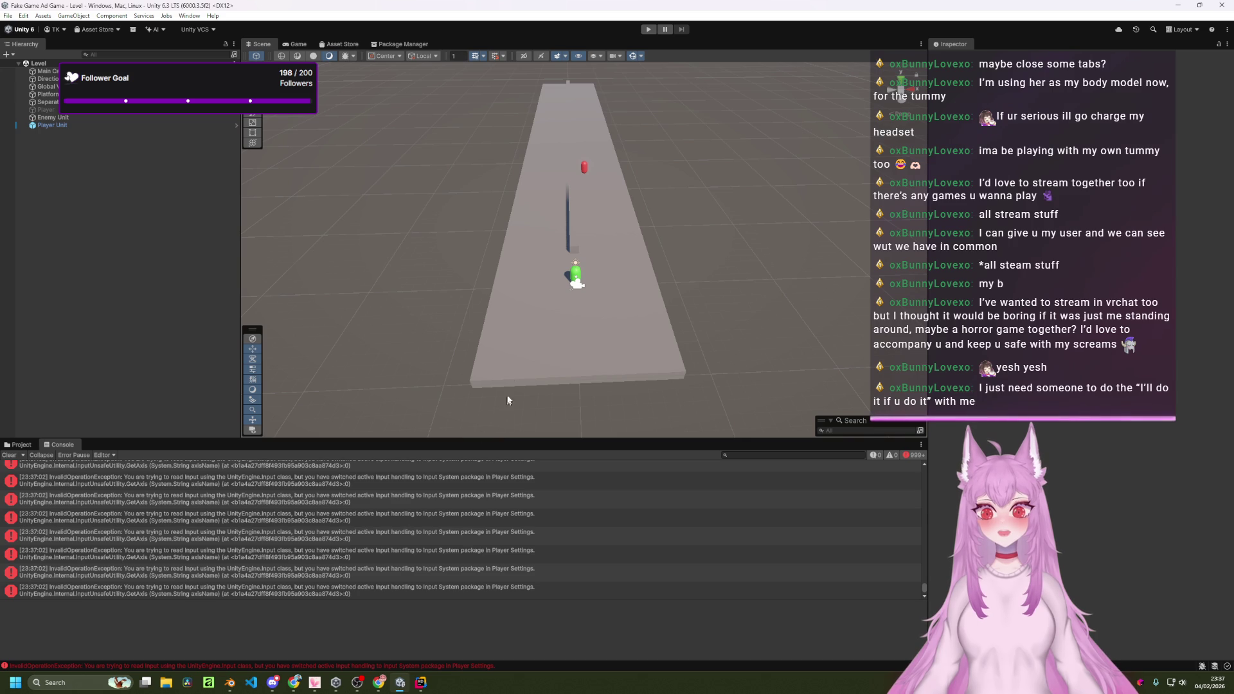
{"action": "left_click", "coordinate": [113, 111]}
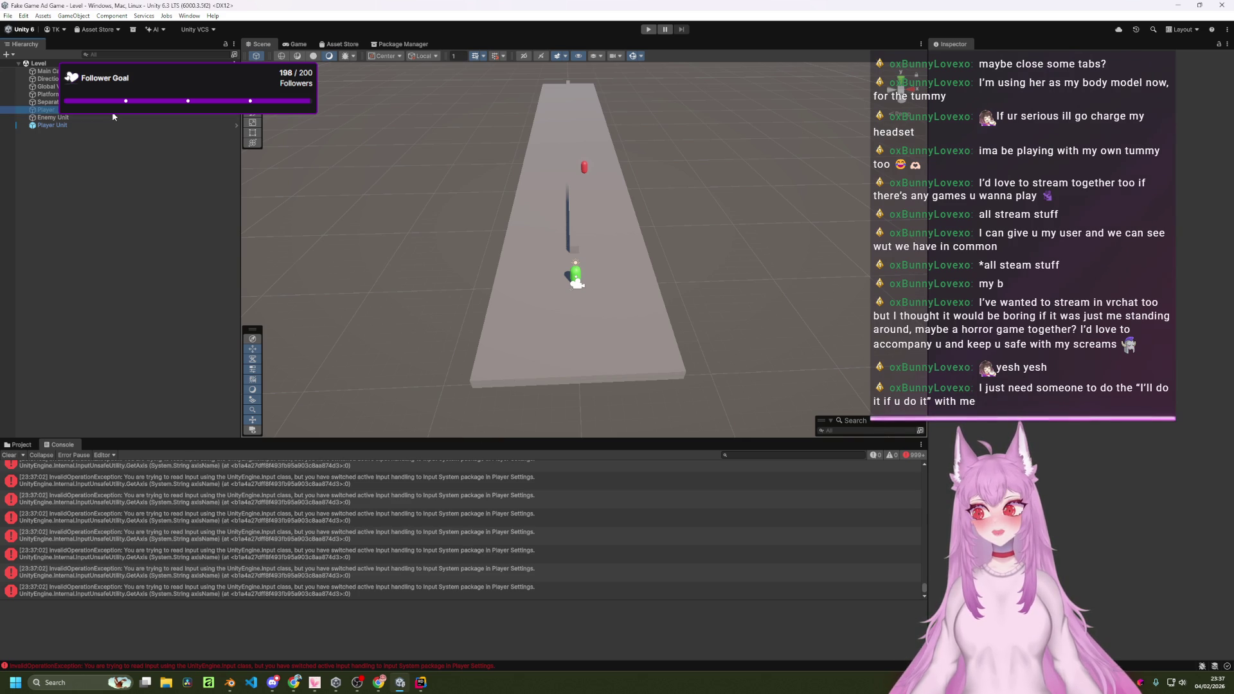
{"action": "left_click", "coordinate": [111, 123]}
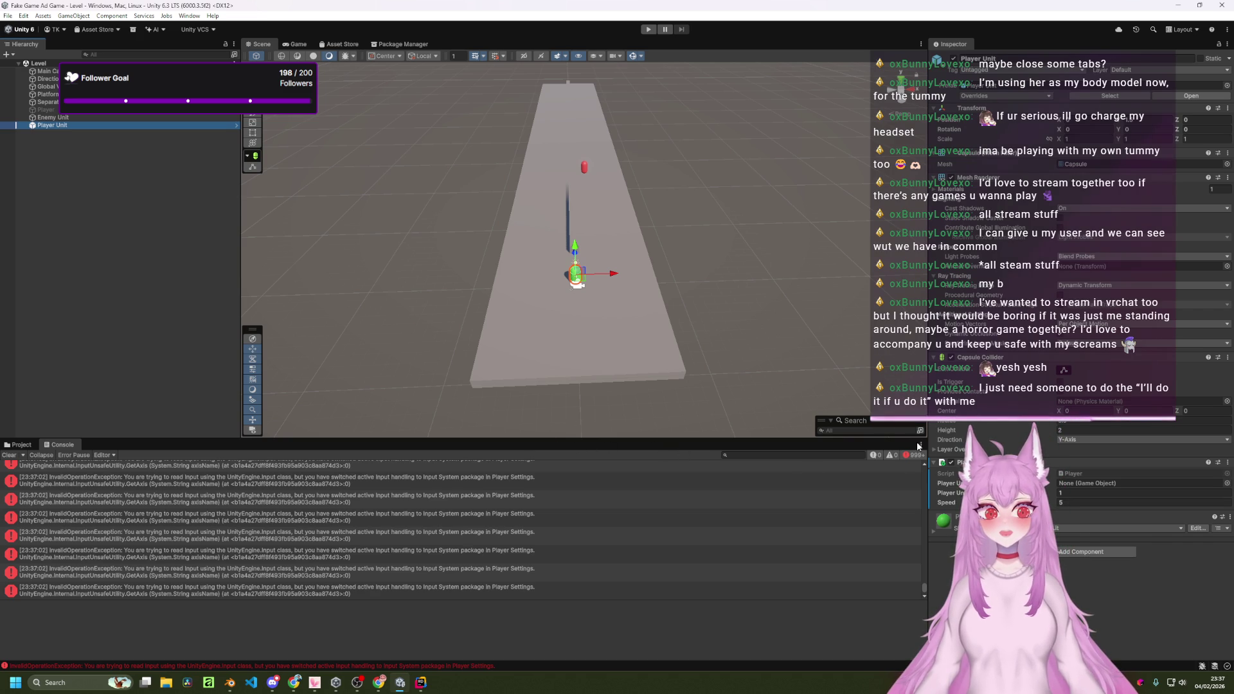
{"action": "left_click", "coordinate": [20, 444]}
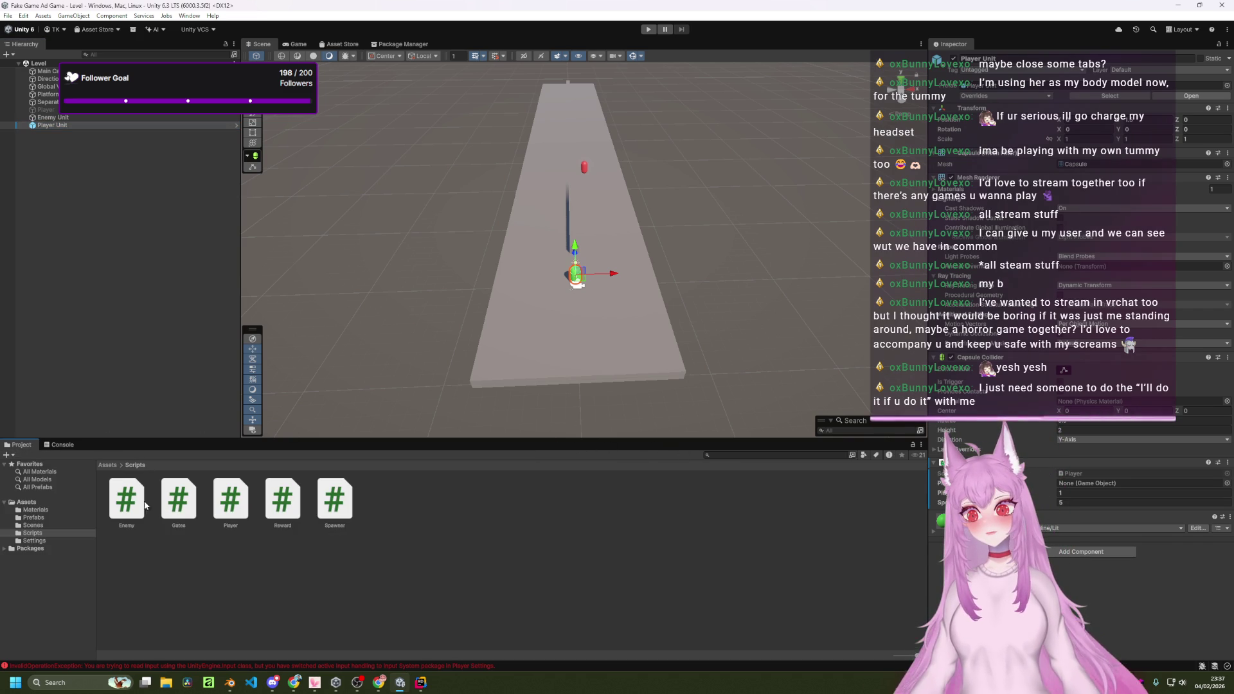
Drag the Player Unit prefab from Assets/Prefabs into the Player script's Player Unit field, then run the game.
{"action": "left_click", "coordinate": [107, 465]}
{"action": "double_click", "coordinate": [177, 500]}
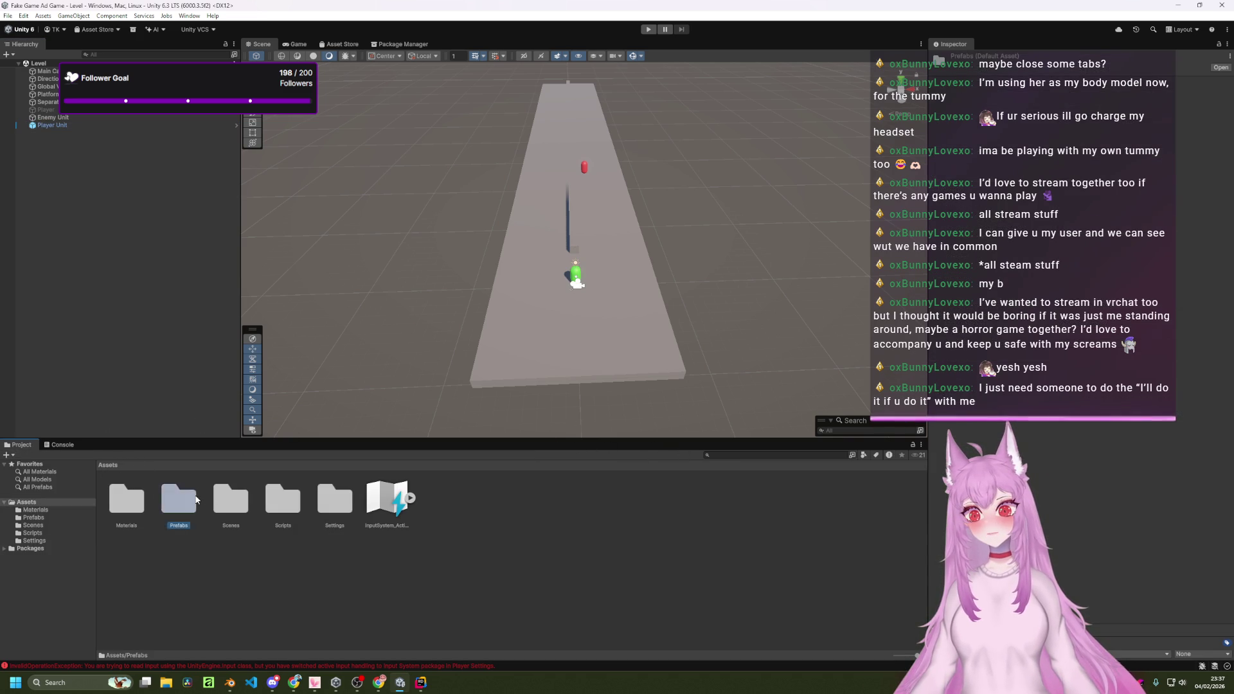
{"action": "left_click", "coordinate": [90, 126]}
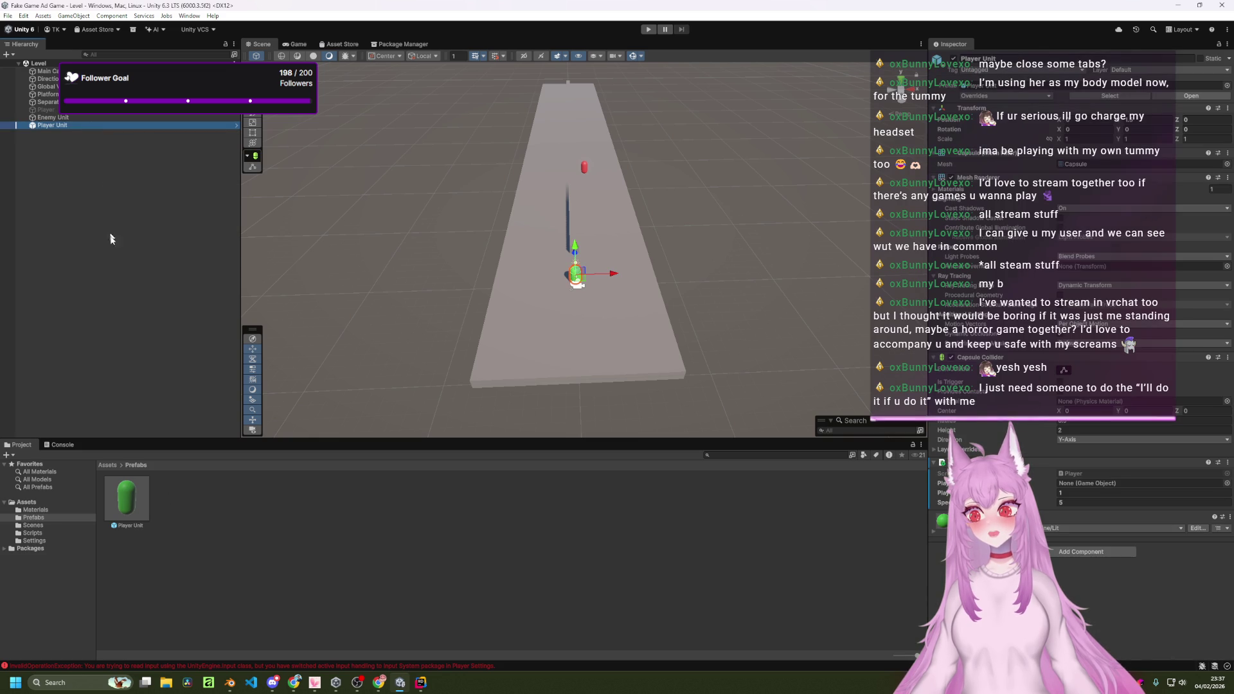
{"action": "mouse_move", "coordinate": [134, 493]}
{"action": "left_mouse_down"}
{"action": "mouse_move", "coordinate": [660, 550]}
{"action": "mouse_move", "coordinate": [1086, 395]}
{"action": "mouse_move", "coordinate": [1093, 483]}
{"action": "left_mouse_up"}
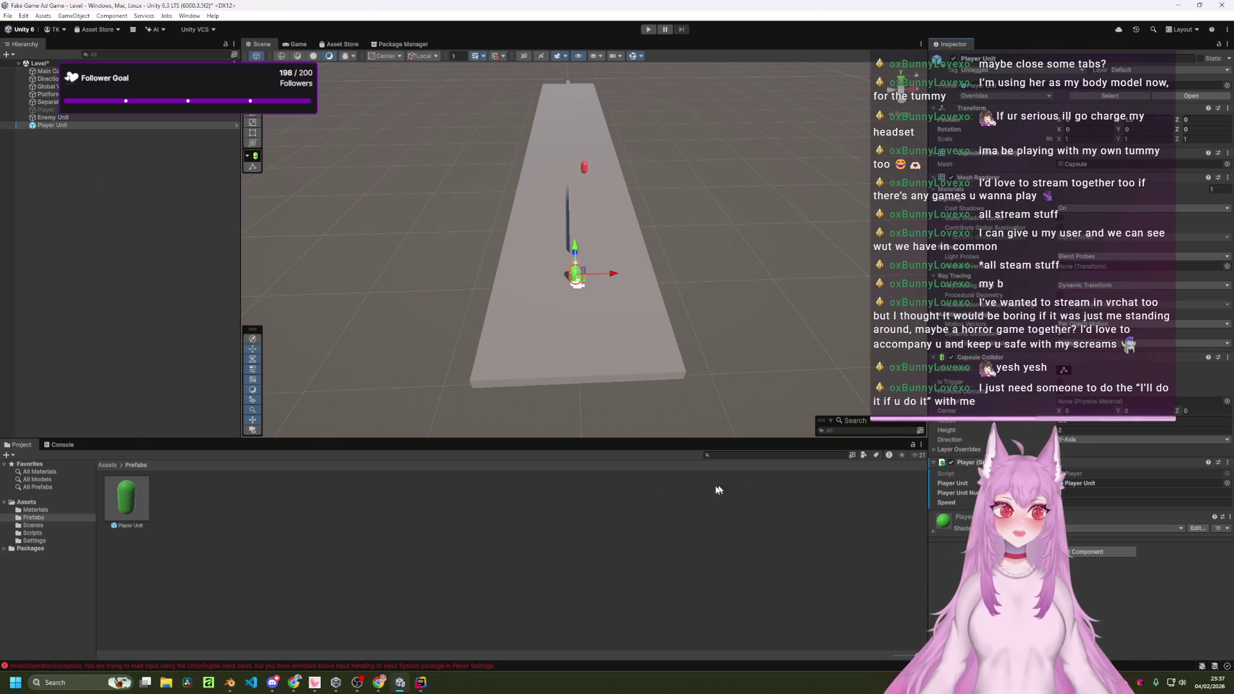
{"action": "left_click", "coordinate": [648, 29]}
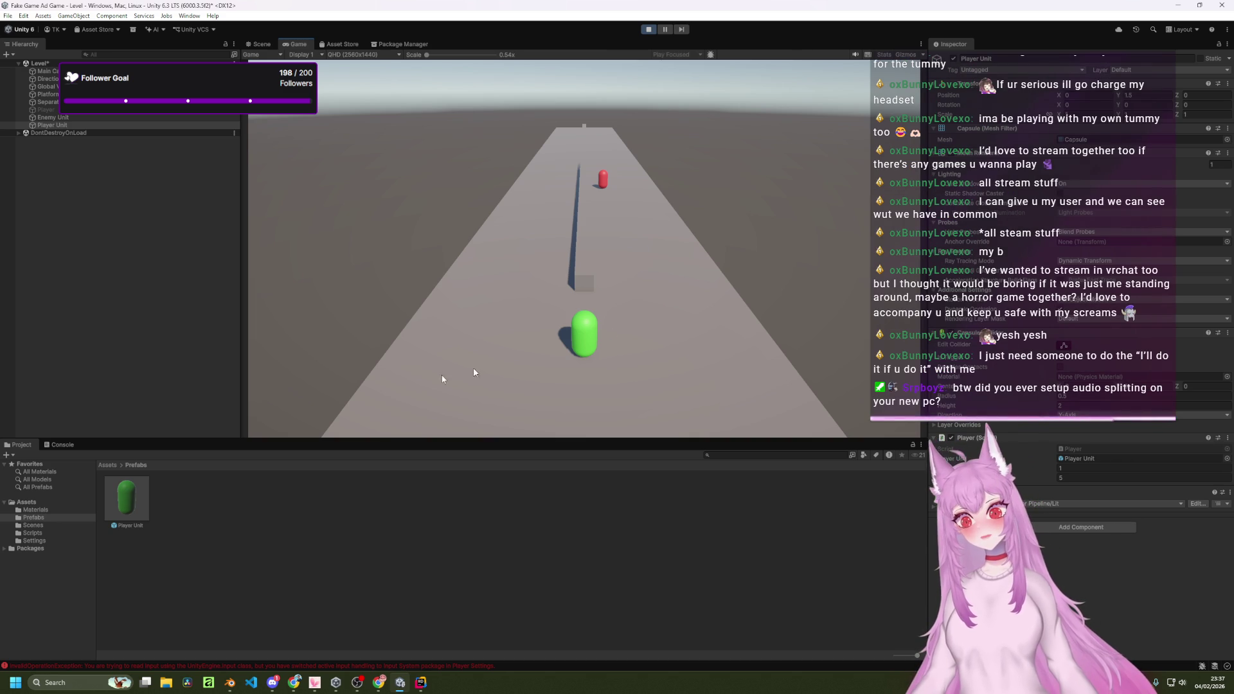
{"action": "key", "text": "alt+Tab"}
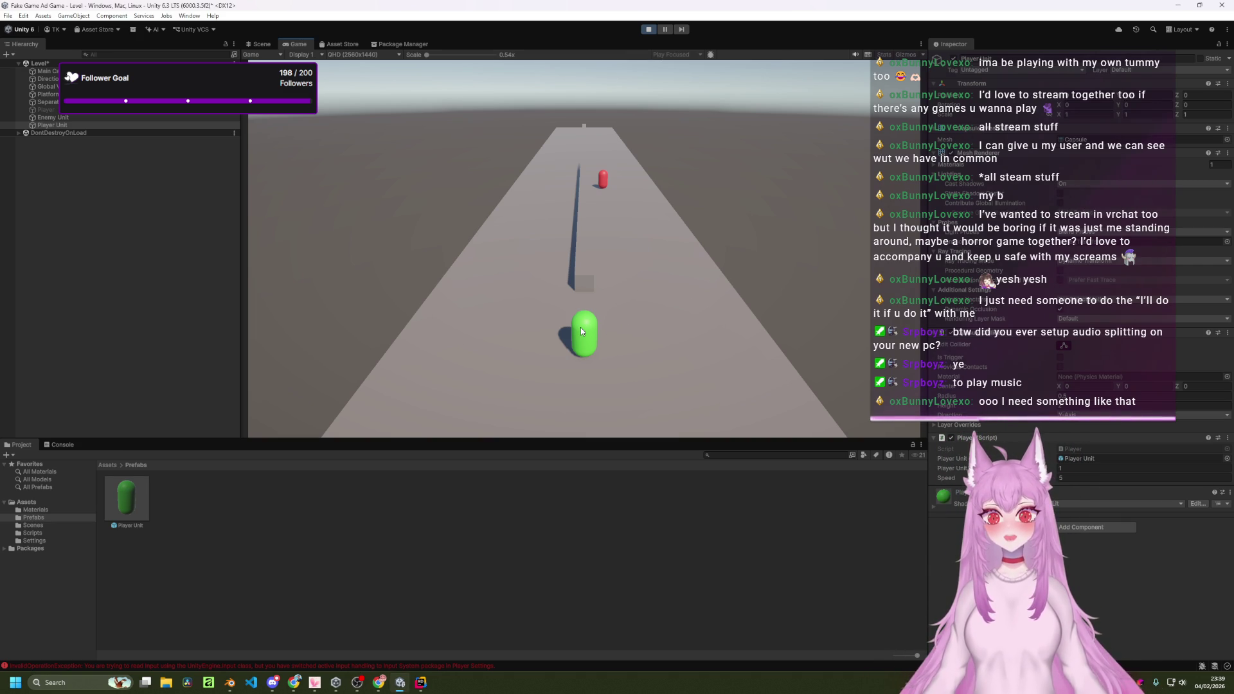
{"action": "key", "text": "ctrl+p"}
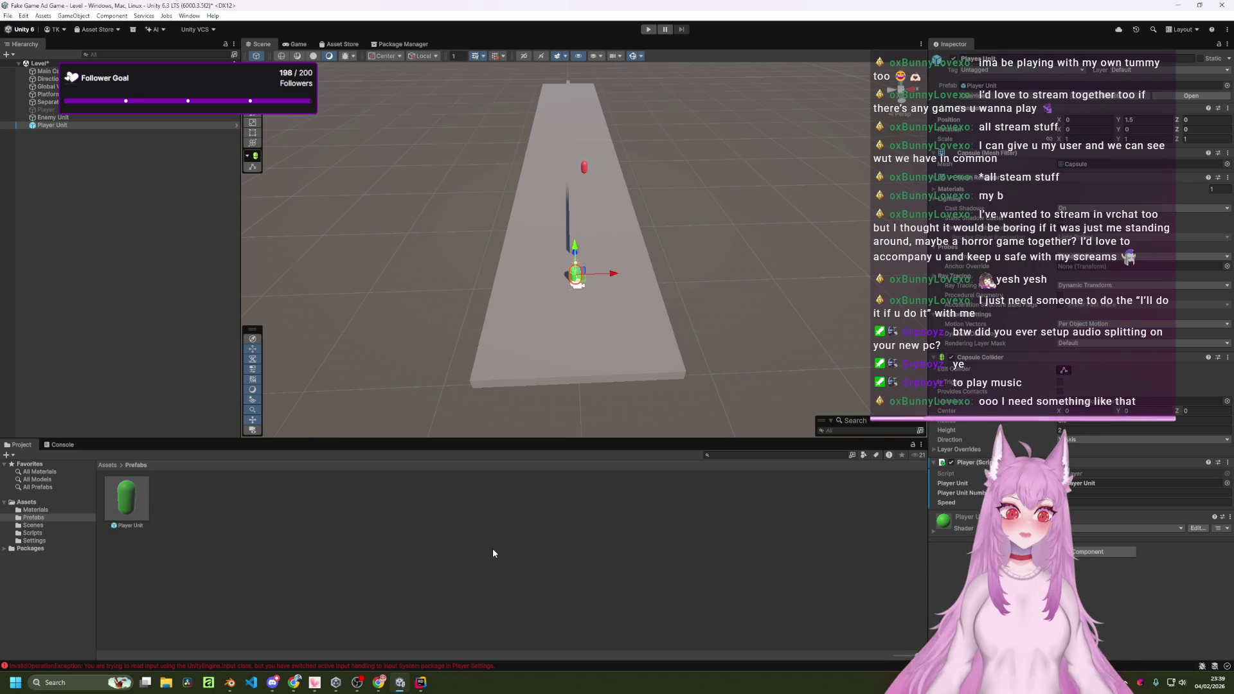
Switch back to the Unity Editor window using Alt+Tab.
{"action": "key", "text": "alt+Tab"}
{"action": "key", "text": "alt+shift+Tab"}
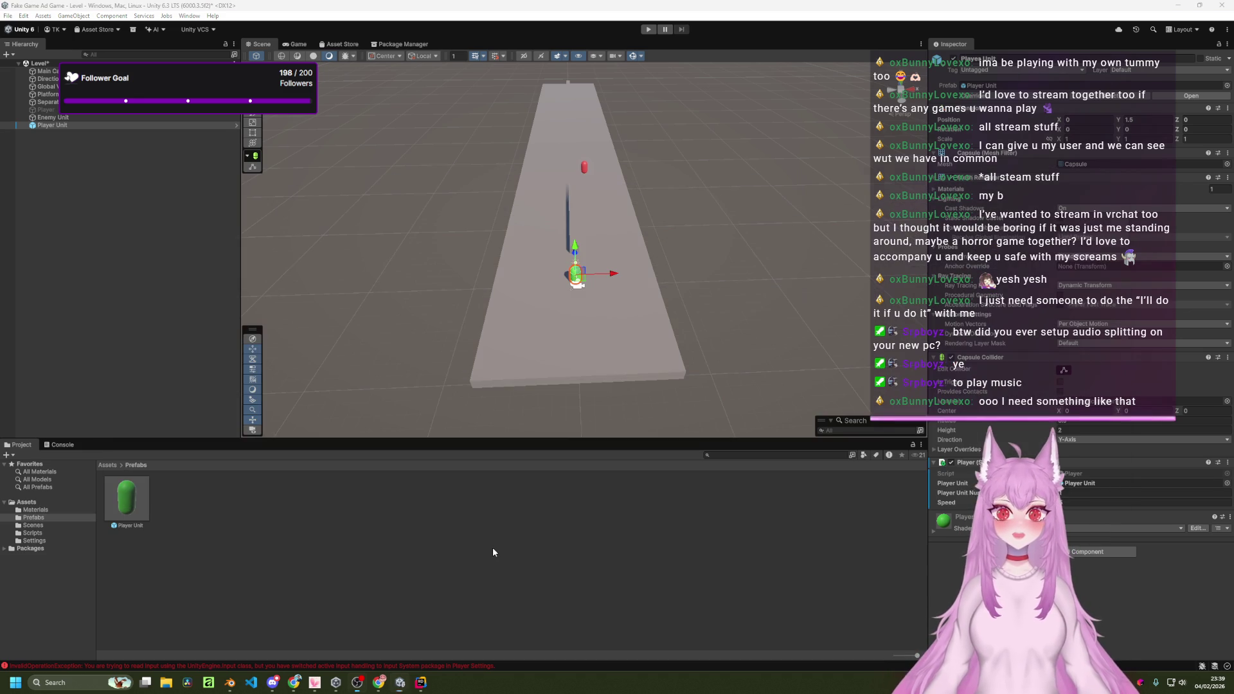